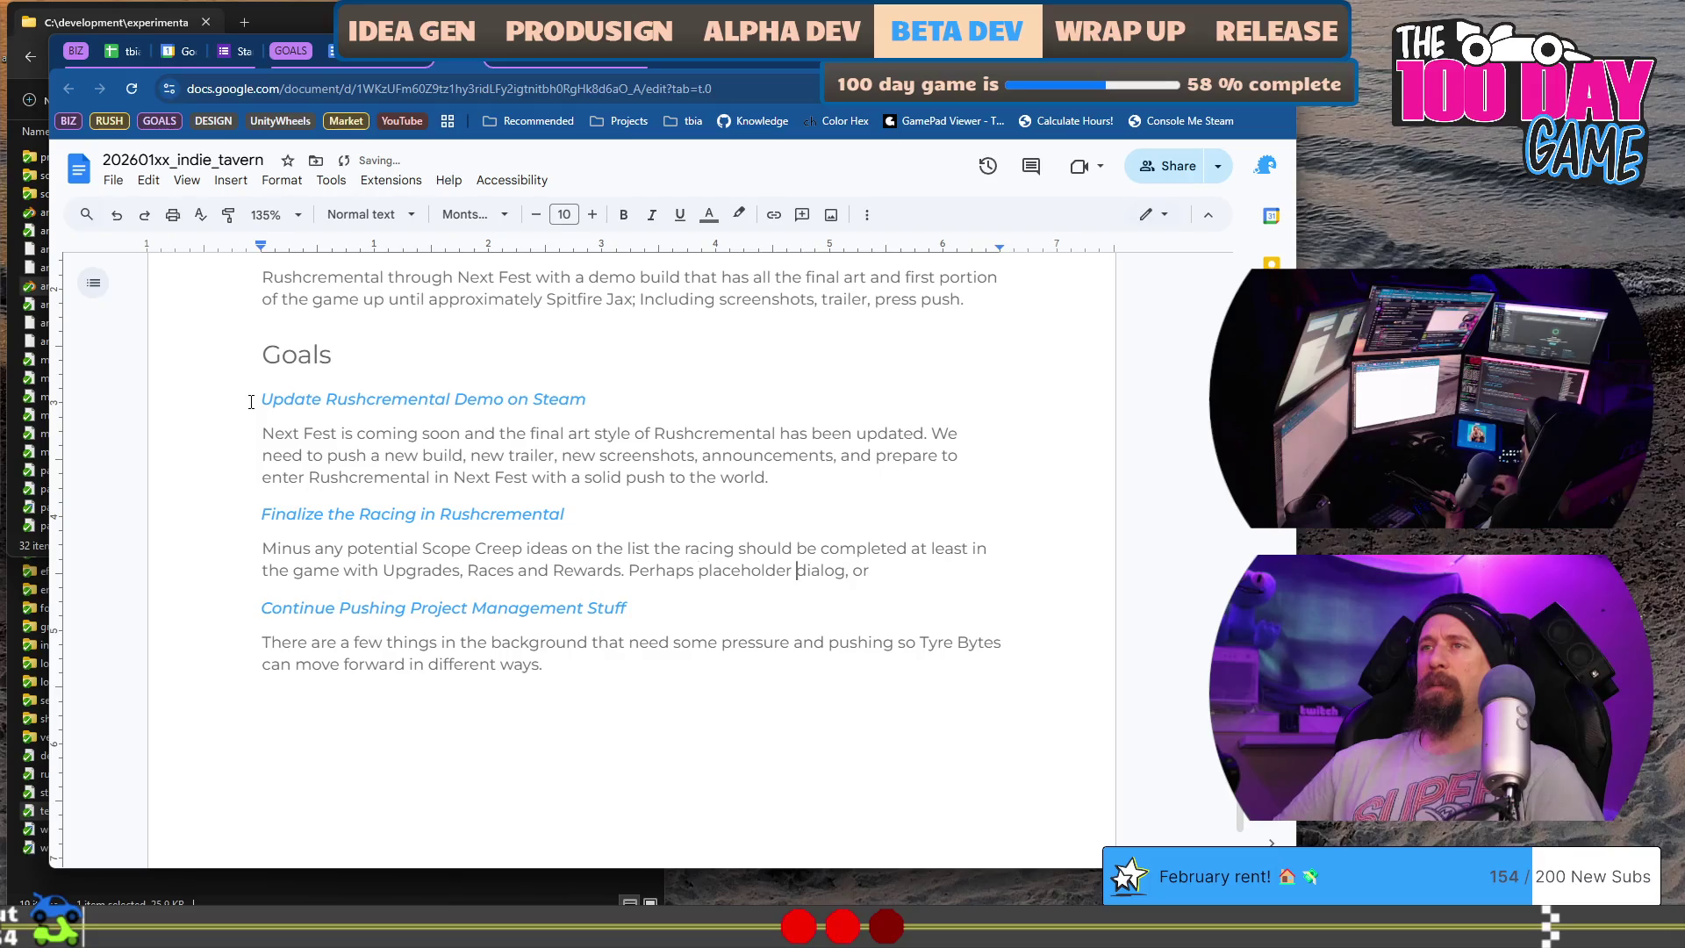
text(first p)
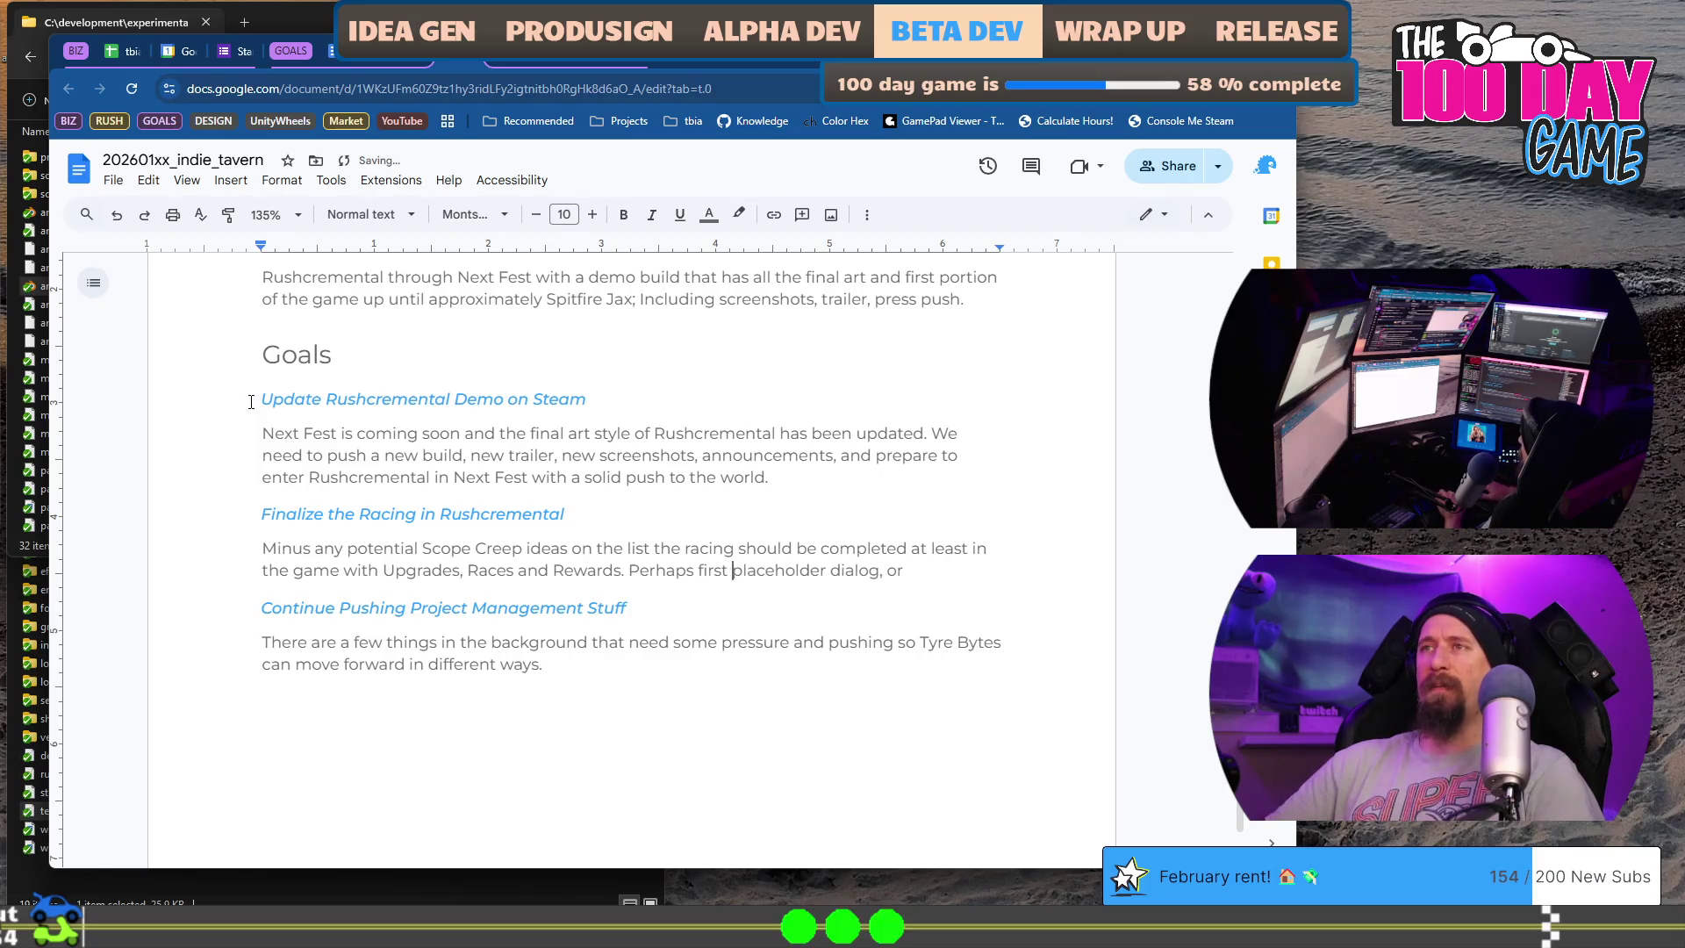
text(ass )
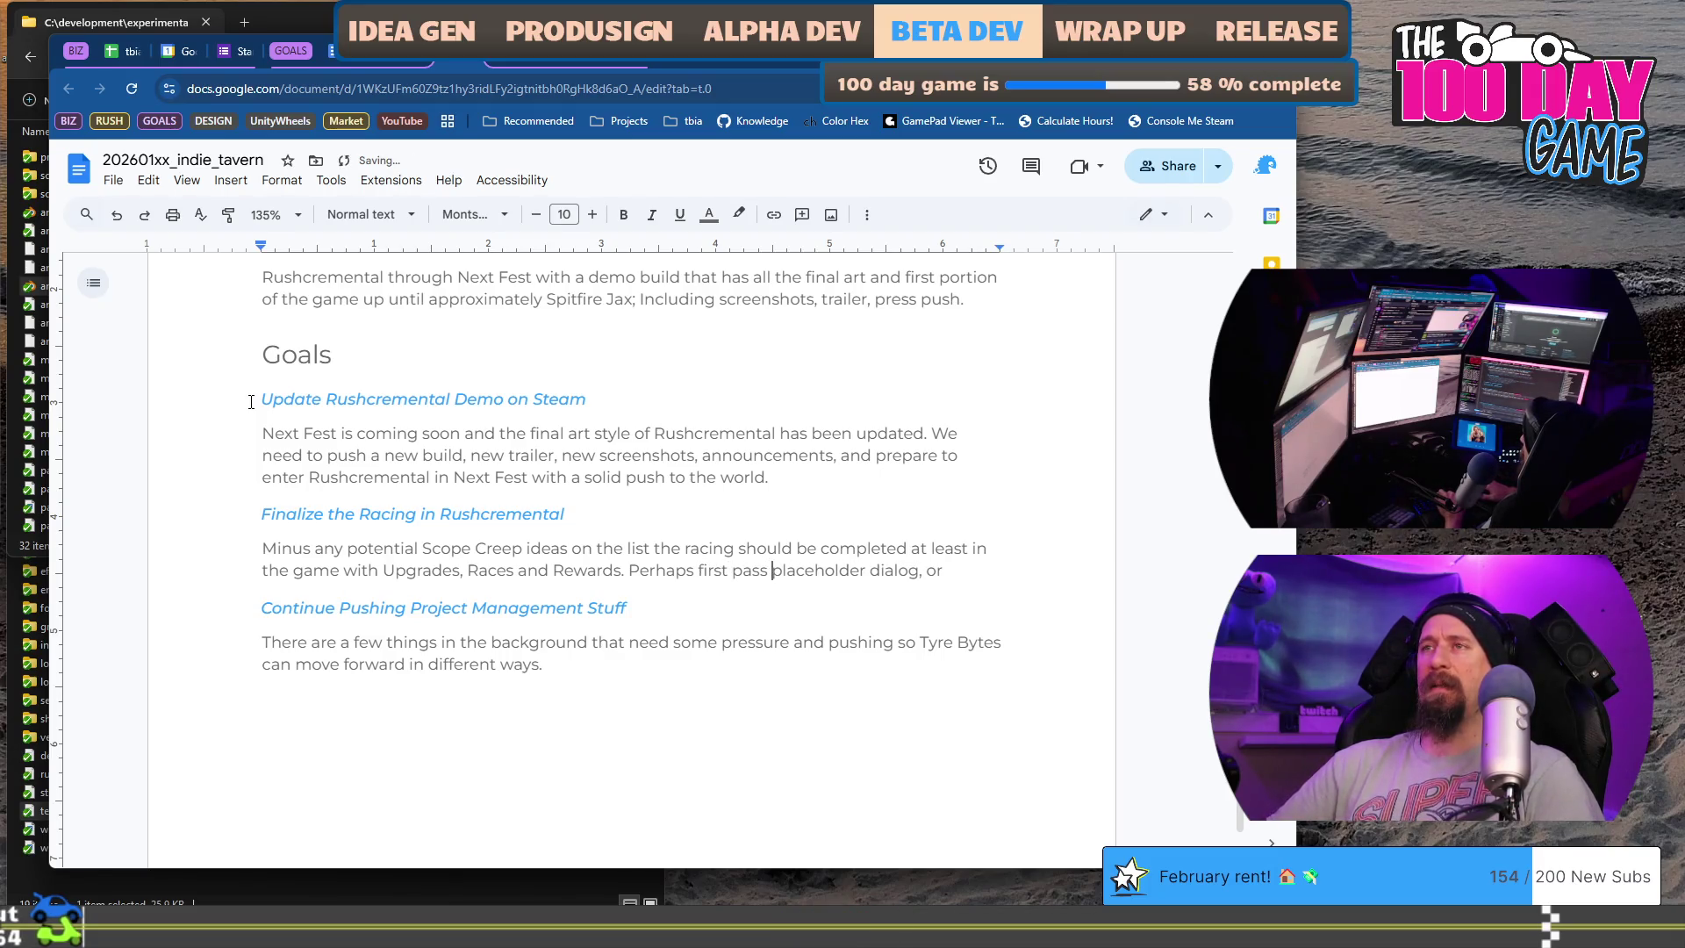
text(dialog,)
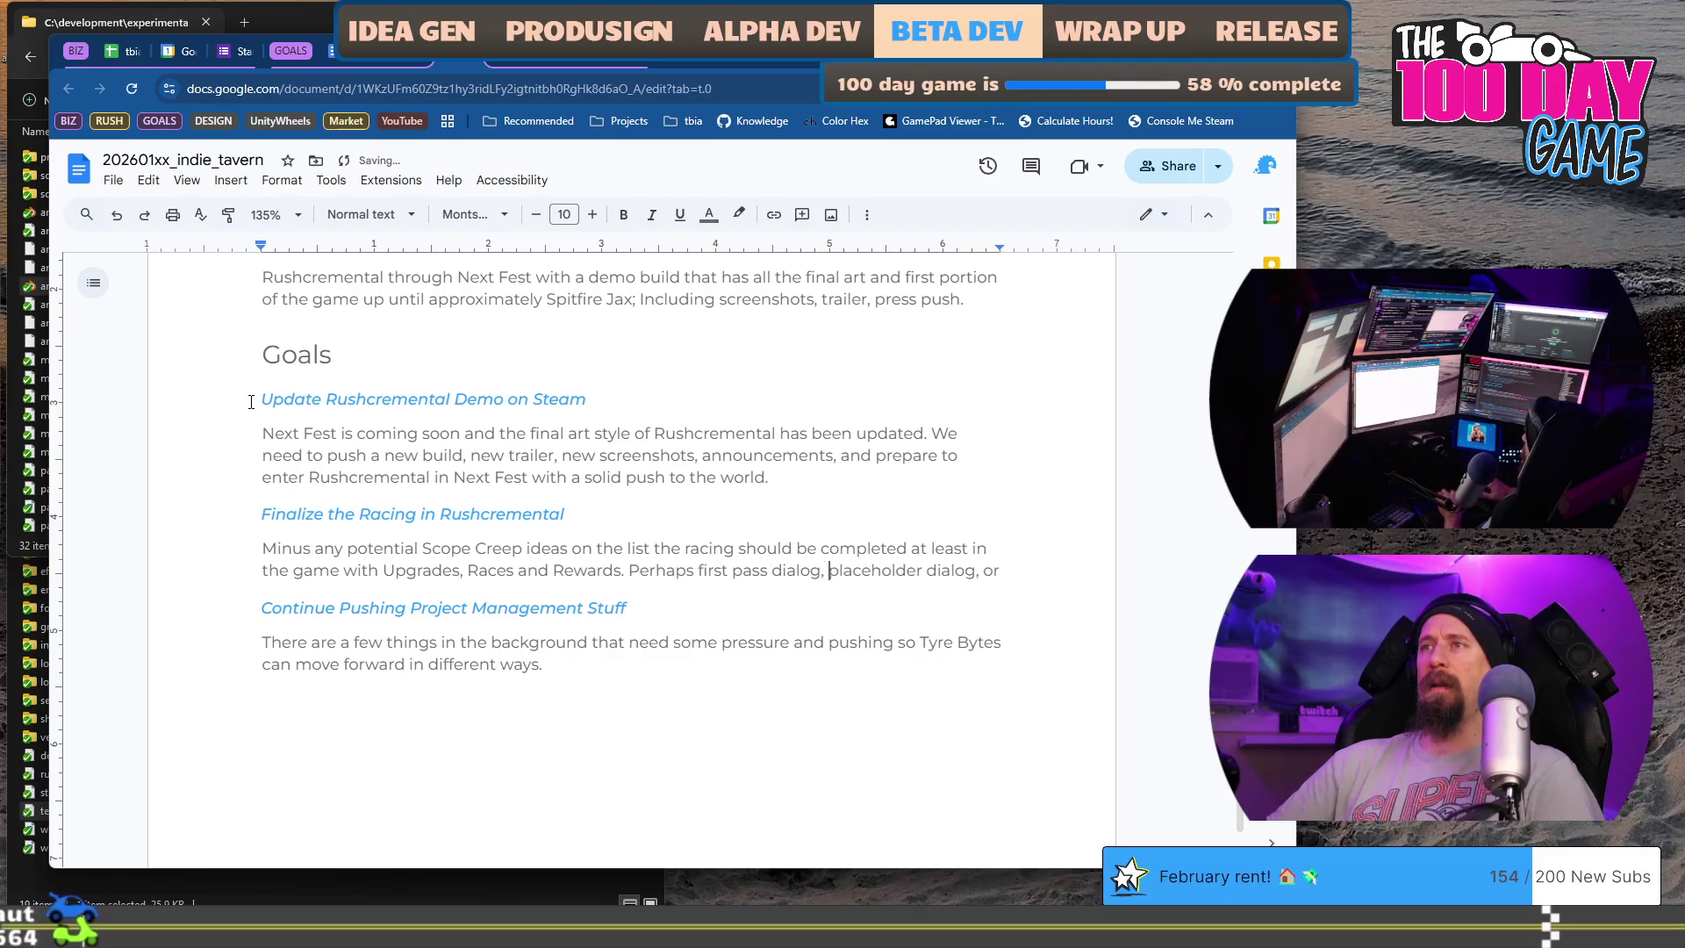
text( but)
- Replace 'dialog, or' with 'is fine.' after 'but placeholder', dismissing the grammar suggestion
key(Down)
key(ctrl+shift+Left)
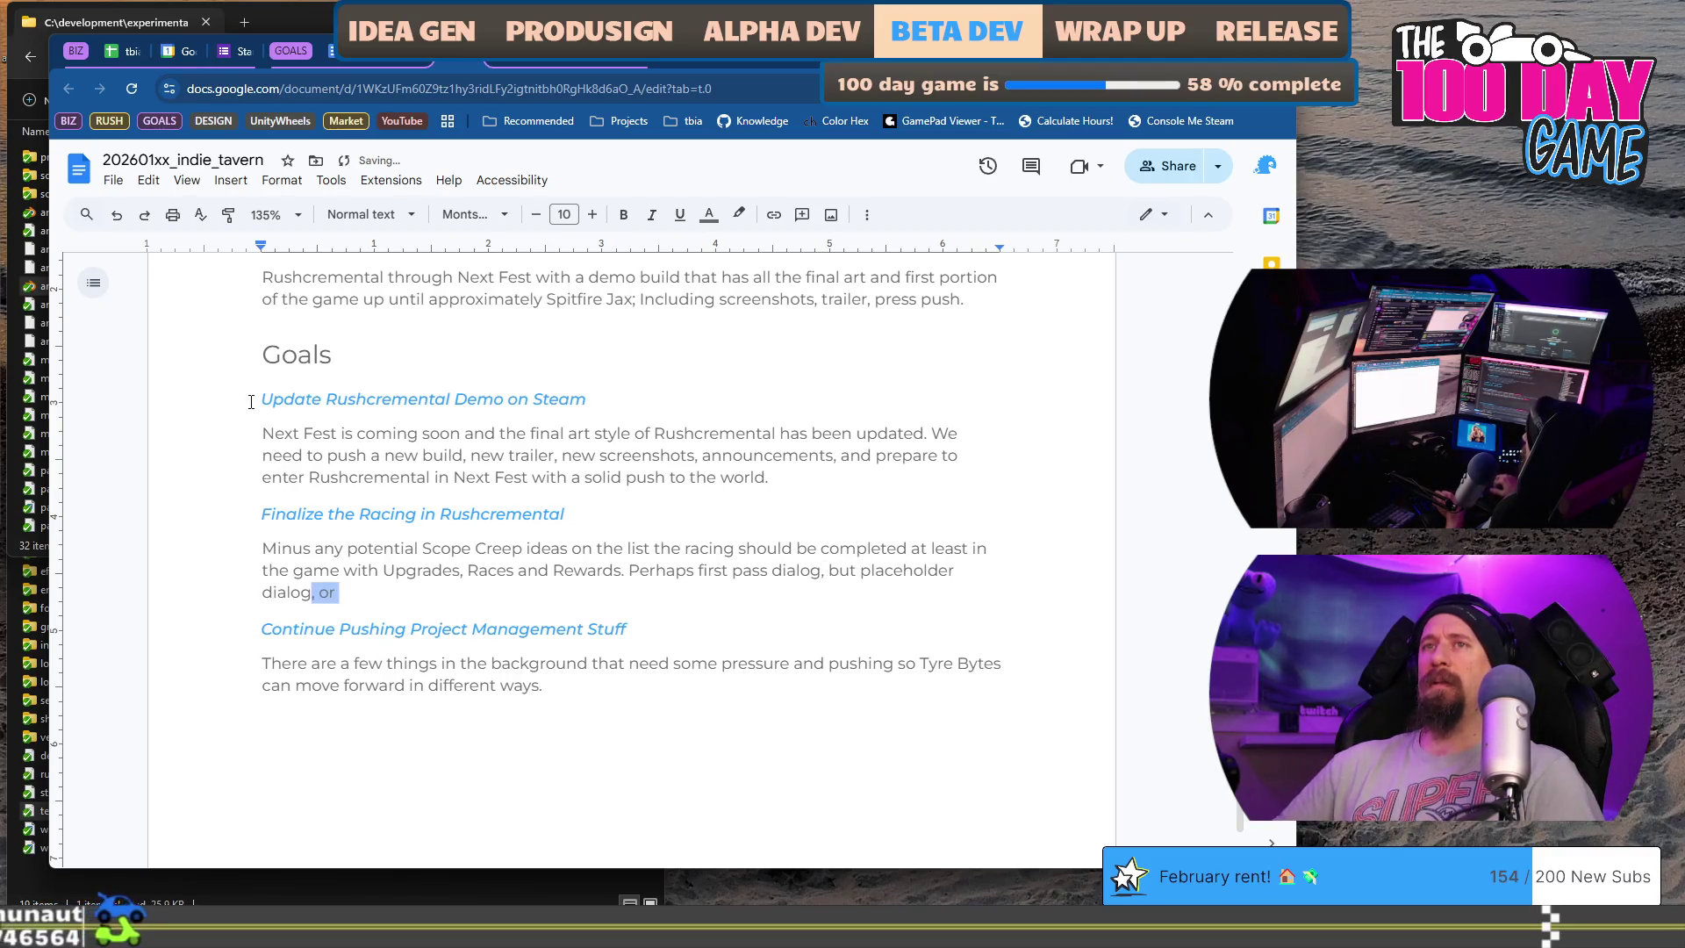
key(ctrl+shift+Left)
text(is fine.)
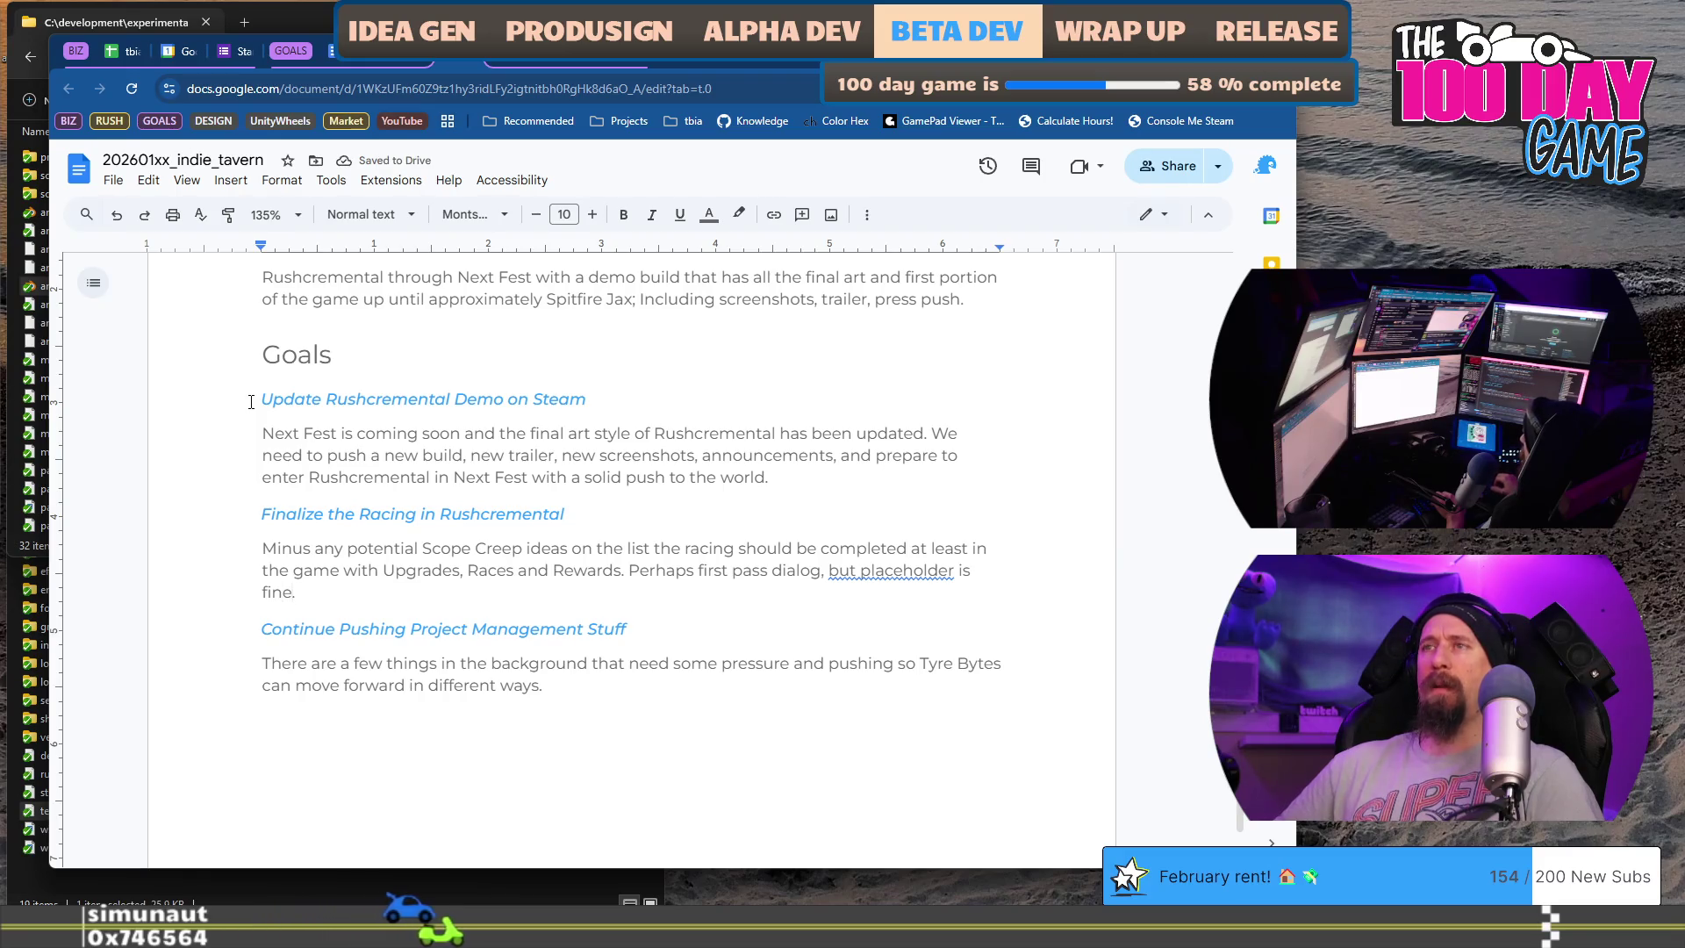
click(862, 571)
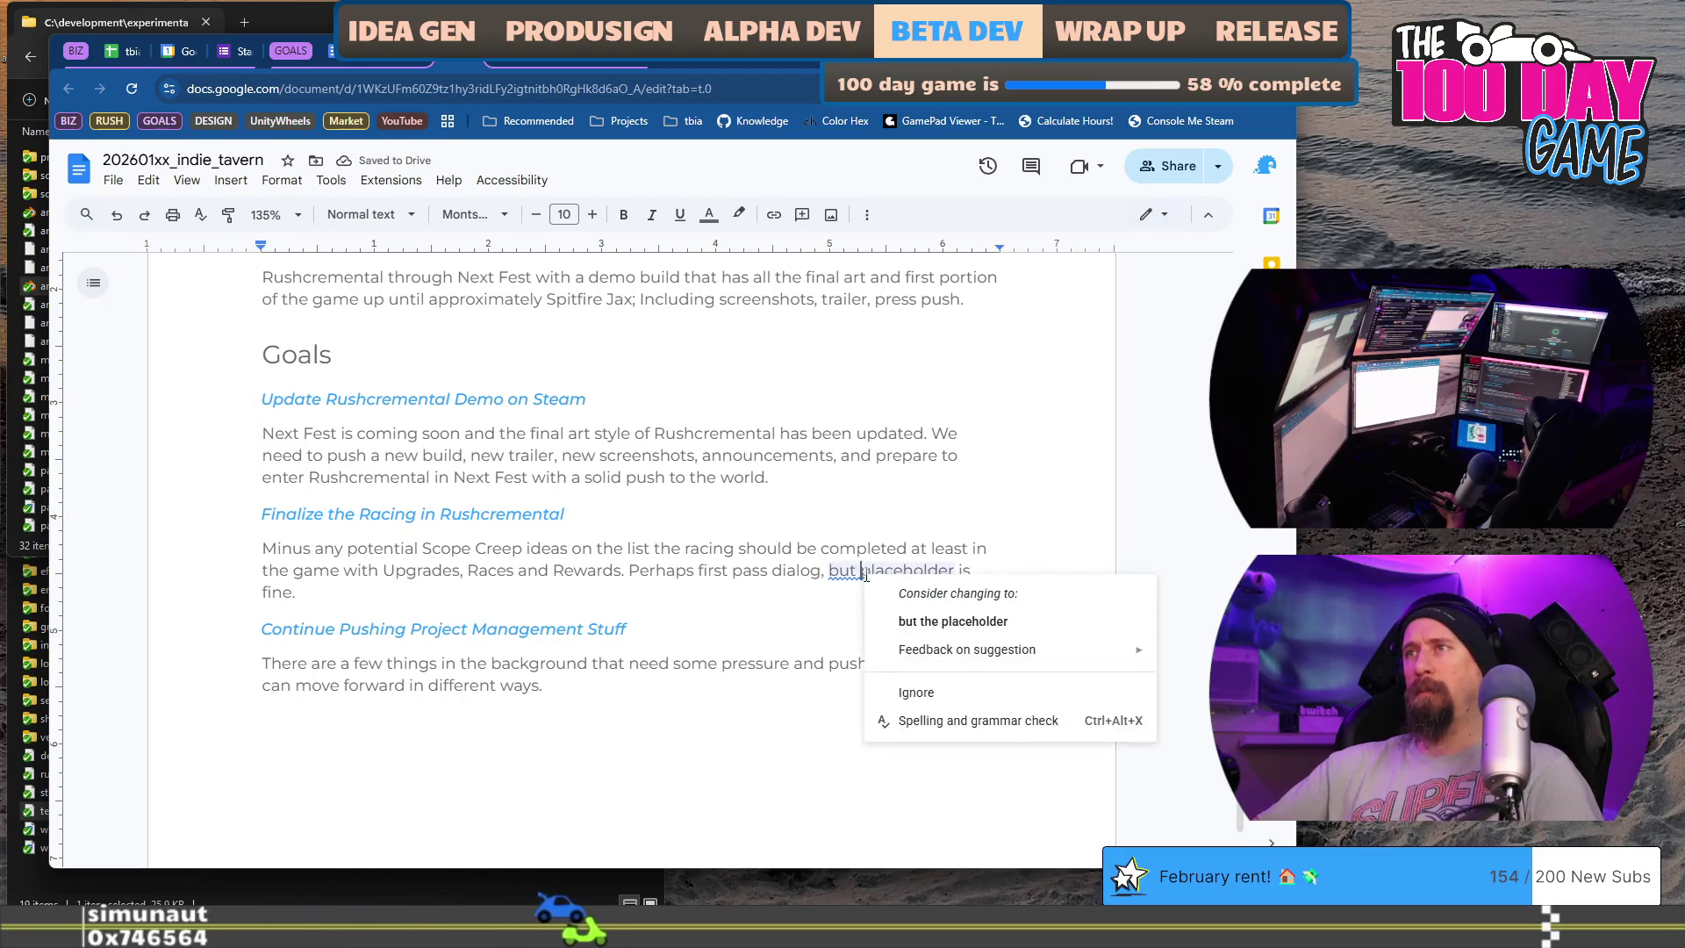
click(842, 571)
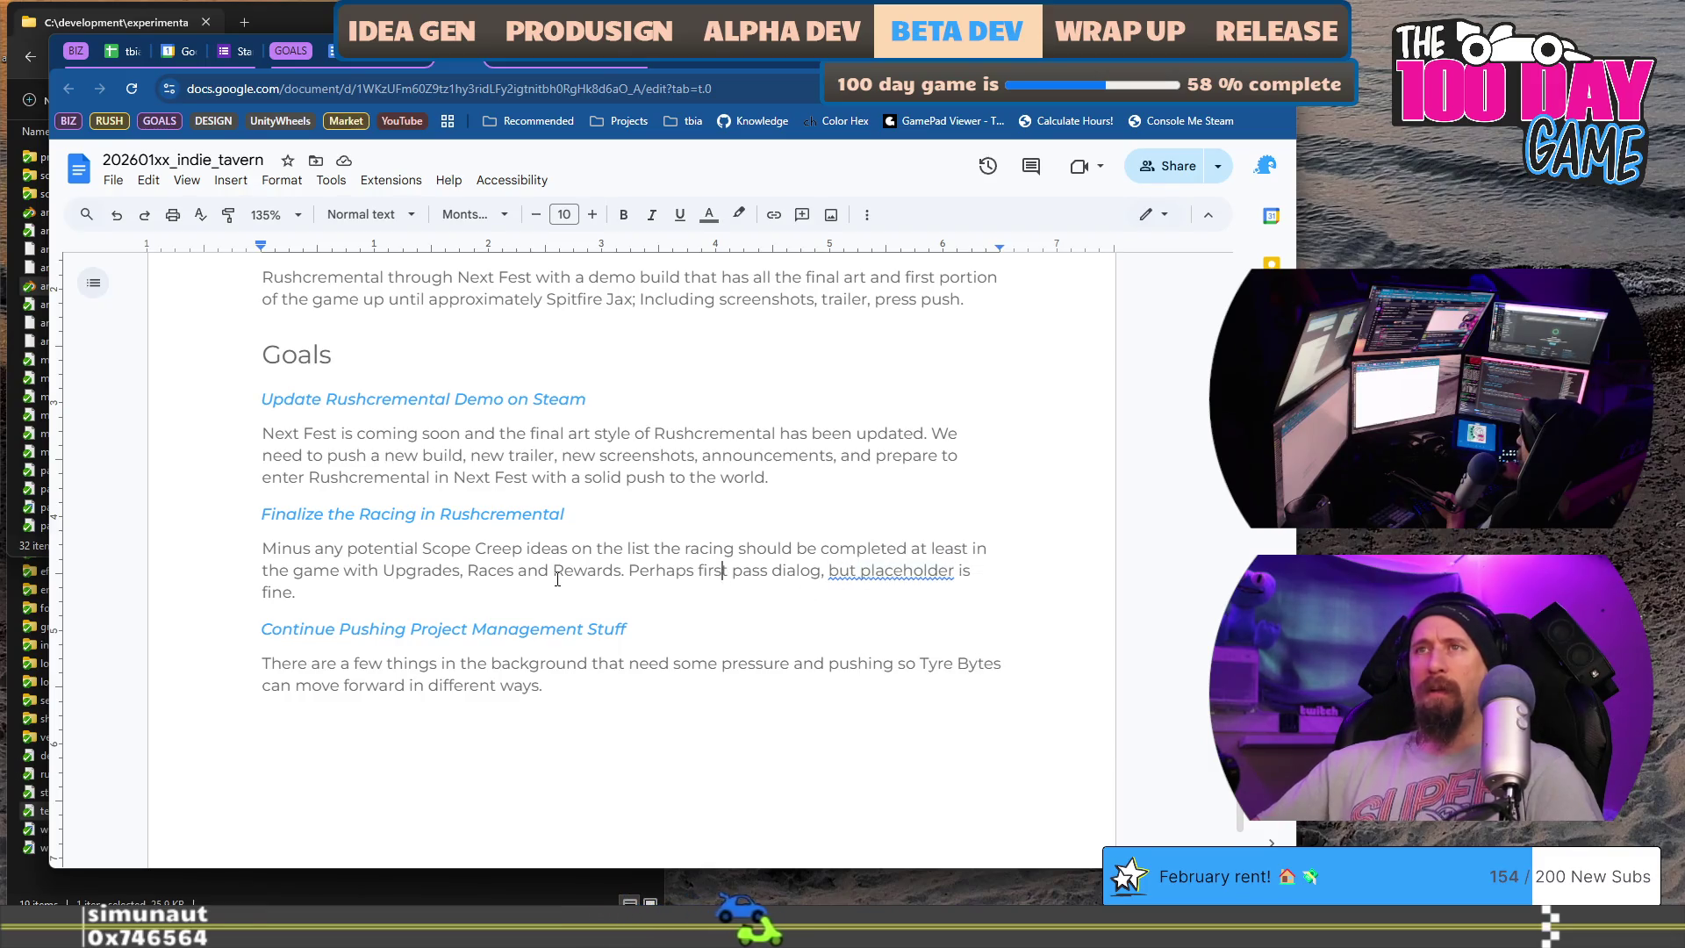
- Change 'Perhaps' to 'Maybe' so the sentence reads 'Maybe first pass dialog, but placeholder is fine.'
click(628, 570)
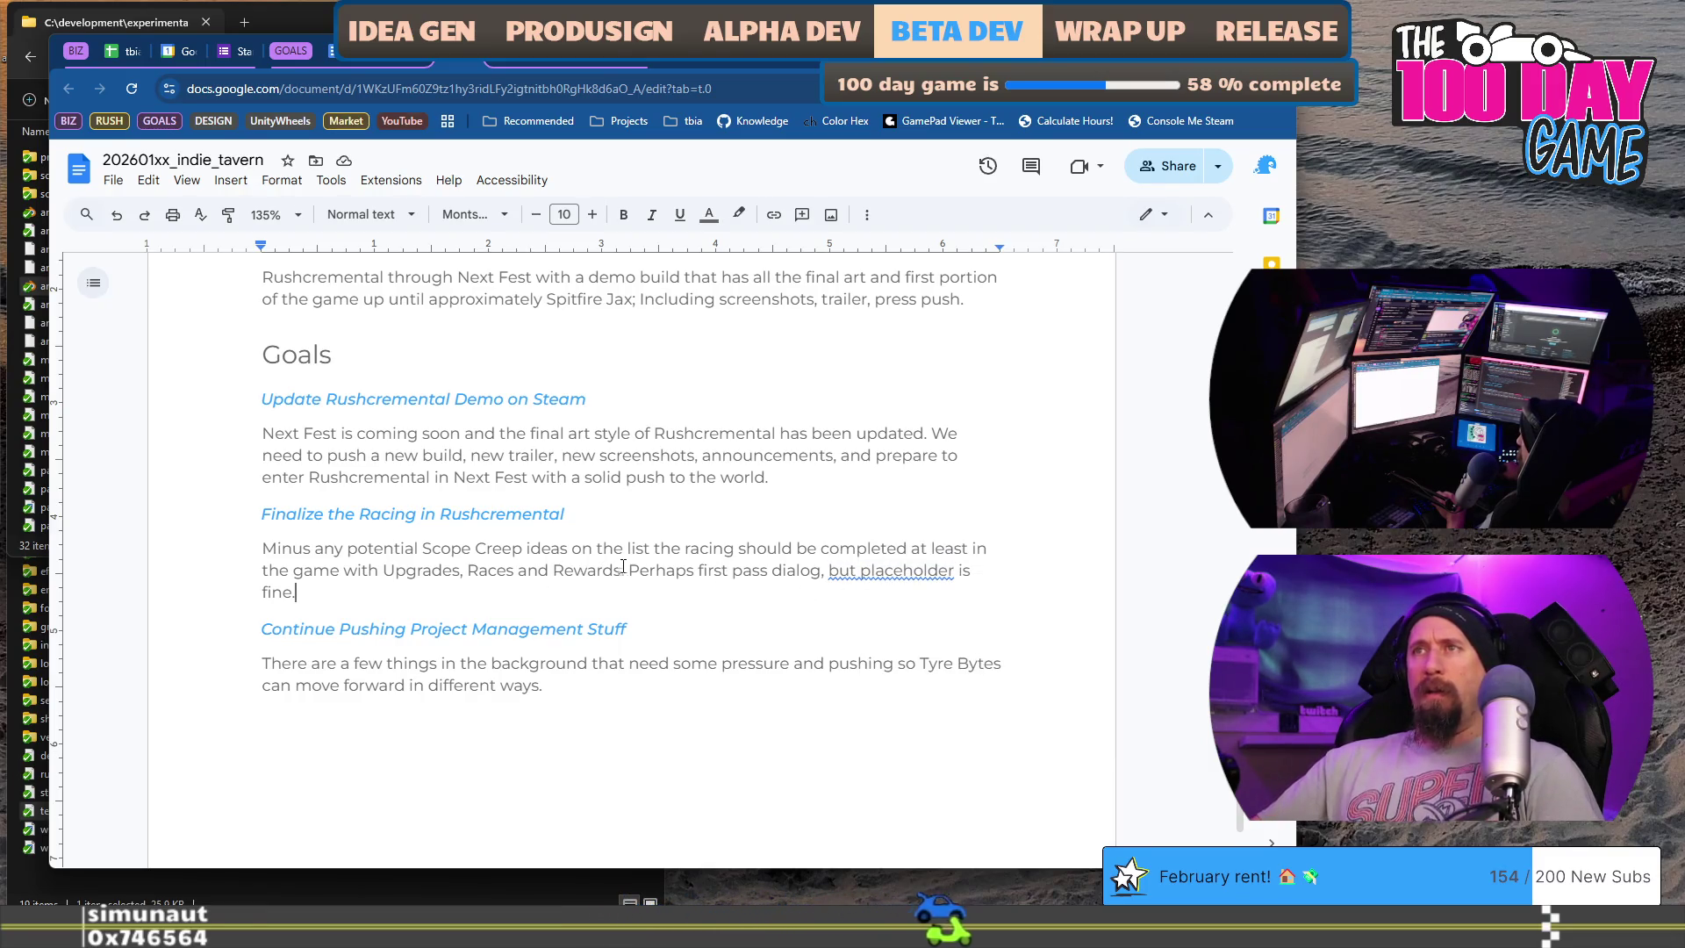
key(ctrl+shift+Right)
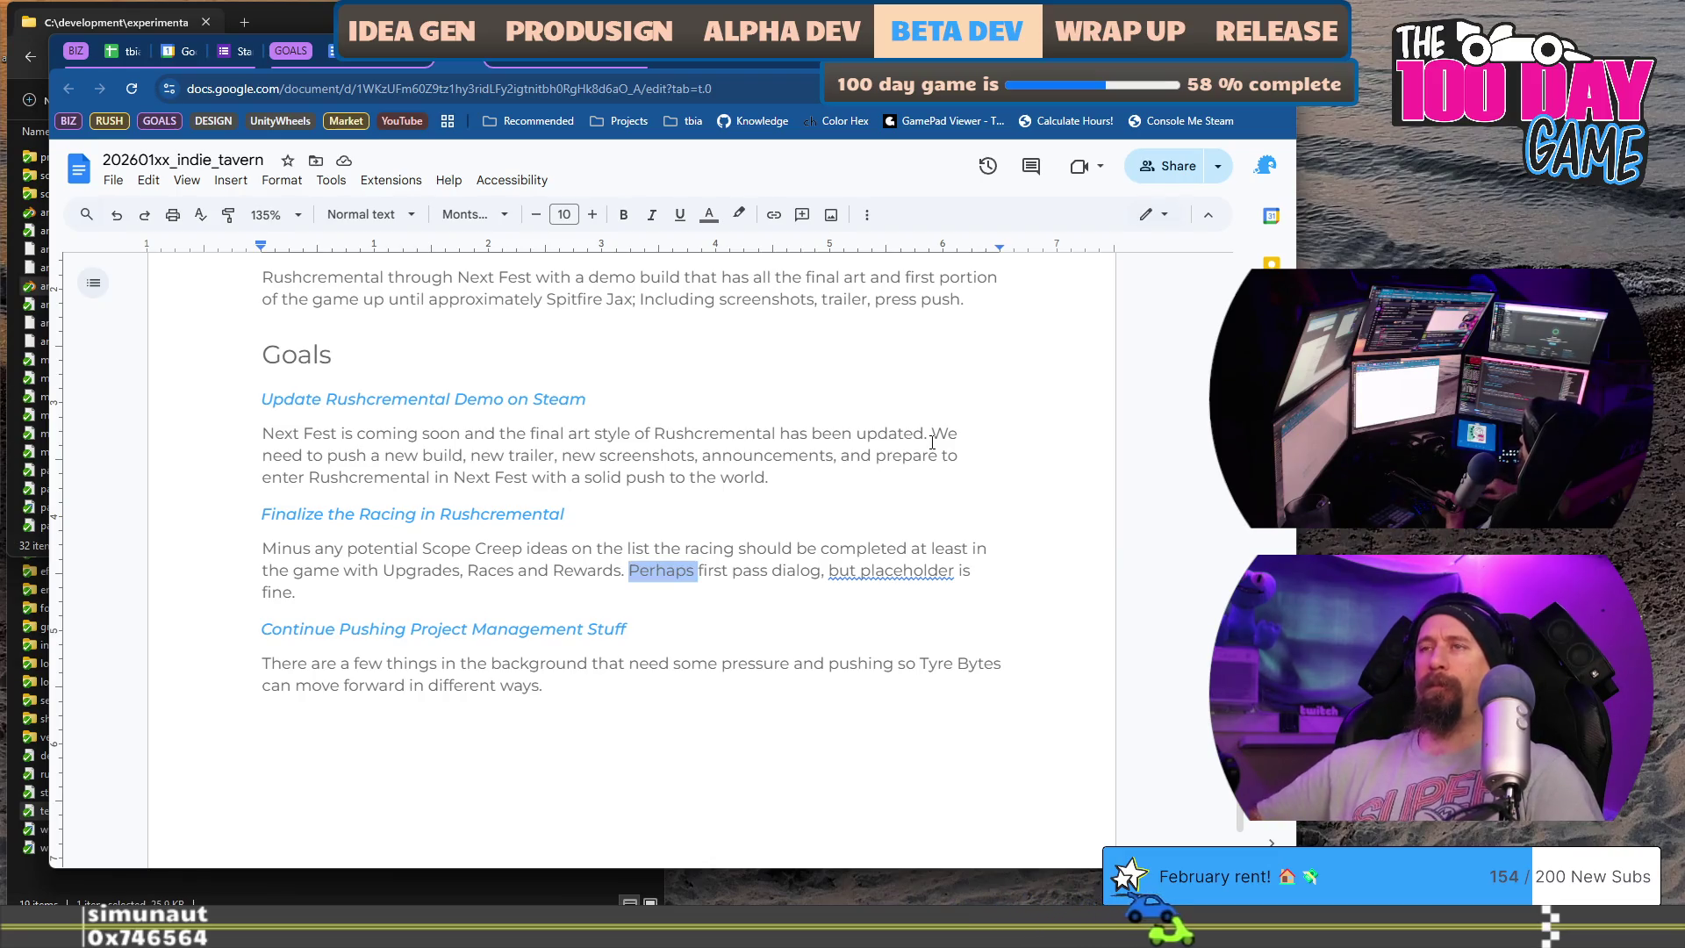
text(Maybefirst)
key(ctrl+Right)
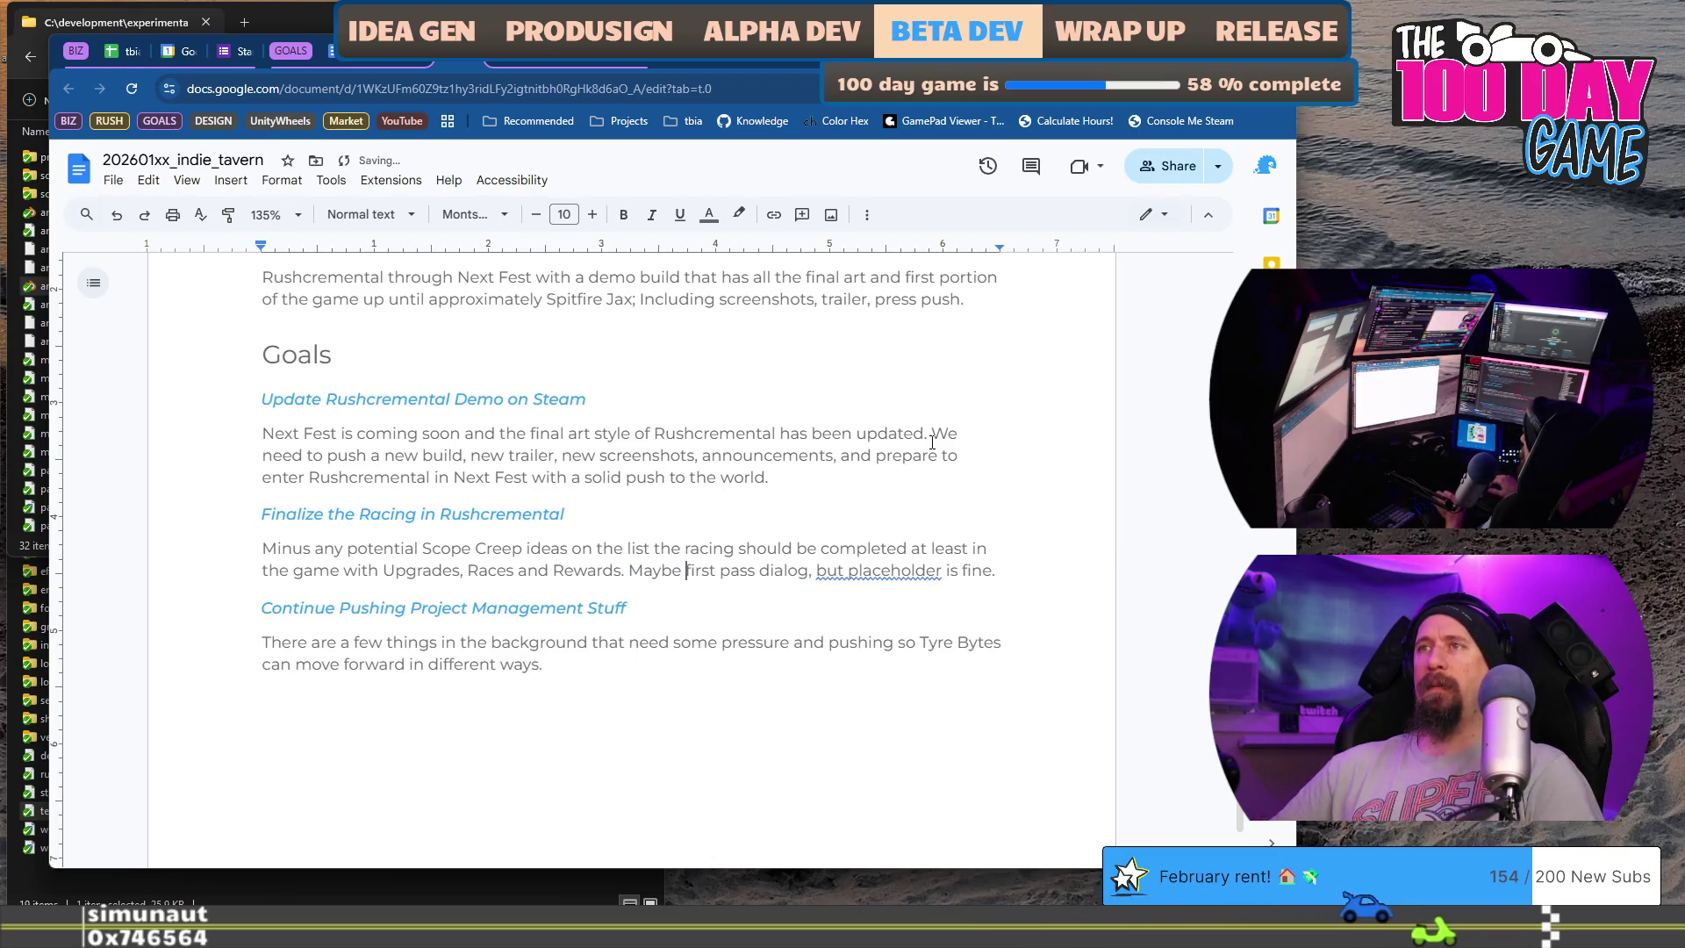
key(ctrl+Right)
key(ctrl+Right)
key(ctrl+Right)
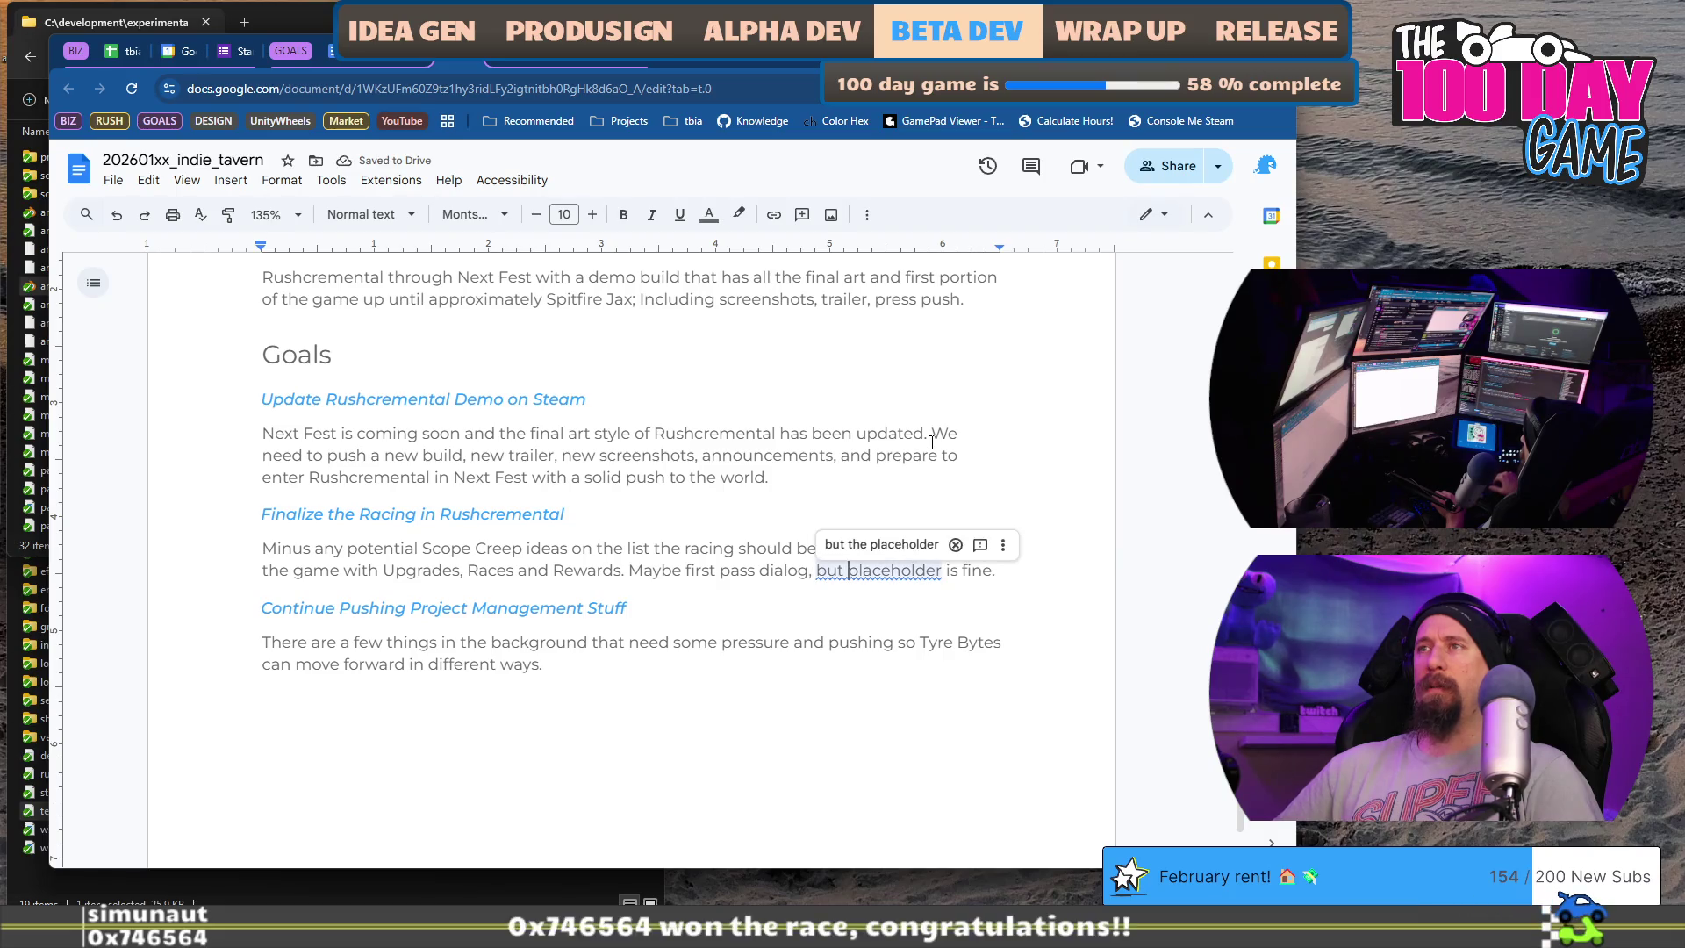
key(End)
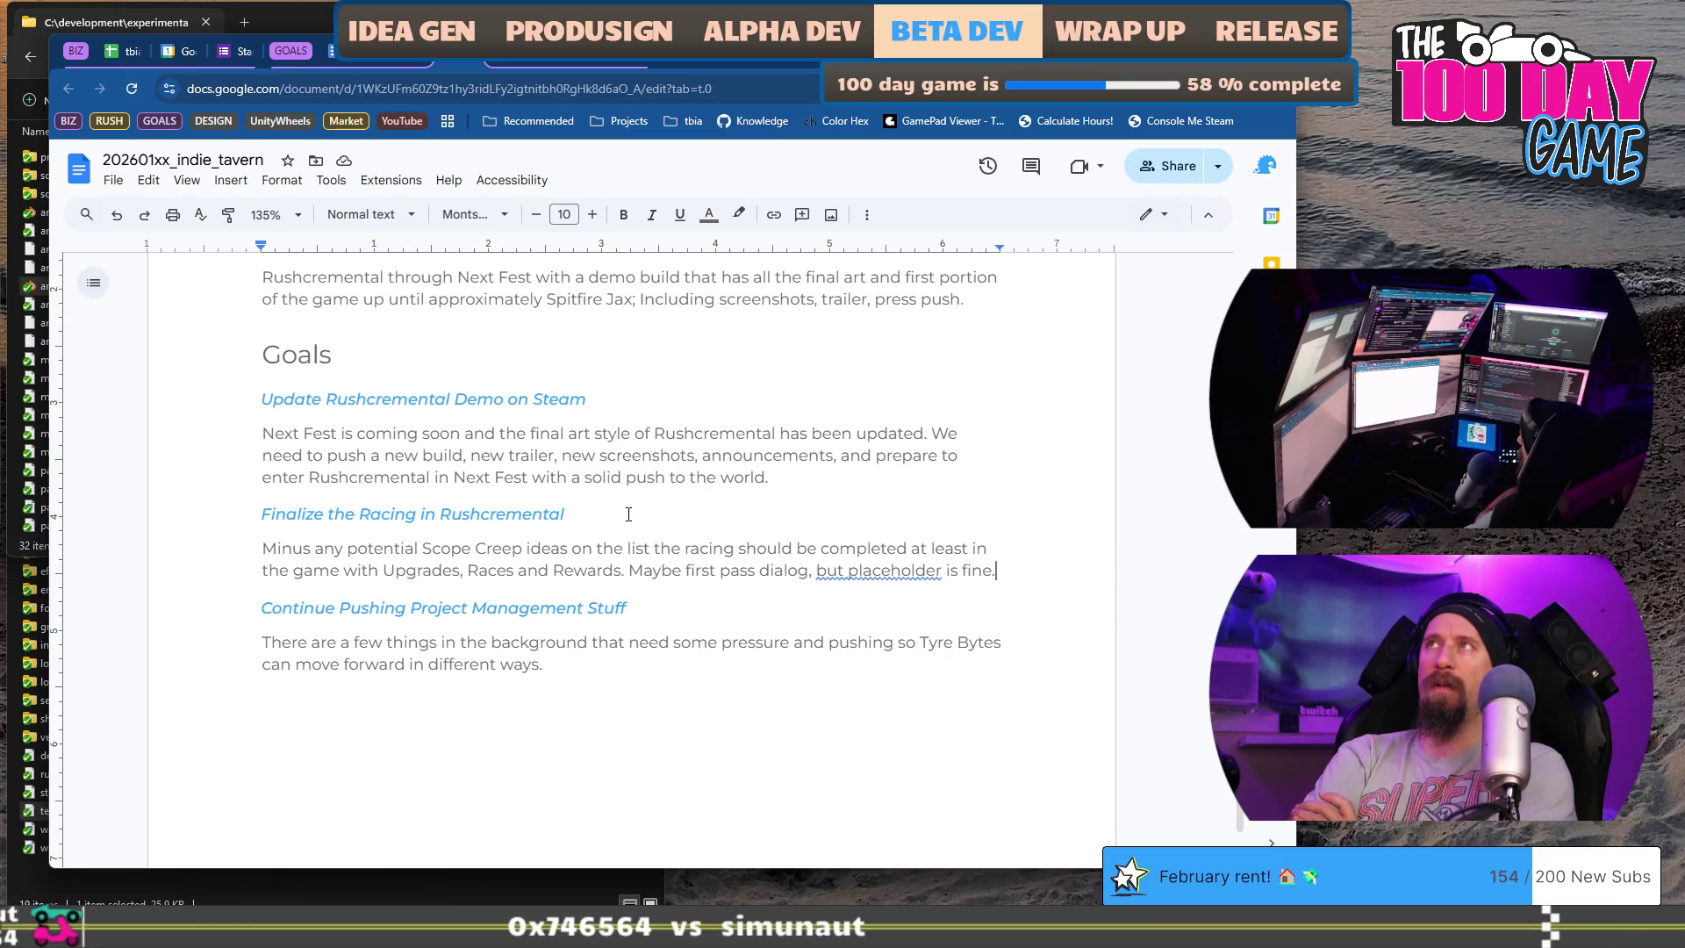
key(ctrl+shift+n)
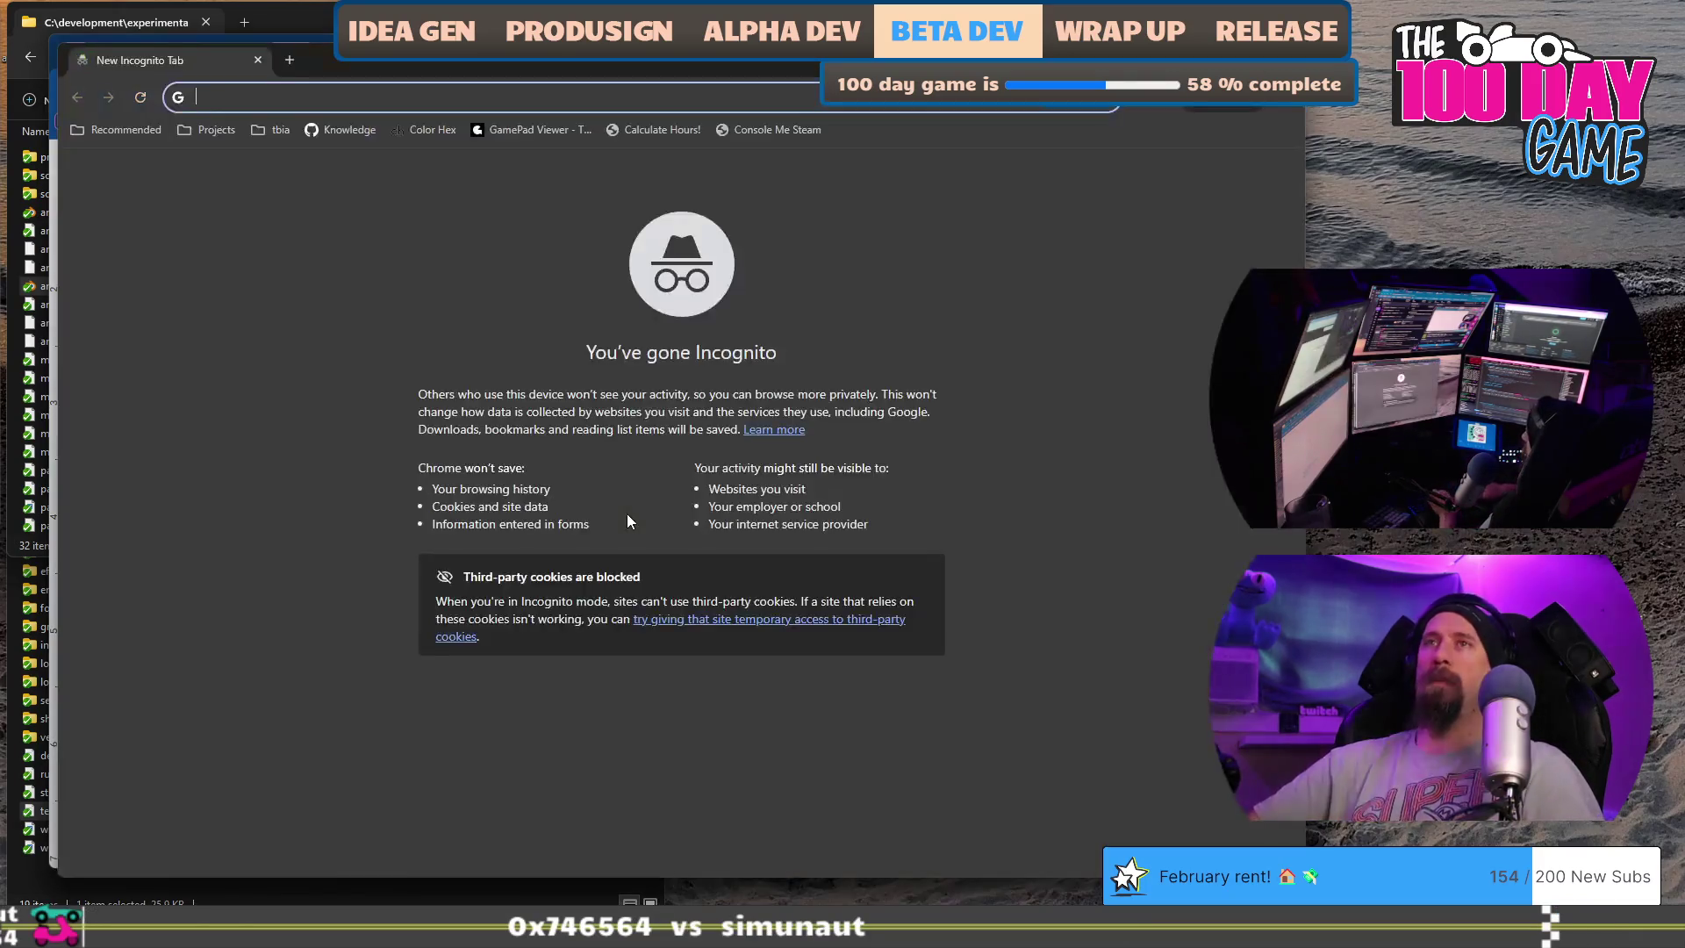
text(when )
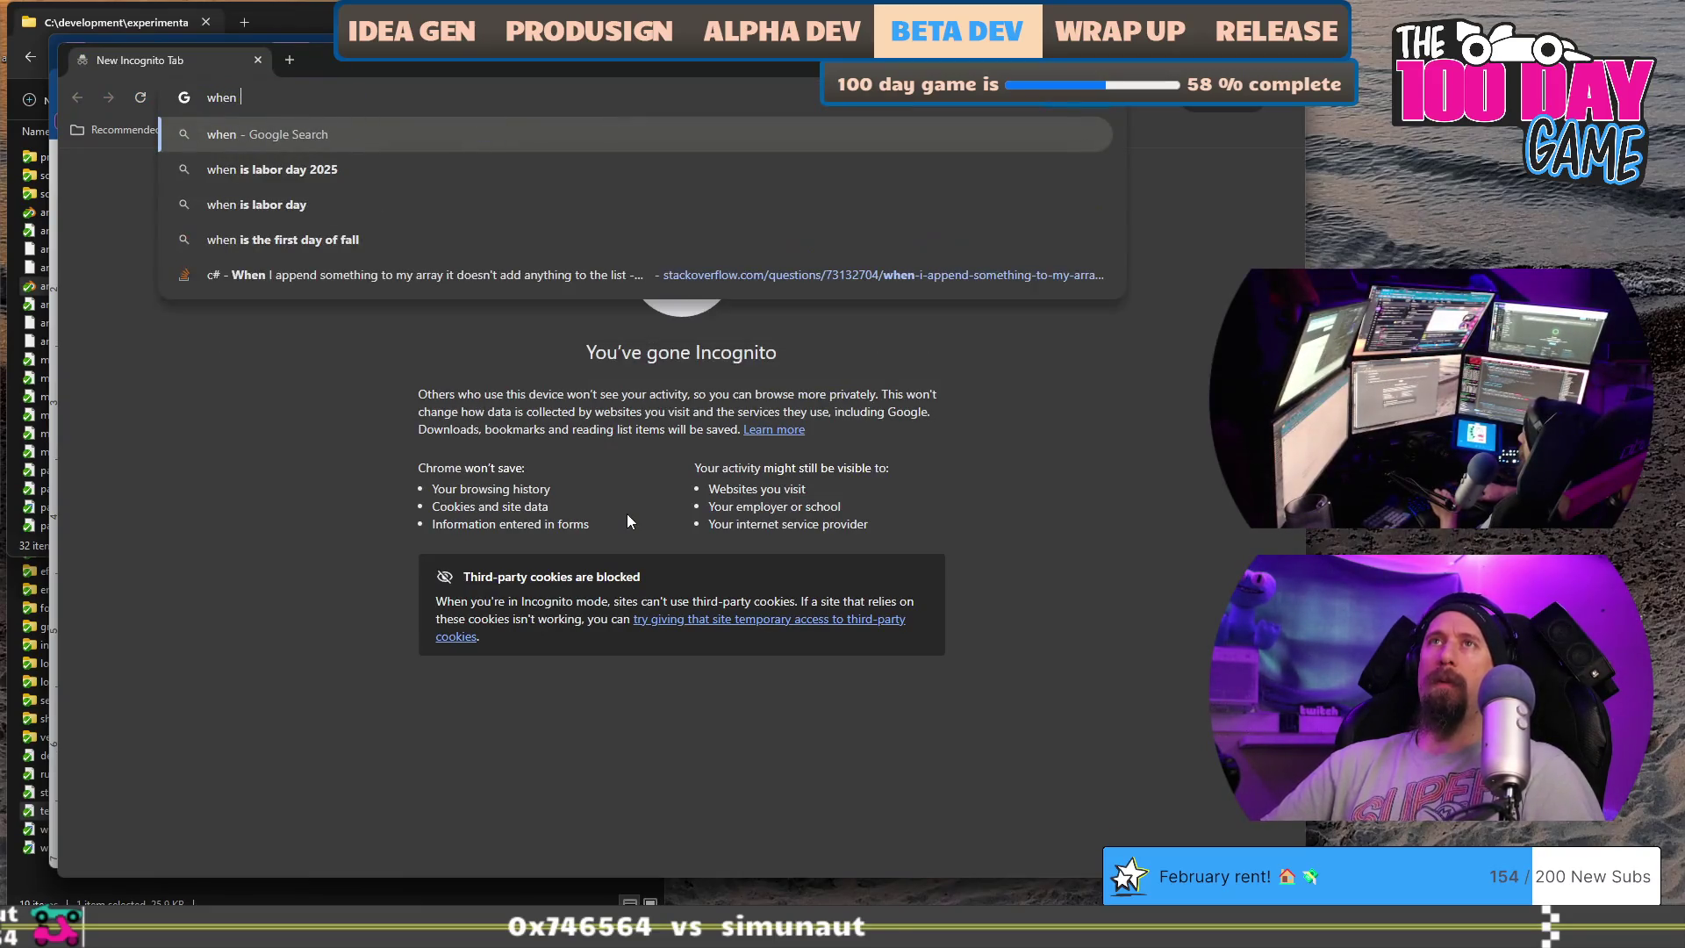
text(are steam next fests)
- Search 'when are steam next fests', expand the overview, and open the Steam Community 2026 announcement
key(Return)
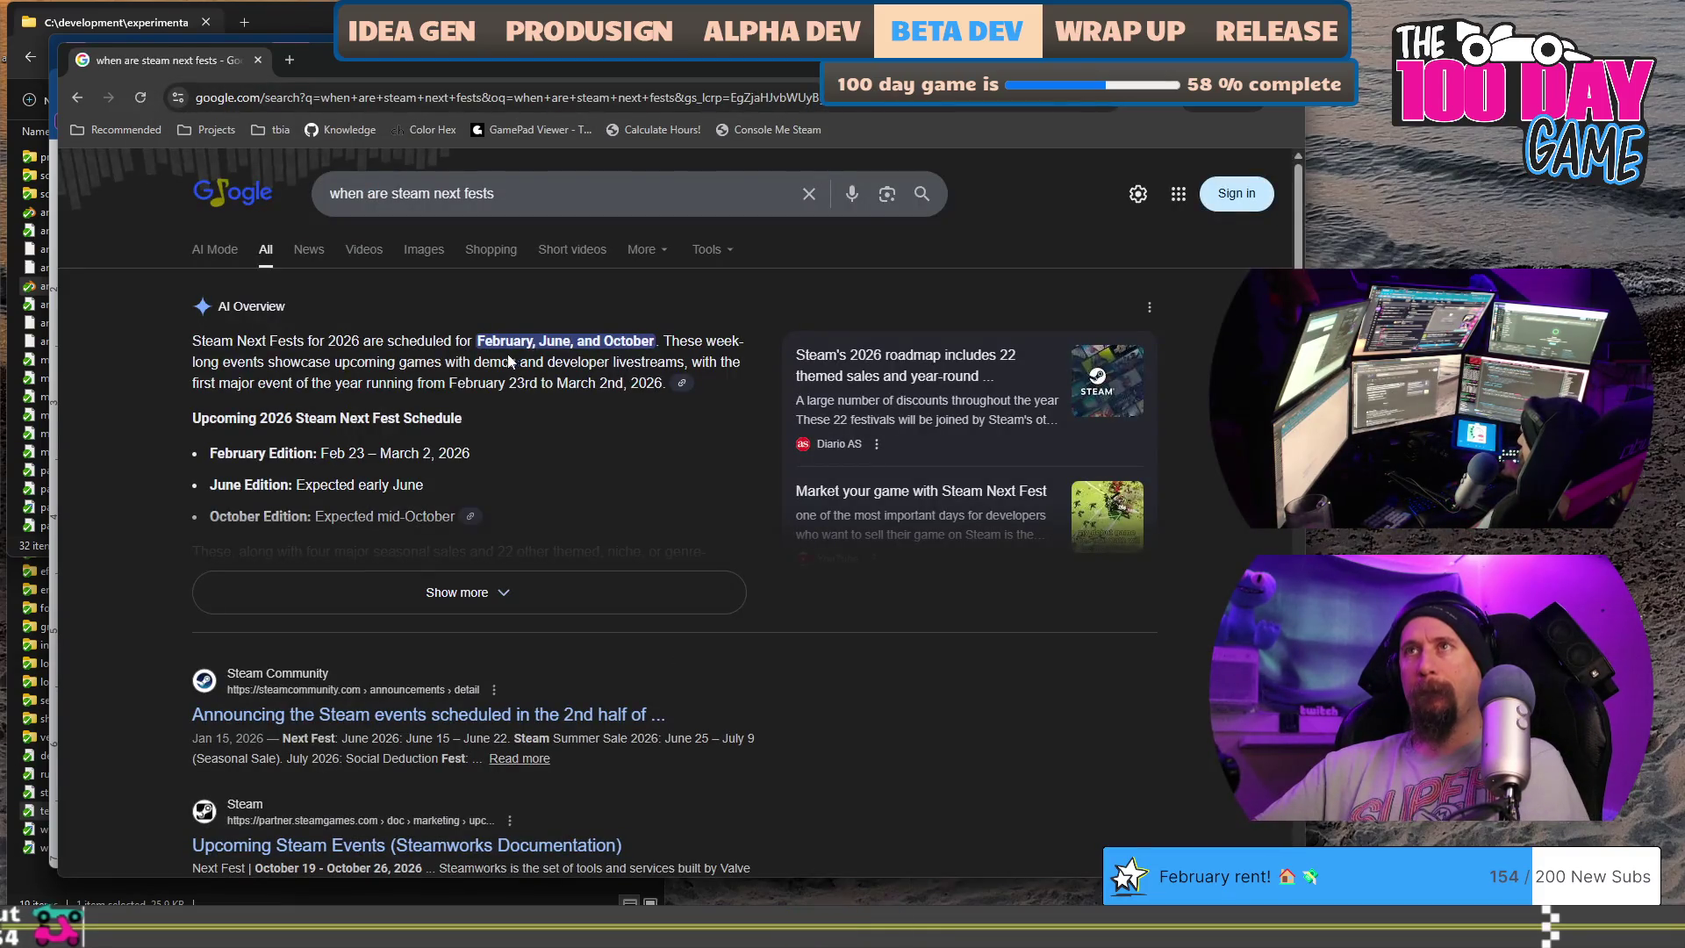
click(468, 591)
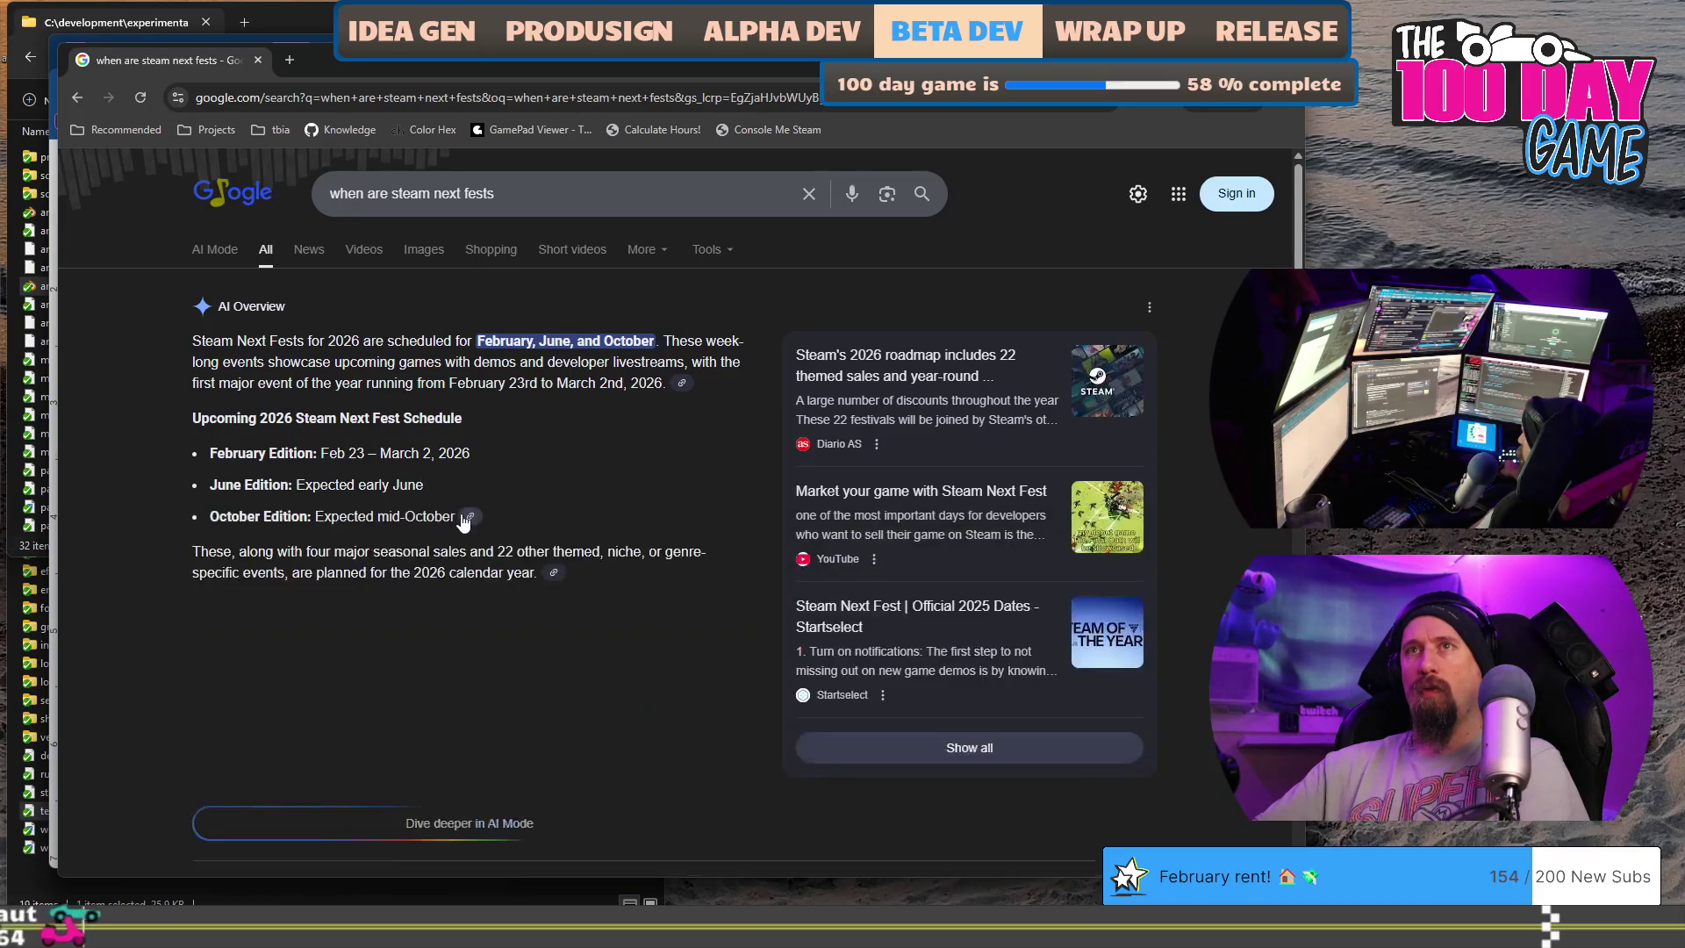
scroll(204, 438, down, 4)
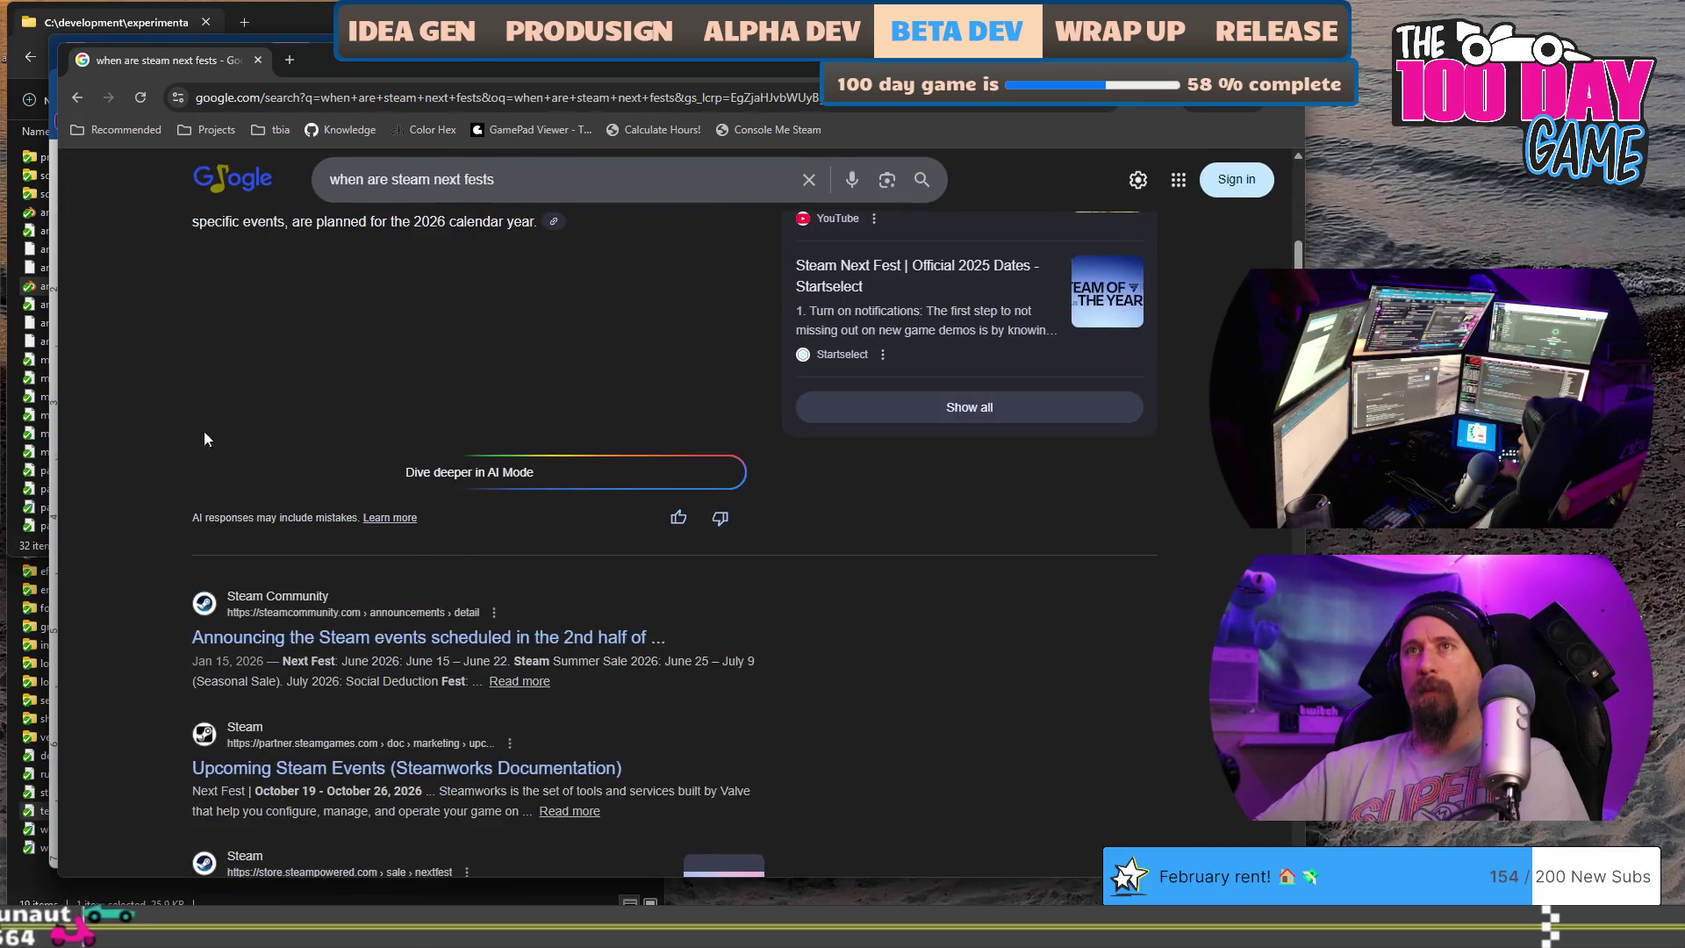
click(436, 637)
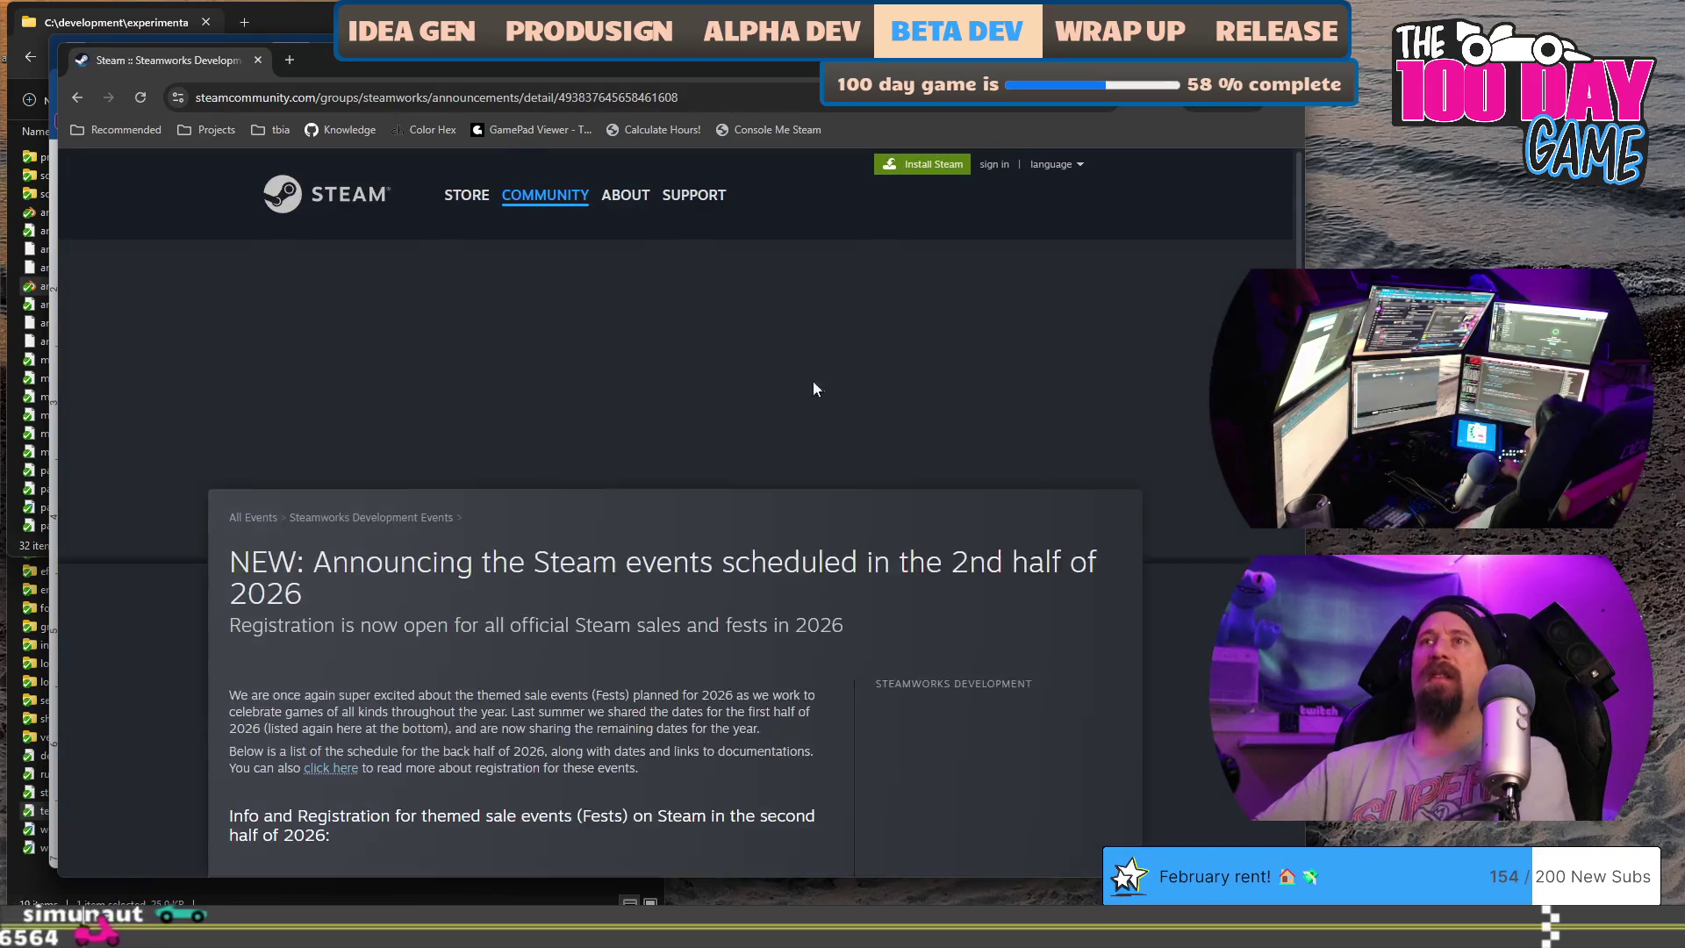
scroll(350, 593, down, 5)
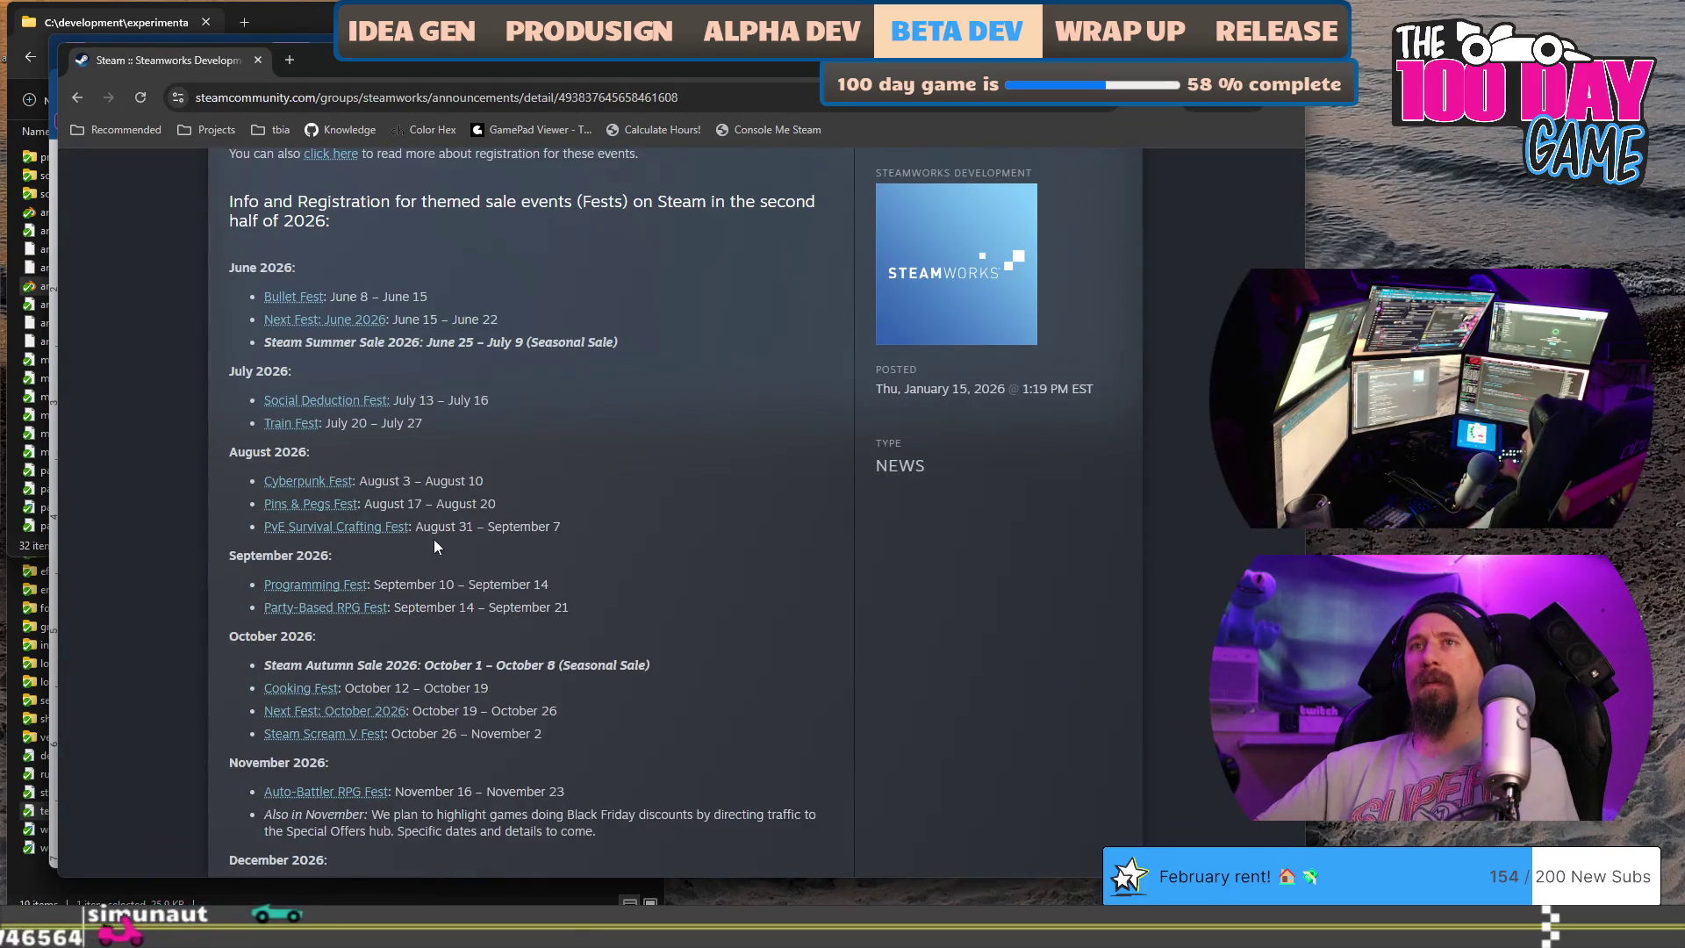
scroll(433, 538, down, 2)
scroll(396, 500, up, 3)
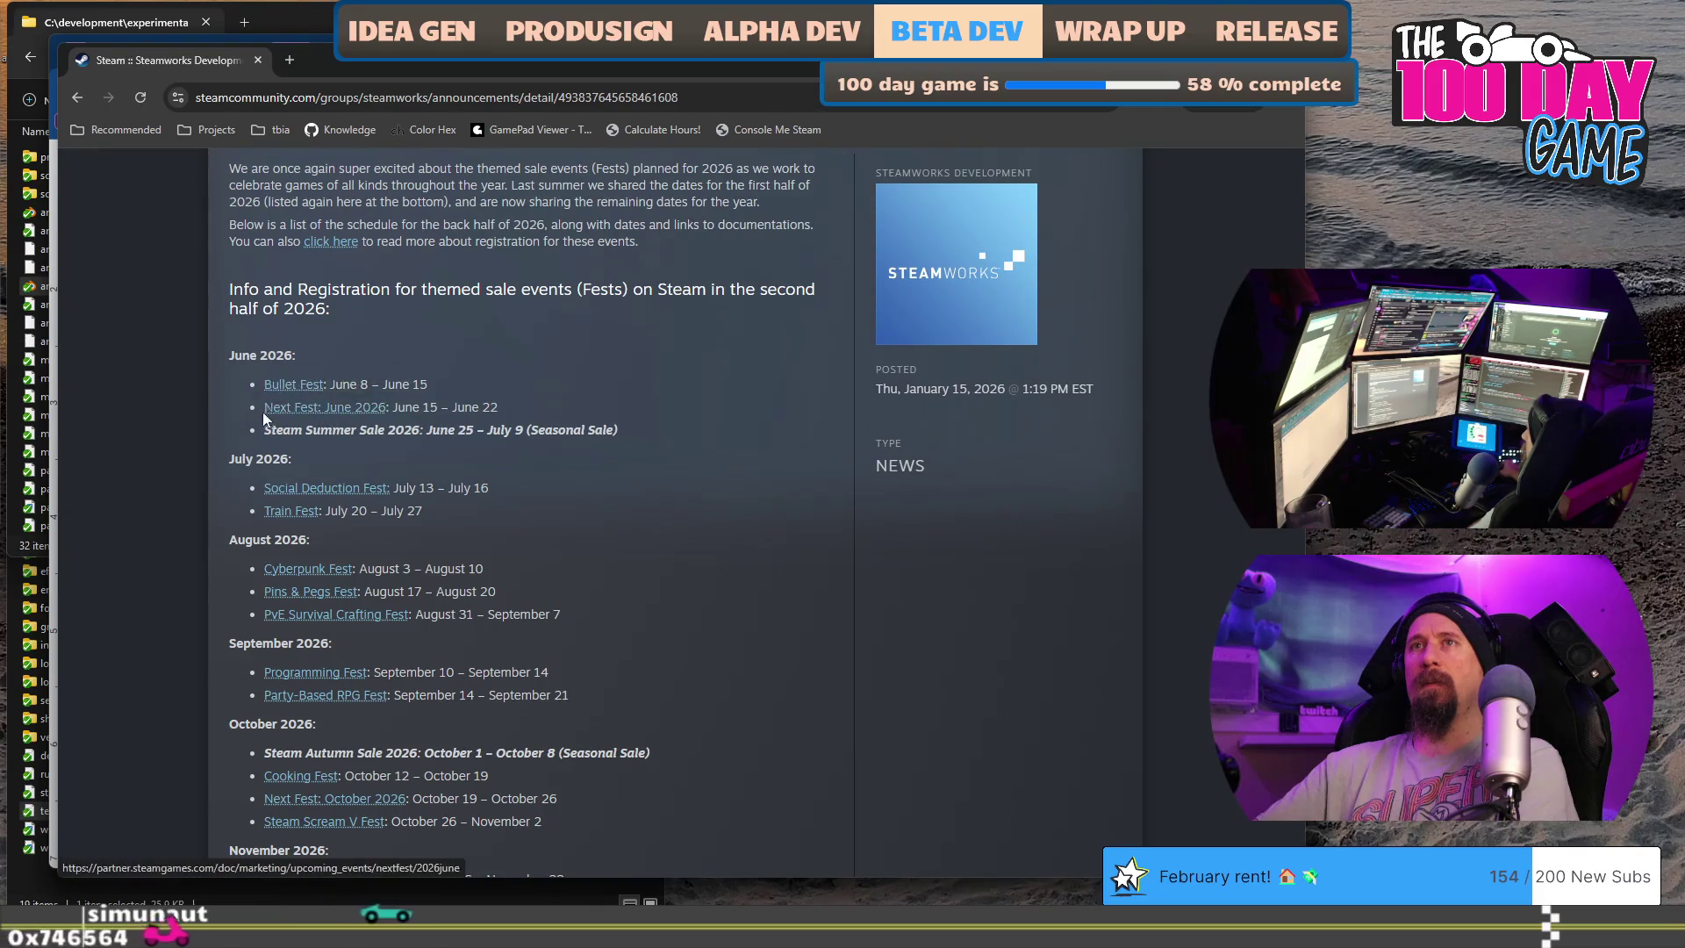
- Highlight the 'Next Fest: June 2026' line (June 15 – June 22) and return to the goals document
drag(515, 412, 252, 407)
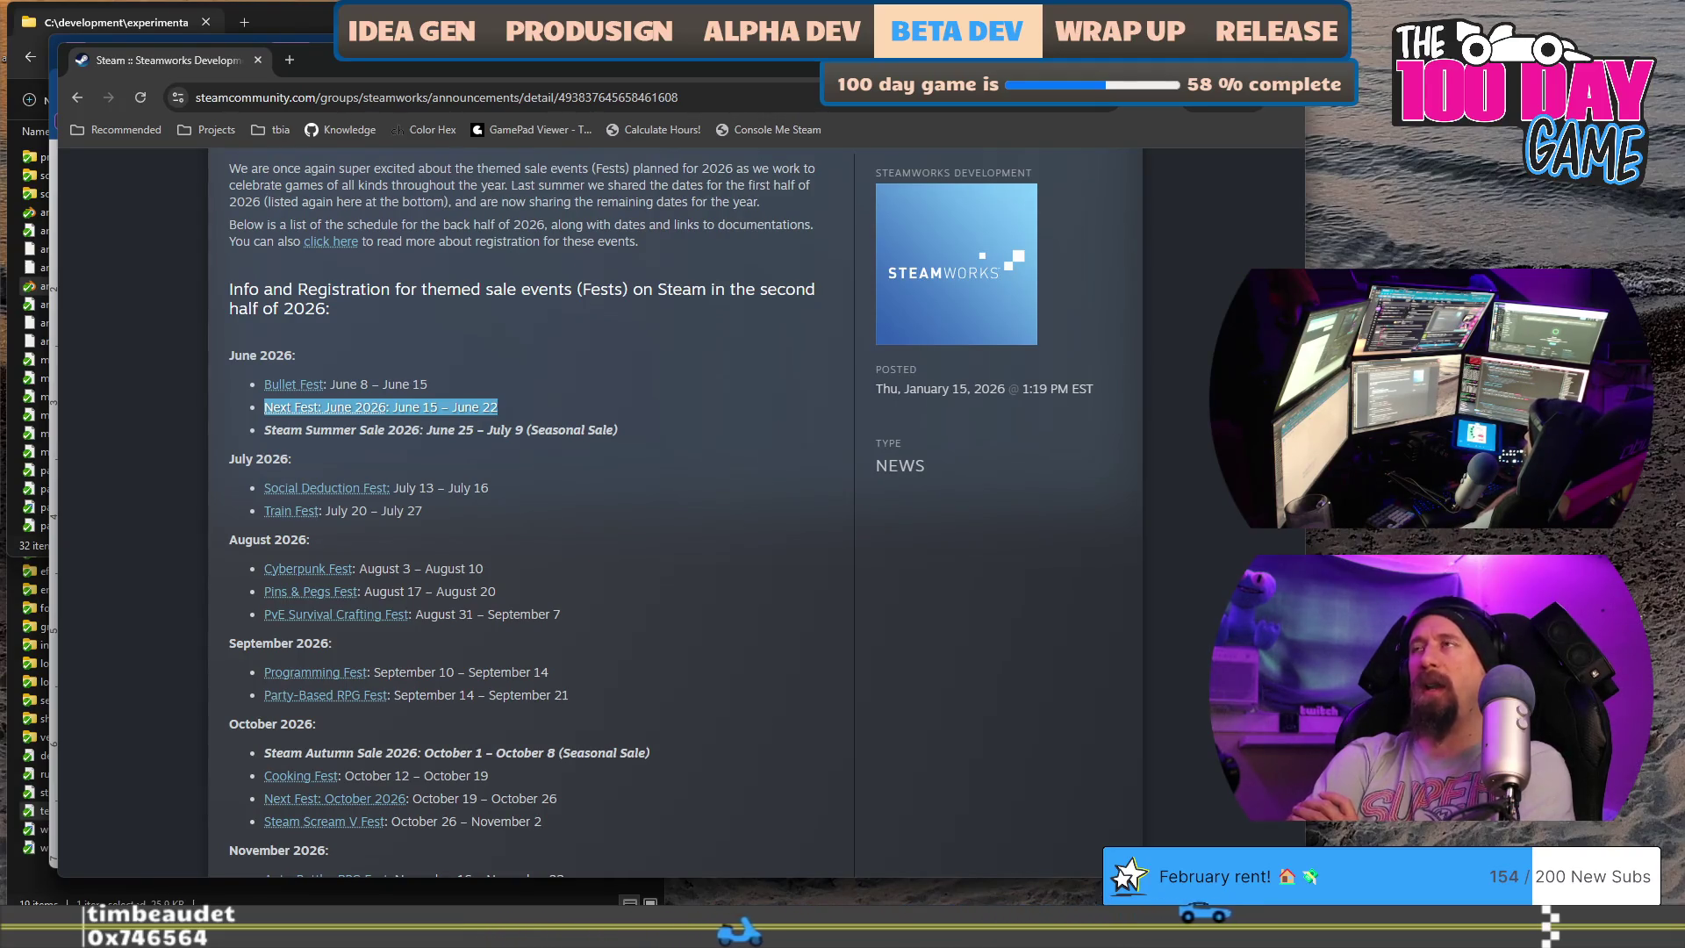
key(alt+Tab)
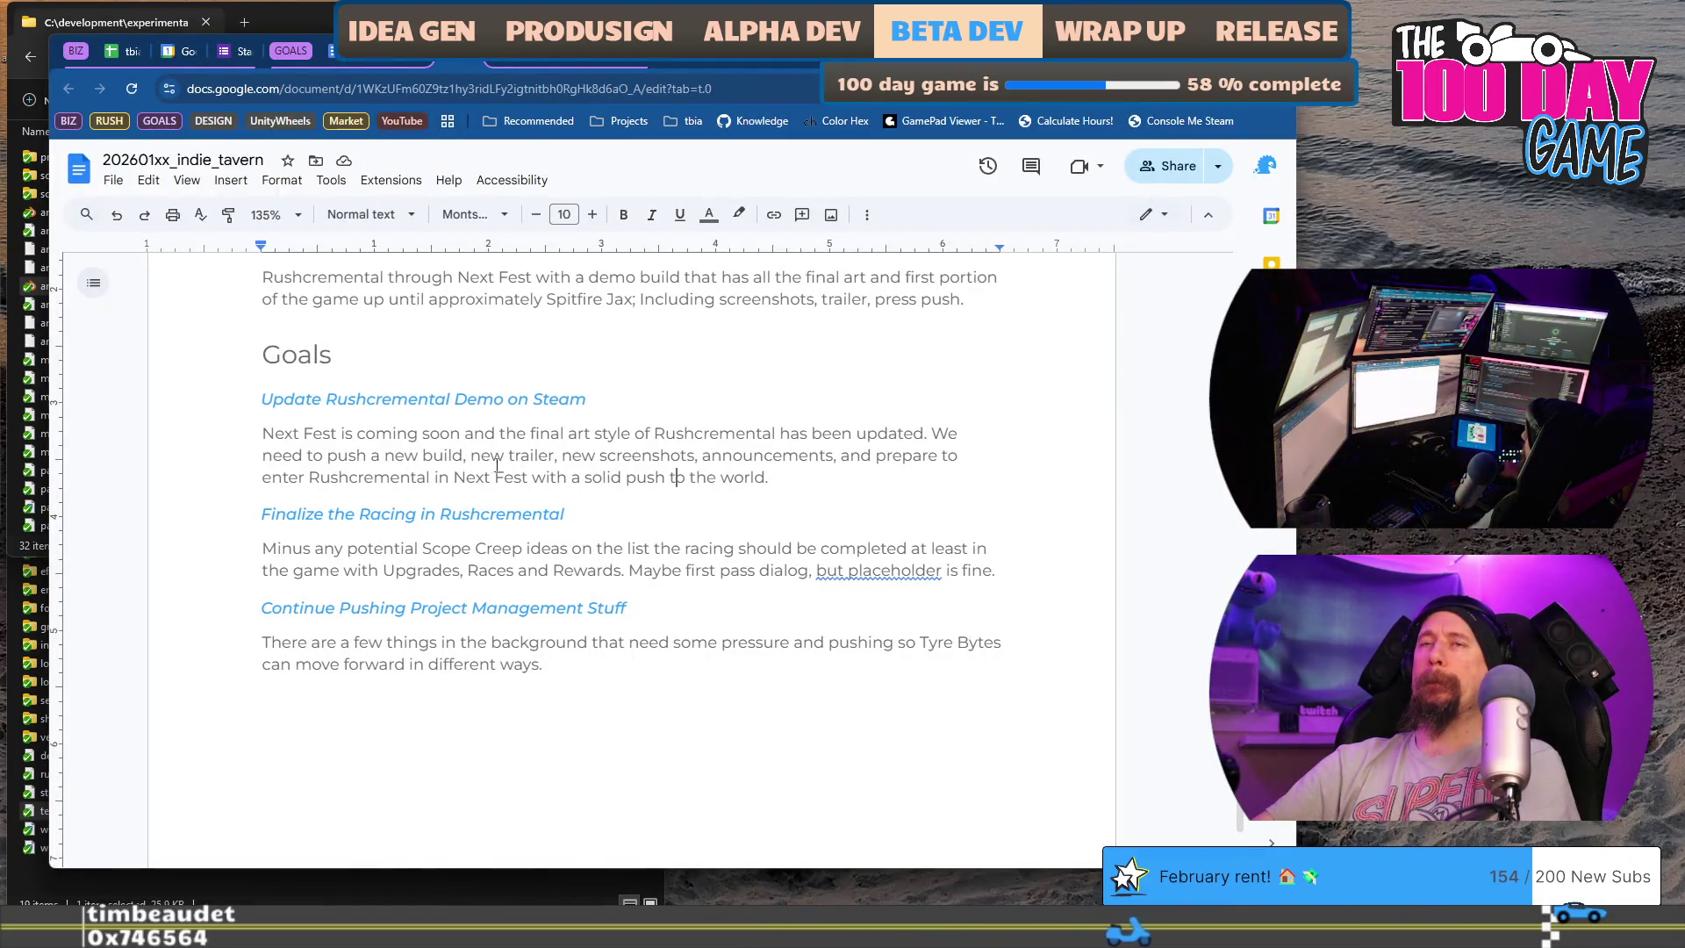
- Select the Goals text down to its last paragraph, then clear the selection
drag(228, 400, 634, 667)
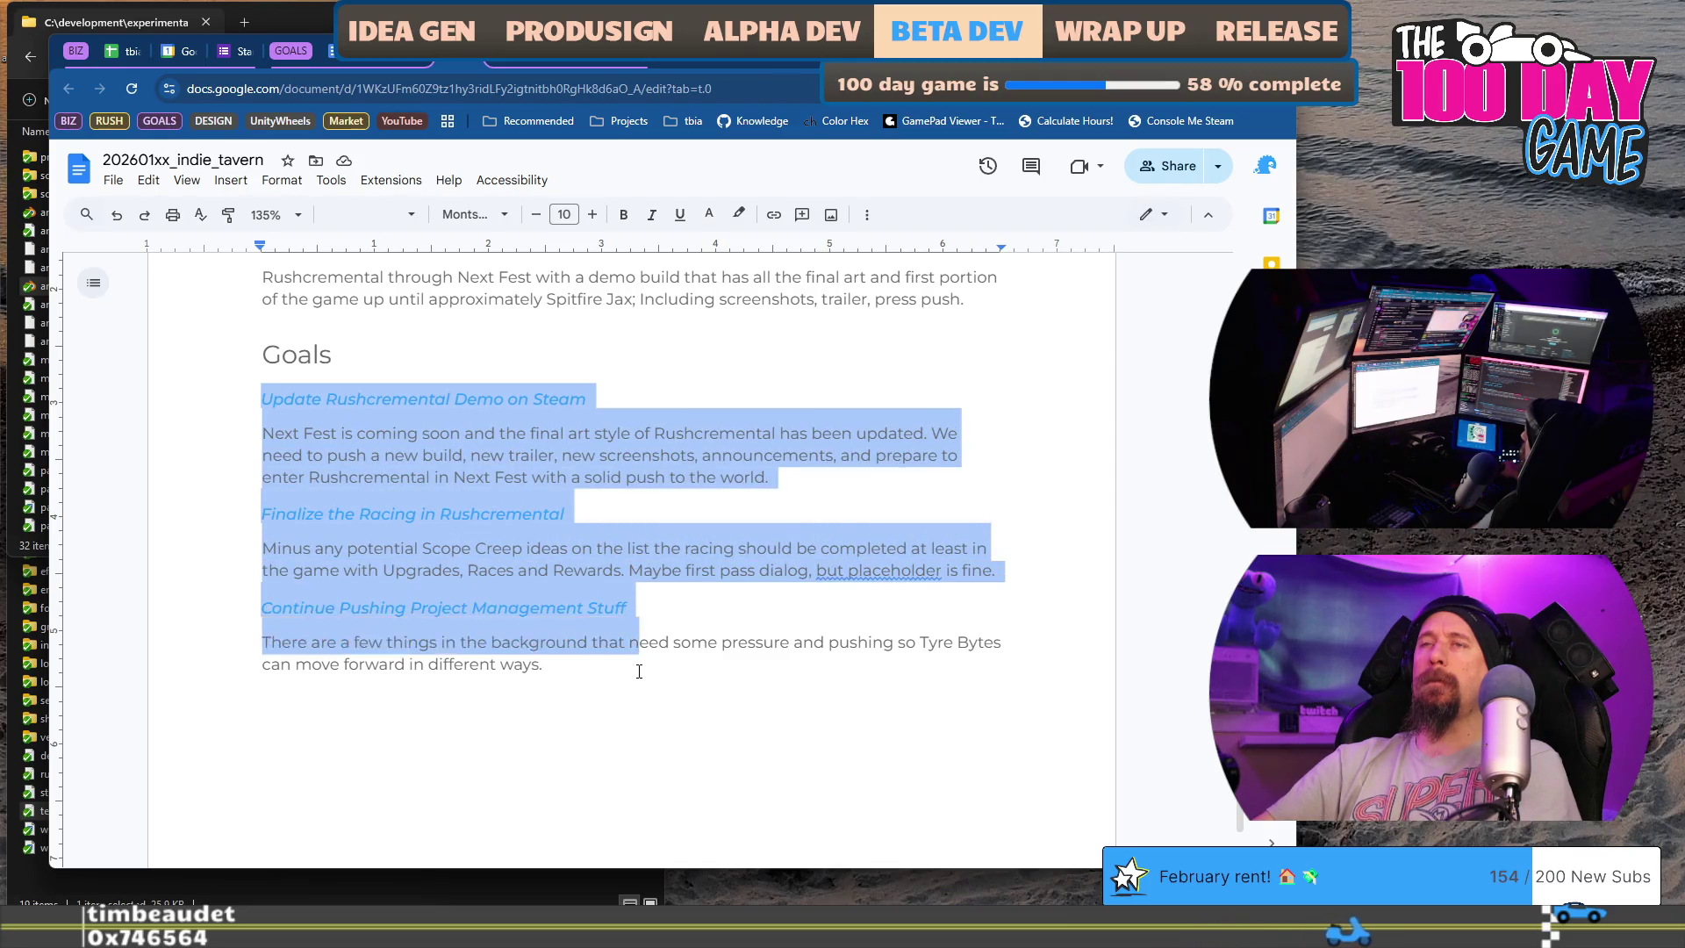
click(634, 667)
scroll(527, 529, up, 5)
scroll(528, 529, up, 10)
scroll(527, 529, up, 10)
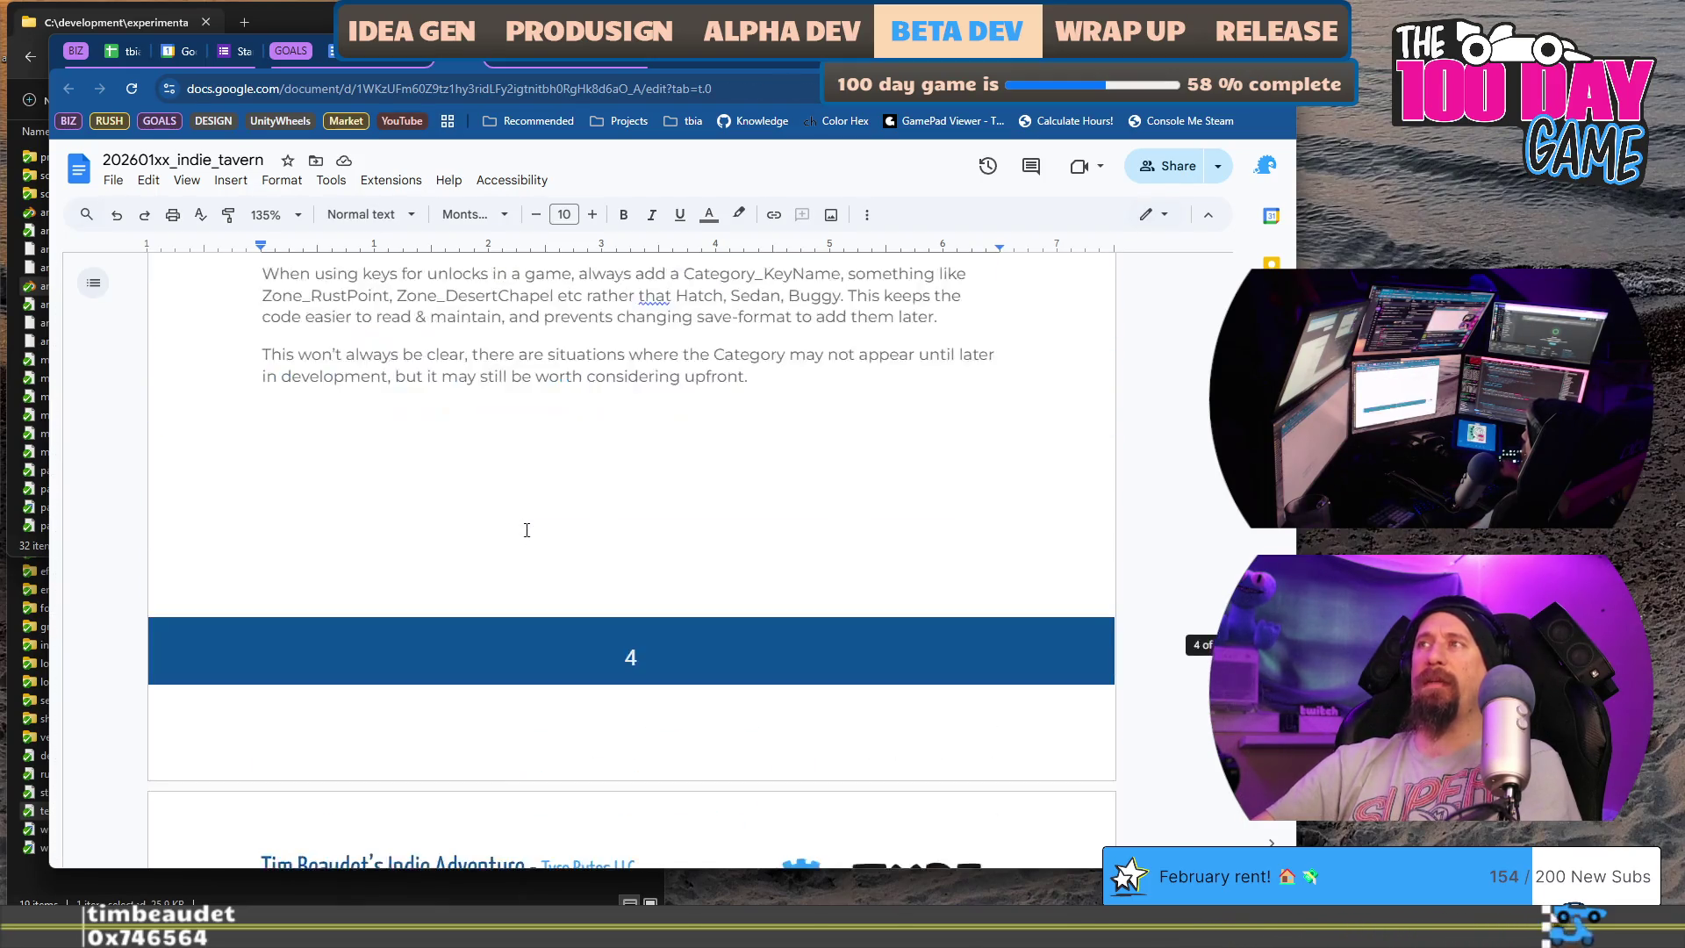
scroll(527, 529, up, 10)
scroll(527, 529, up, 10)
scroll(526, 529, up, 10)
scroll(527, 529, up, 10)
scroll(527, 530, up, 5)
scroll(526, 529, down, 5)
scroll(528, 530, down, 3)
scroll(527, 529, up, 3)
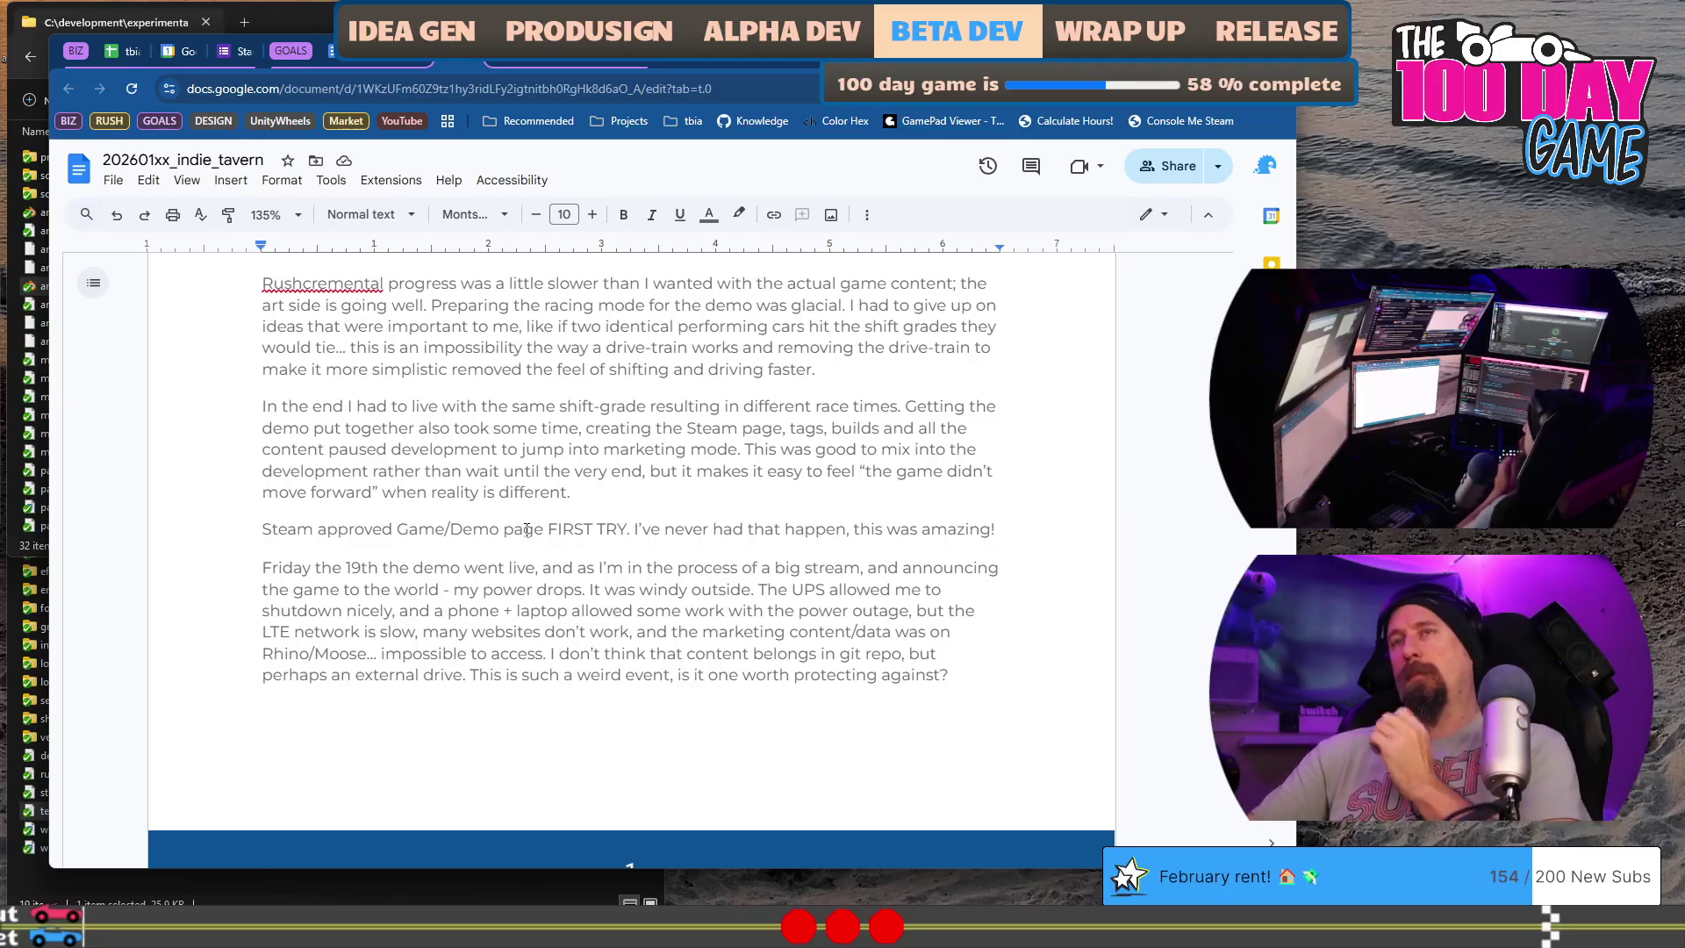
scroll(681, 735, up, 3)
scroll(680, 736, up, 1)
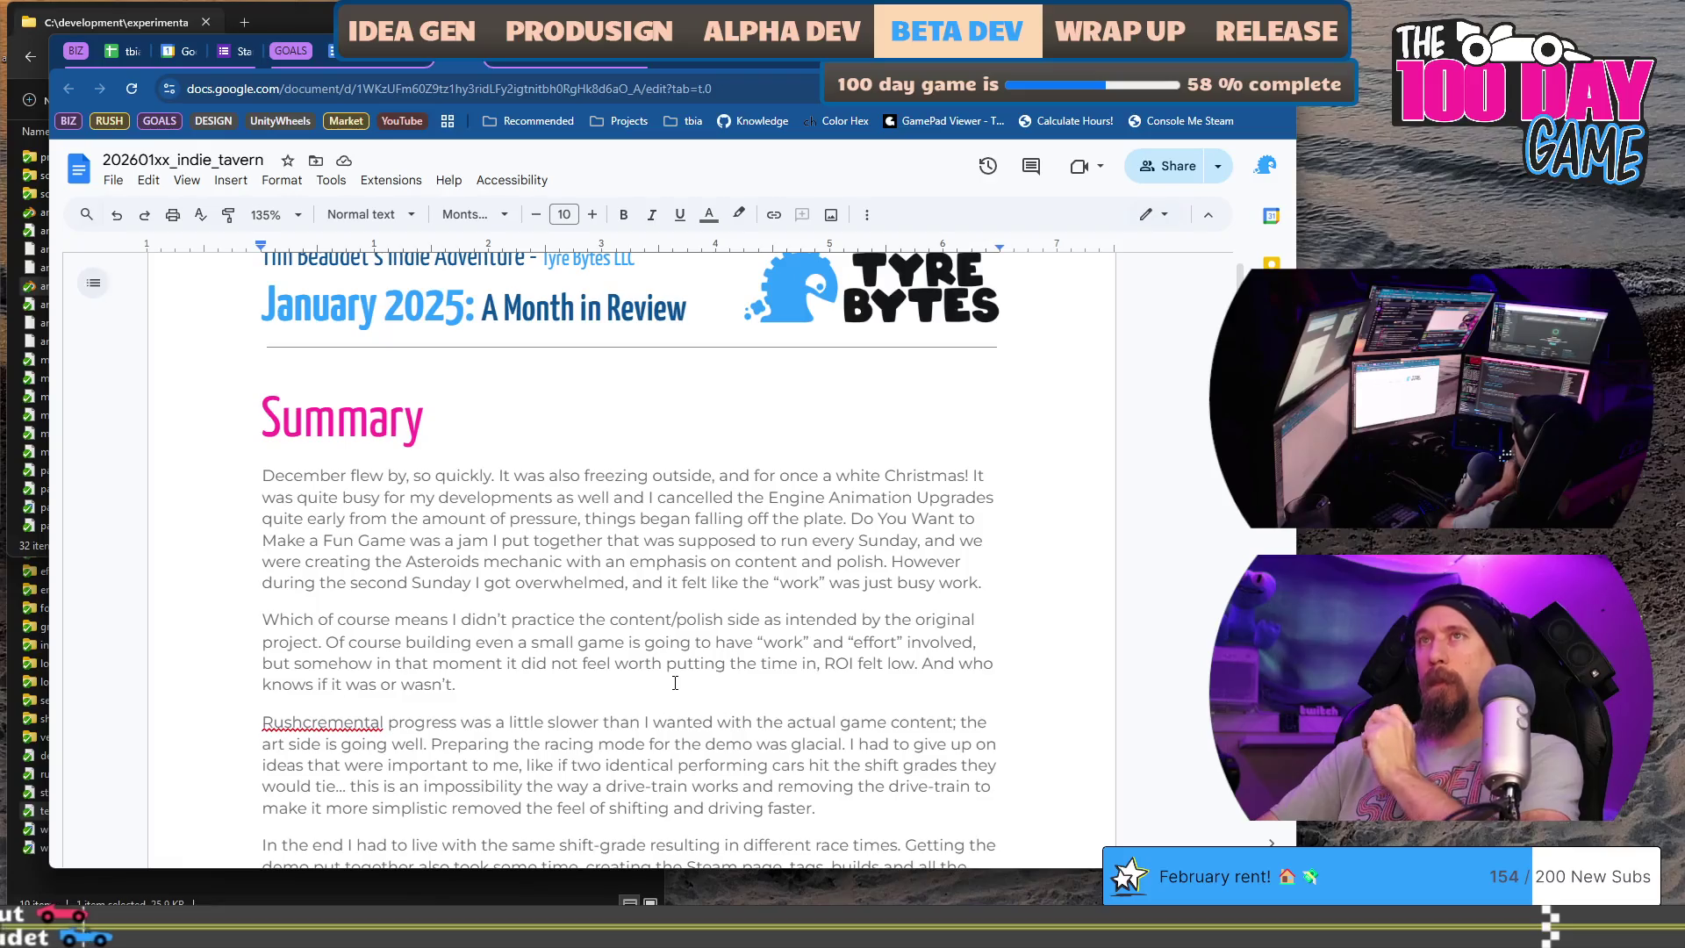
click(424, 416)
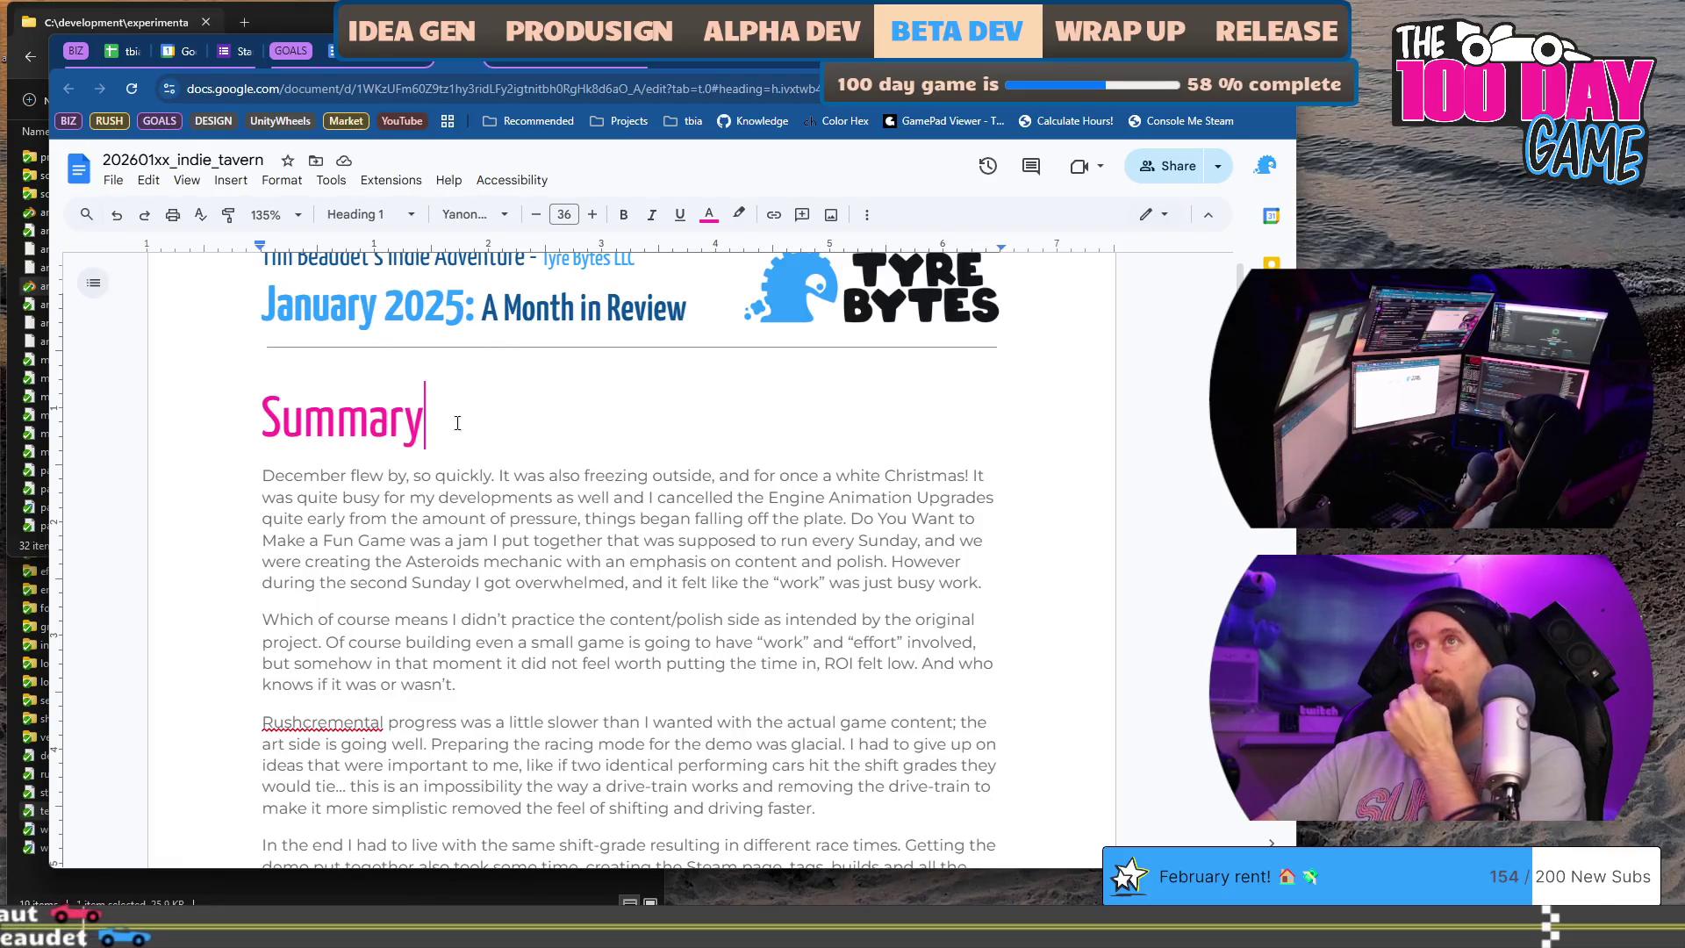
double_click(469, 306)
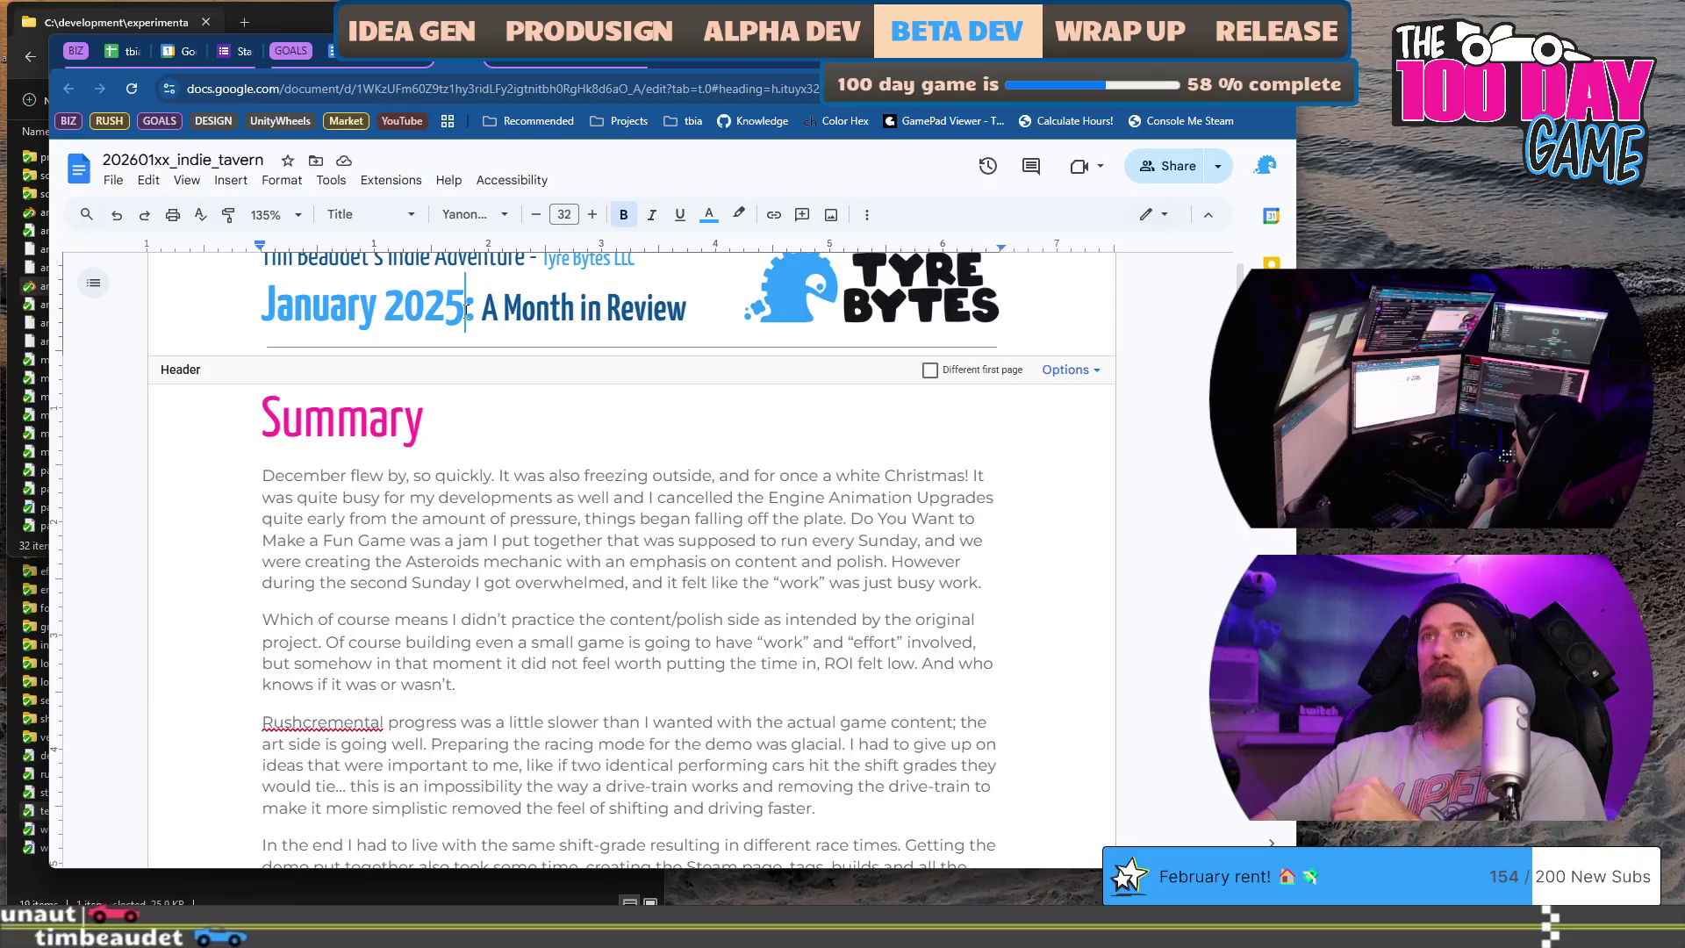
key(BackSpace)
text(6)
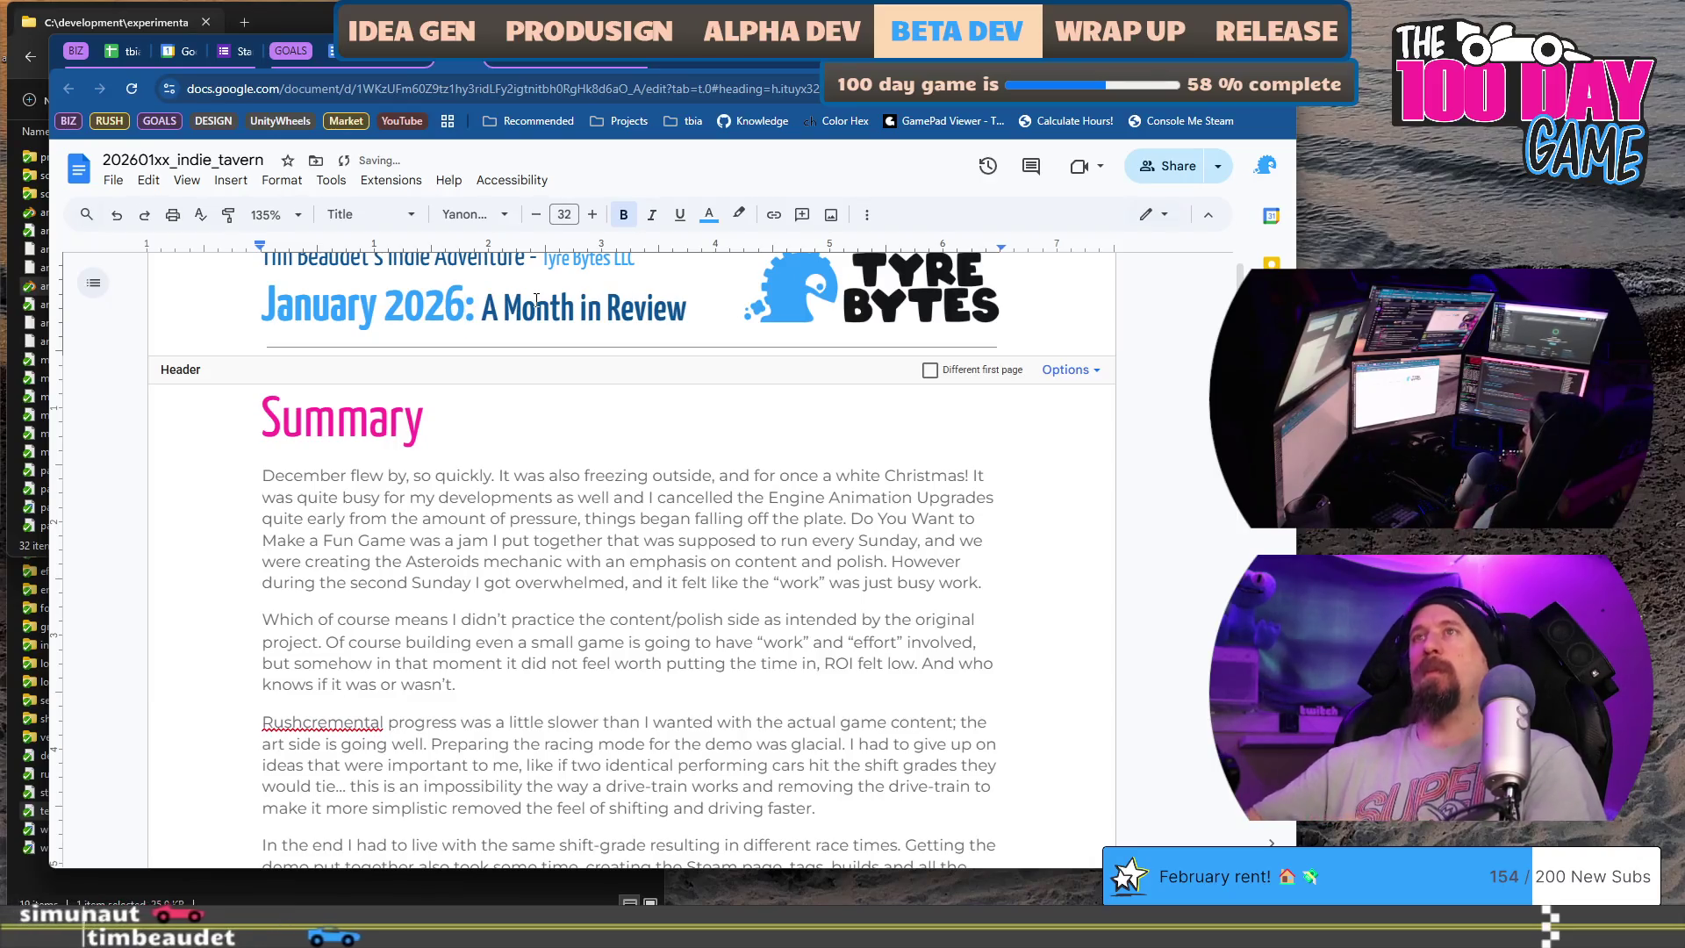
click(592, 579)
scroll(595, 581, down, 3)
scroll(595, 582, down, 6)
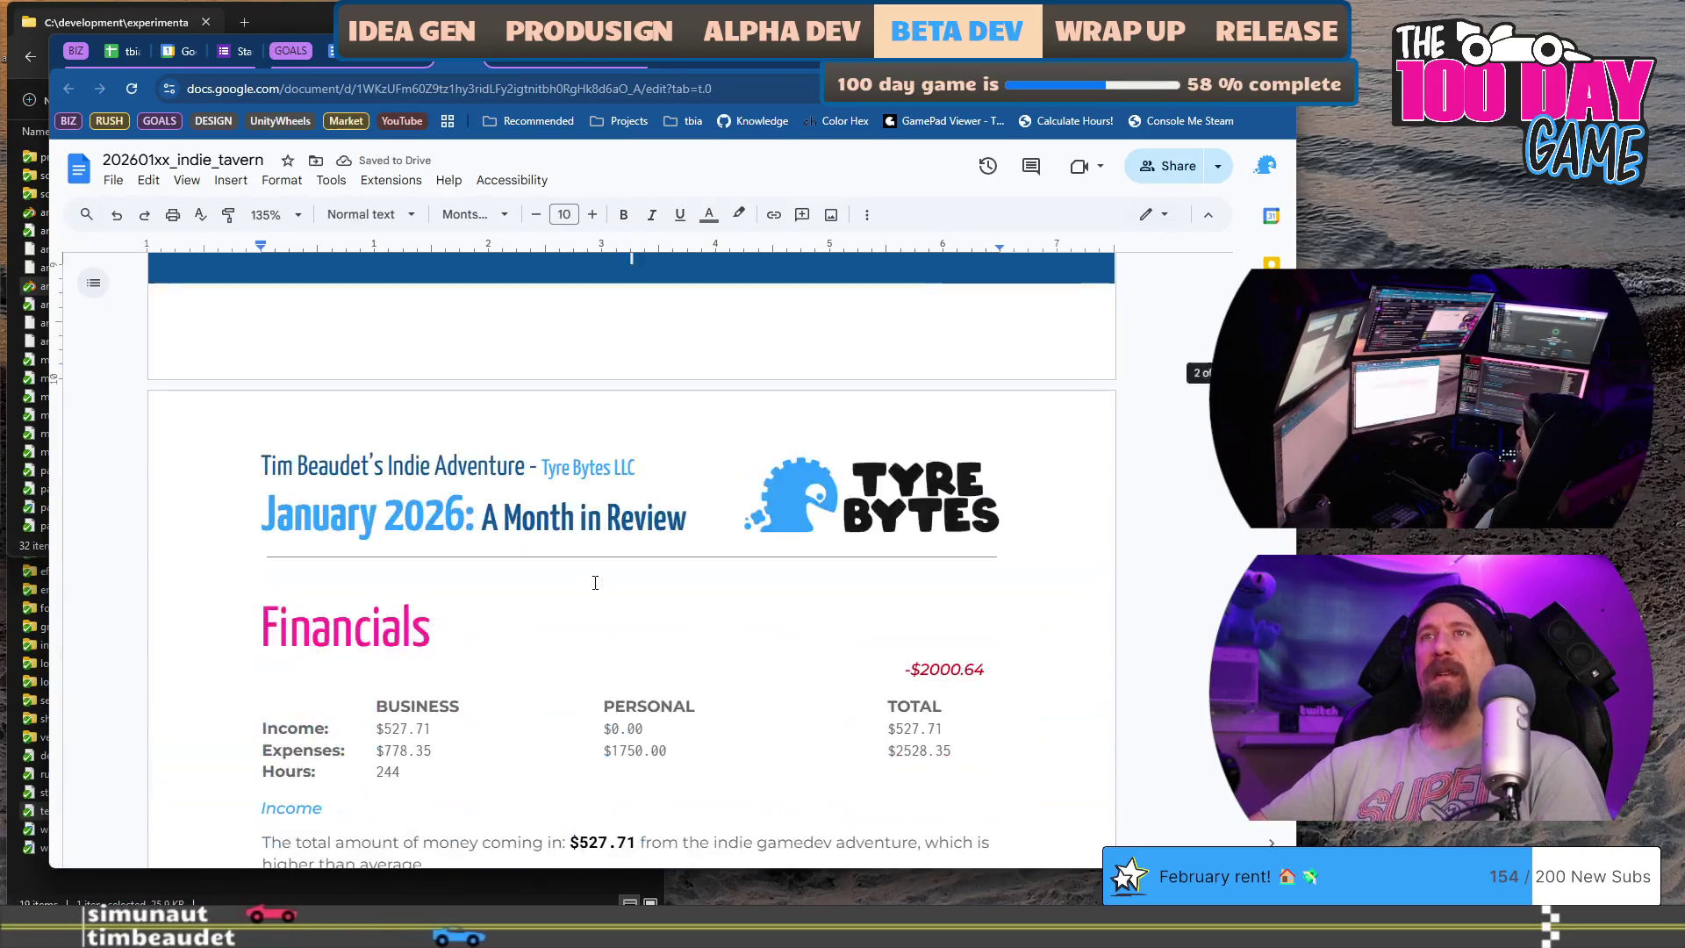
scroll(595, 582, down, 2)
scroll(595, 581, up, 3)
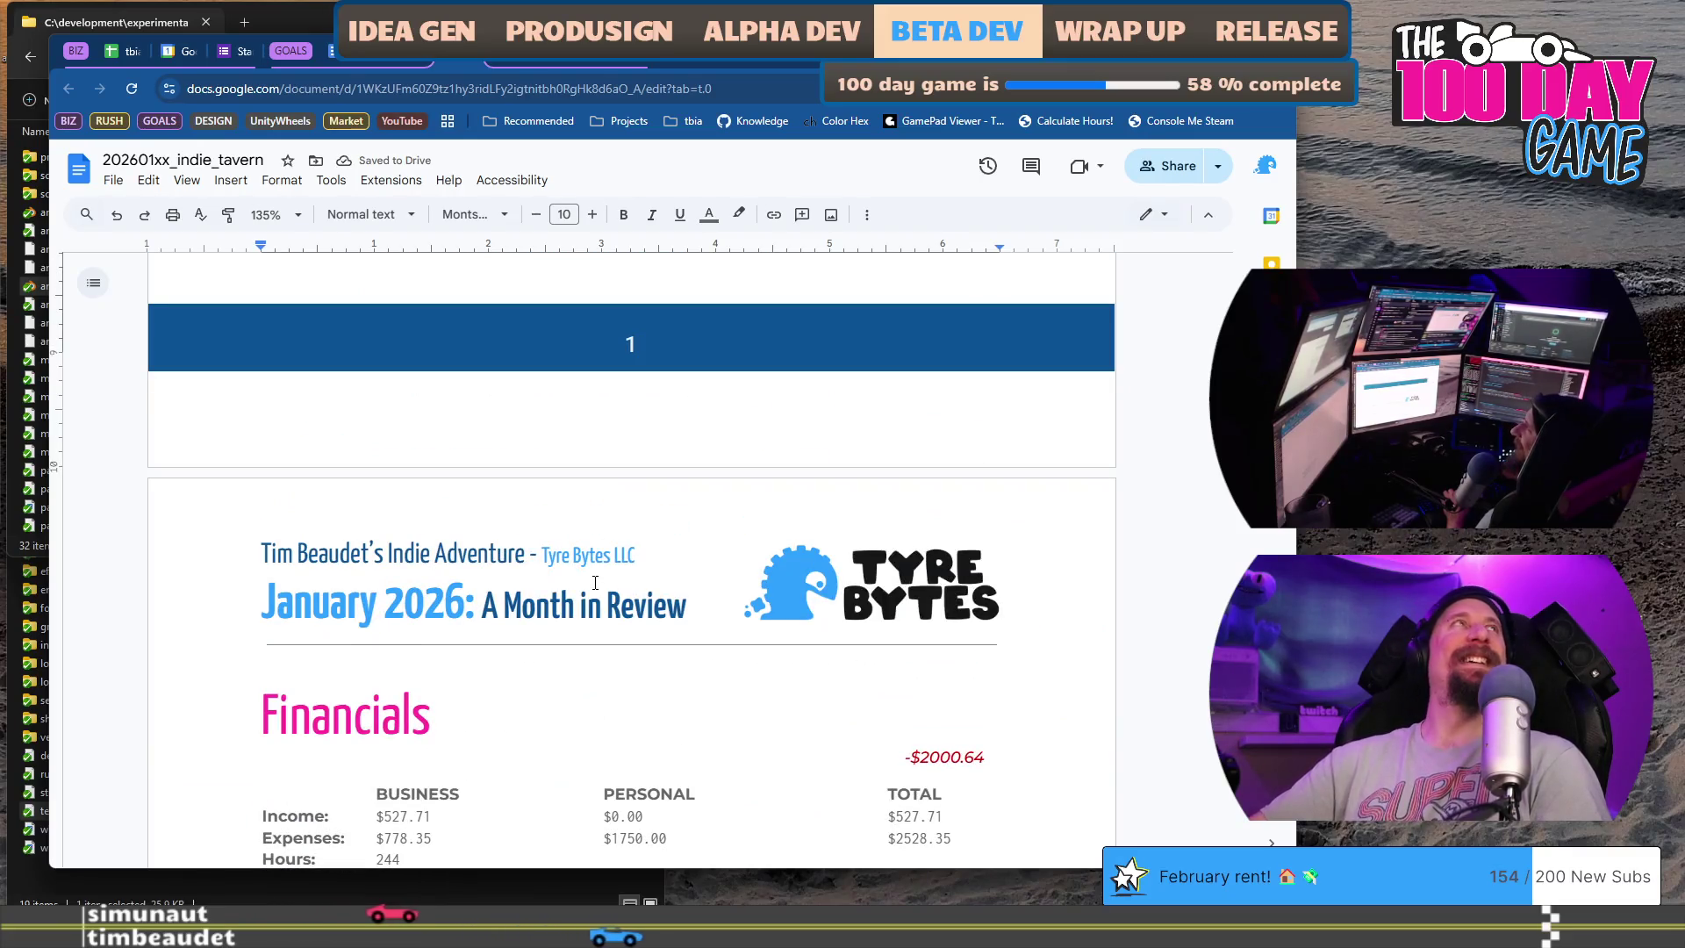
scroll(595, 582, down, 2)
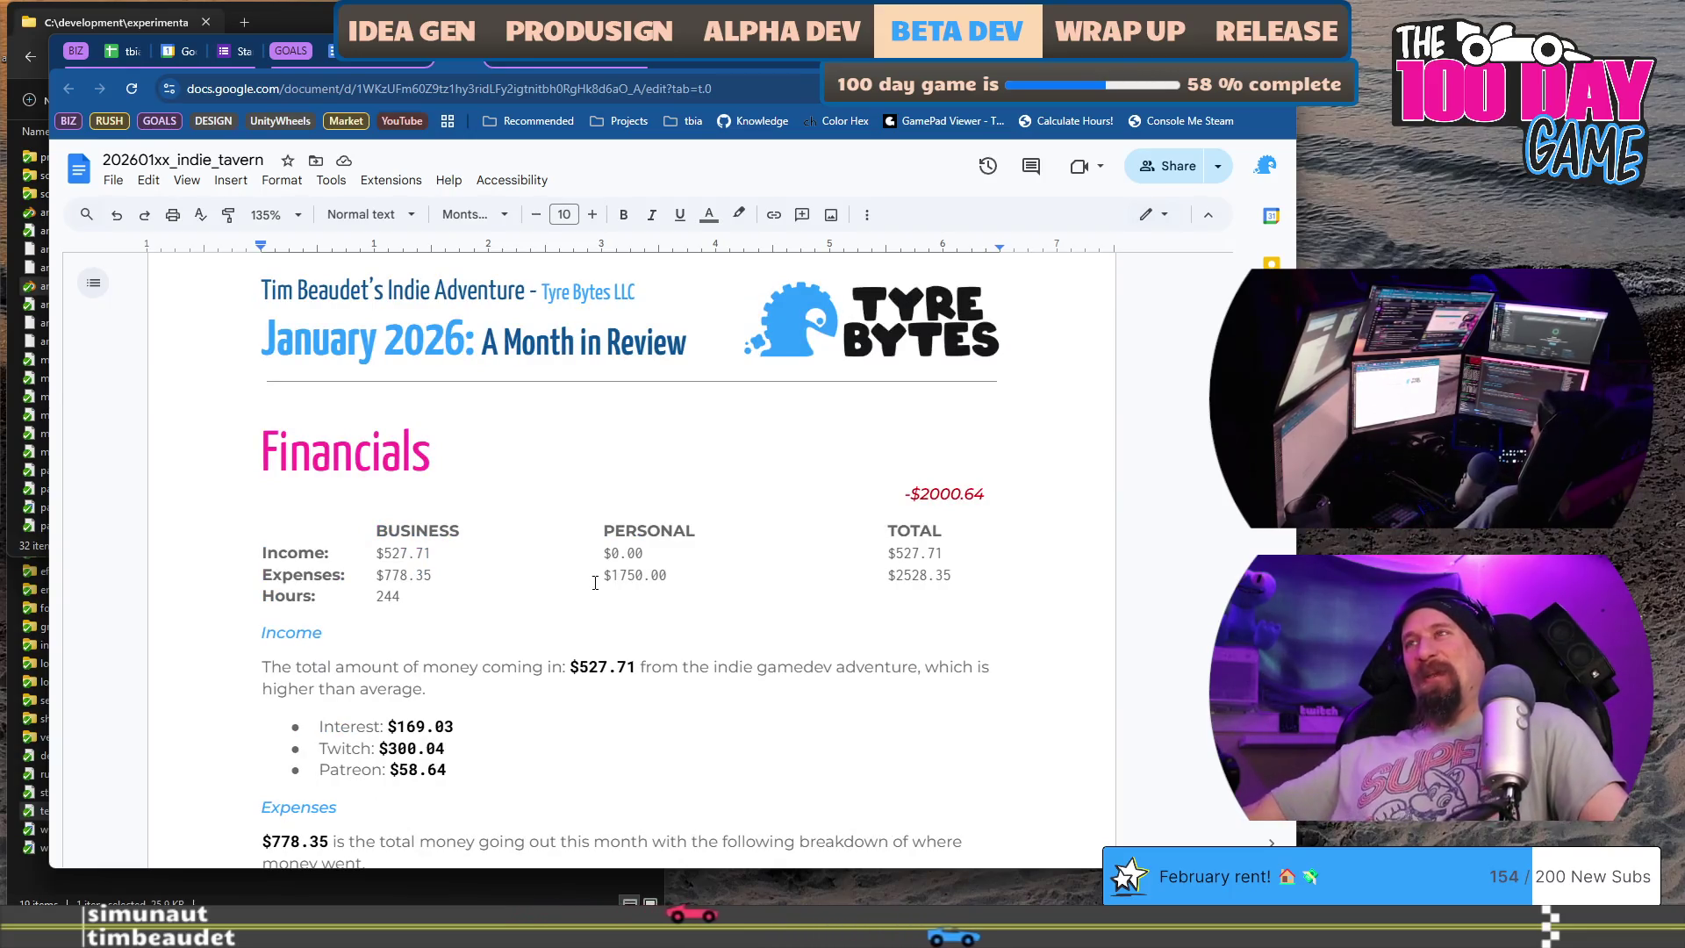
scroll(595, 582, down, 3)
scroll(596, 582, down, 5)
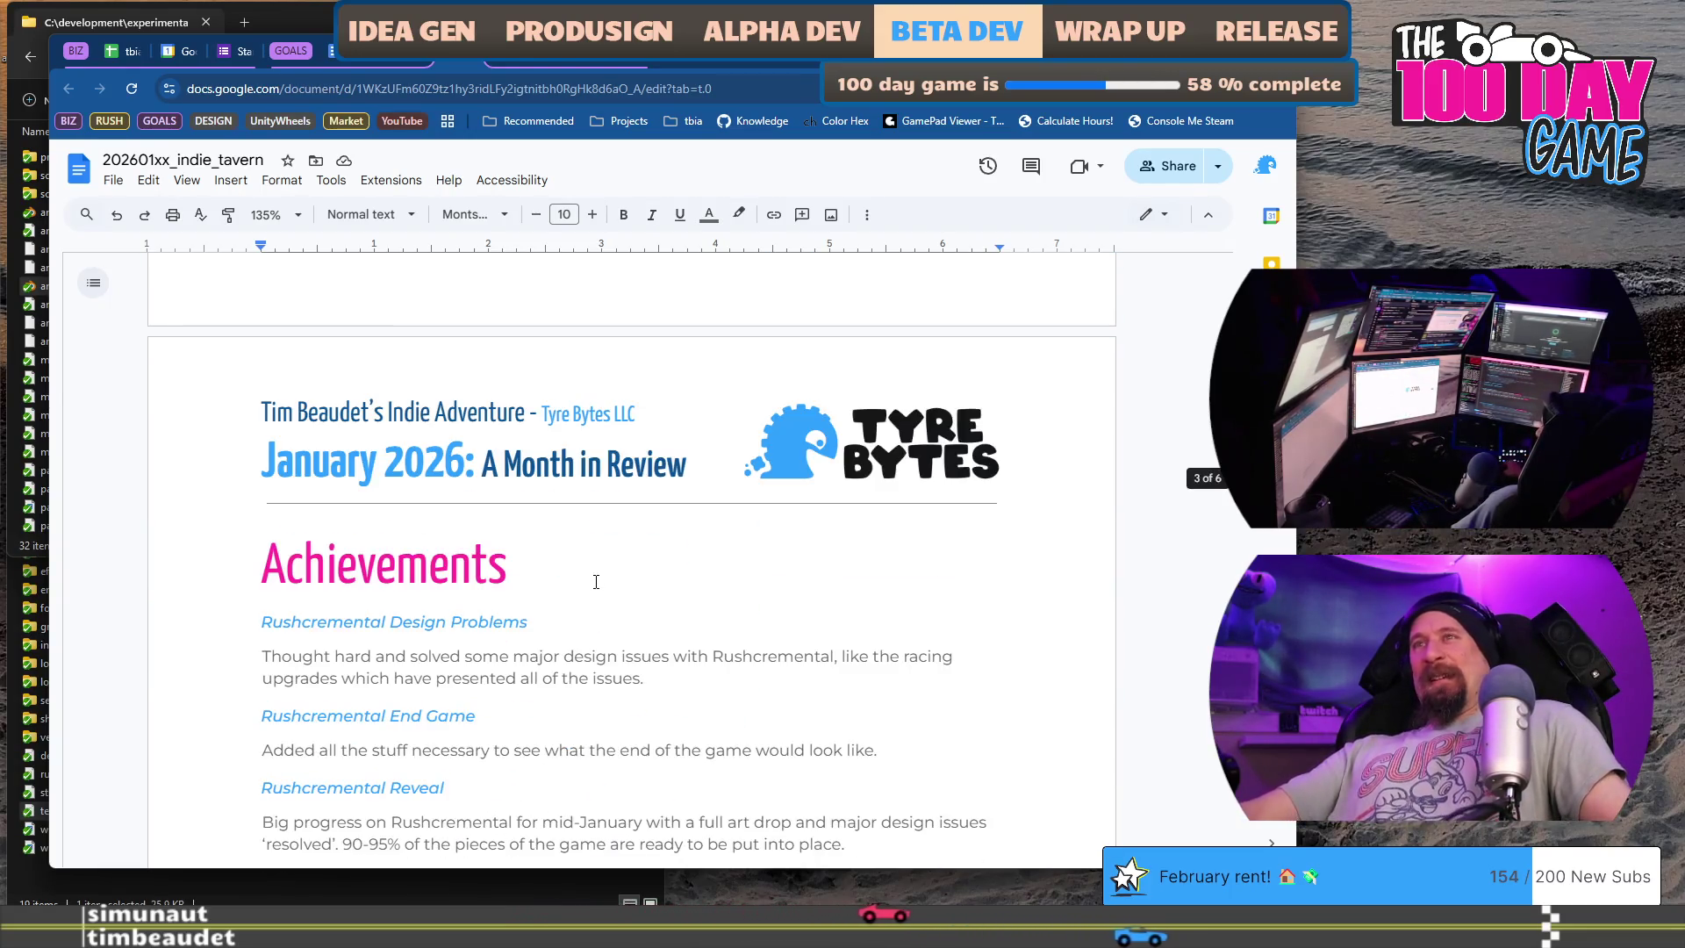
scroll(595, 582, up, 3)
scroll(595, 581, up, 5)
scroll(596, 582, up, 5)
scroll(595, 581, up, 3)
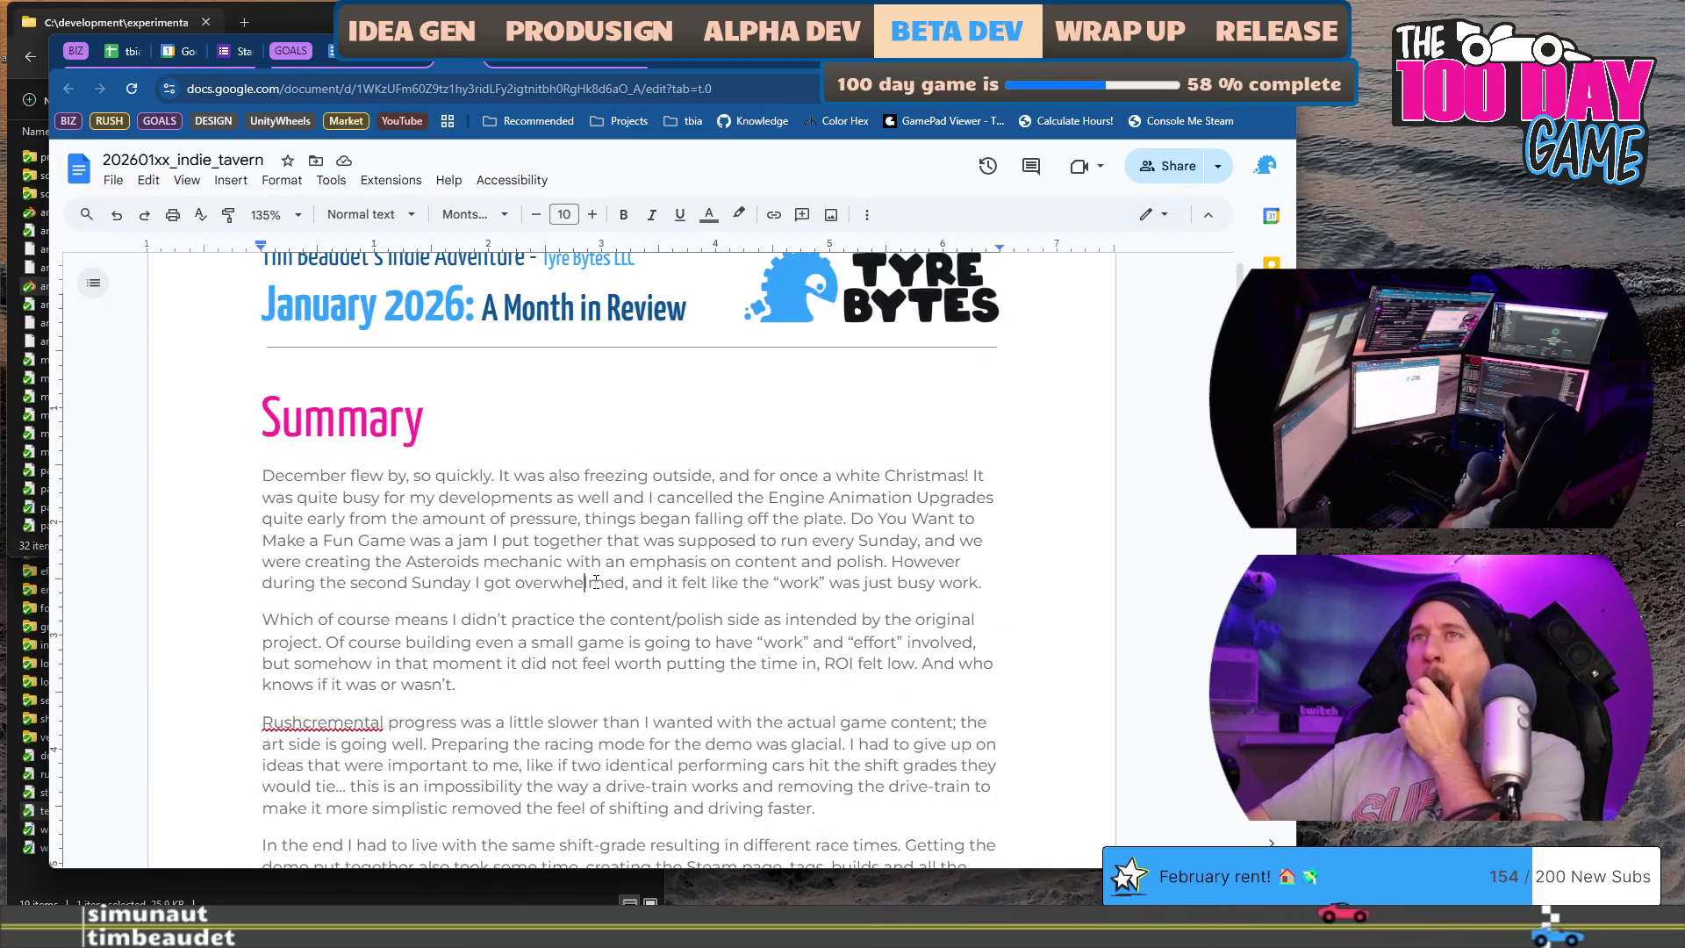
scroll(595, 582, down, 3)
scroll(605, 575, down, 1)
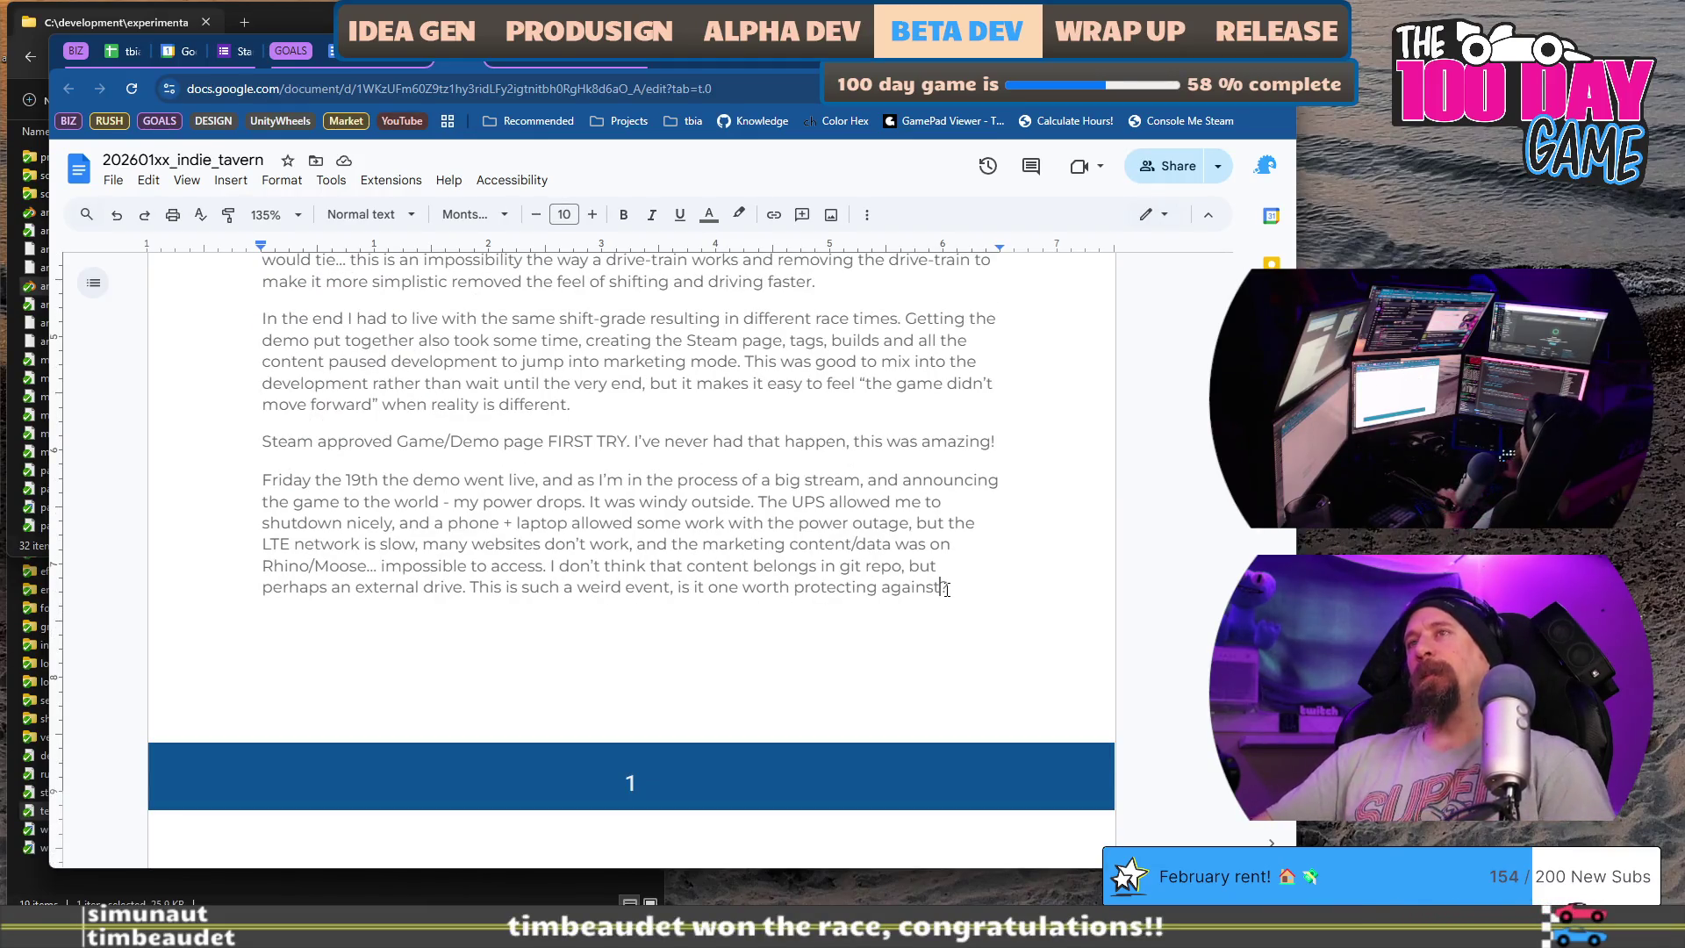
scroll(945, 588, up, 3)
scroll(947, 591, down, 1)
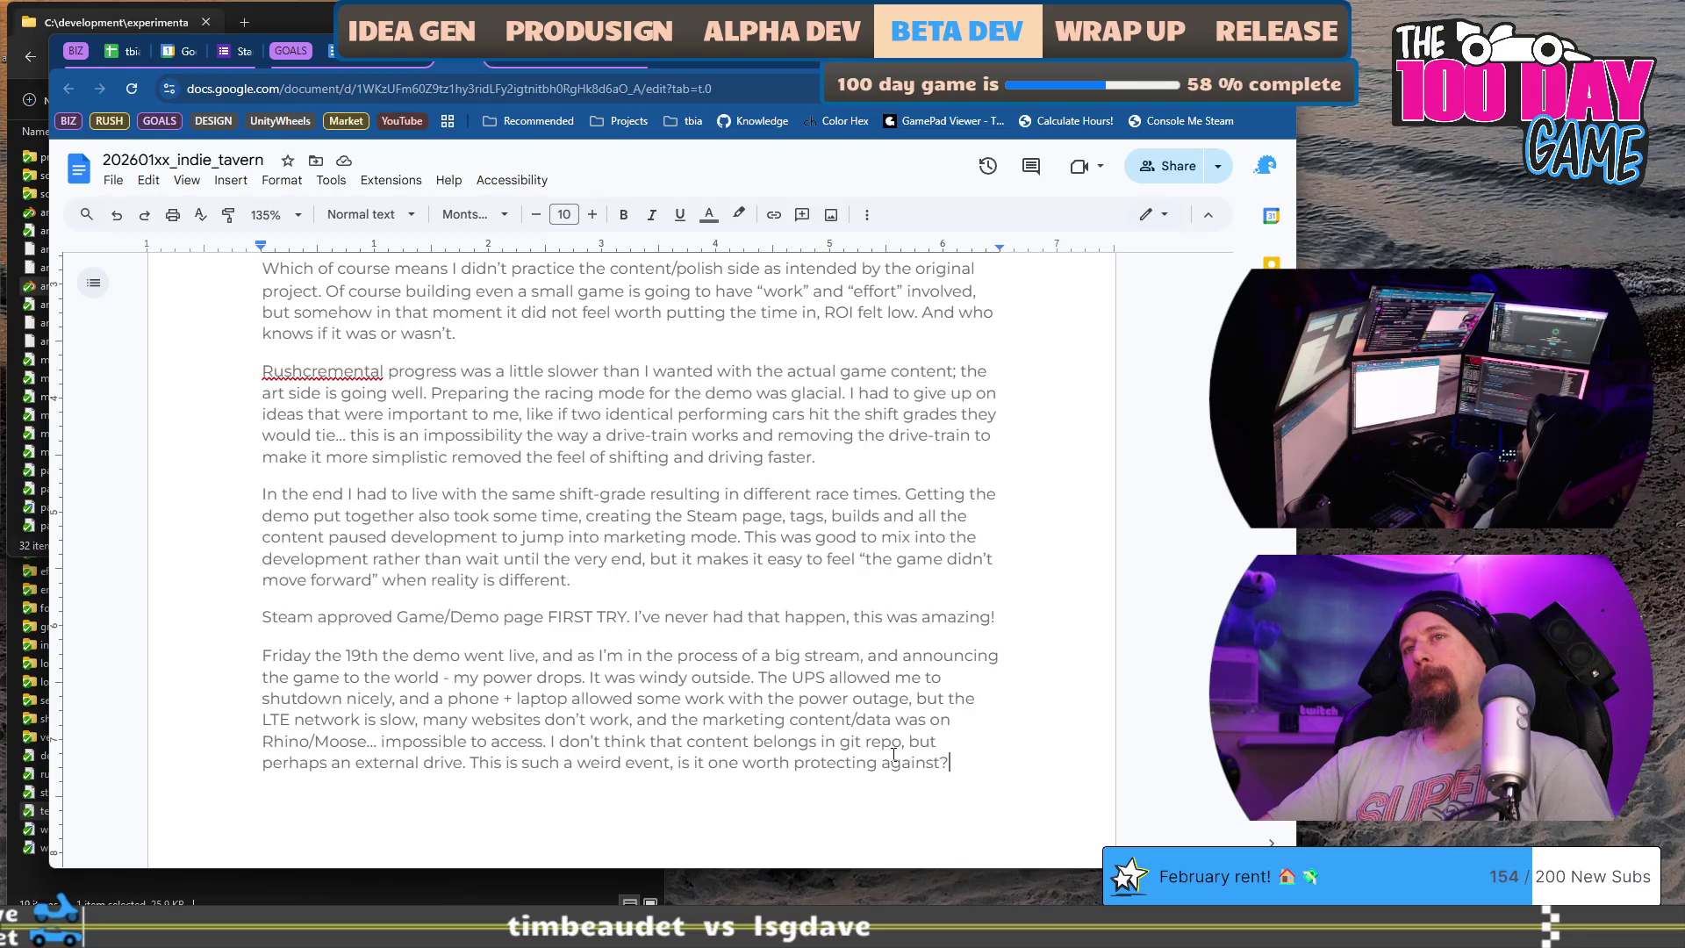
scroll(892, 754, up, 4)
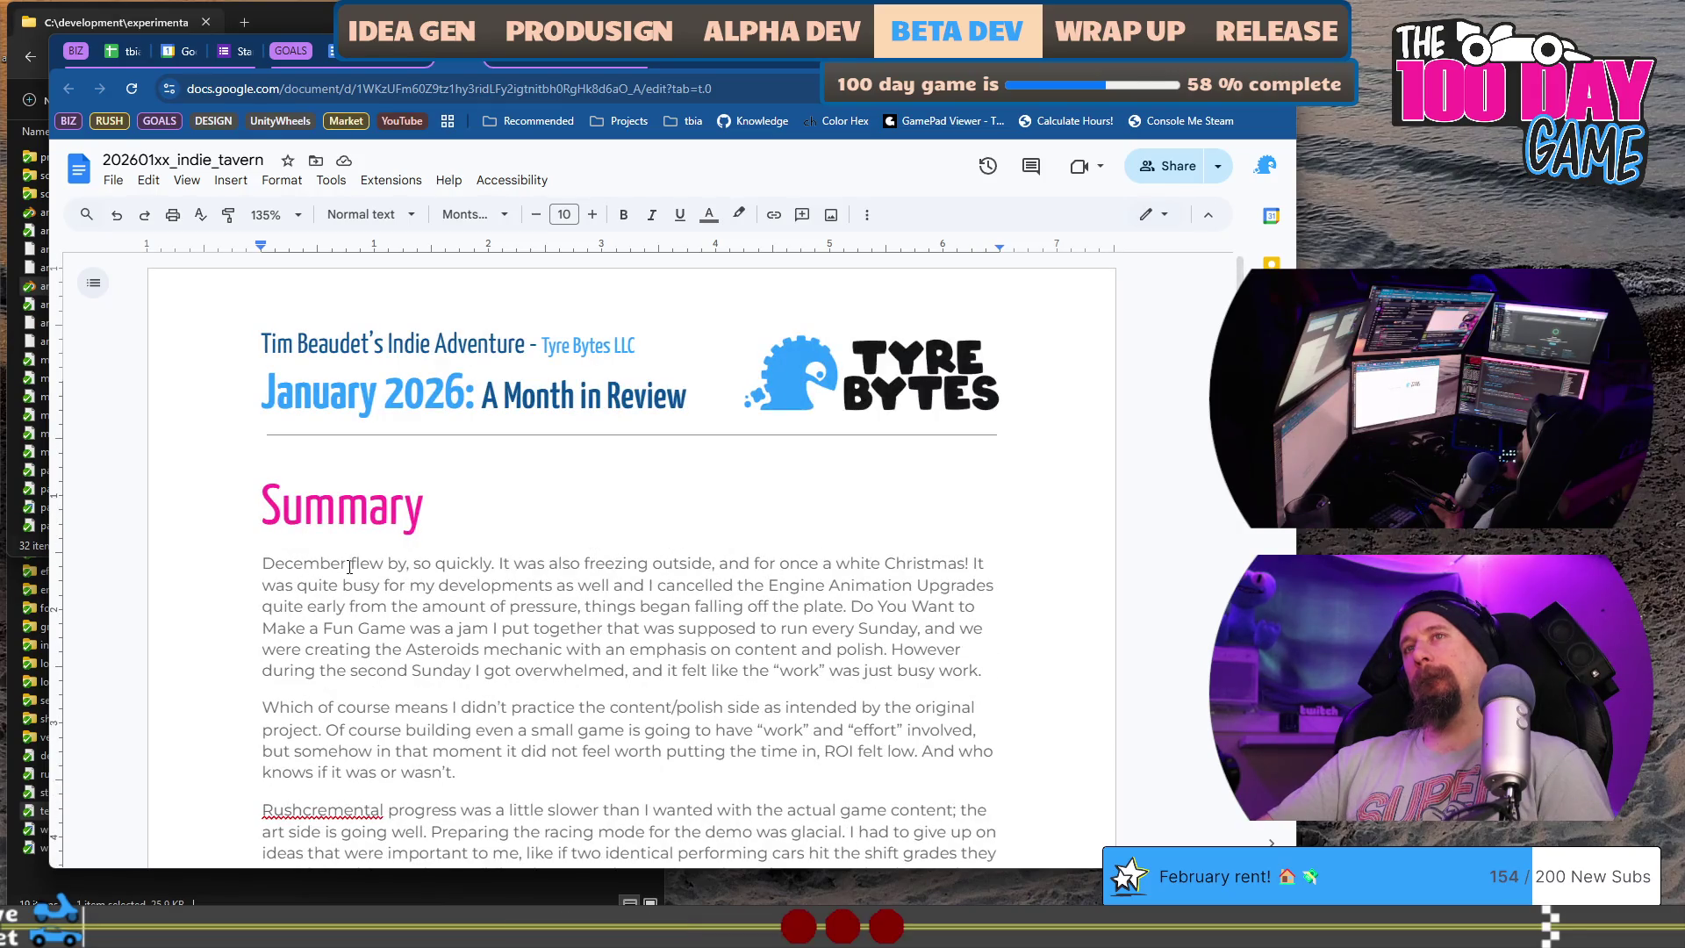
- Replace the December Summary with 'January is already gone, though the days get longer', accepting the grammar fix
shift+click(350, 563)
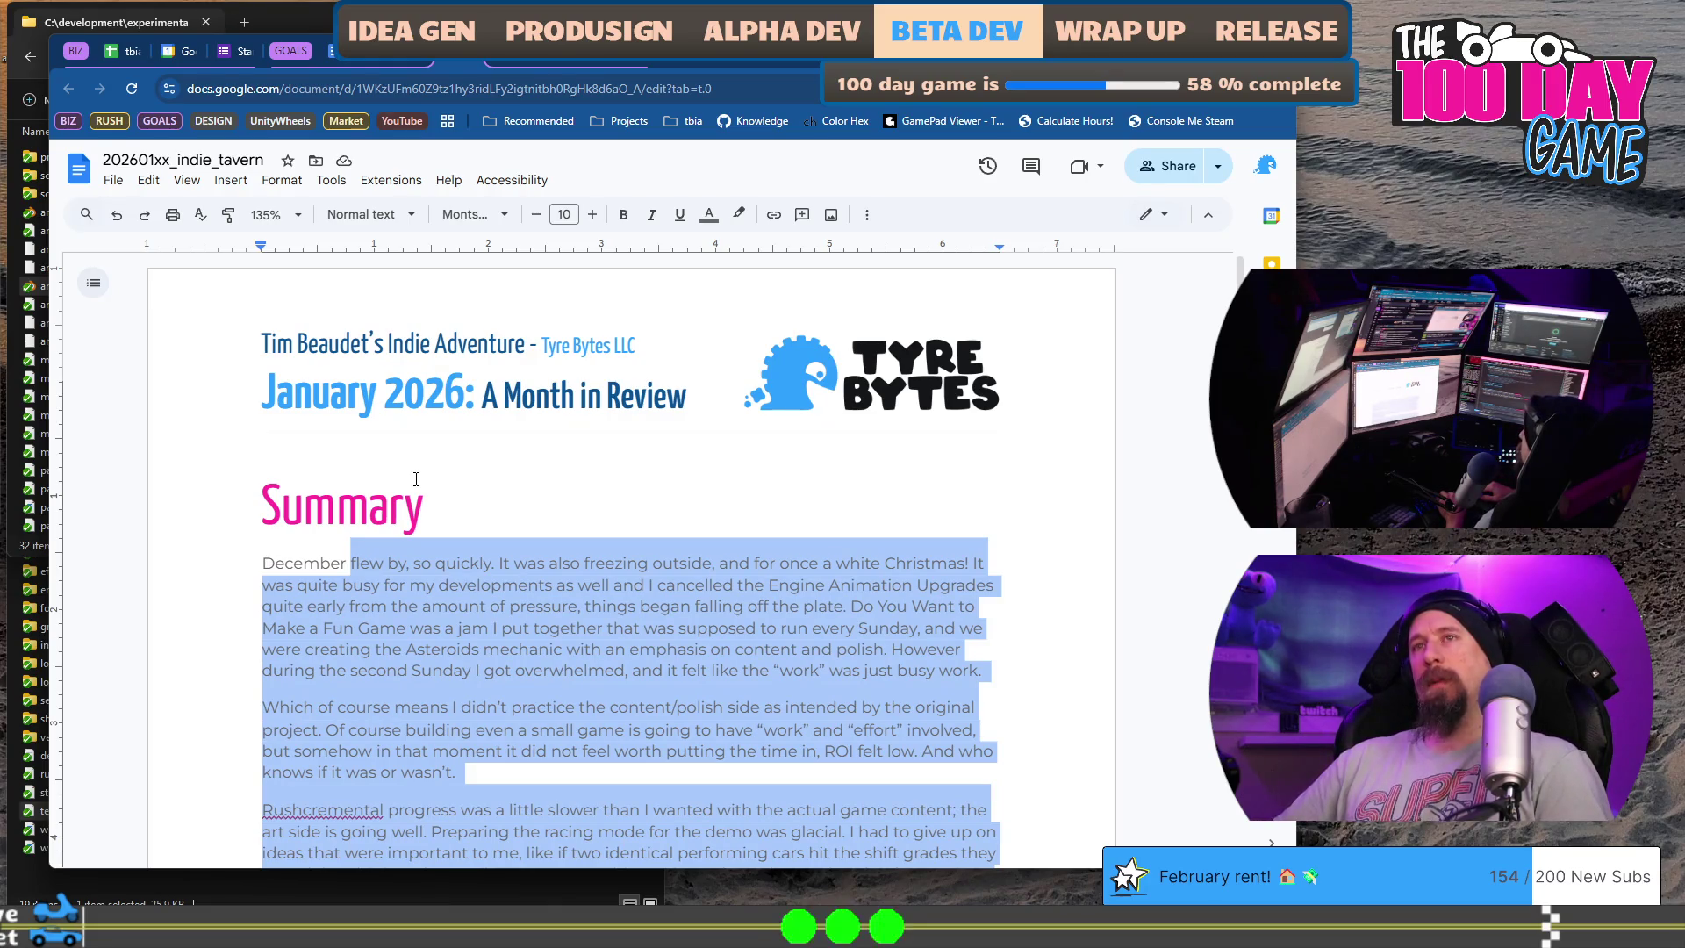
text(Gone)
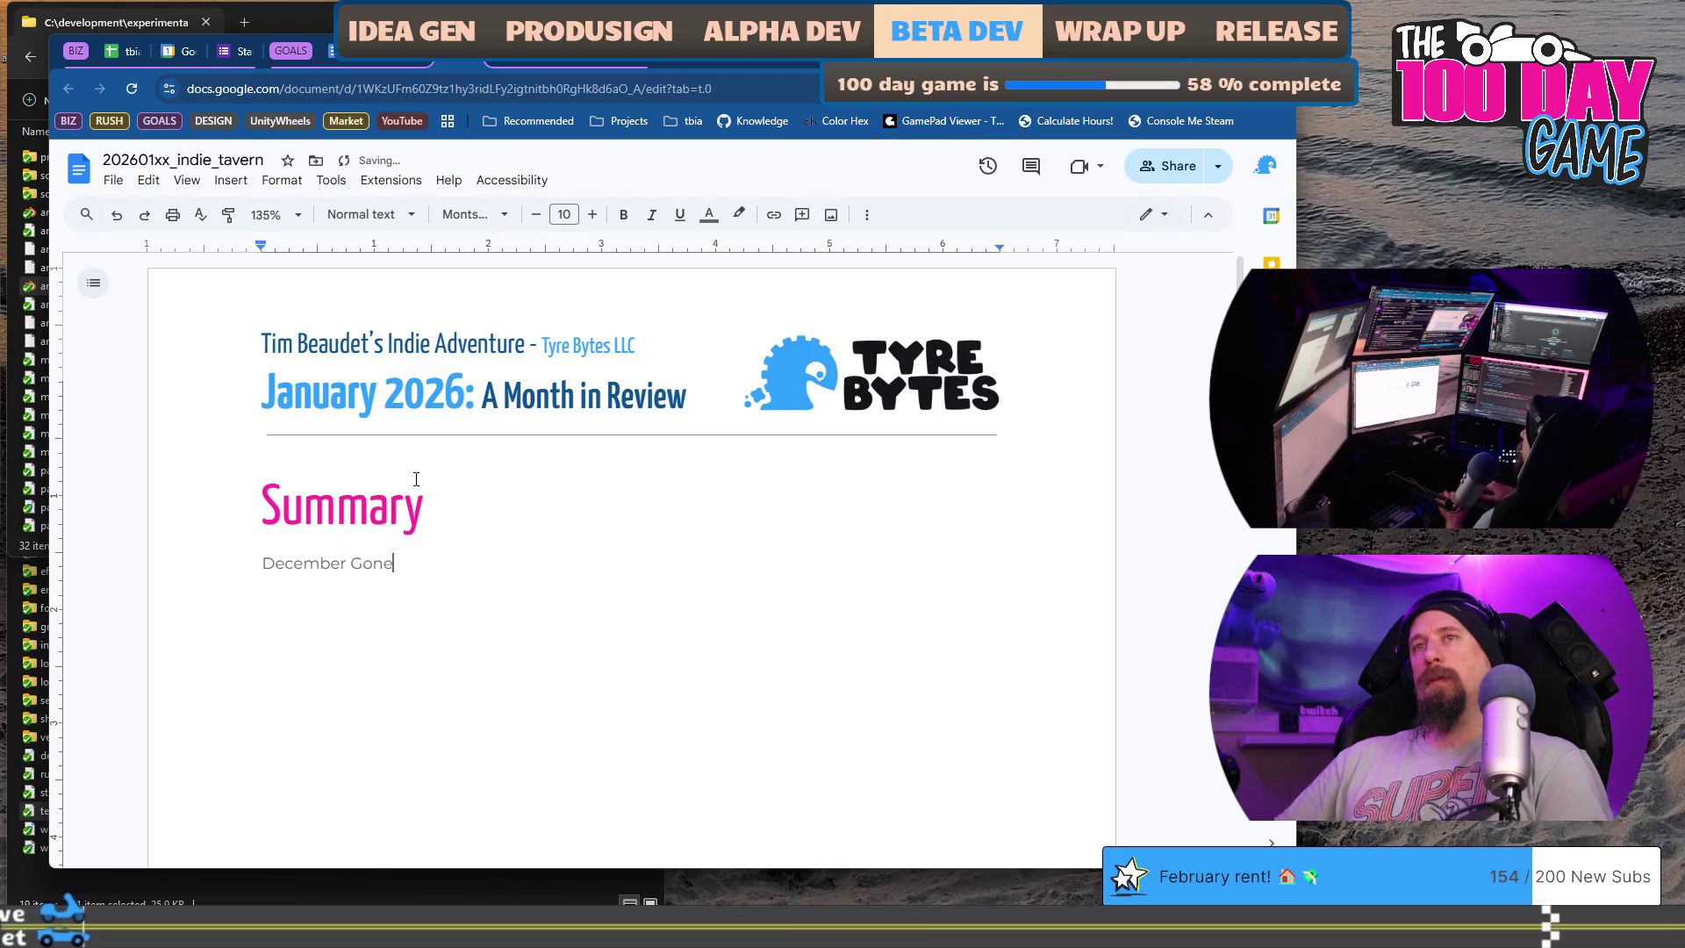
key(ctrl+shift+Right)
text(Janu)
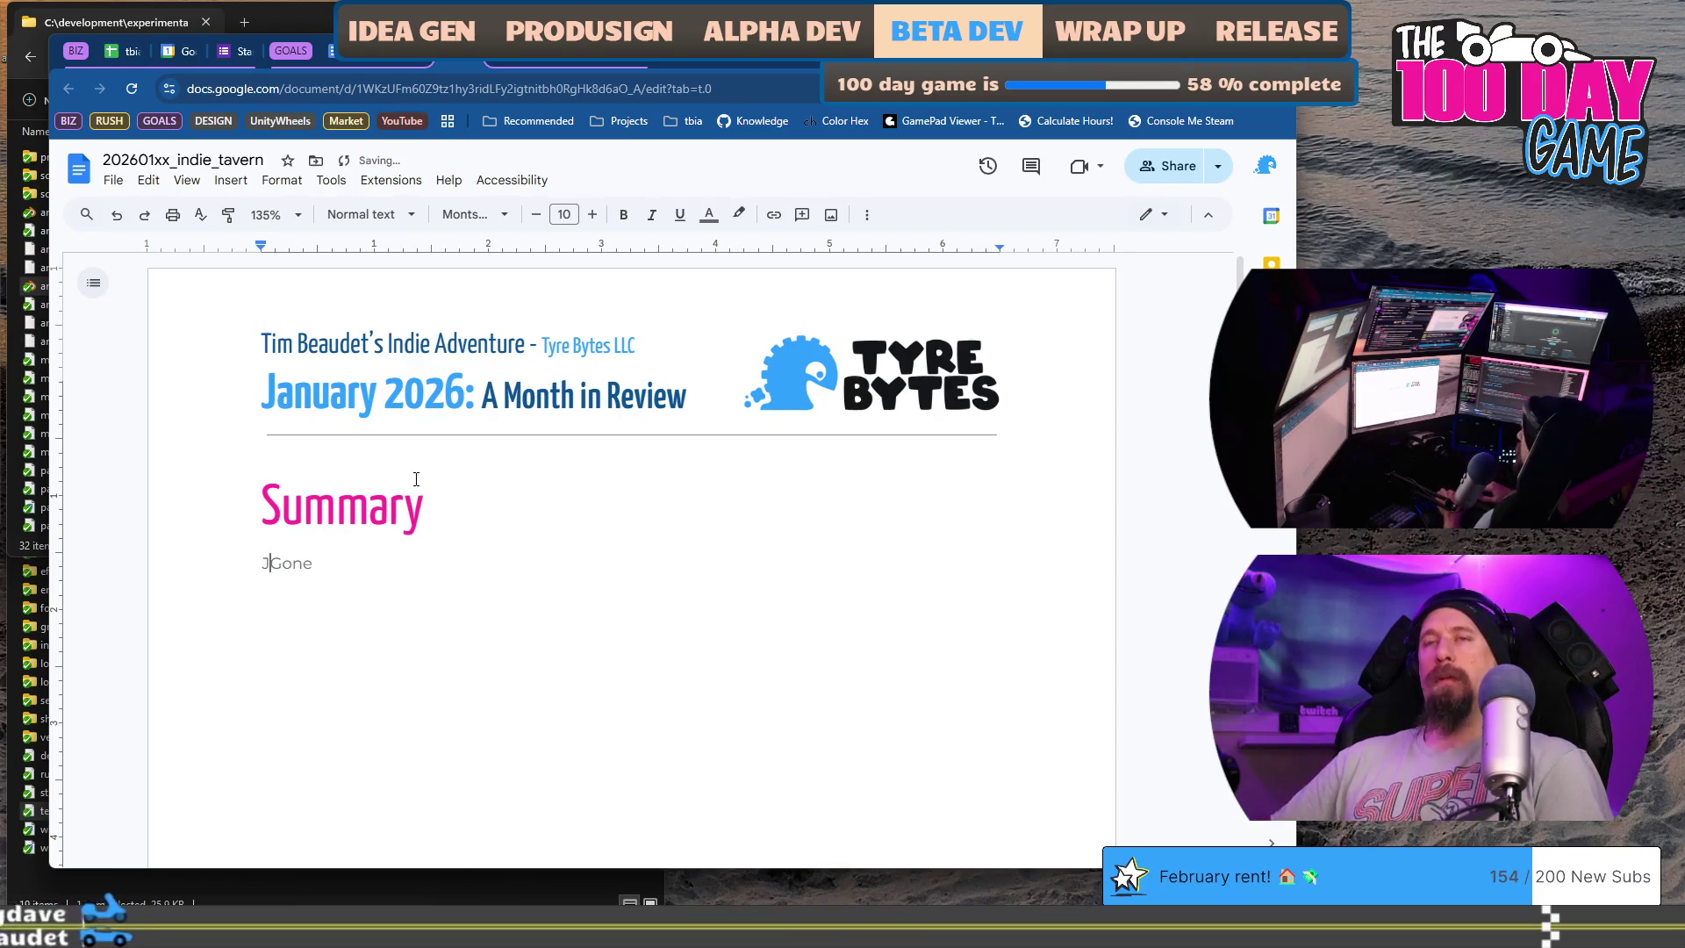
text(ary already)
key(ctrl+shift+Right)
text(gone)
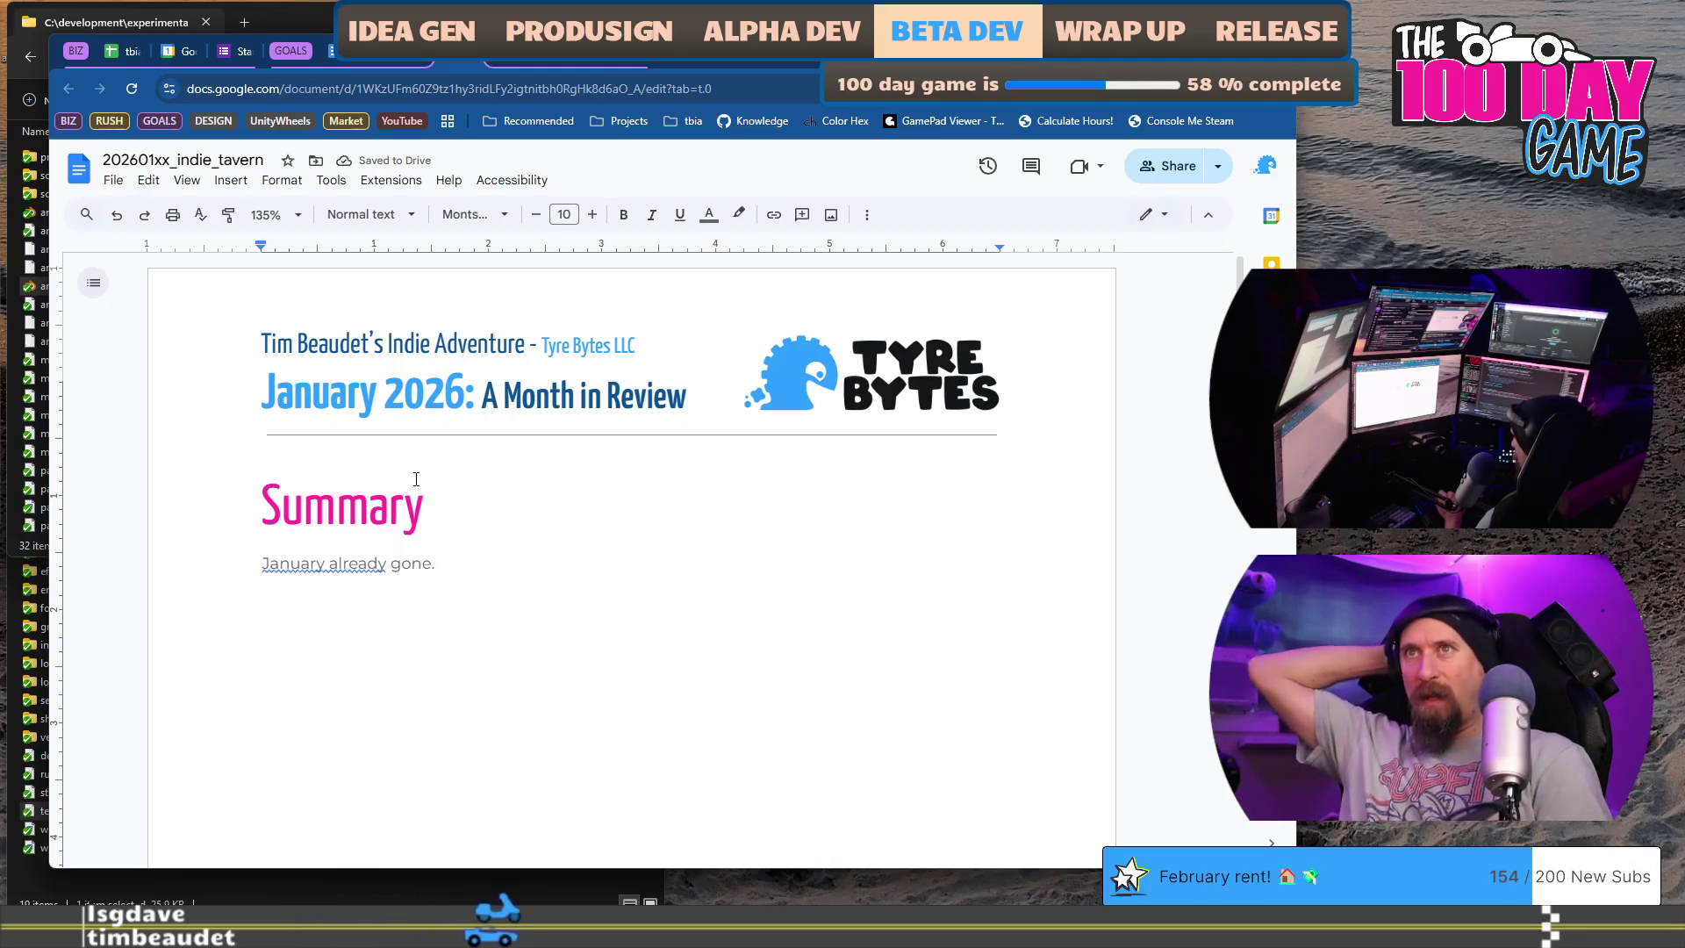
click(381, 539)
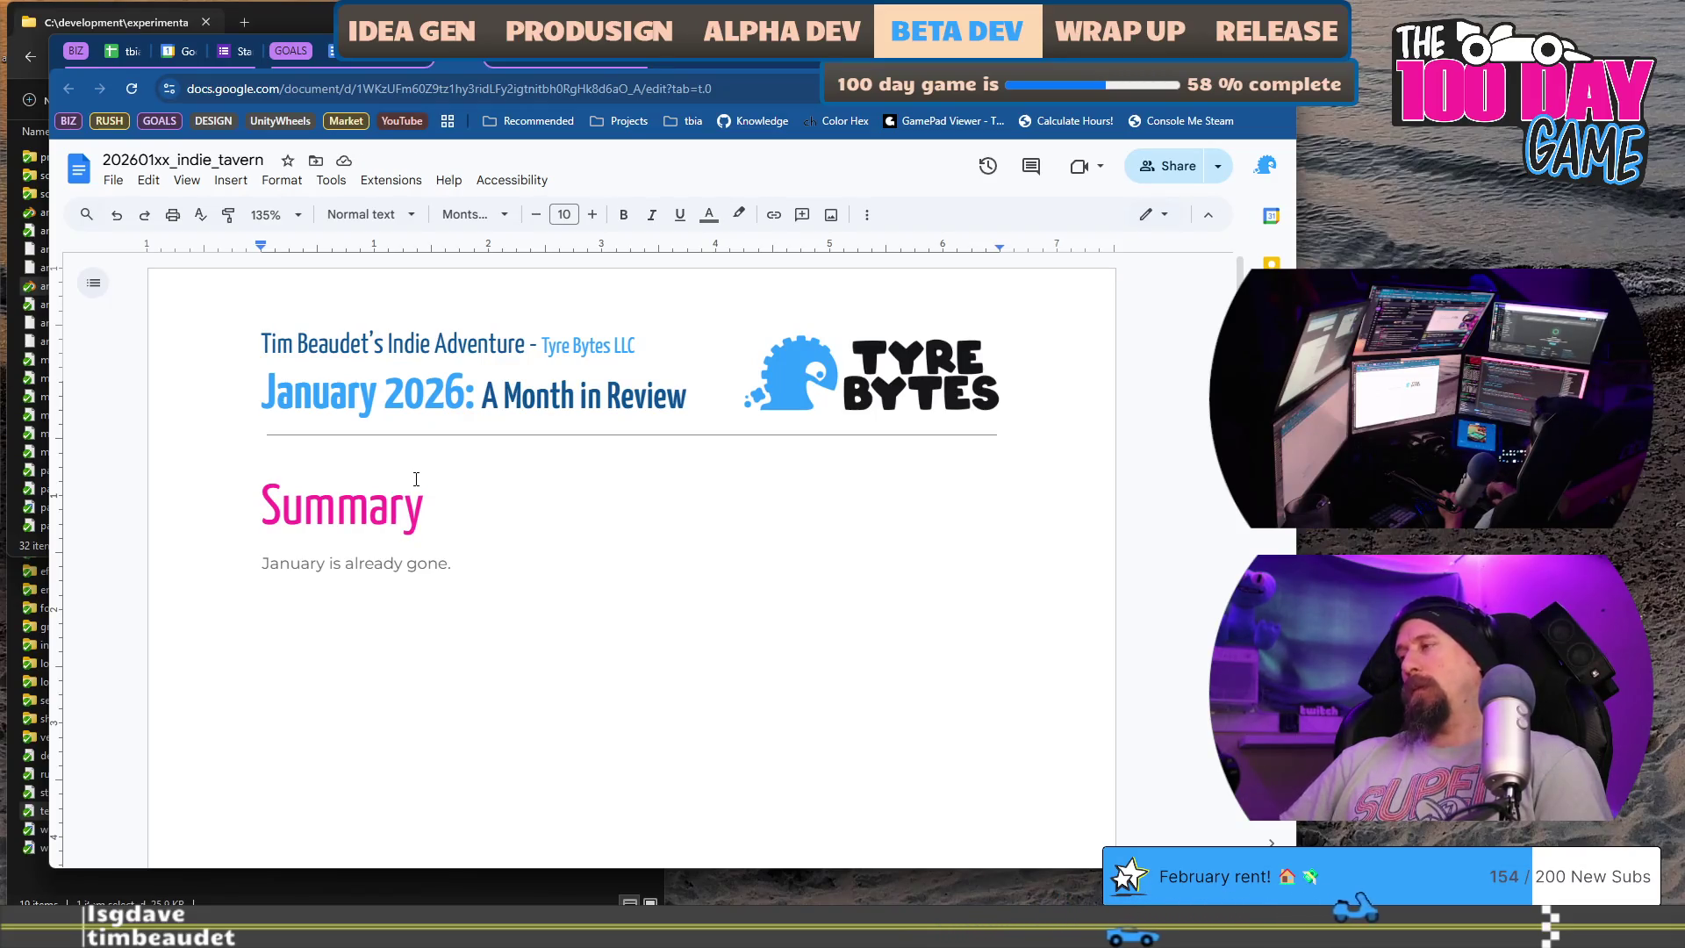
key(BackSpace)
text(, though the da)
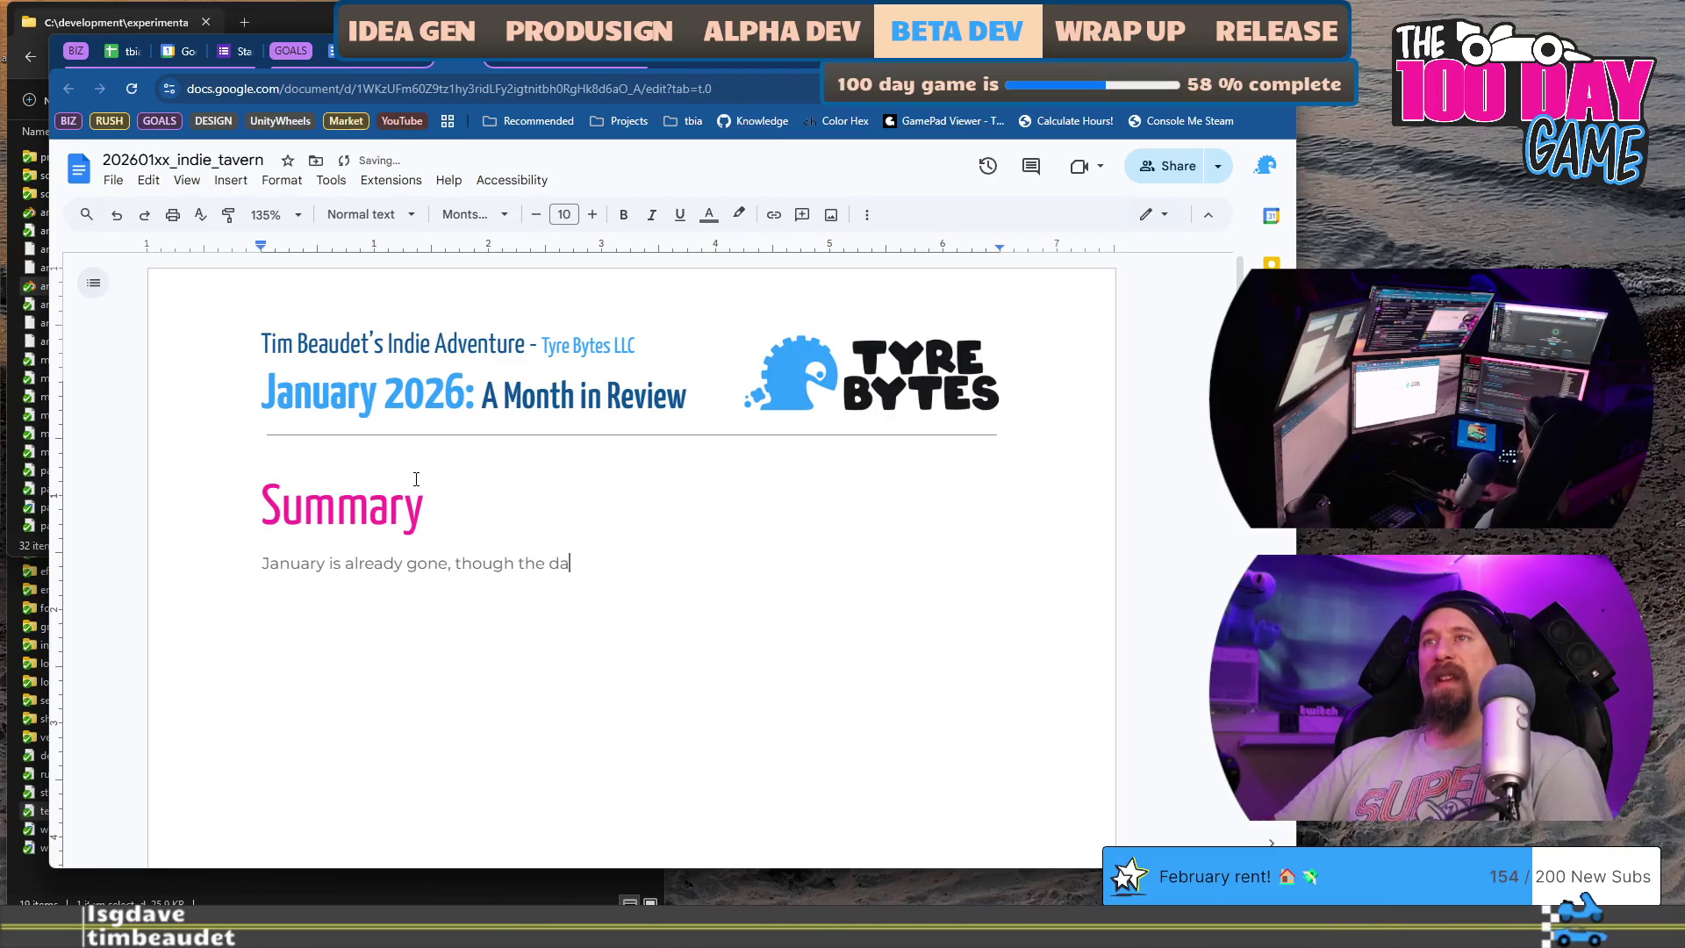
text(ys get longer.)
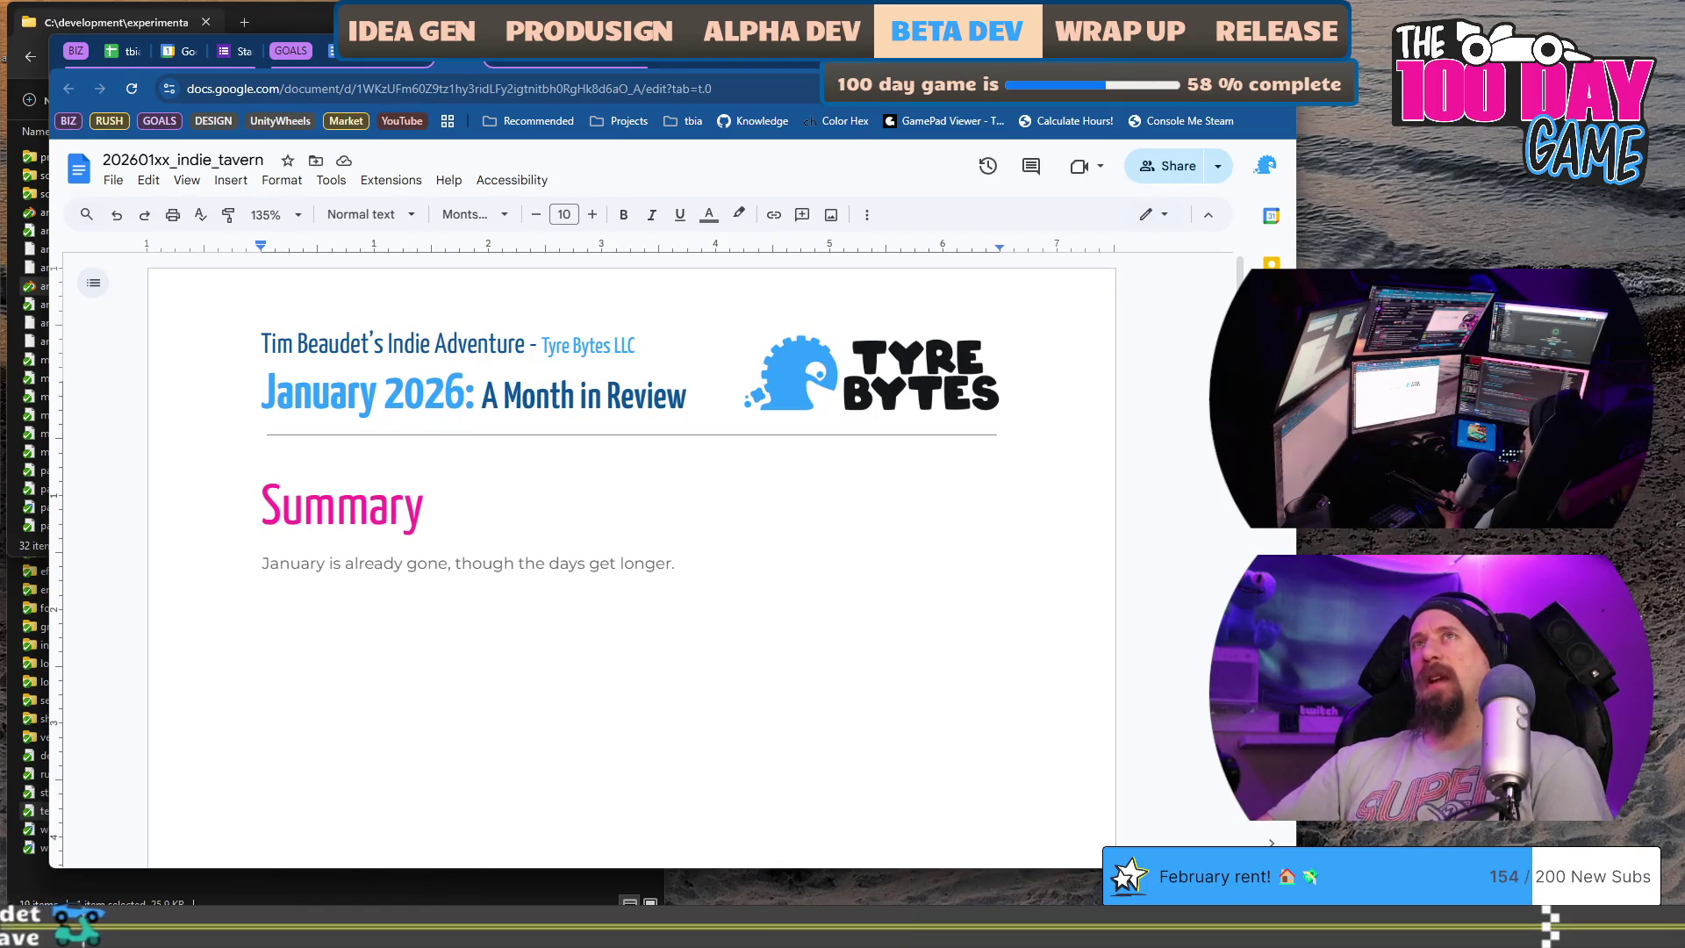
key(ctrl+t)
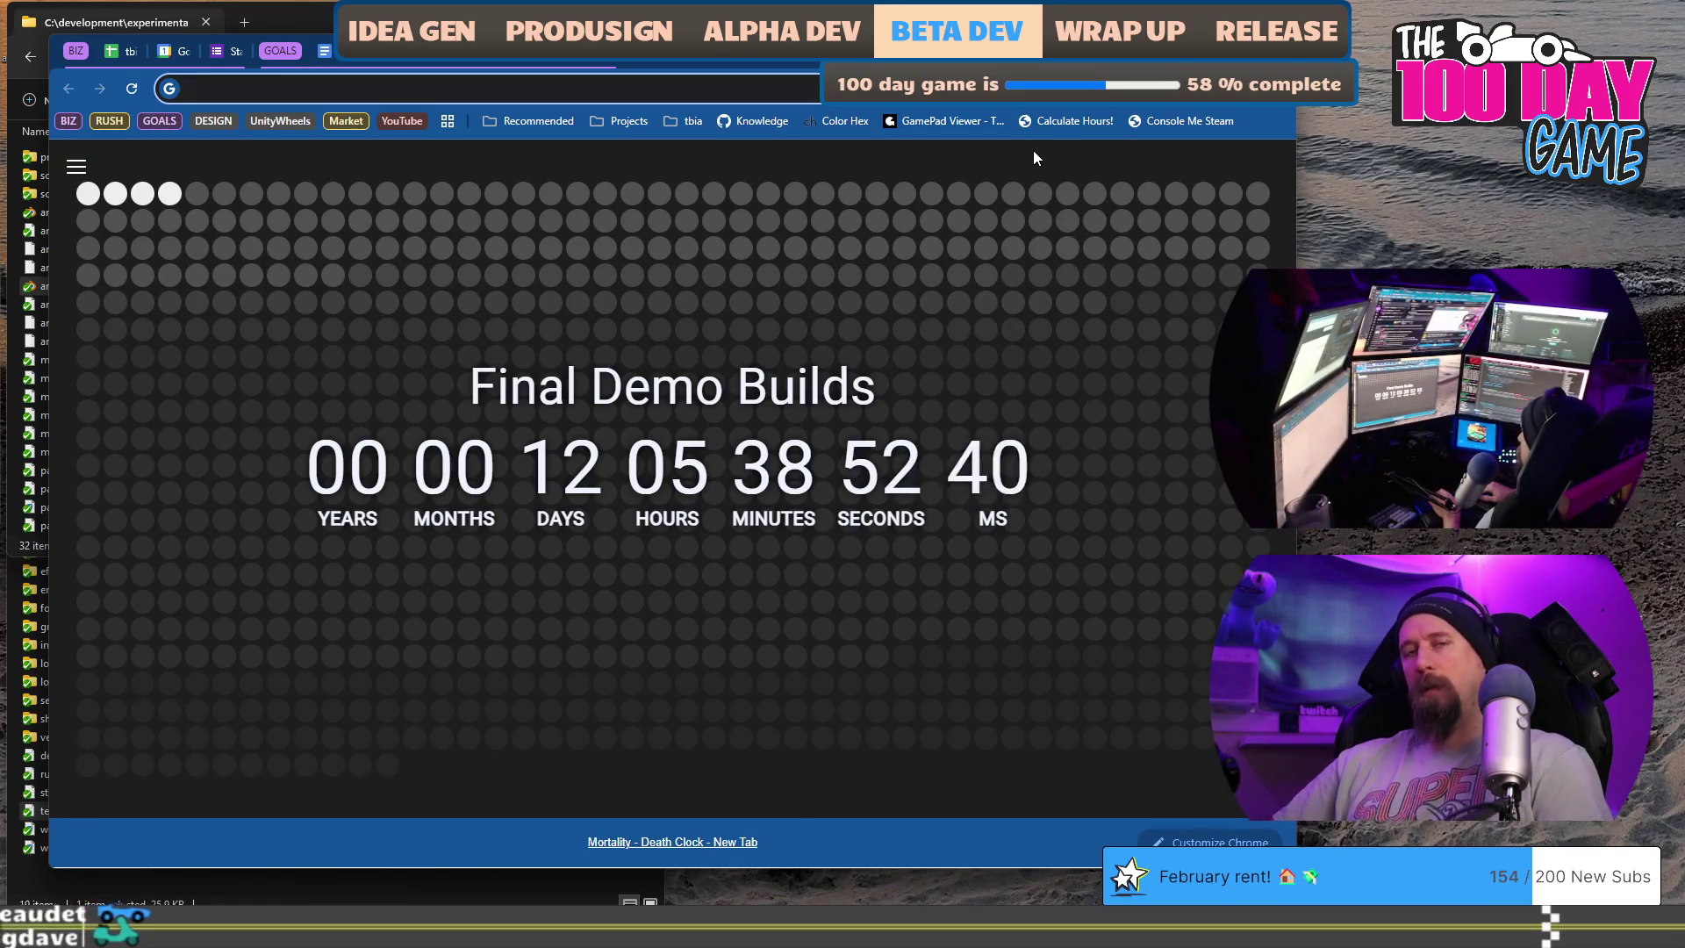
text(')
- Search 'weather orleans vt' from the address bar of the new tab
key(BackSpace)
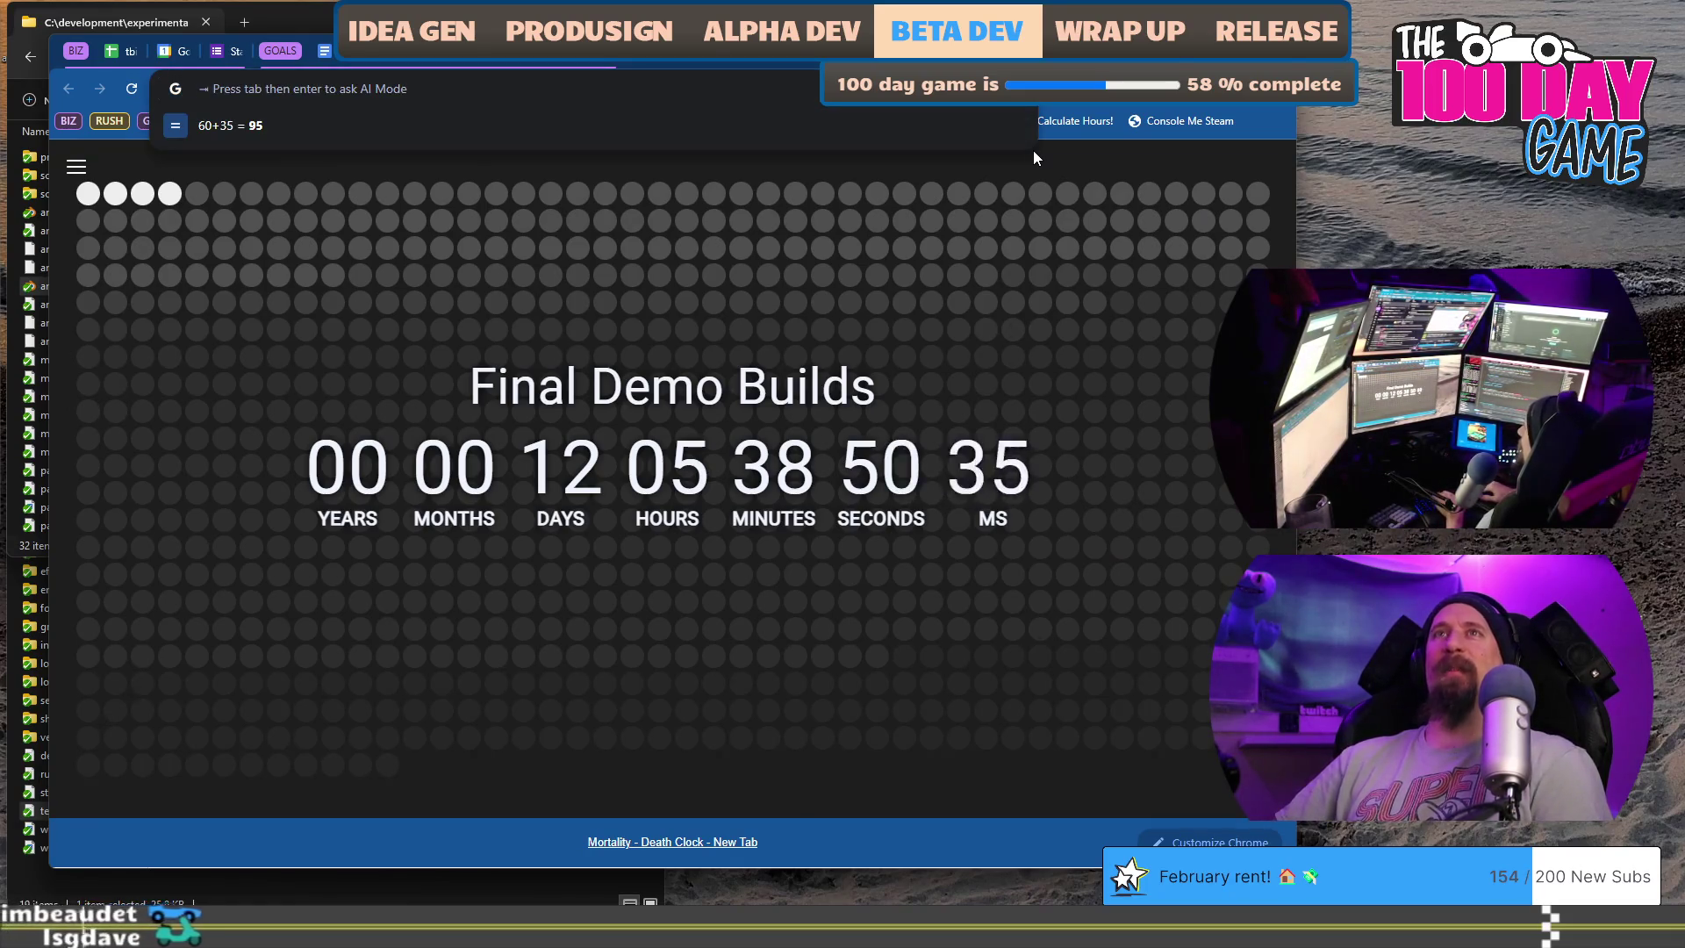
text(!)
key(BackSpace)
text(we)
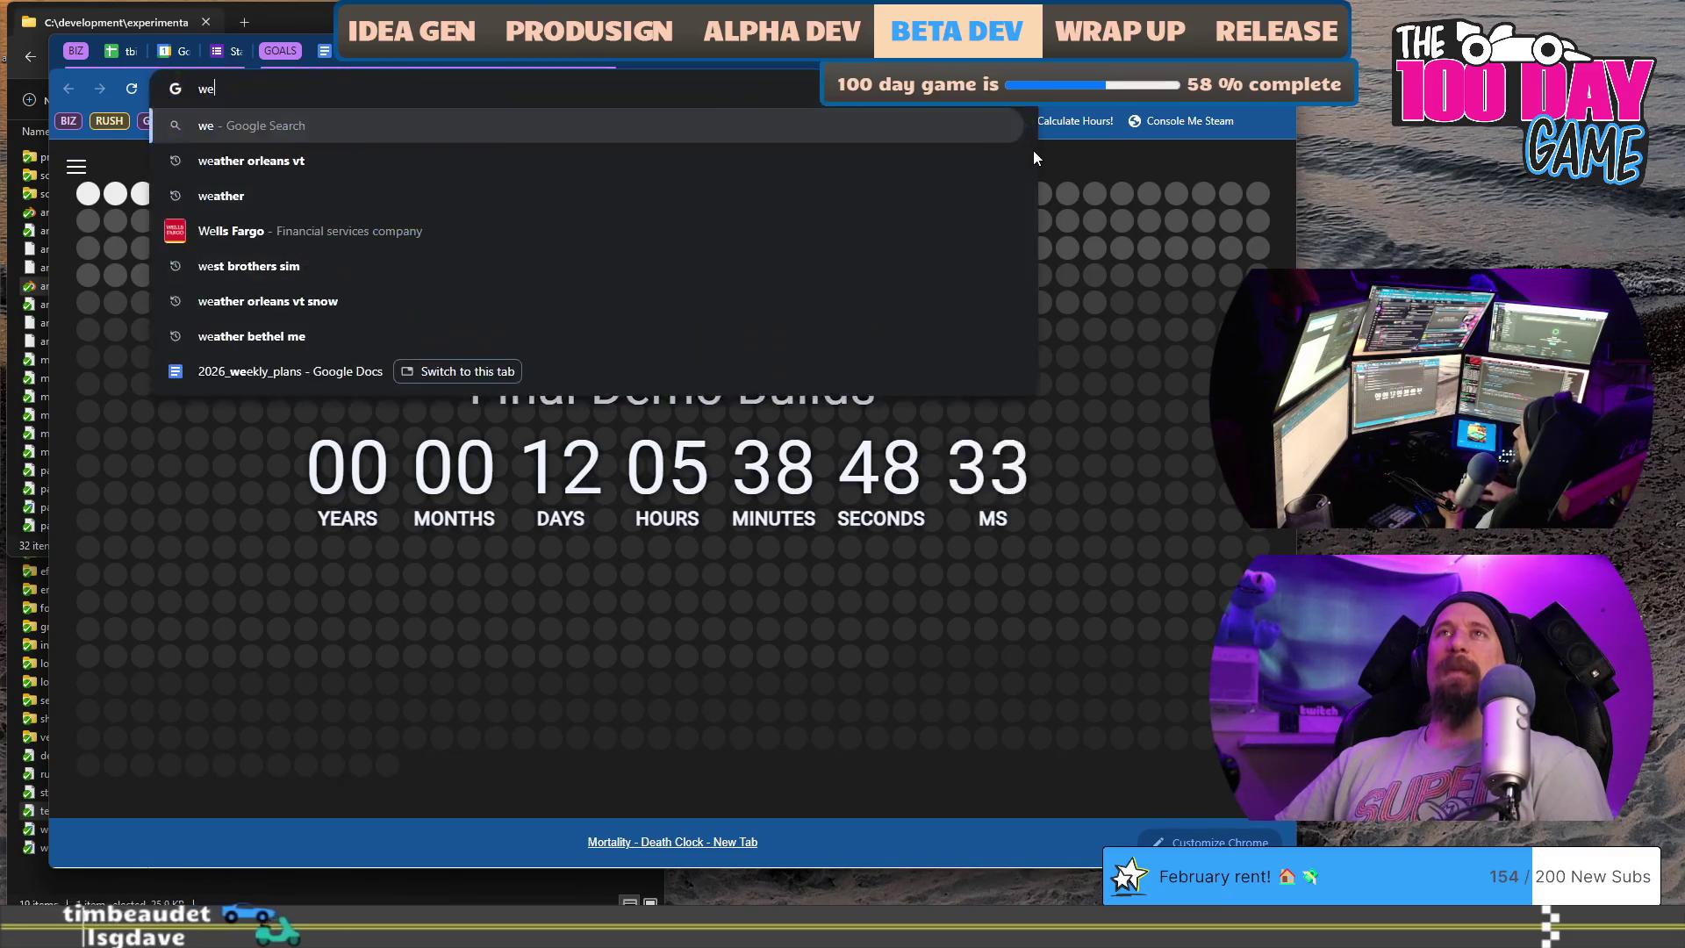
key(Escape)
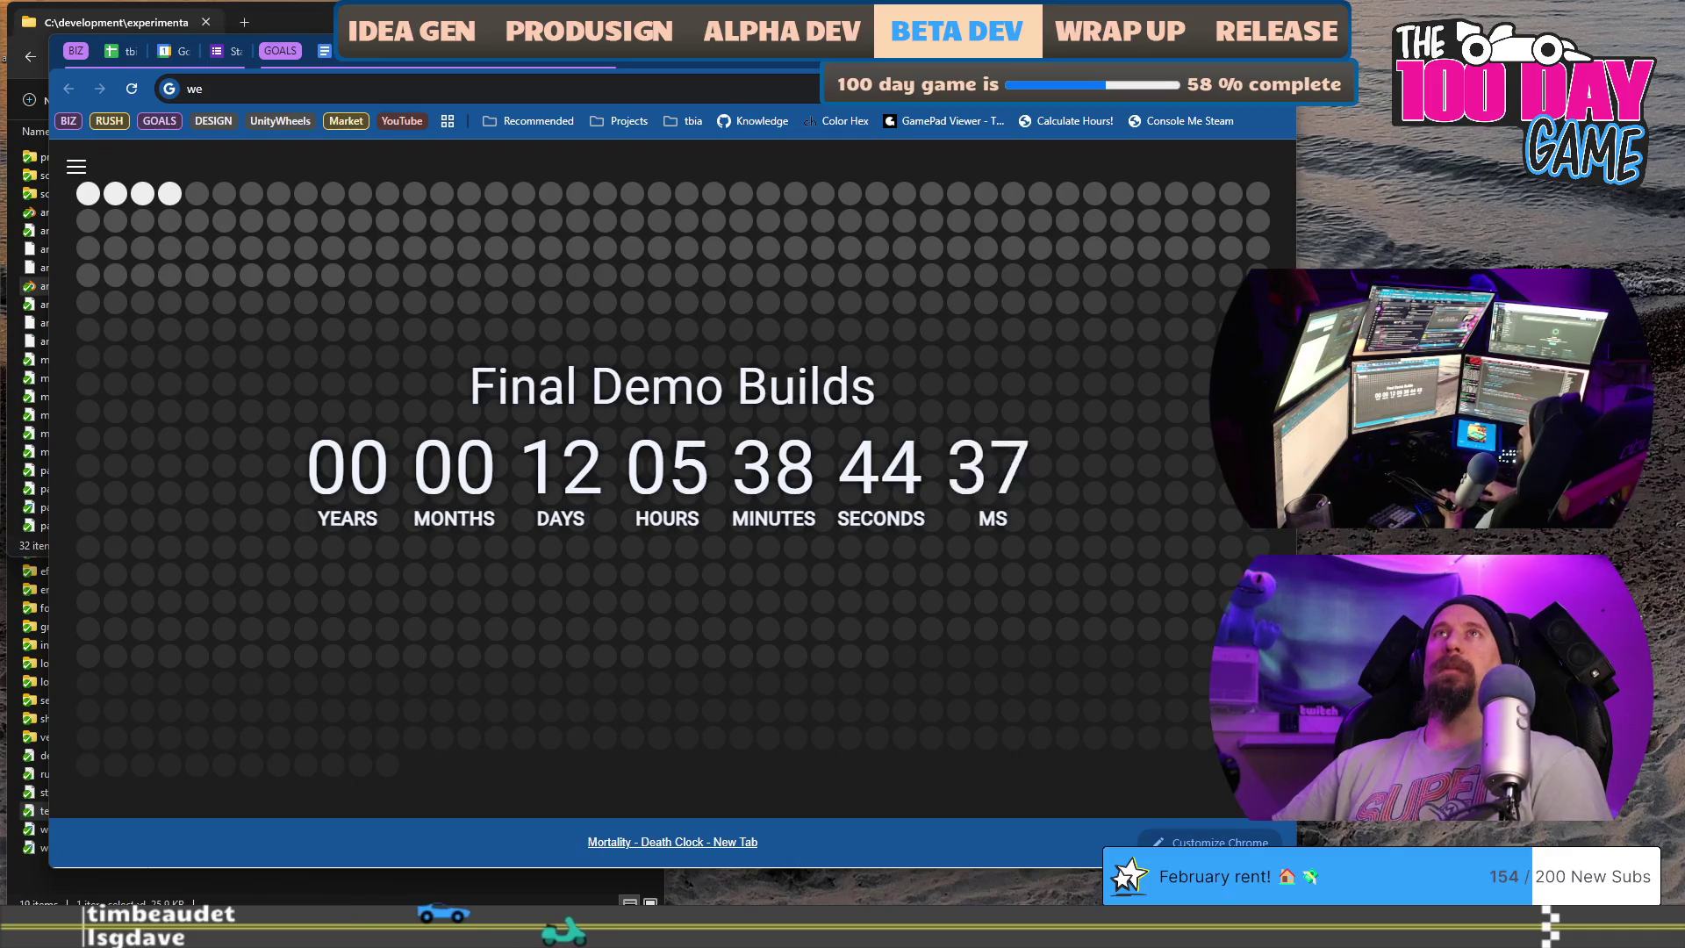
click(697, 88)
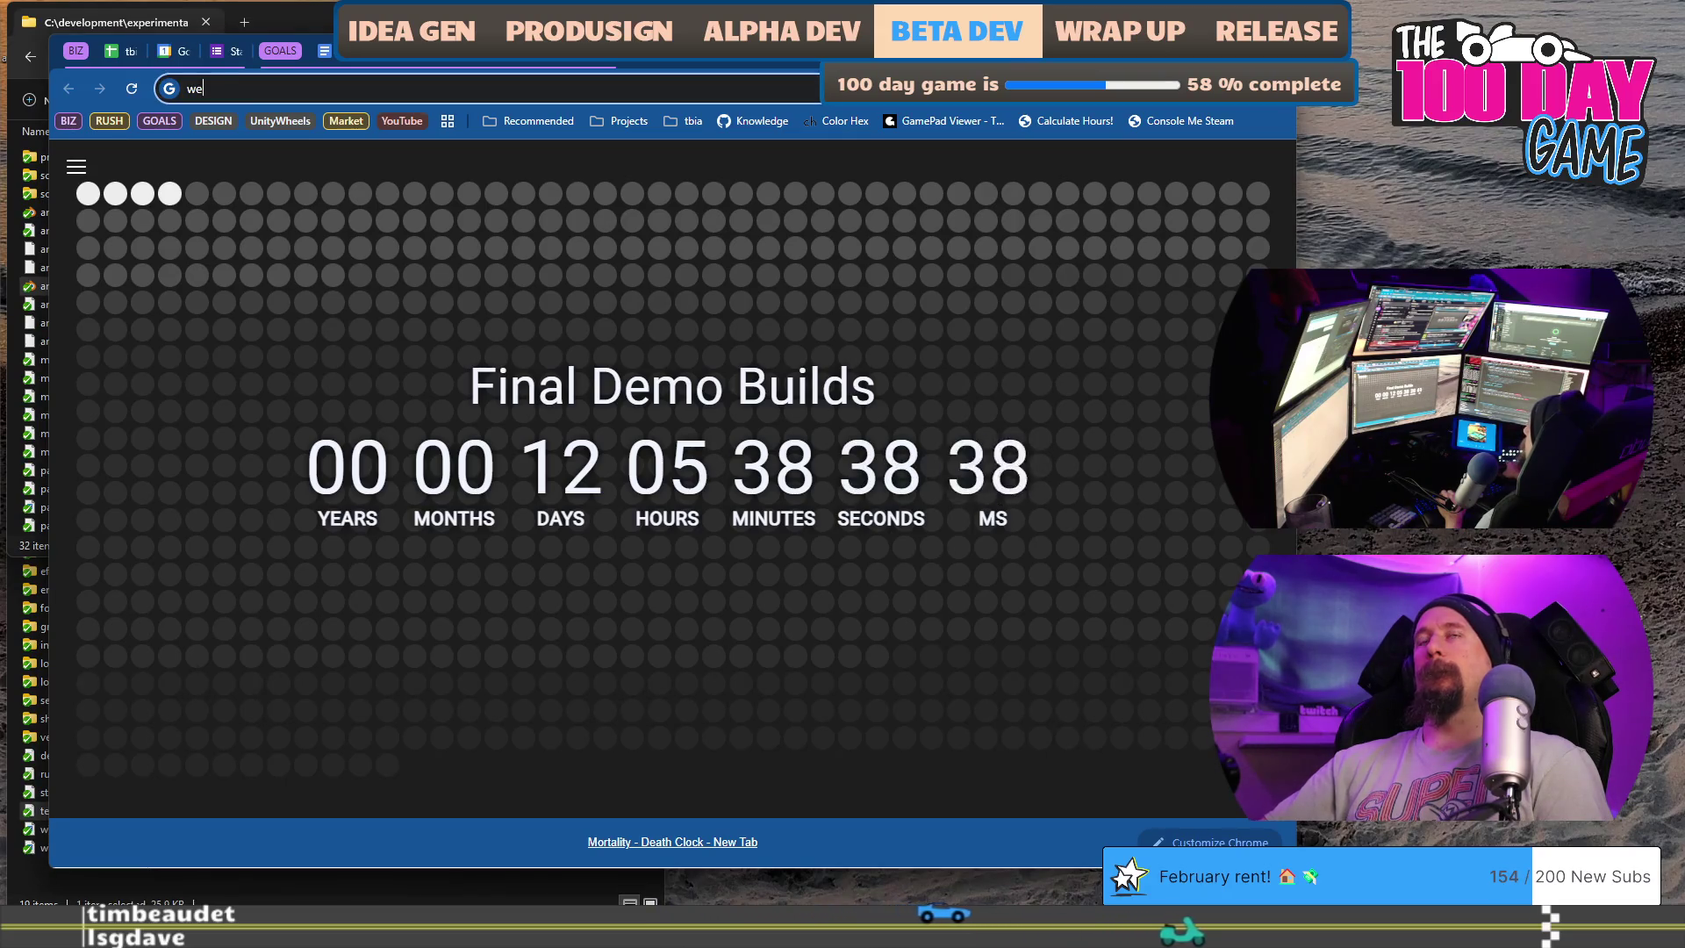
text(ather orleans vt)
key(Return)
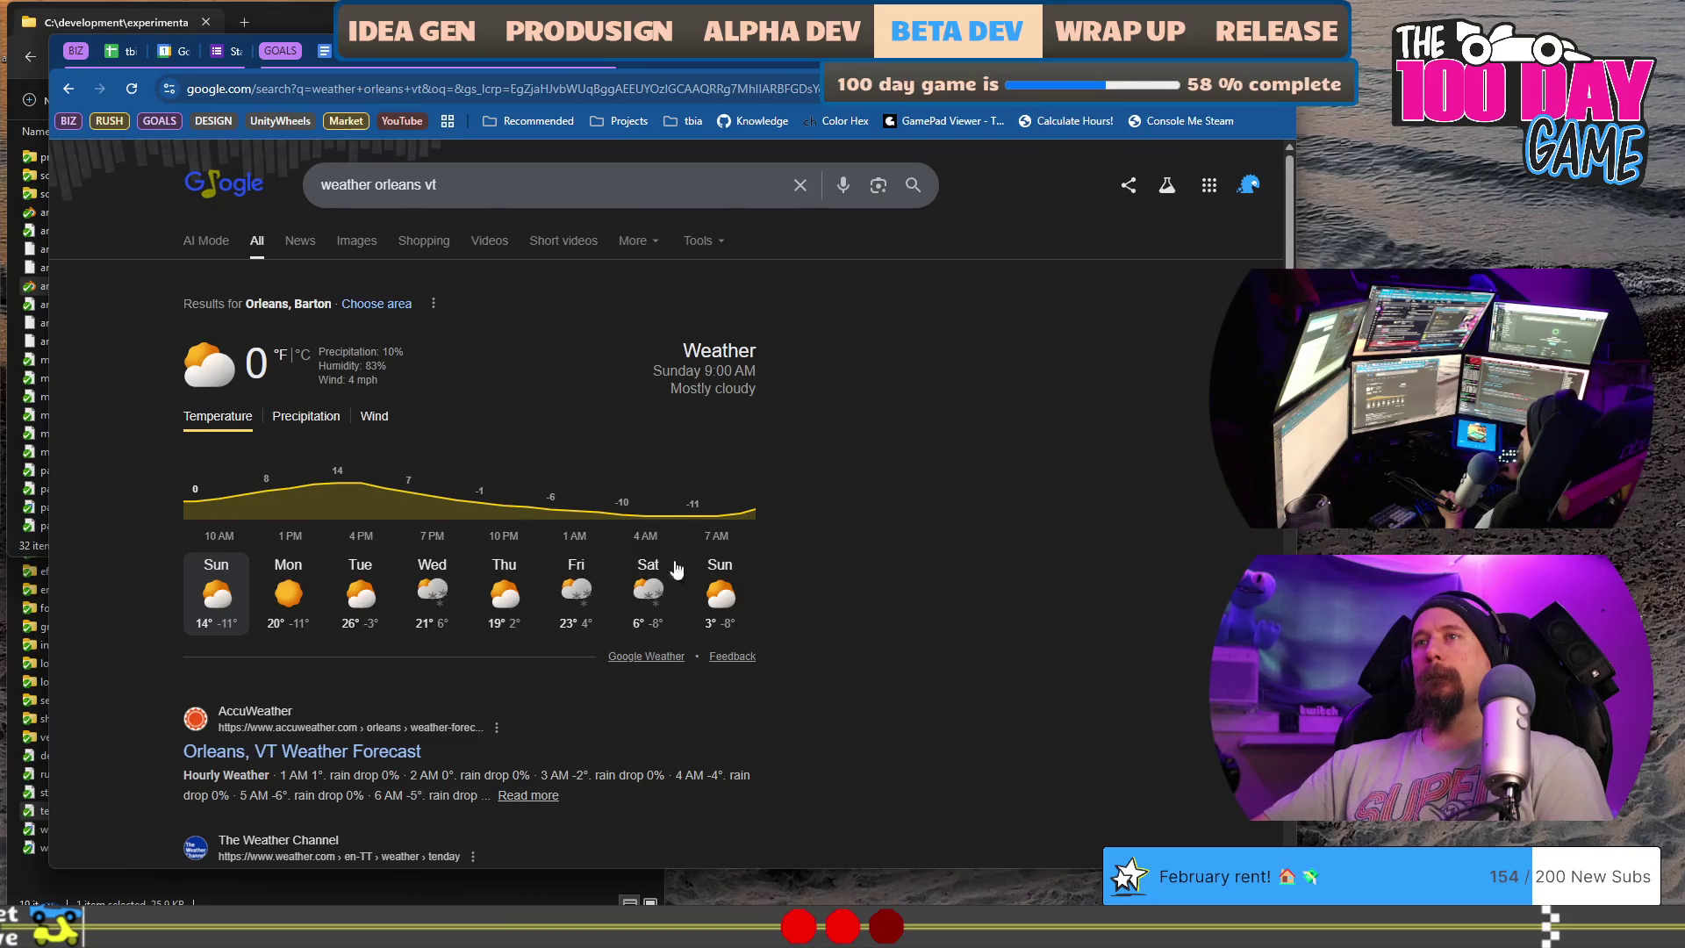
- Check Friday and Saturday in the weather widget, then open the AccuWeather Orleans, VT forecast
click(587, 580)
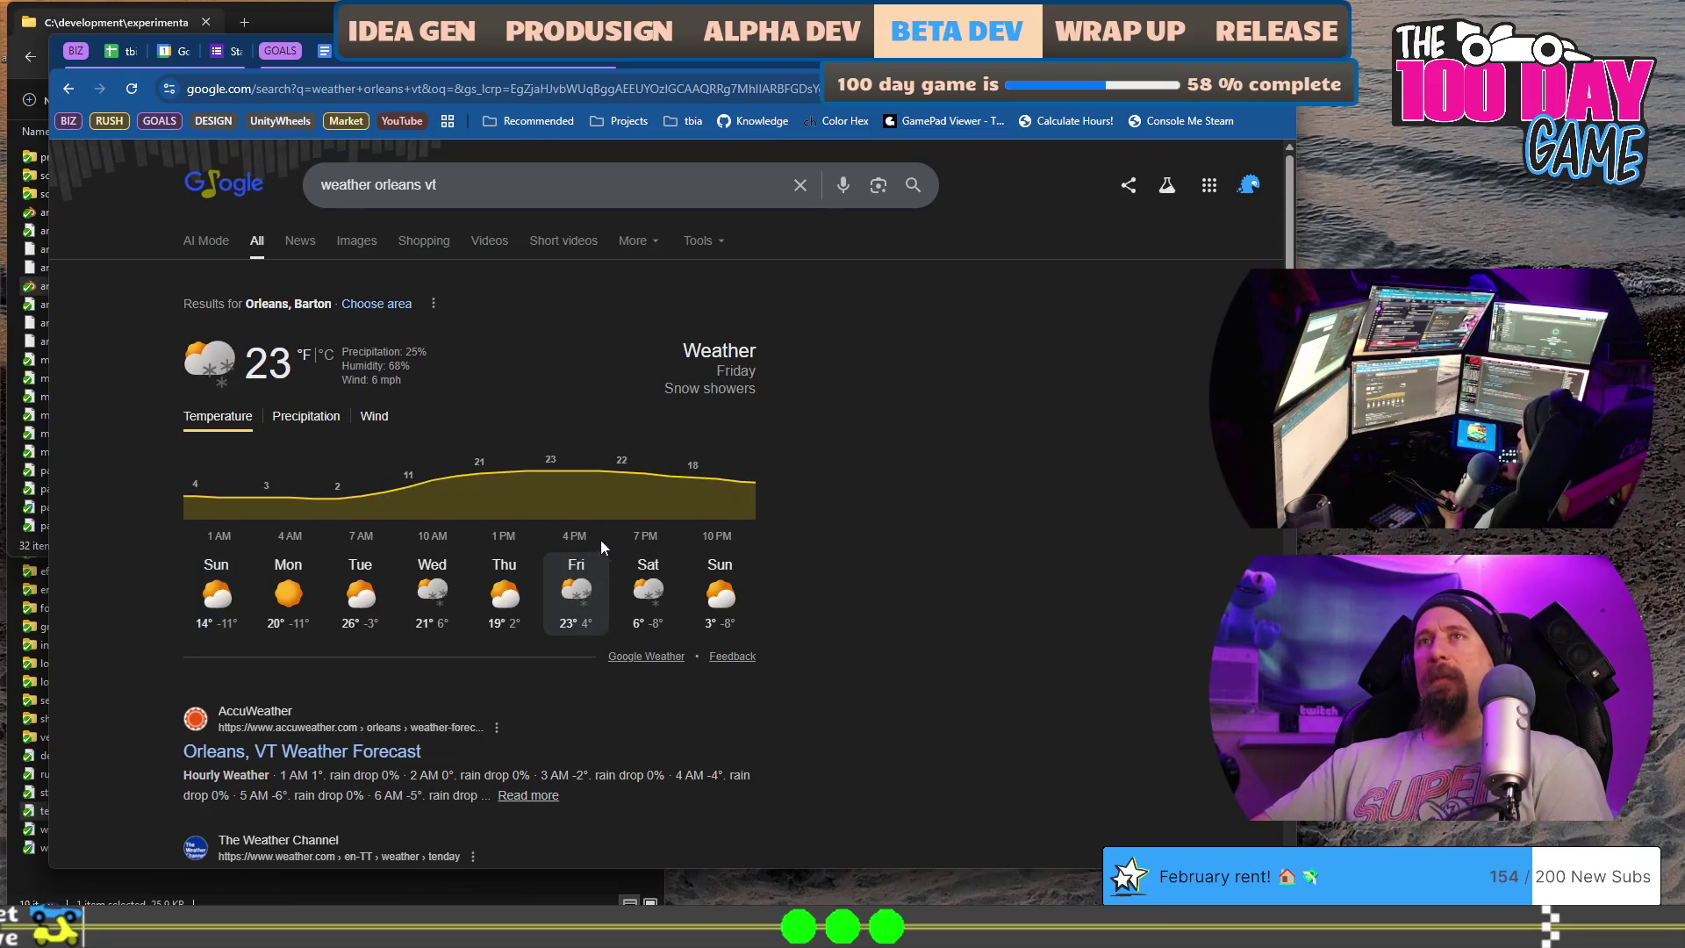
click(654, 591)
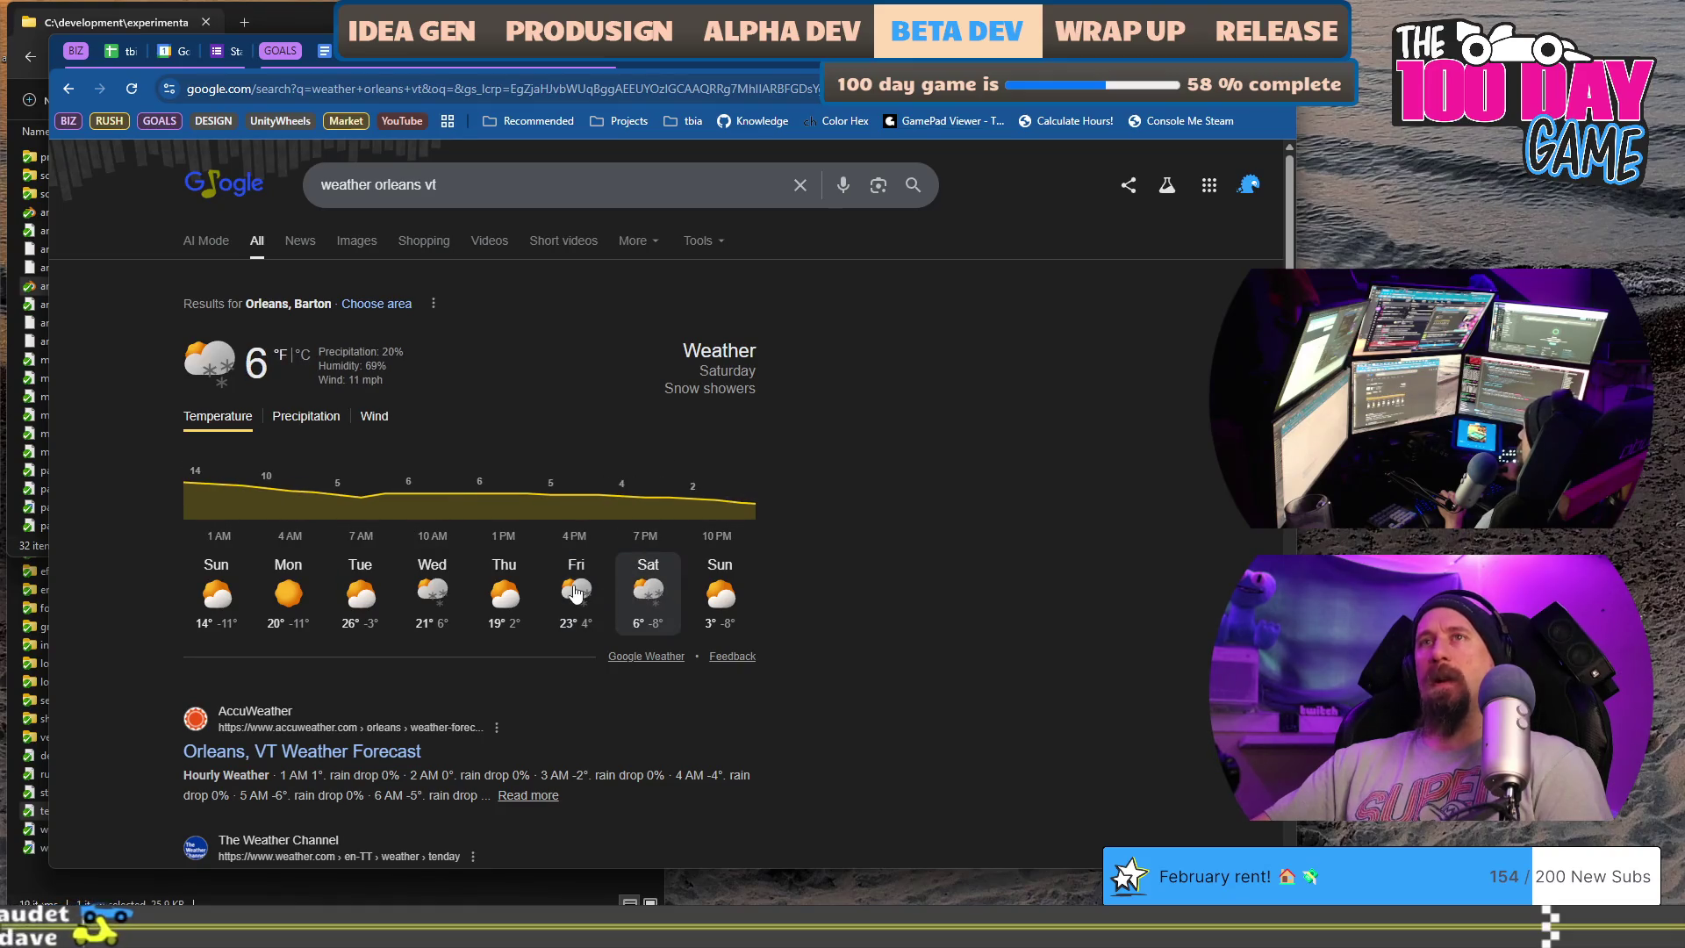
click(576, 595)
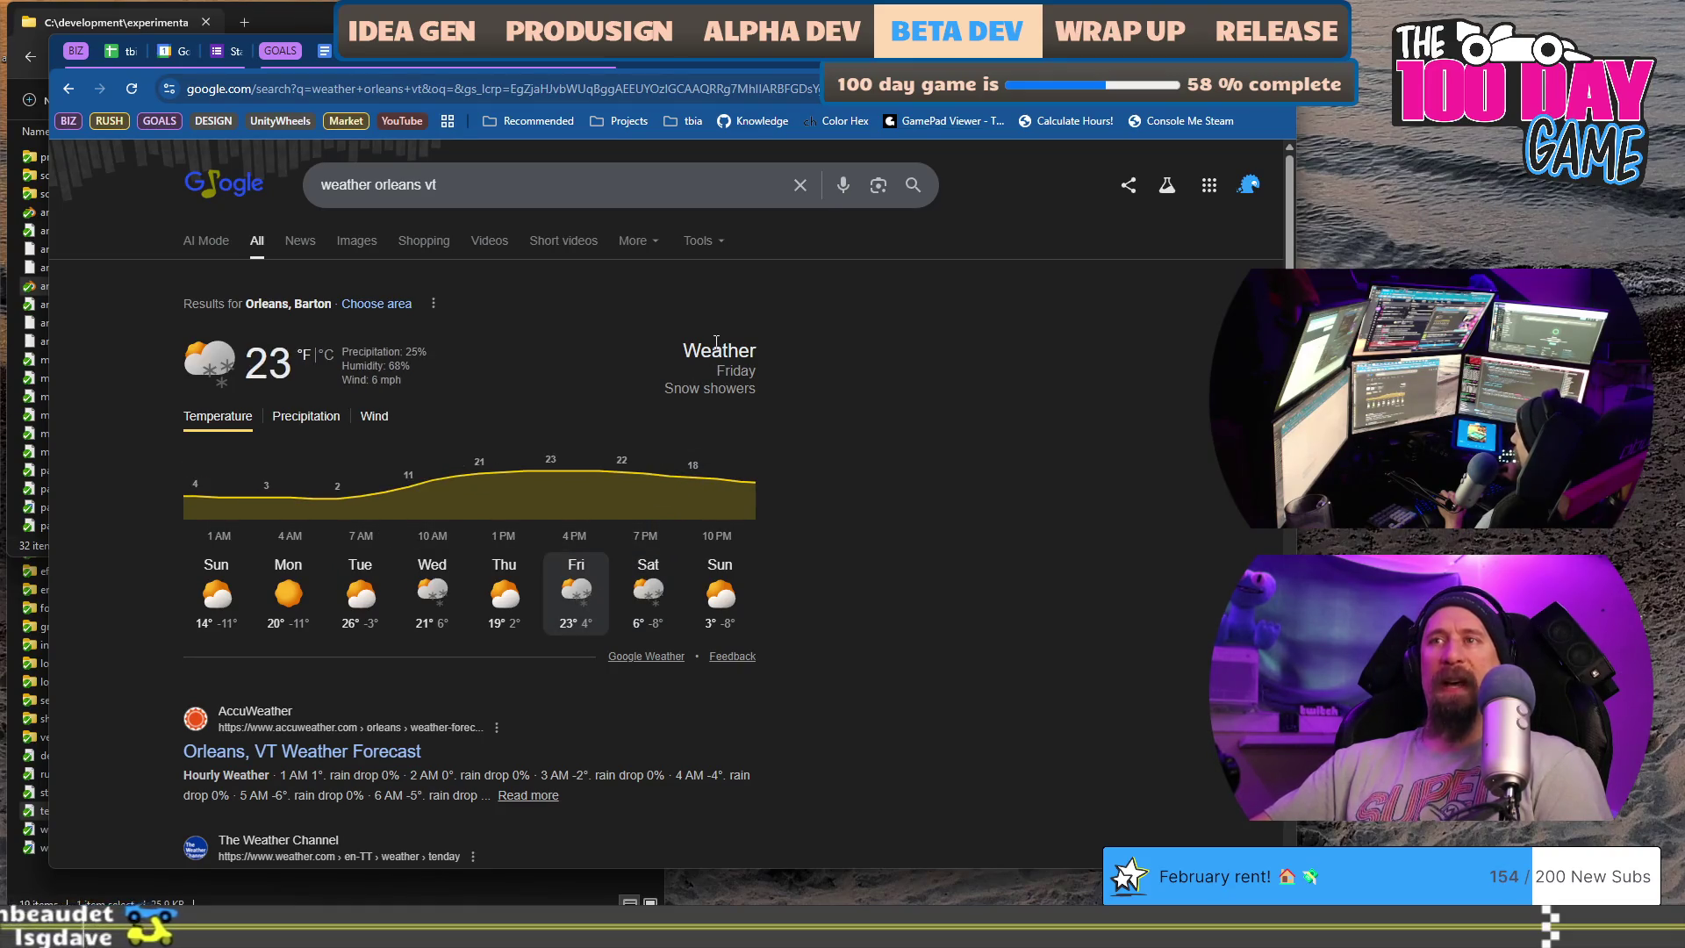
click(395, 761)
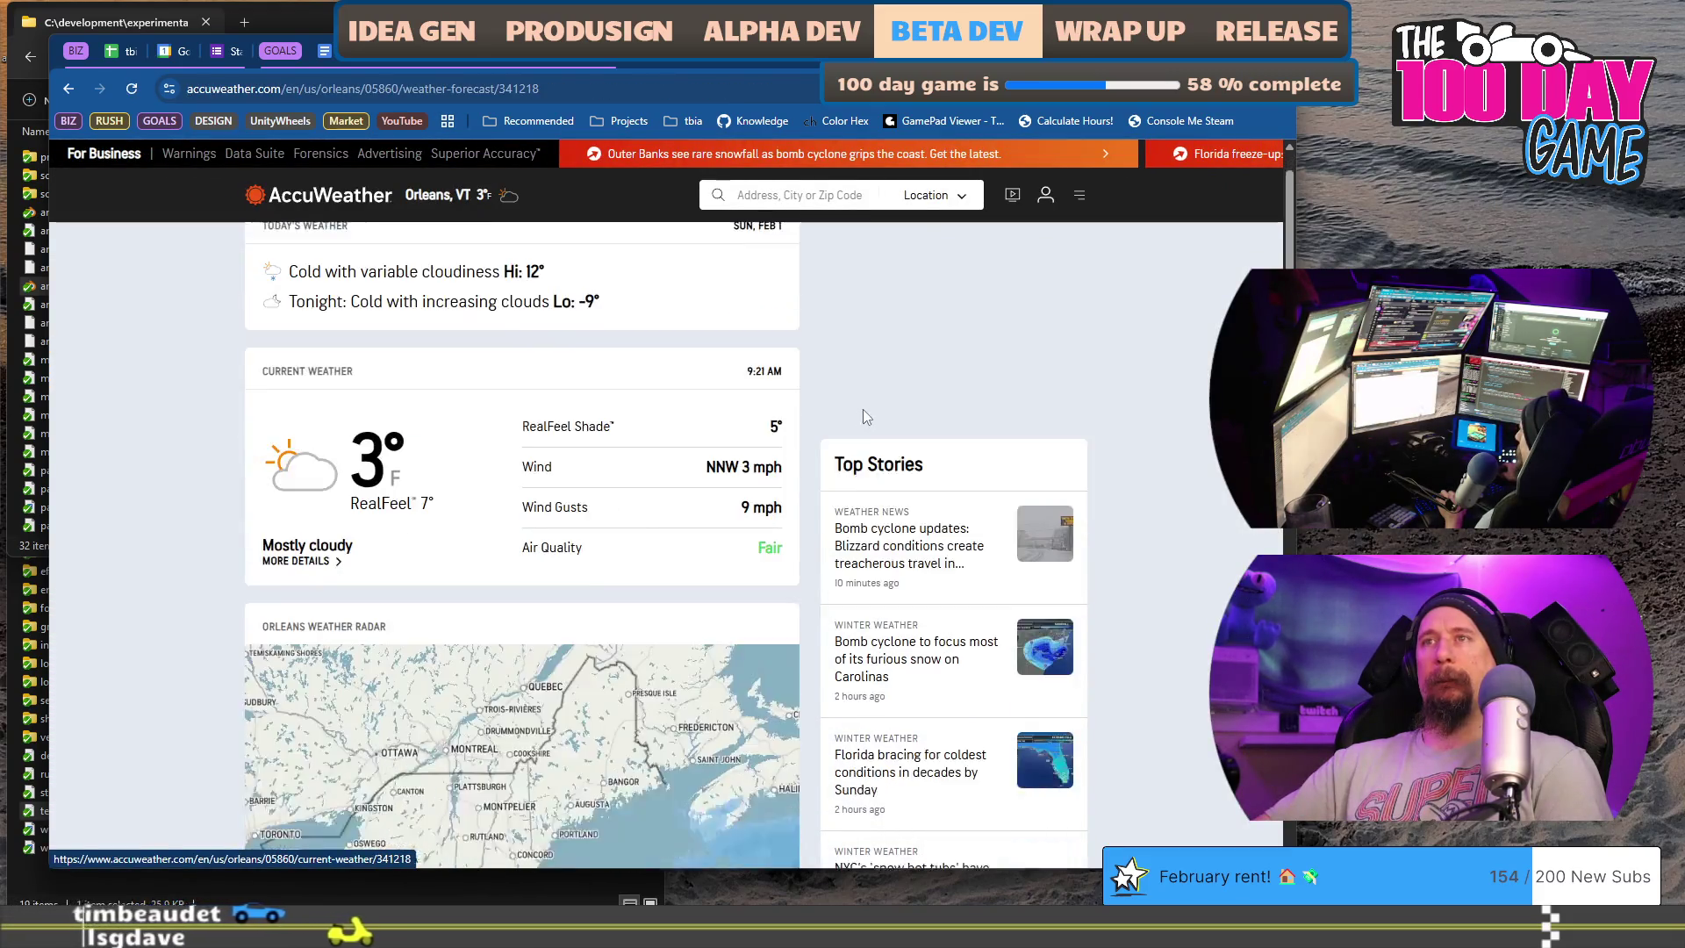
scroll(863, 417, down, 3)
scroll(869, 447, down, 1)
scroll(876, 500, up, 1)
scroll(907, 607, up, 3)
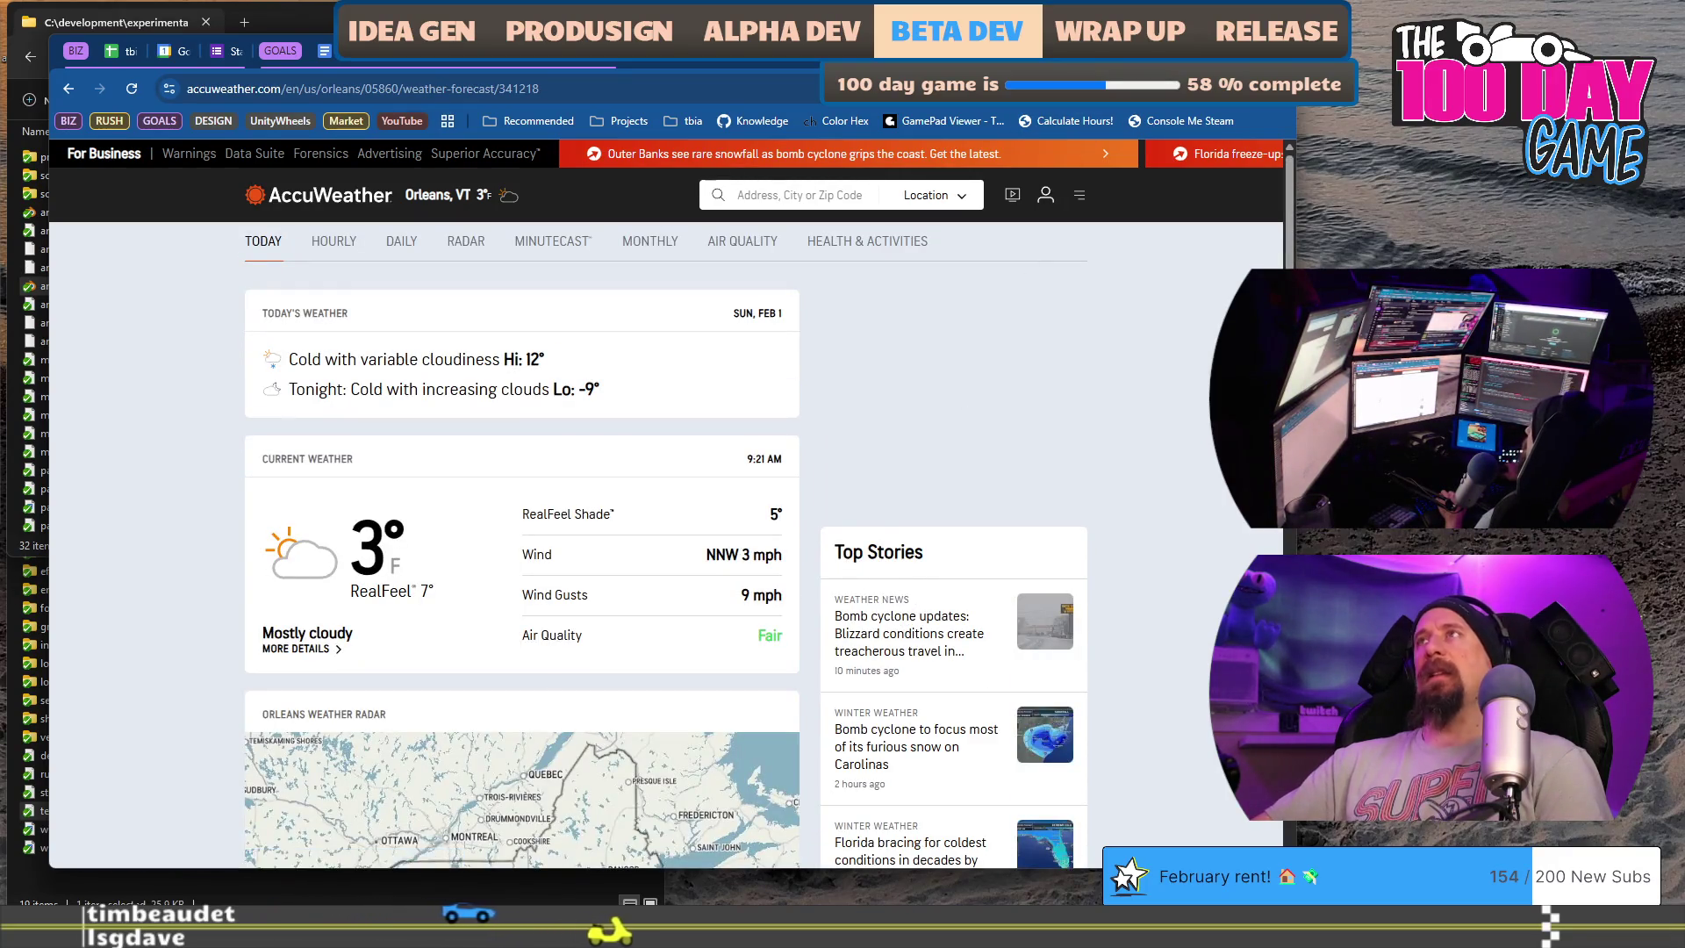
- Switch from the AccuWeather page back to the January review document
key(alt+Tab)
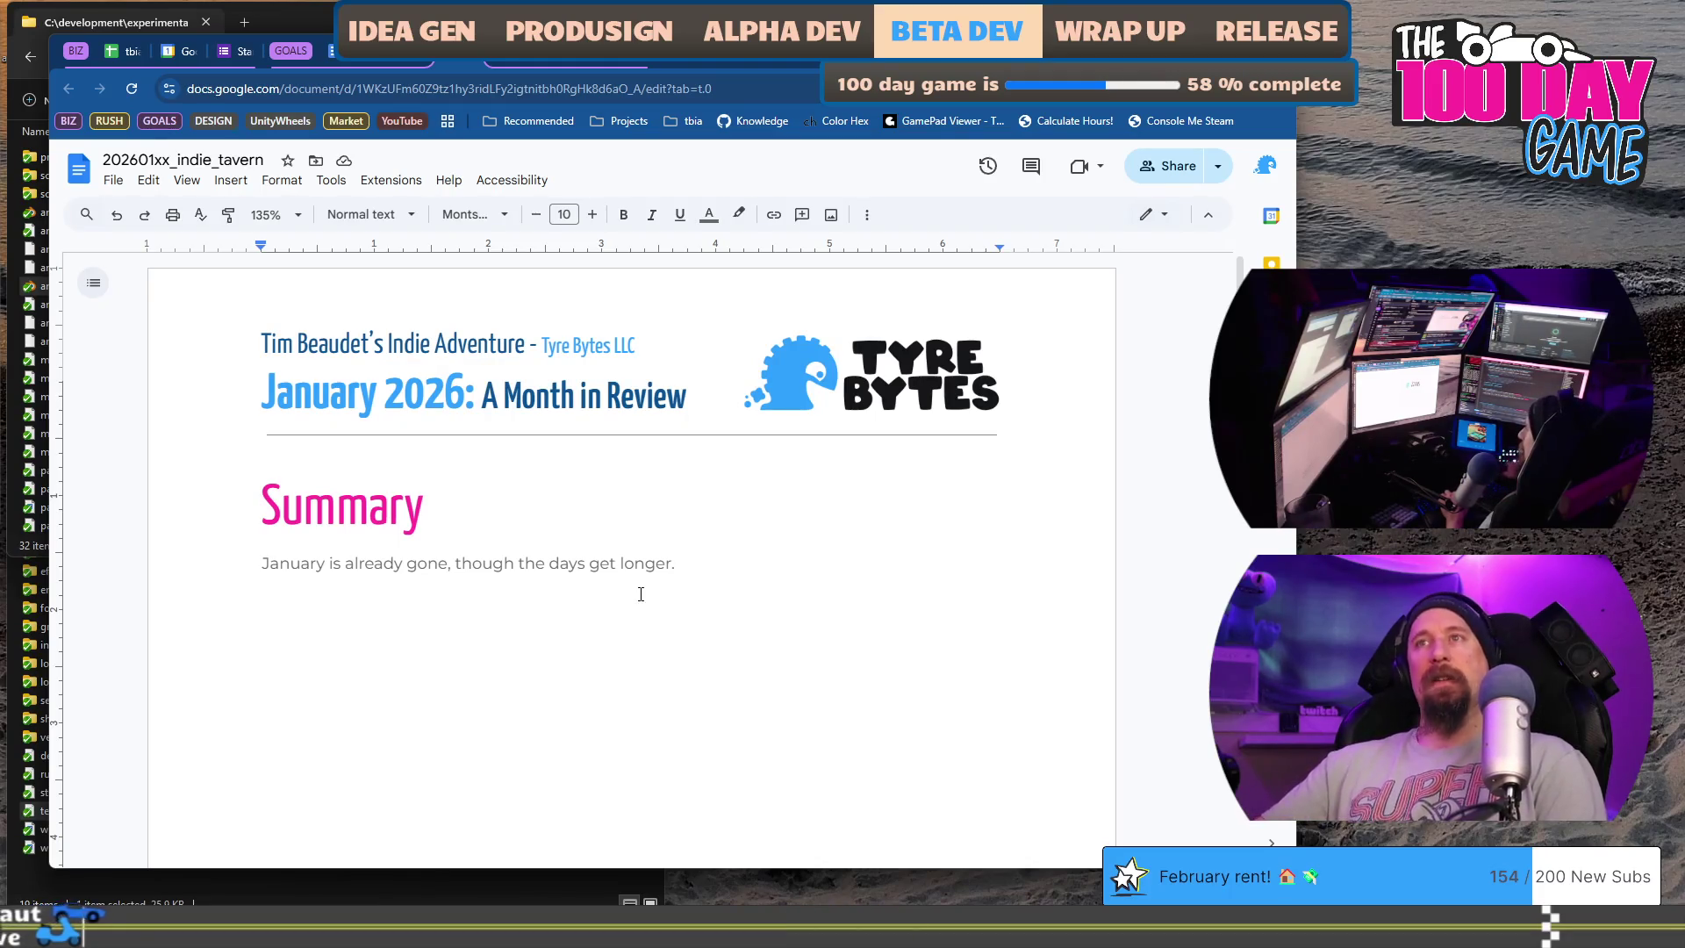
double_click(427, 563)
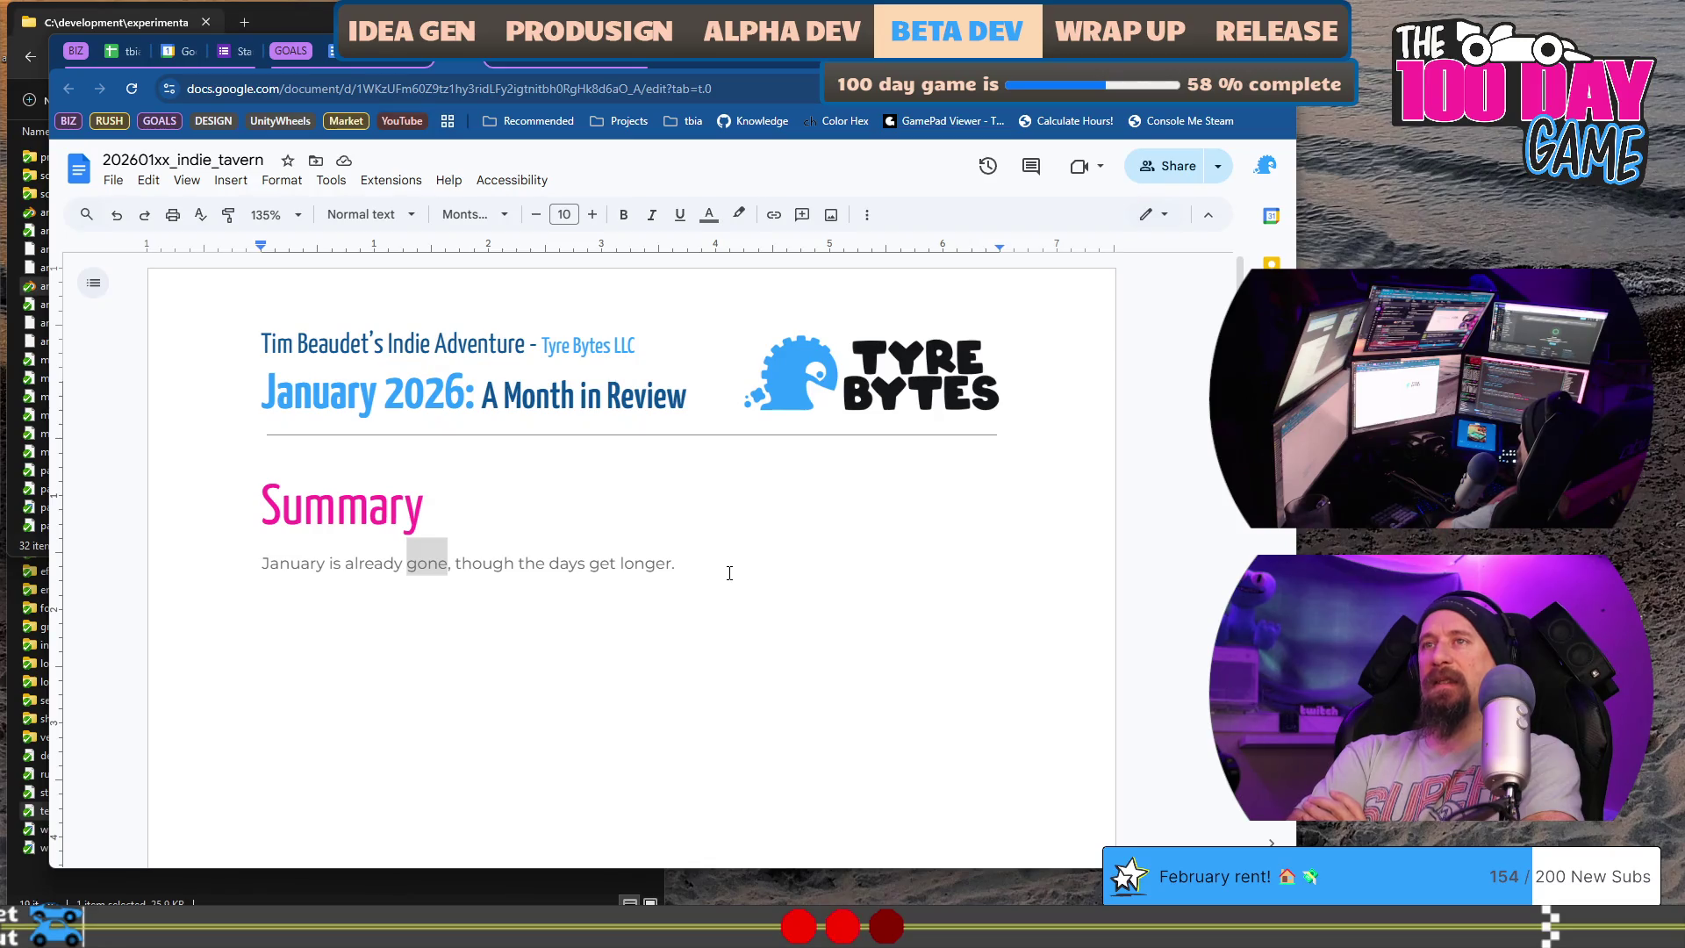
click(510, 562)
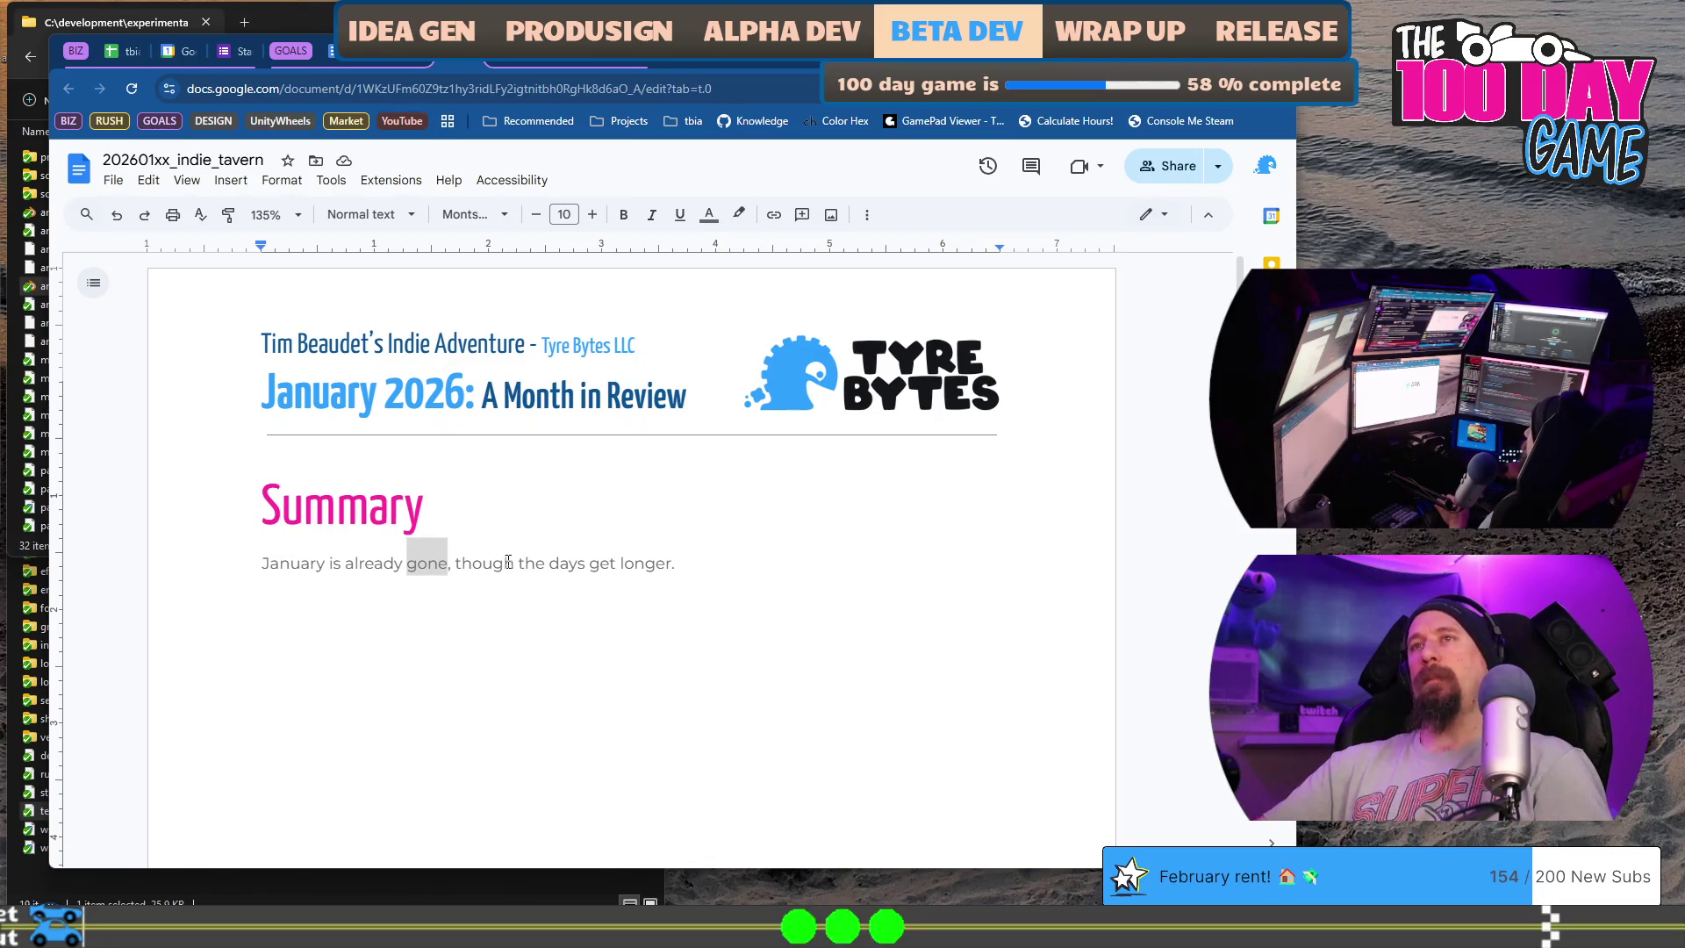
- Drop ', though' to start a new capitalised sentence and continue it with 'Through much of December and the first few weeks of January'
key(ctrl+BackSpace)
key(BackSpace)
key(BackSpace)
key(BackSpace)
text(.)
key(Delete)
text(T)
key(ctrl+Right)
key(ctrl+Right)
text(are starting to)
key(End)
key(BackSpace)
text(, and Rushcremental has)
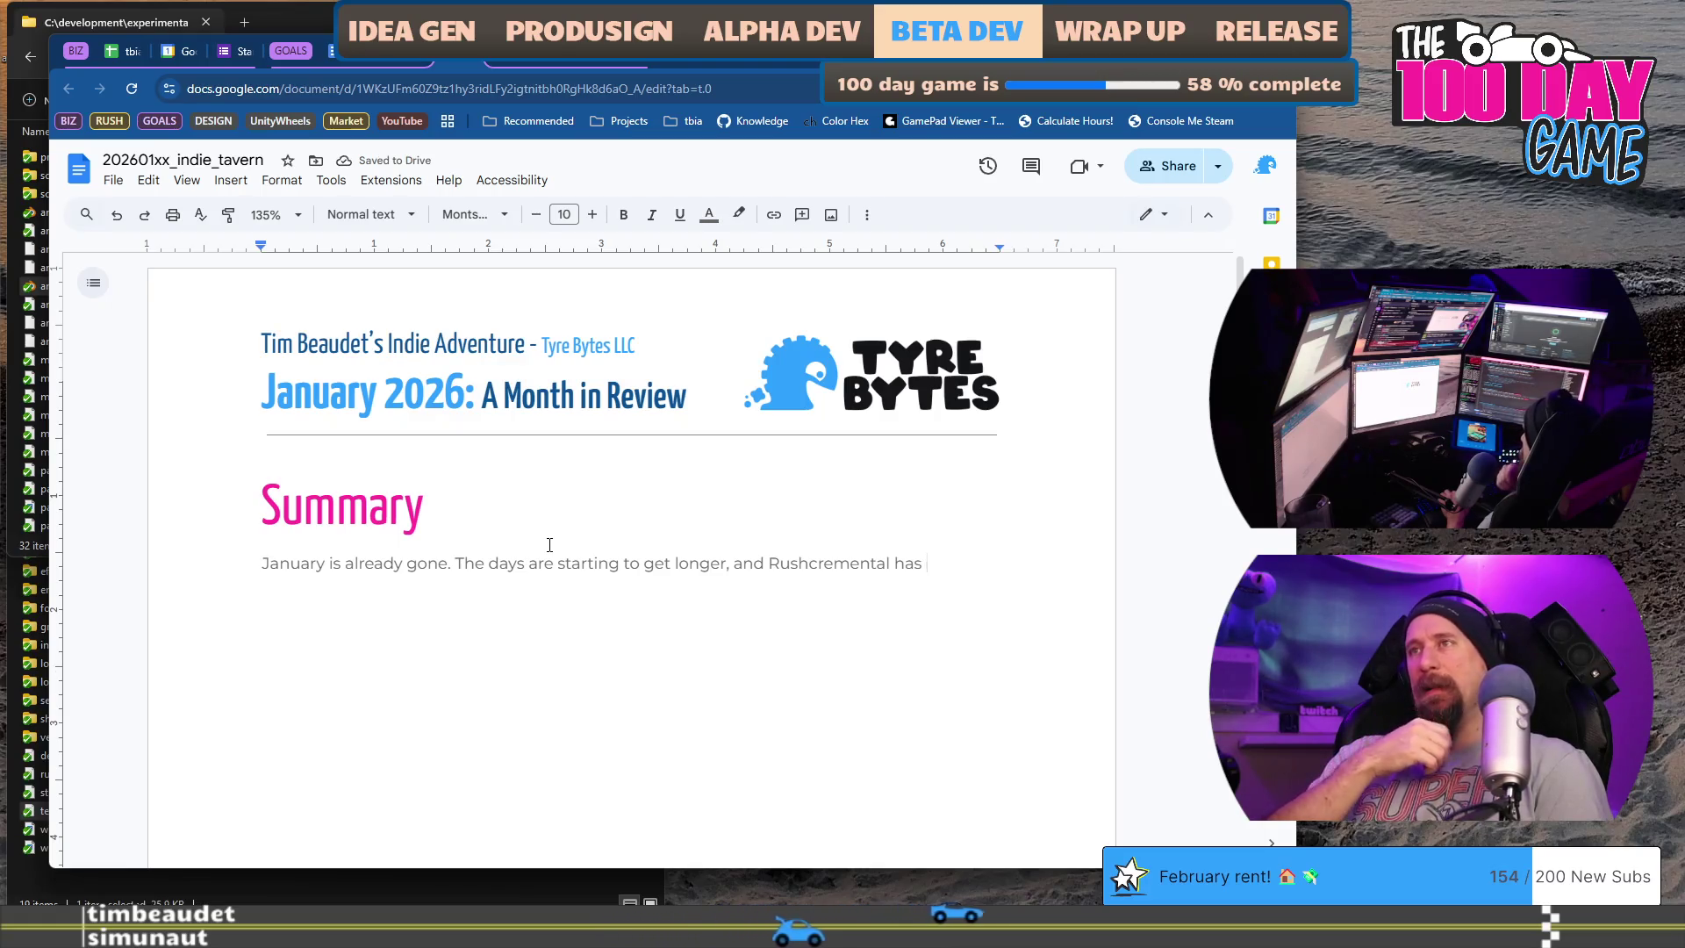
text(breached the )
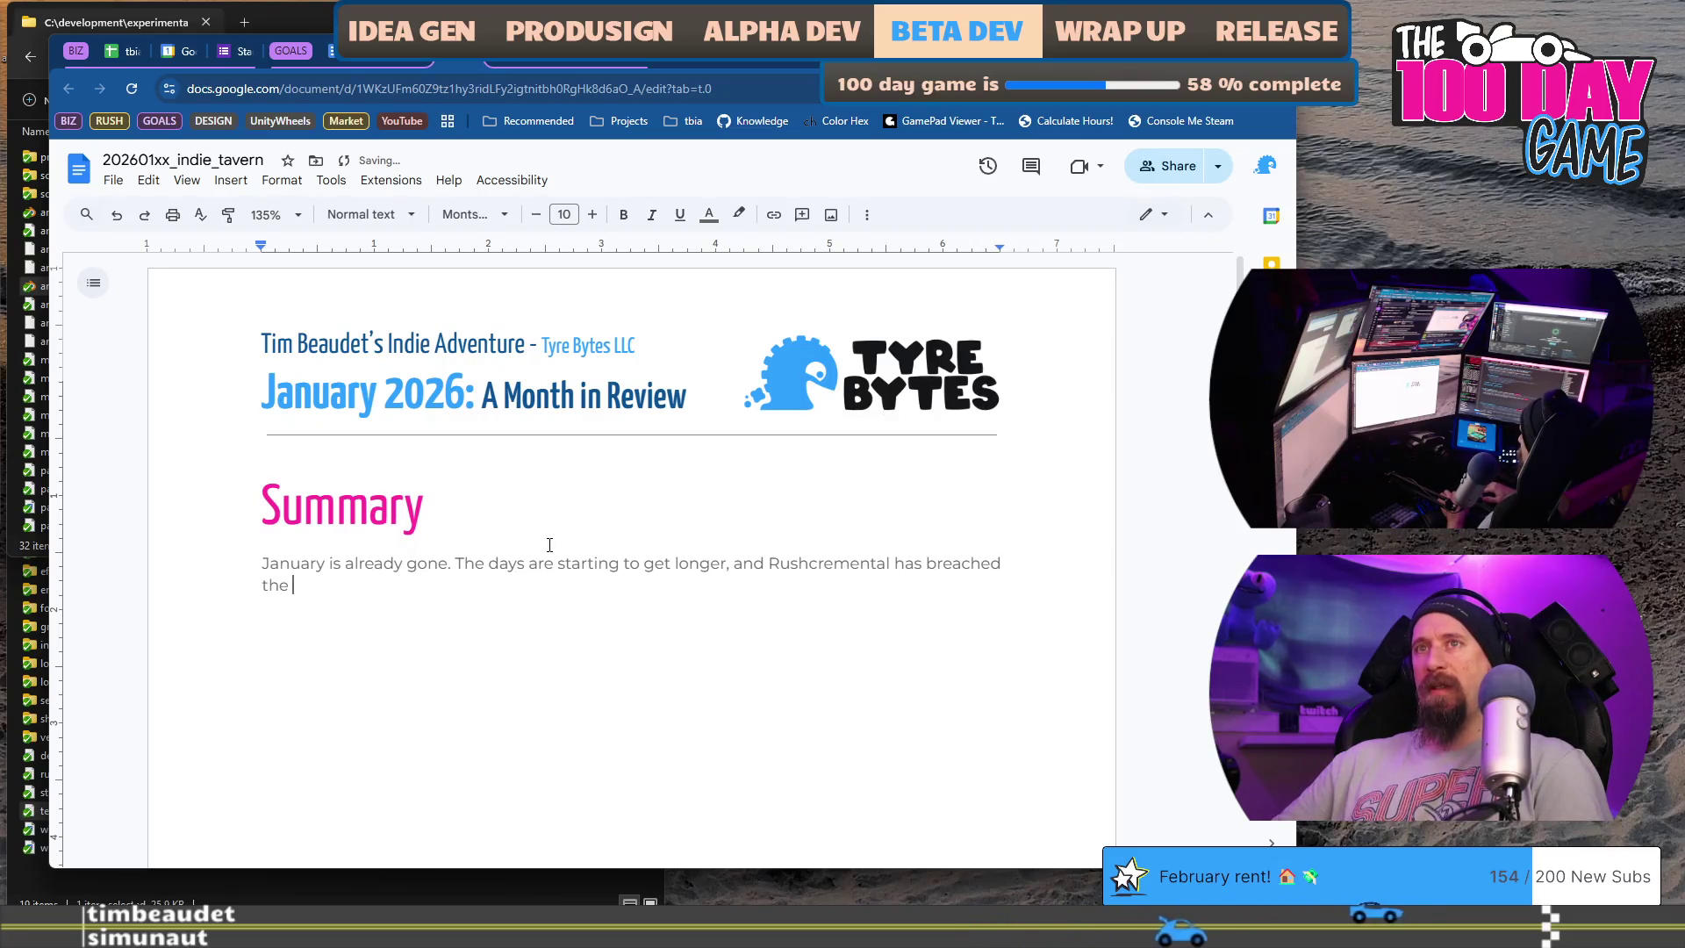
text(tunnel )
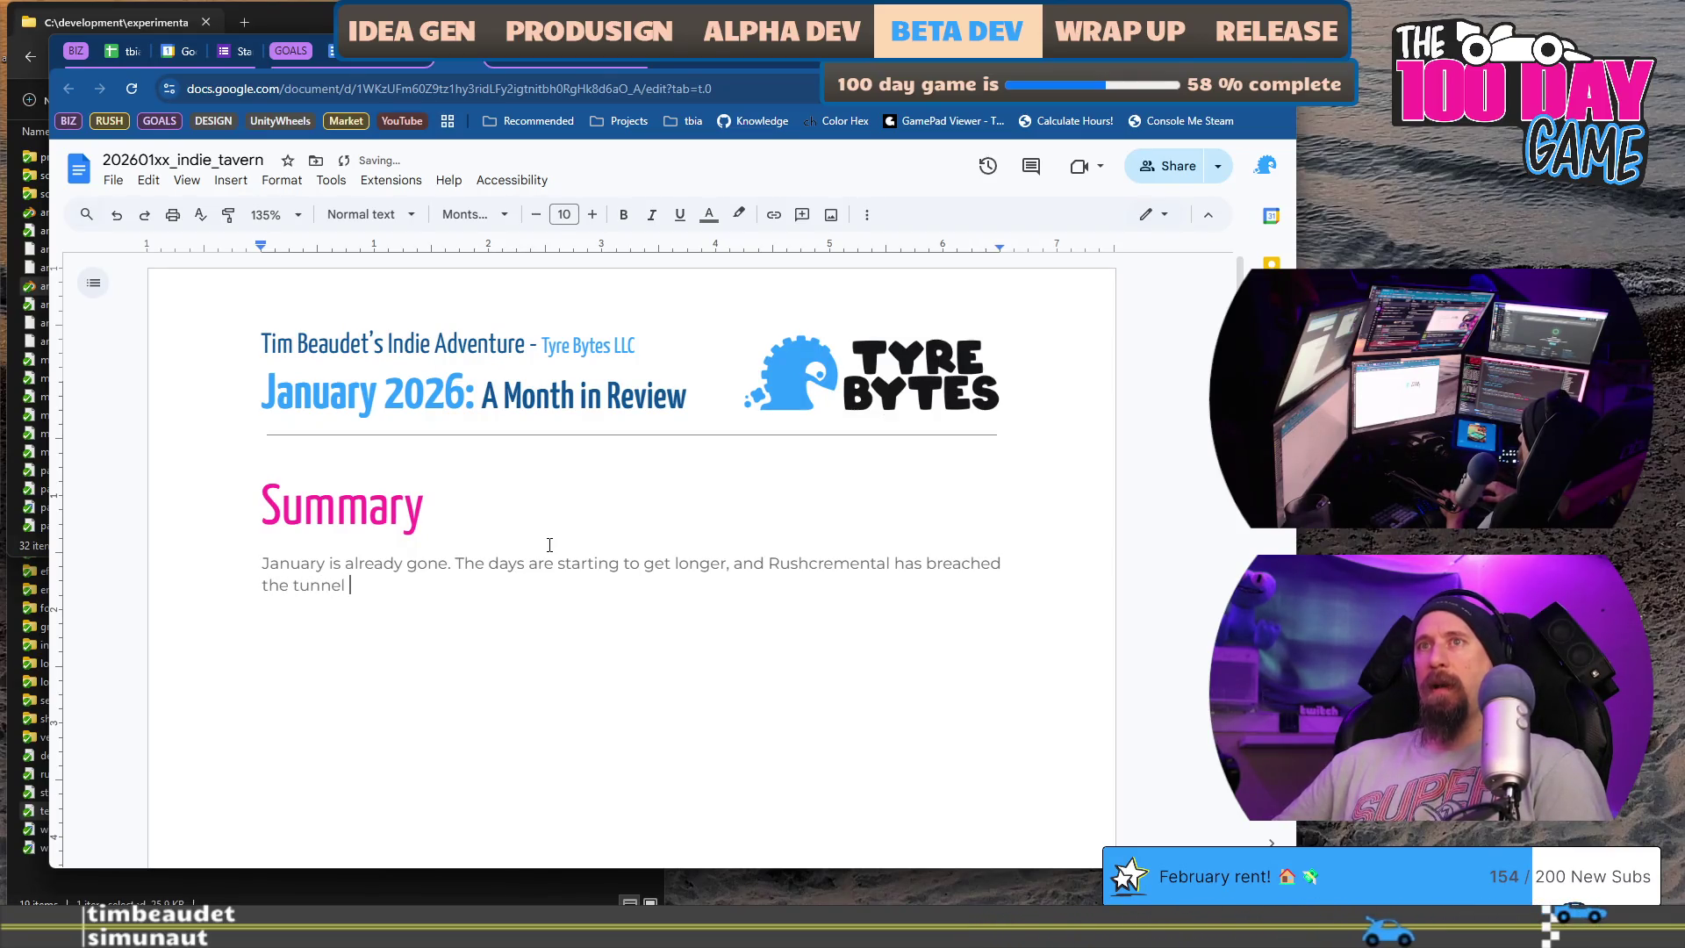
text(of despair. Through much)
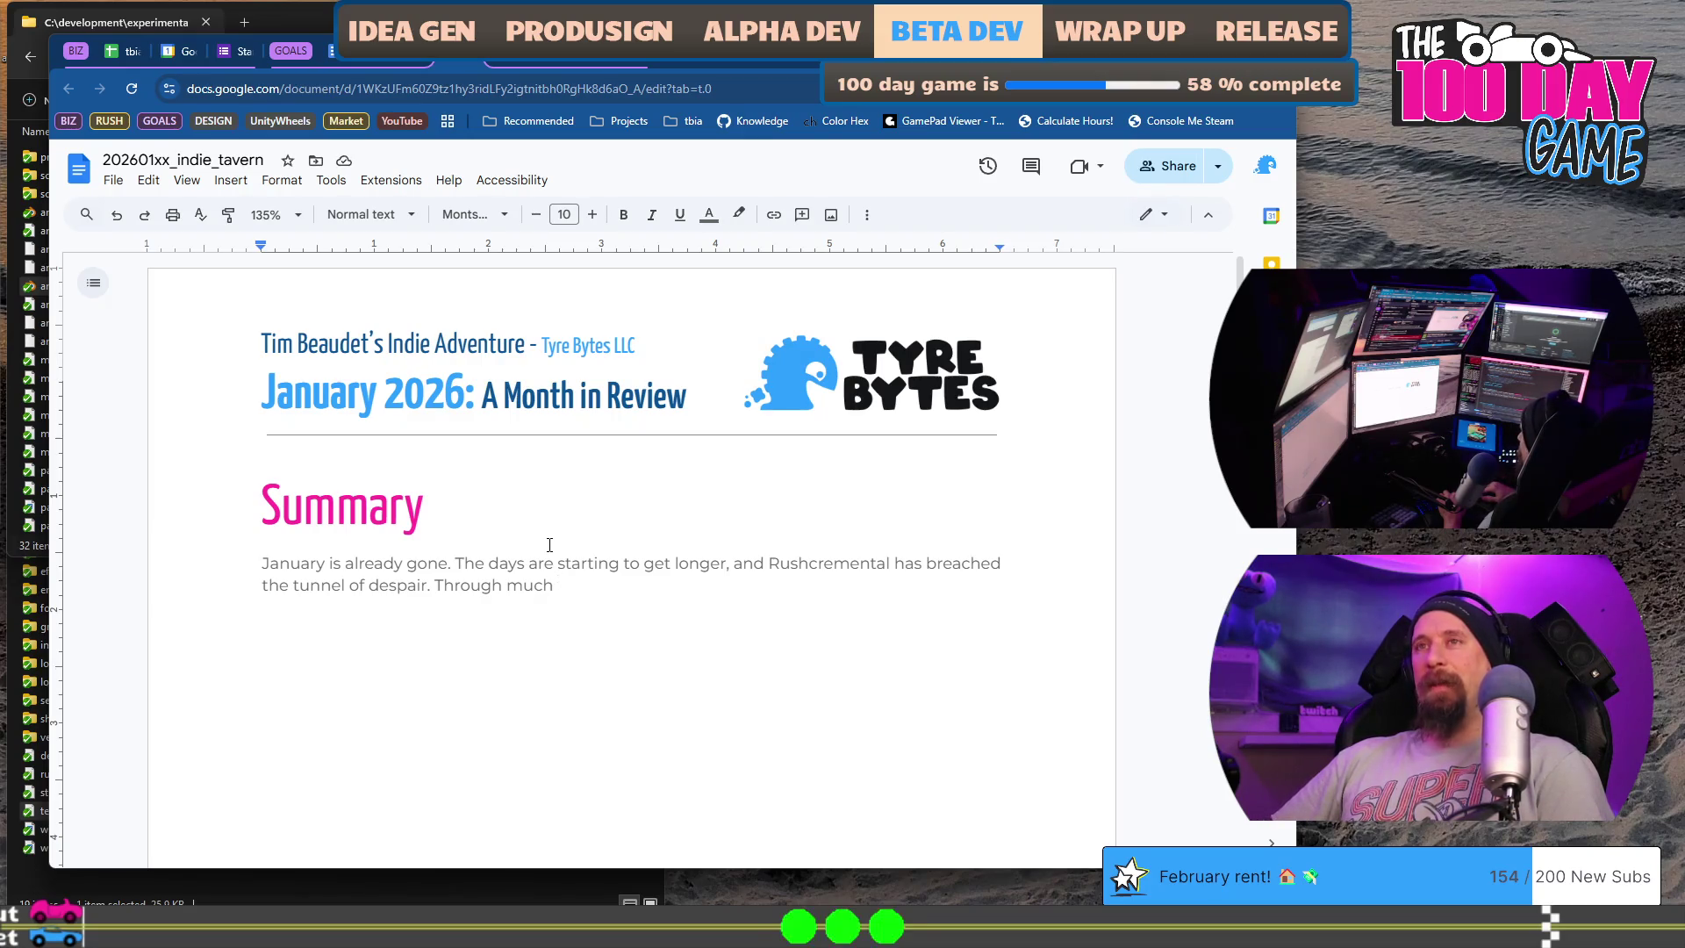
text(of December and the )
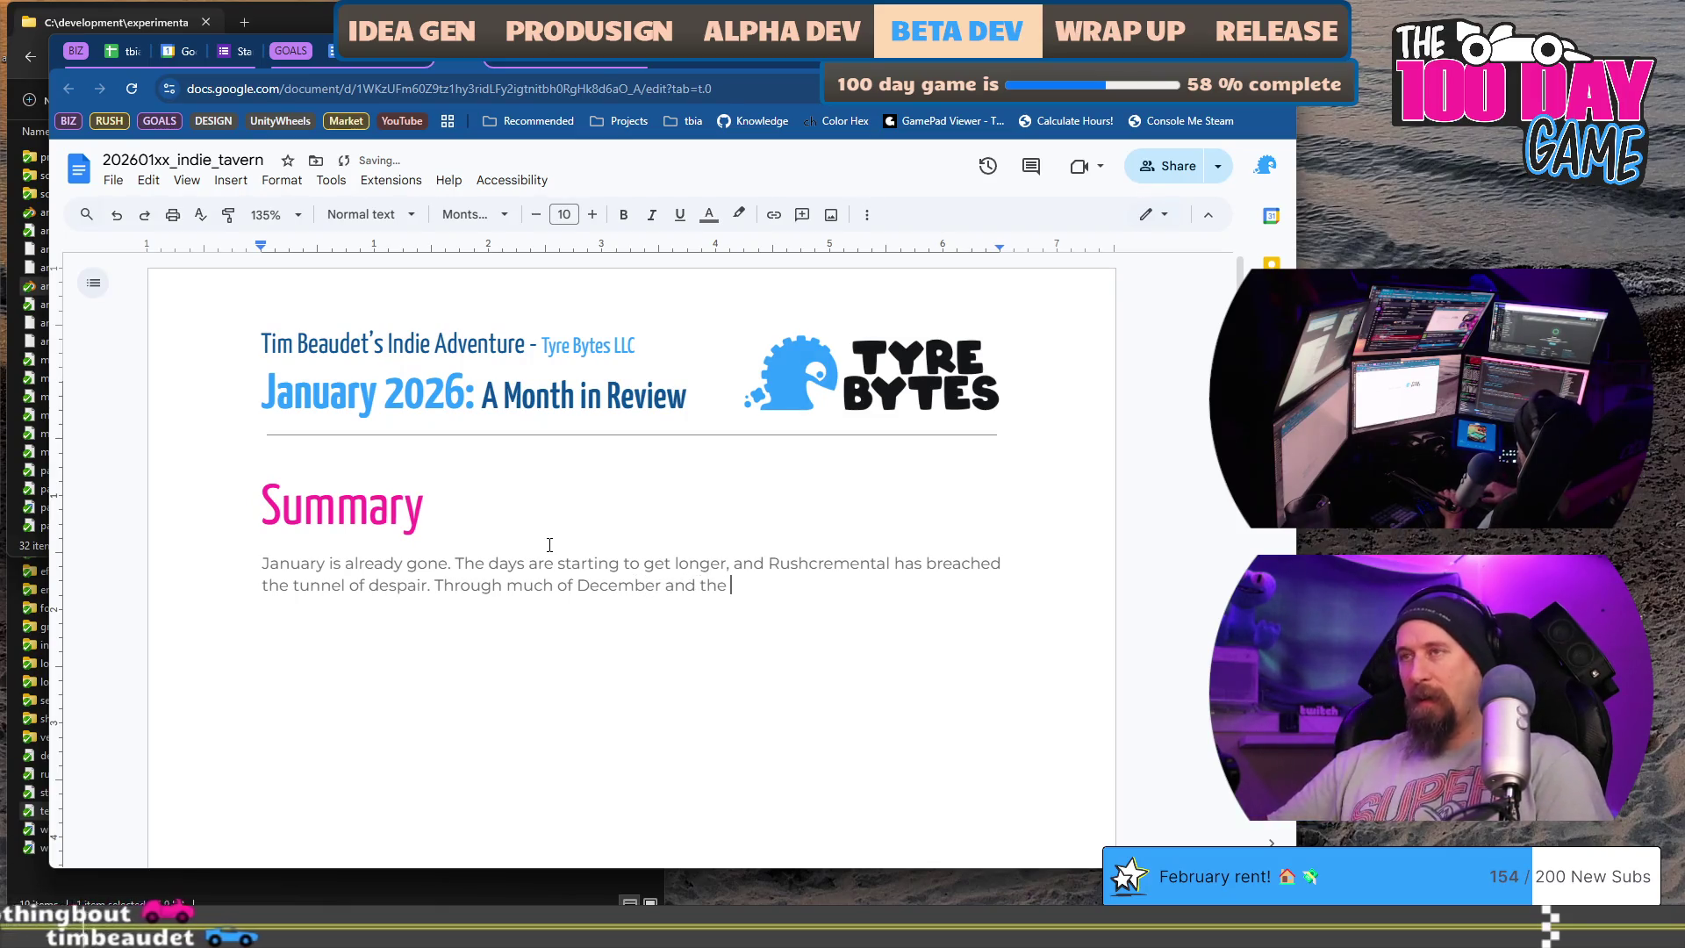
text(first few weeks of January)
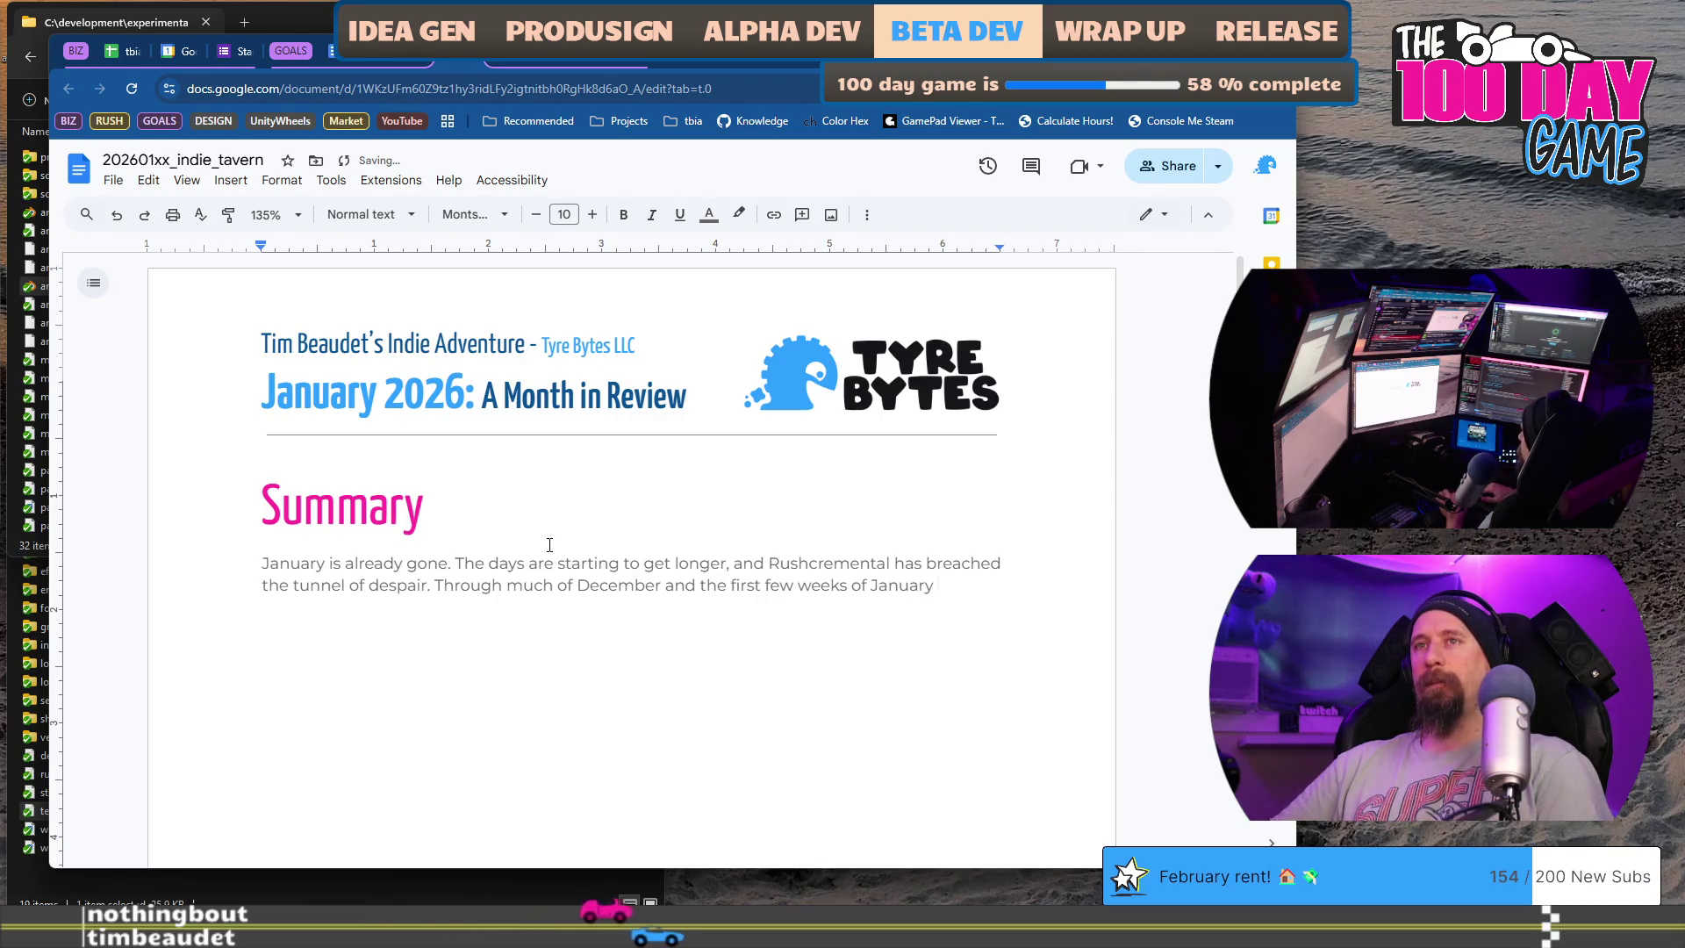
key(Home)
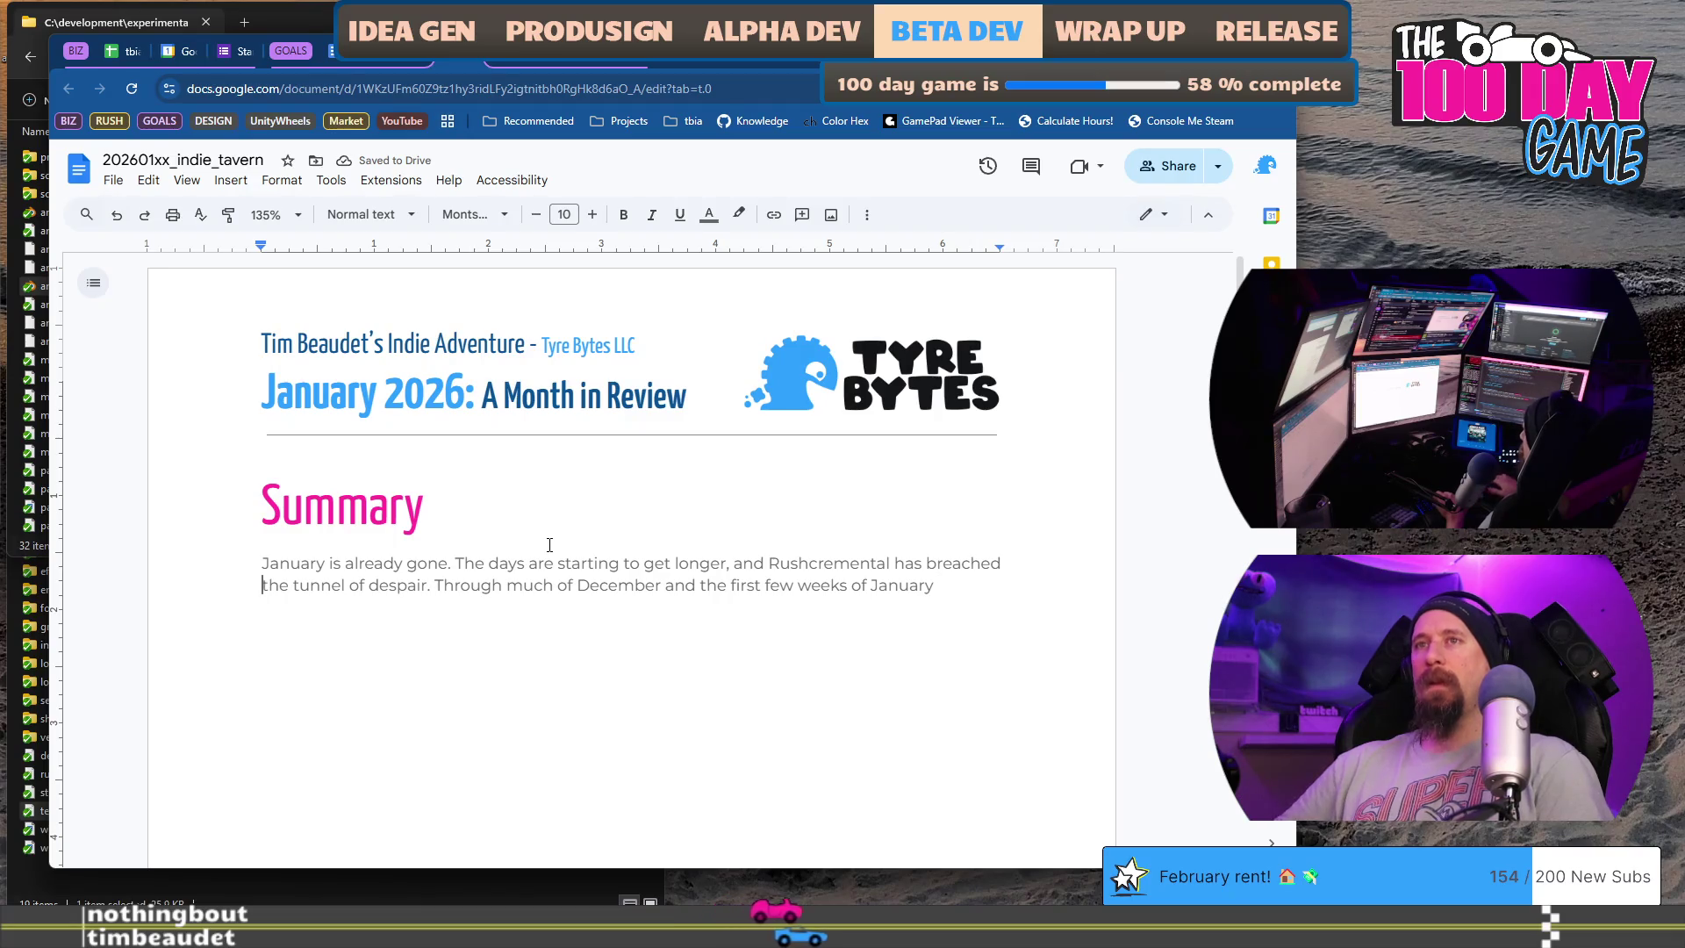
- Continue the sentence with 'progress on Rushcremental was less visible', tidying stray letters and the period
key(End)
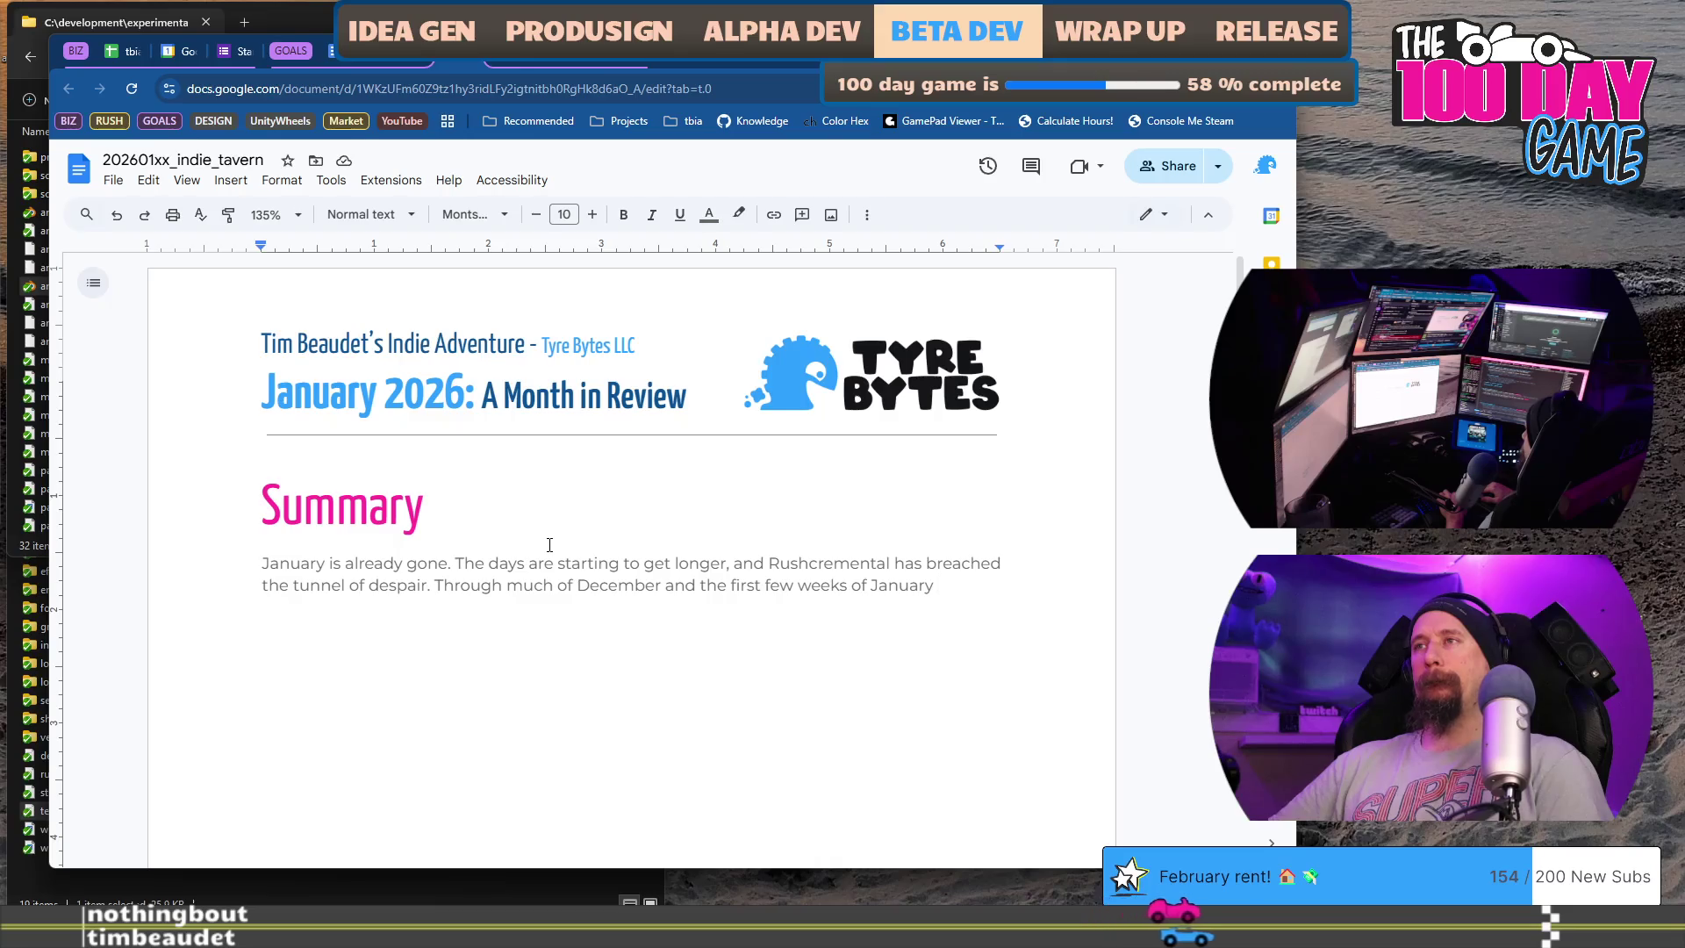
text(progress on Rushcremental was less)
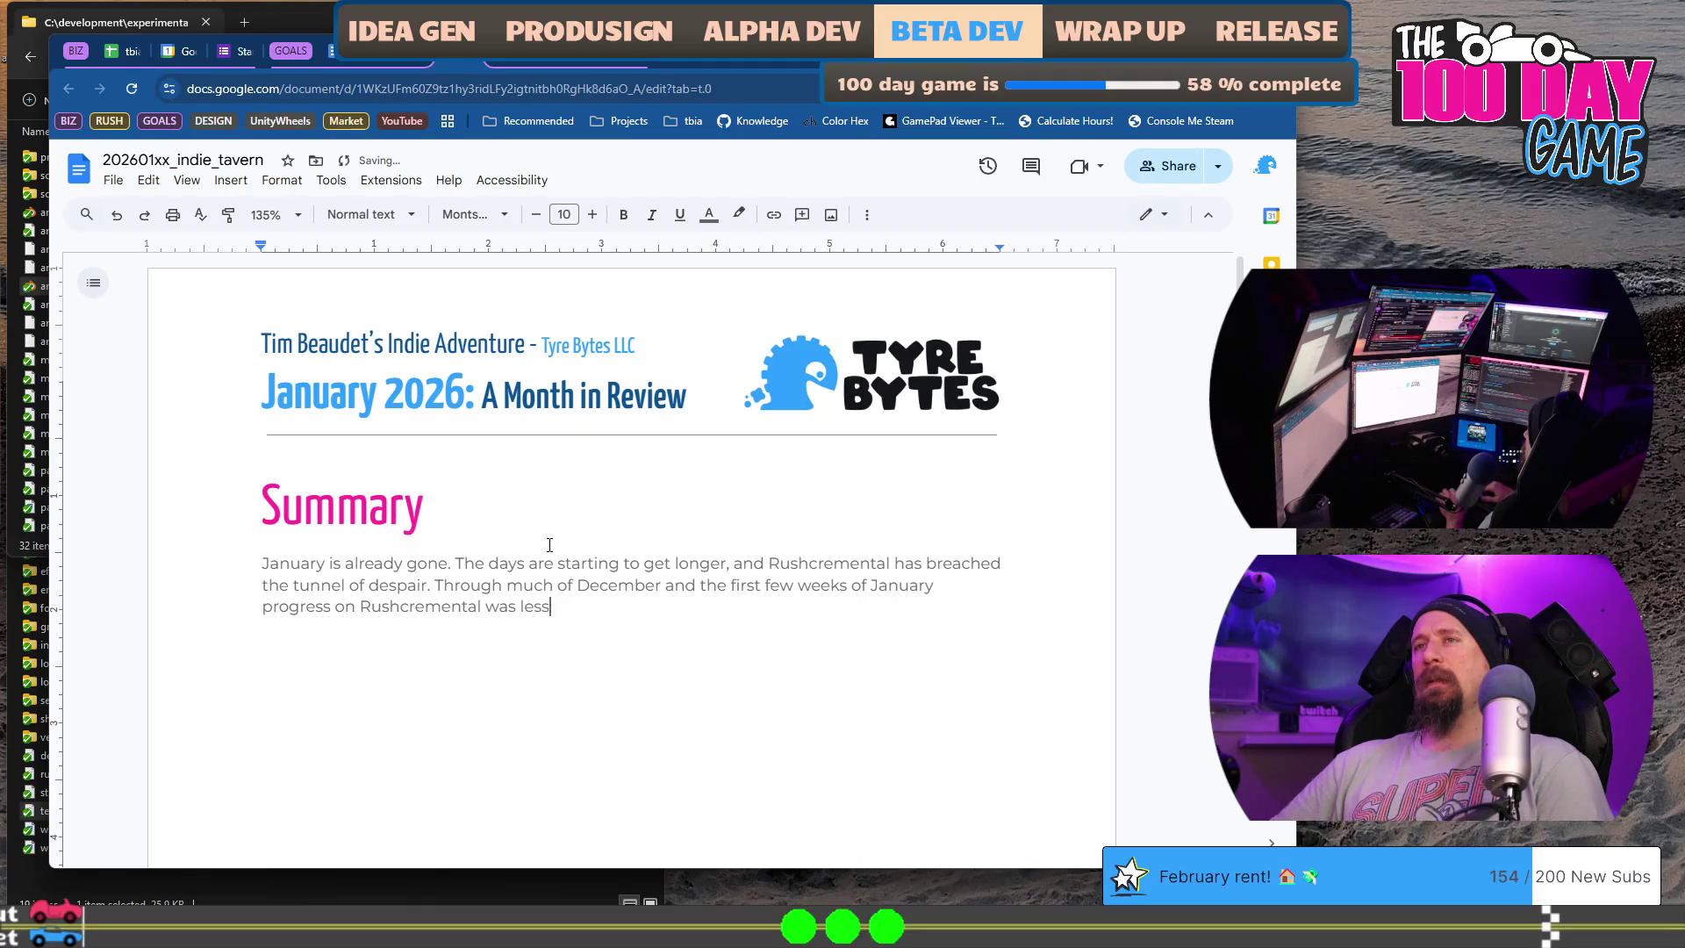
text(v)
key(BackSpace)
key(BackSpace)
text(.)
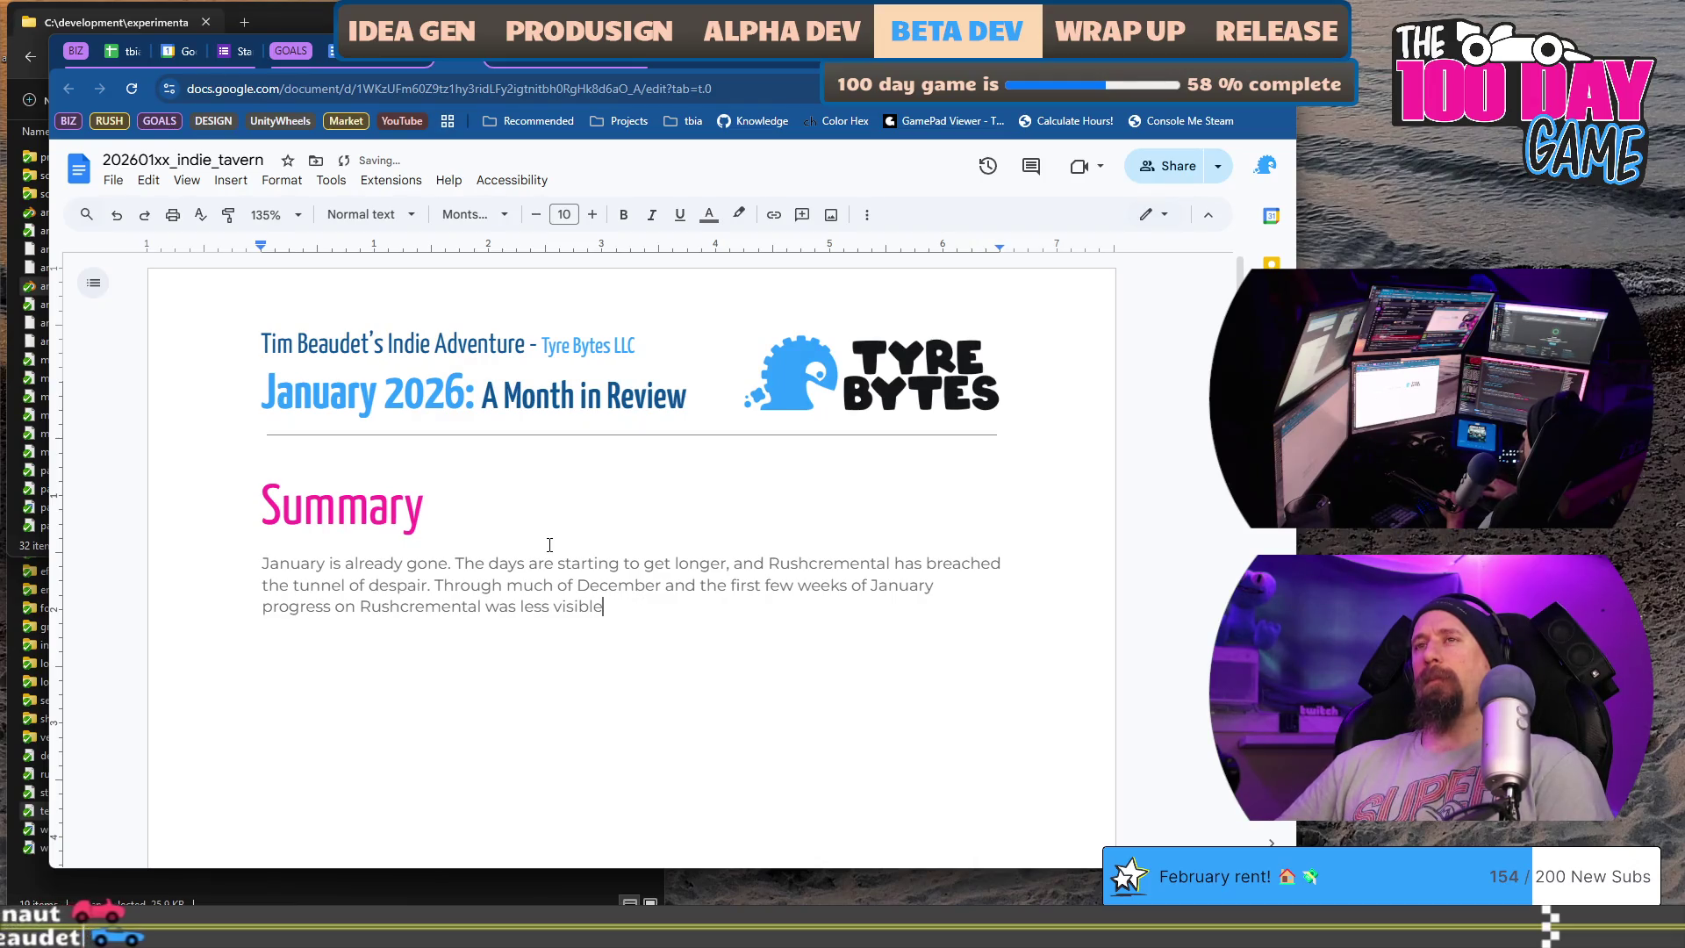
key(BackSpace)
key(BackSpace)
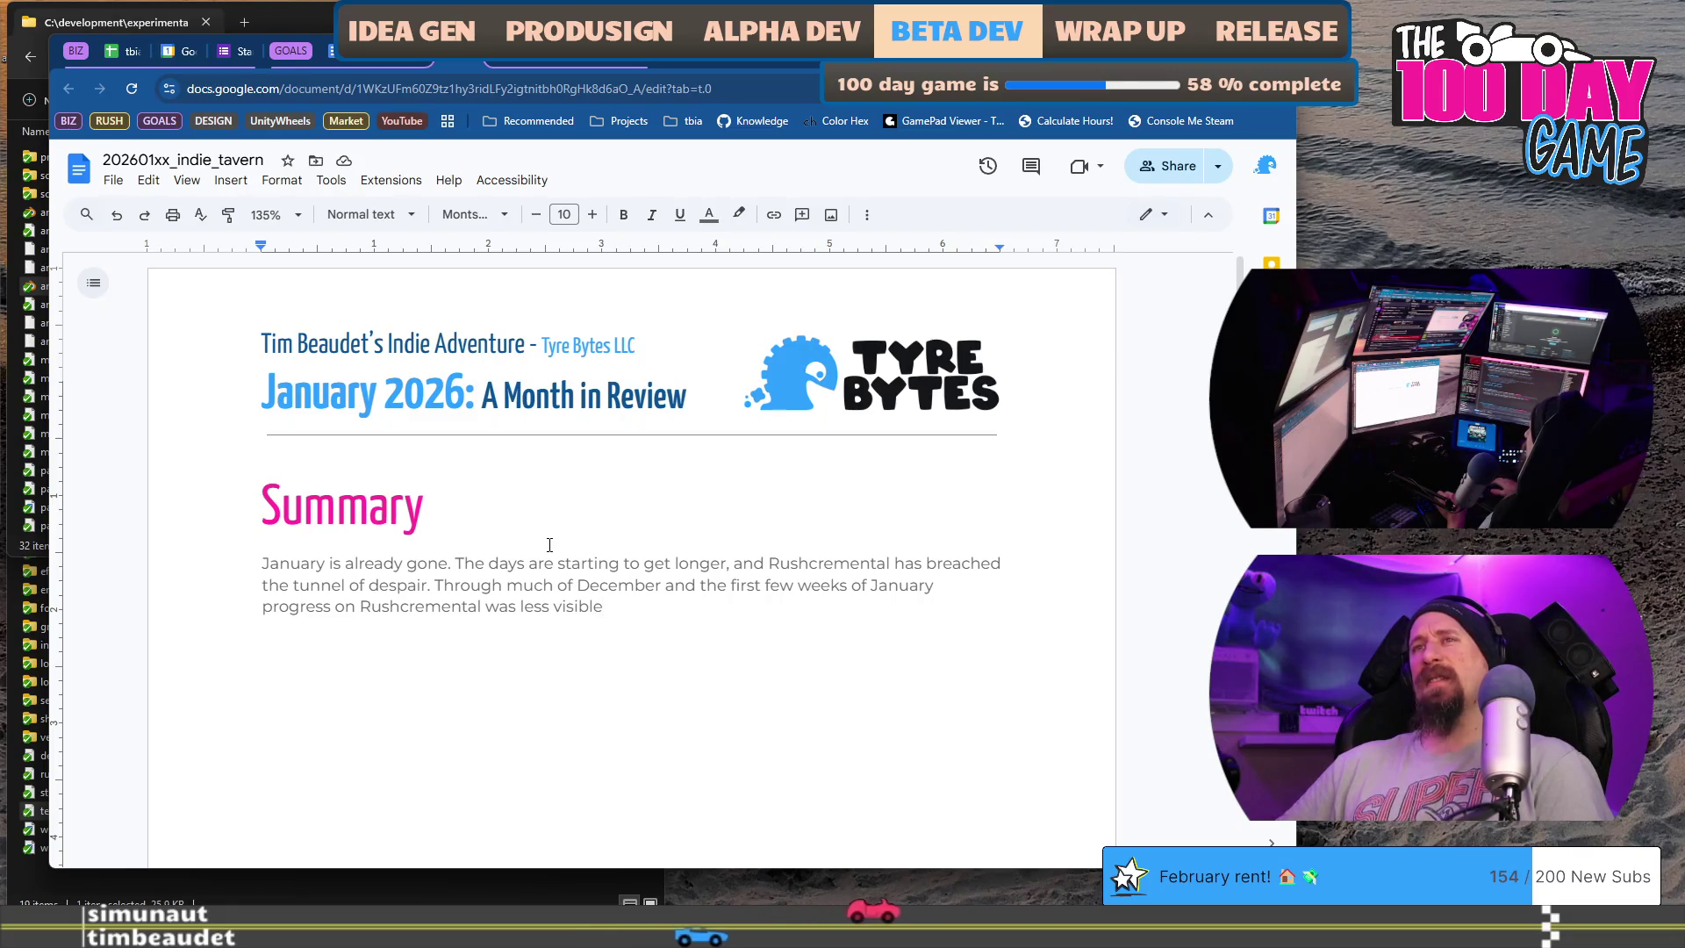
- Delete 'progress', insert 'feeling impossible' before 'less', and select the leftover 'less visible'
key(Home)
key(ctrl+shift+Right)
key(Delete)
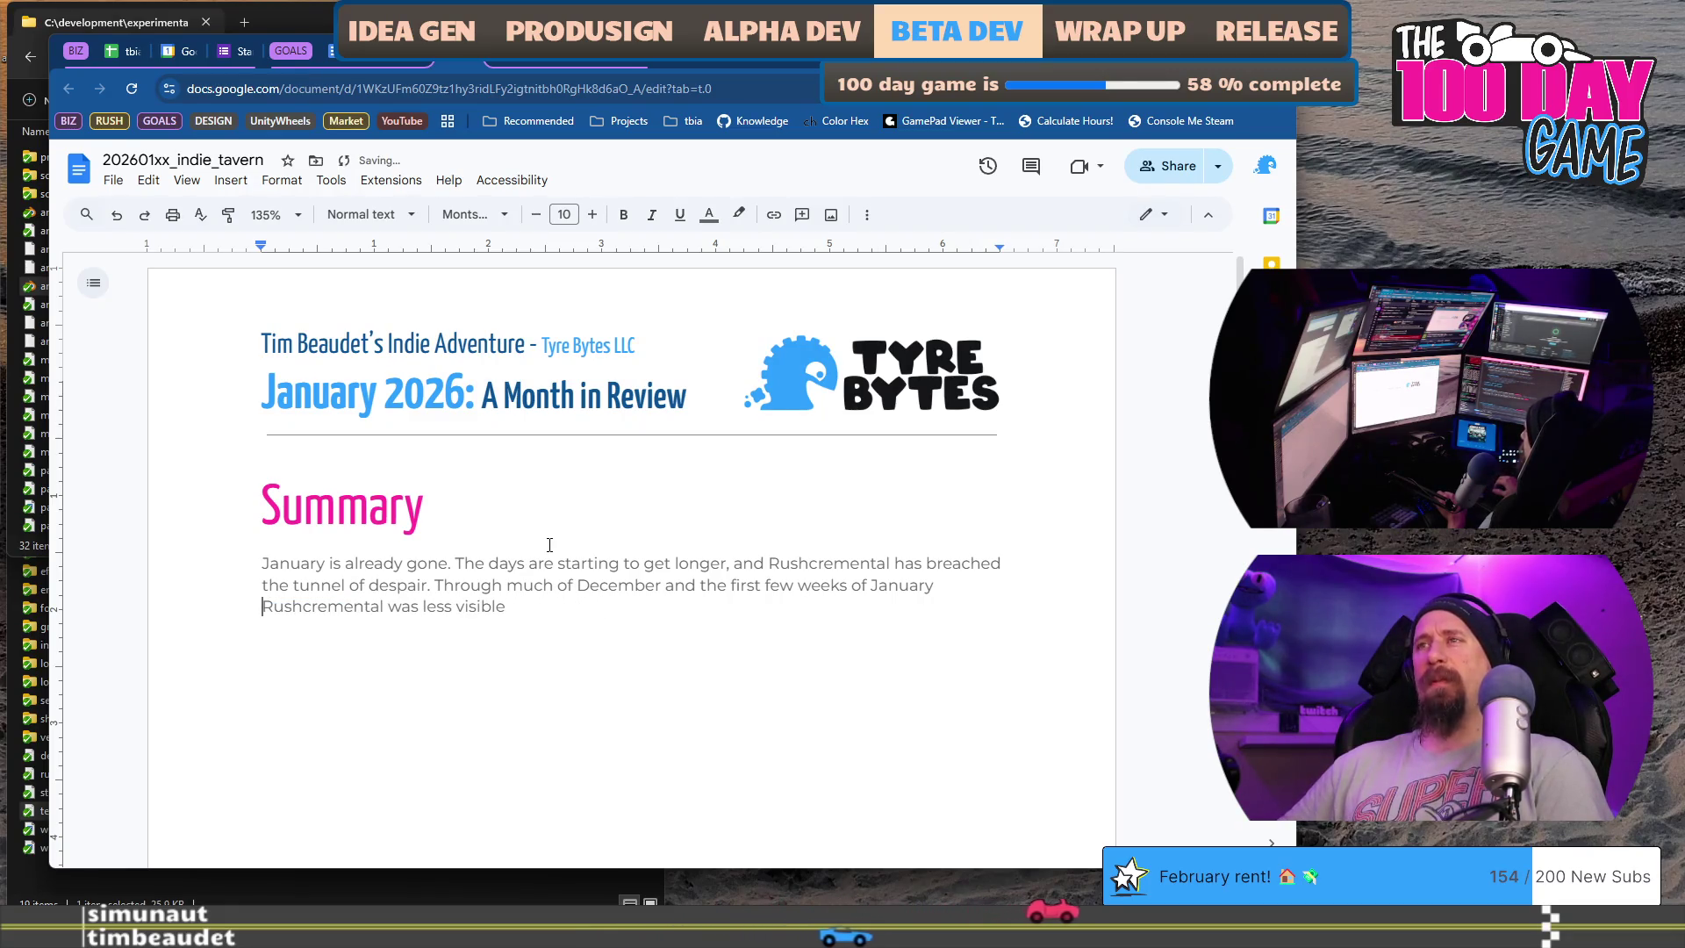
key(ctrl+Right)
key(ctrl+Right)
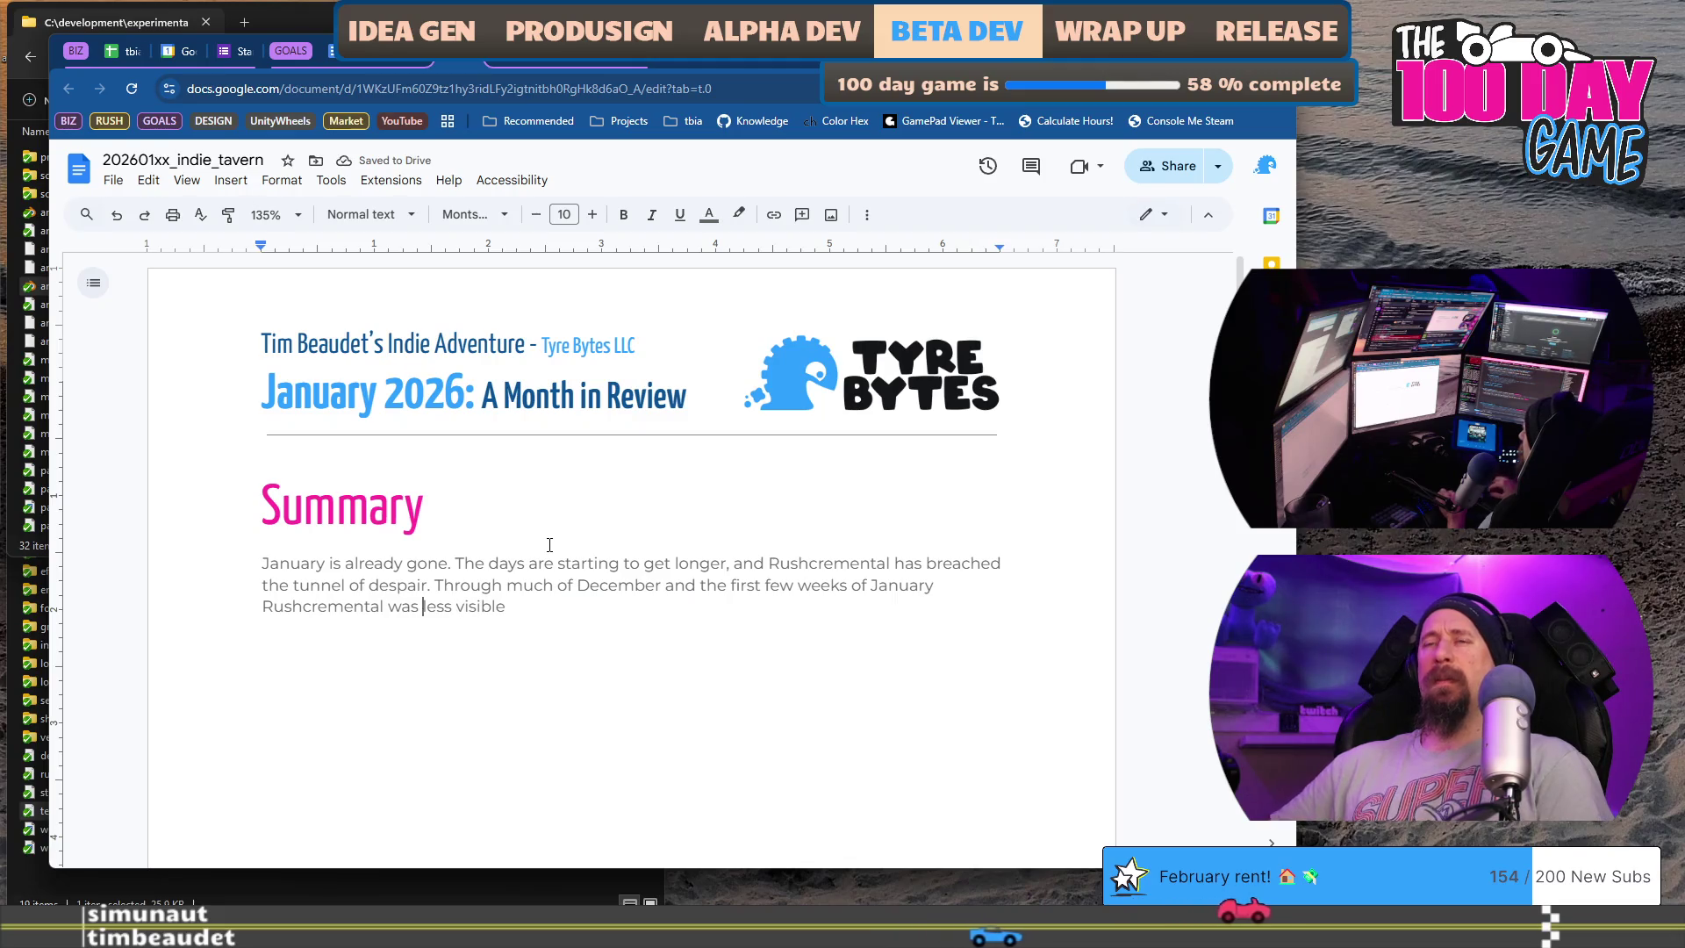
text(feeling impossible)
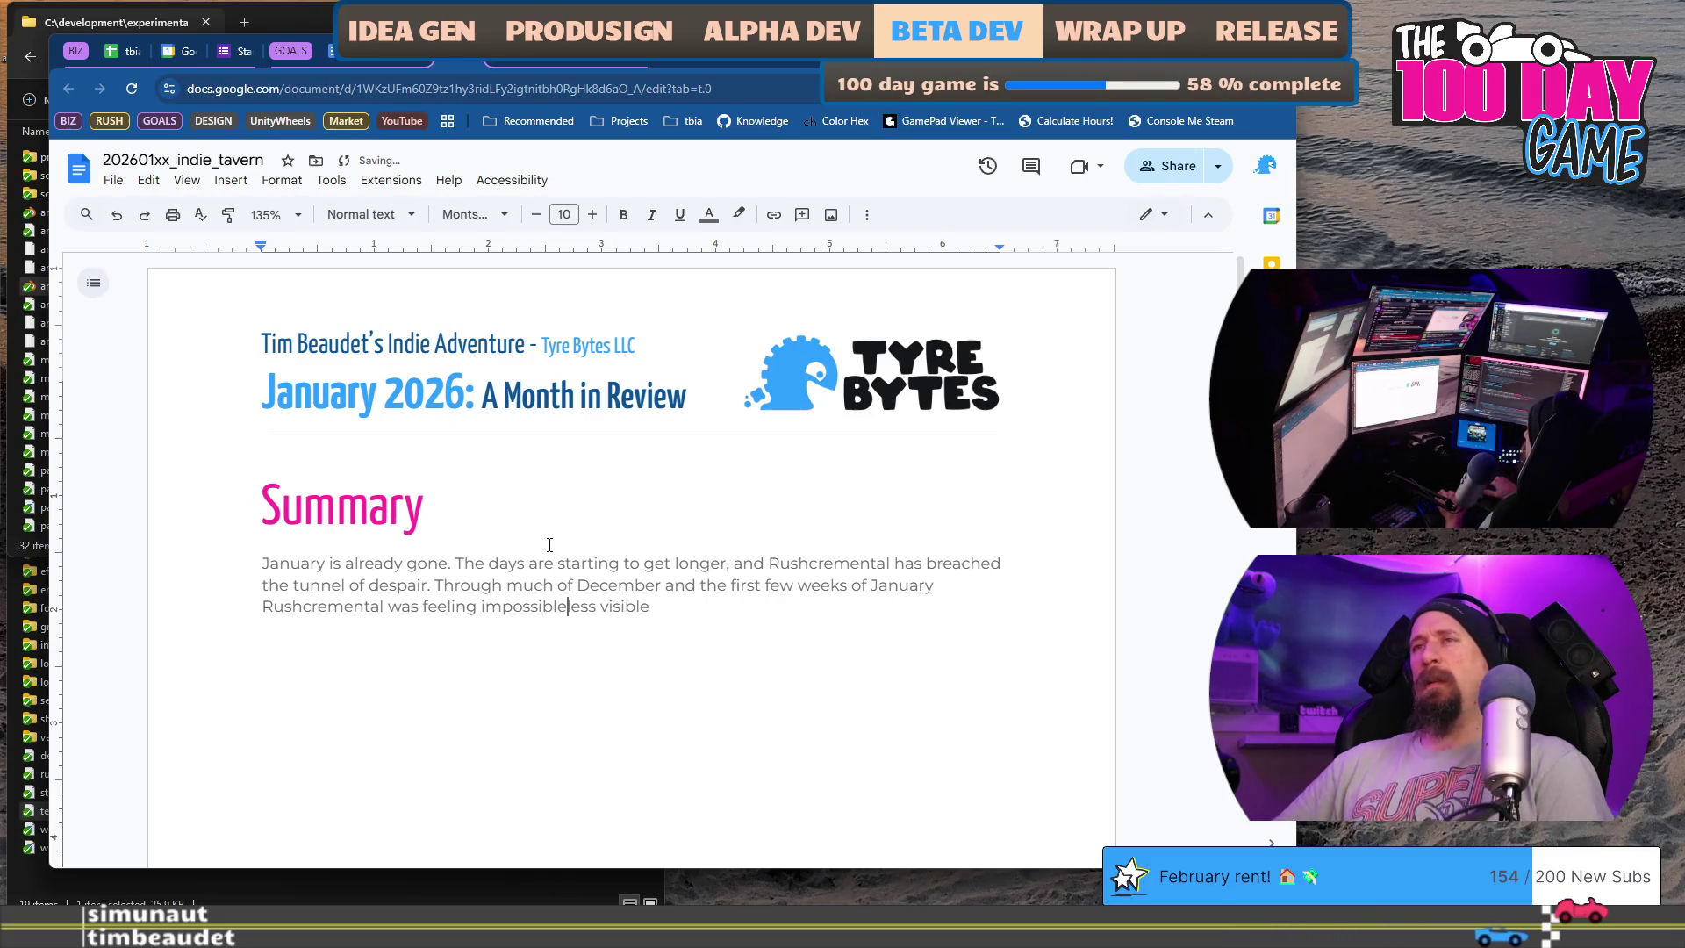
key(shift+End)
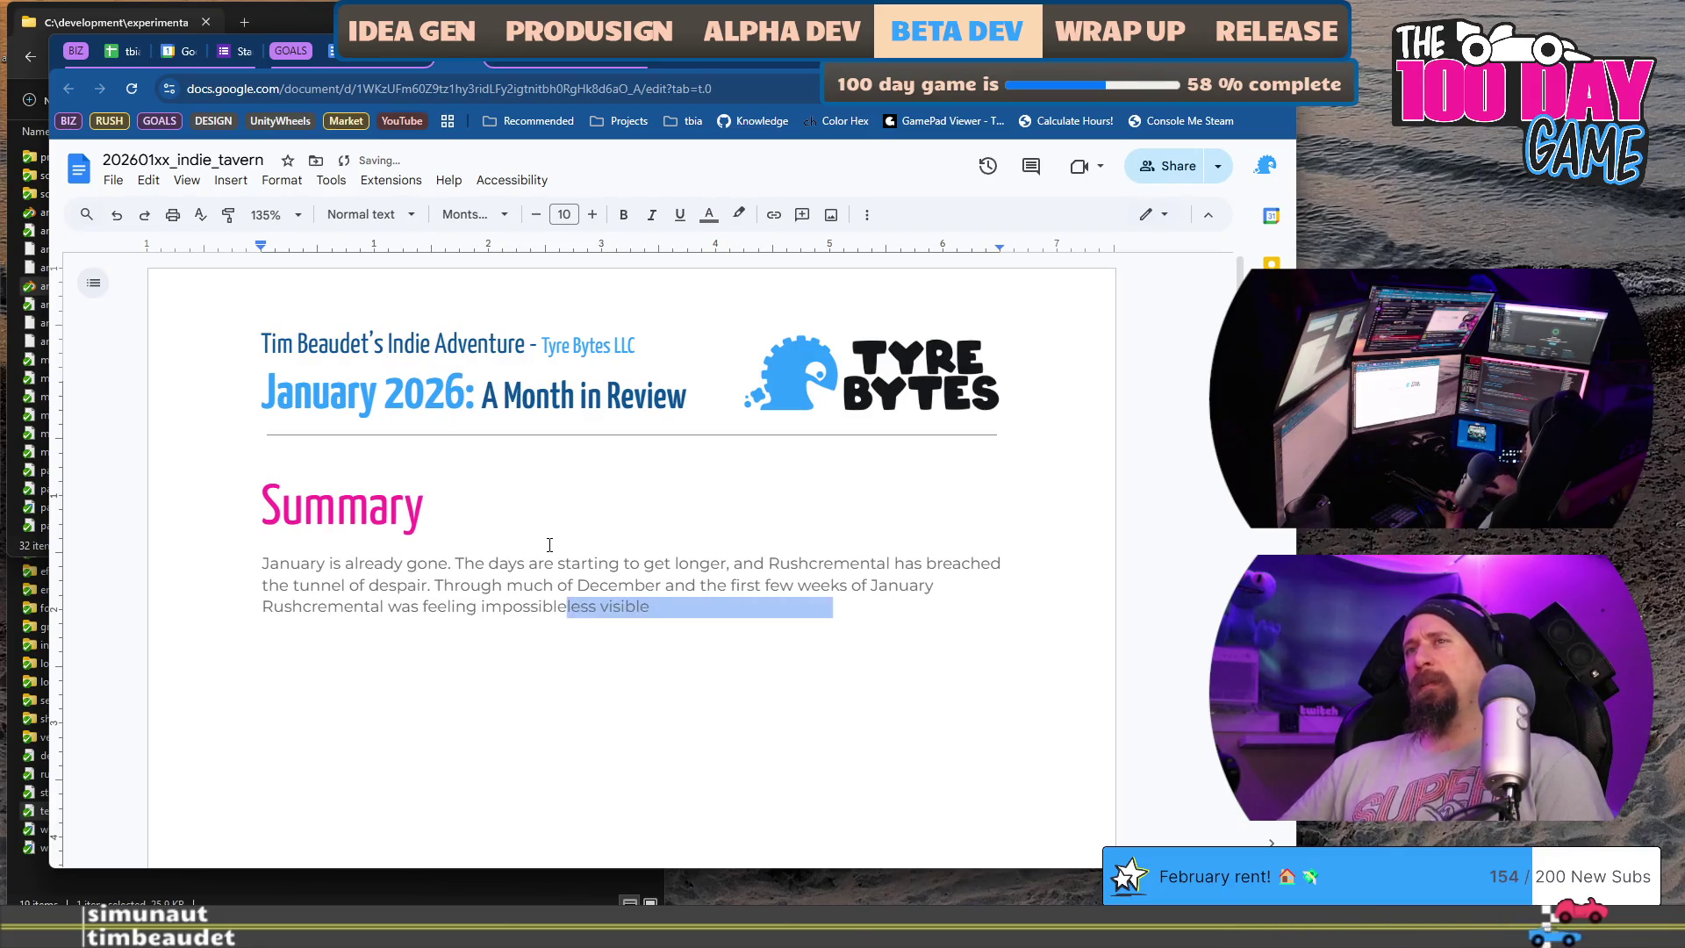
- Leave the leftover words 'less visible' in place after briefly deleting and restoring them
key(ctrl+shift+Left)
key(shift+End)
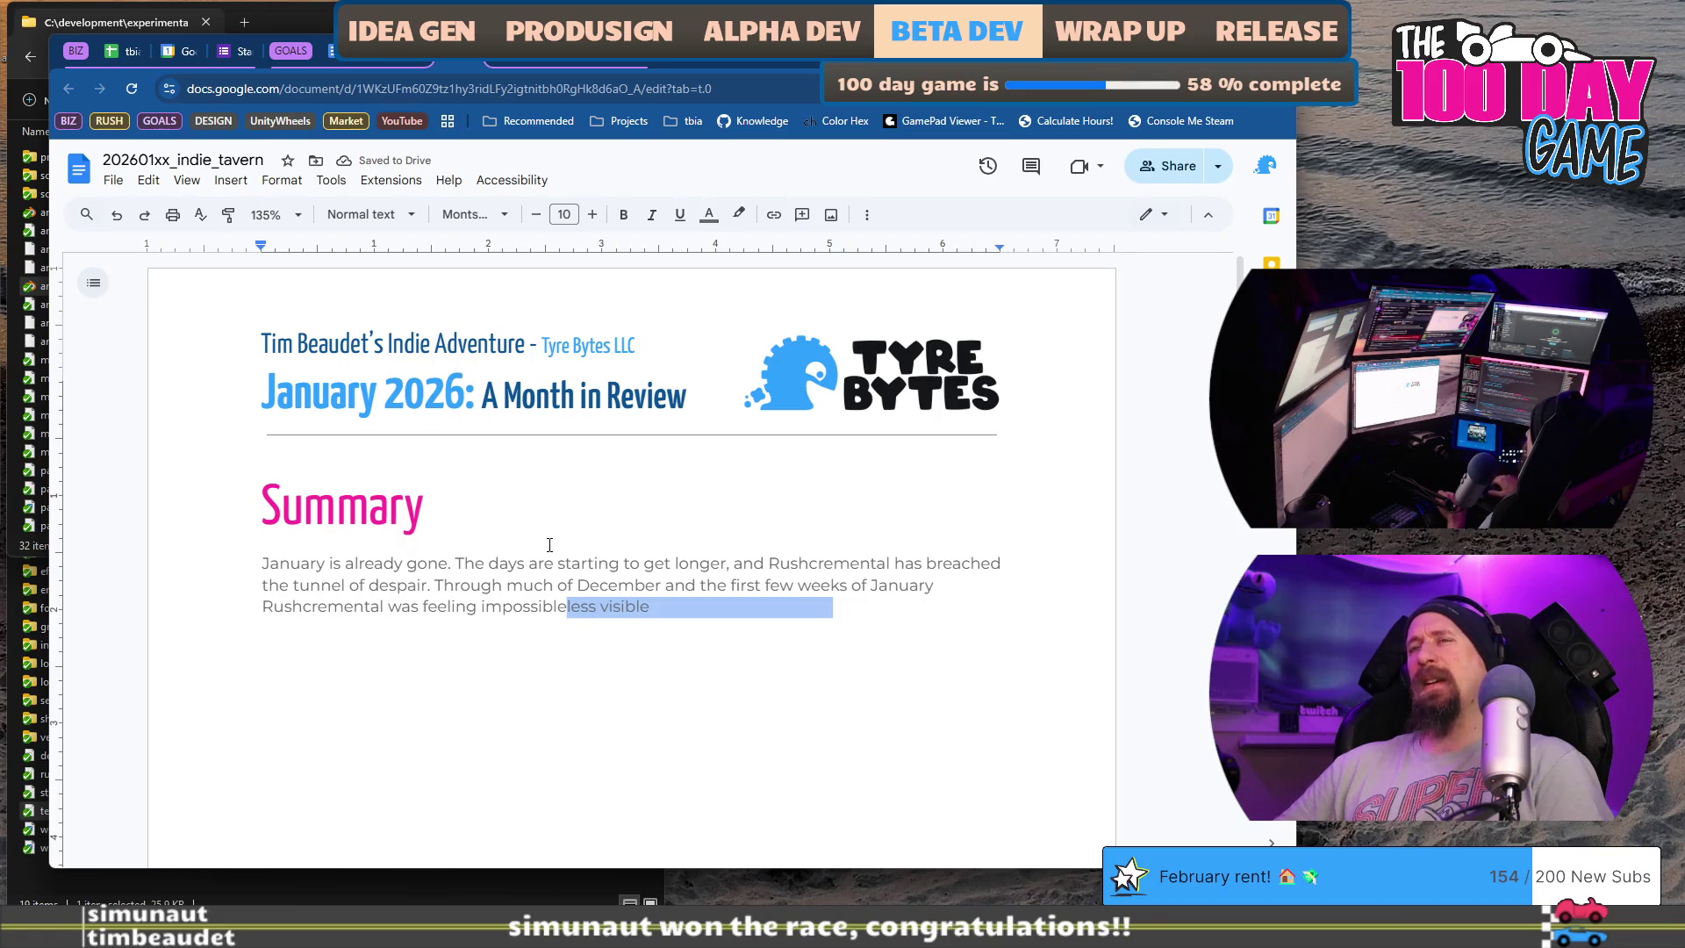
key(BackSpace)
key(ctrl+z)
key(Left)
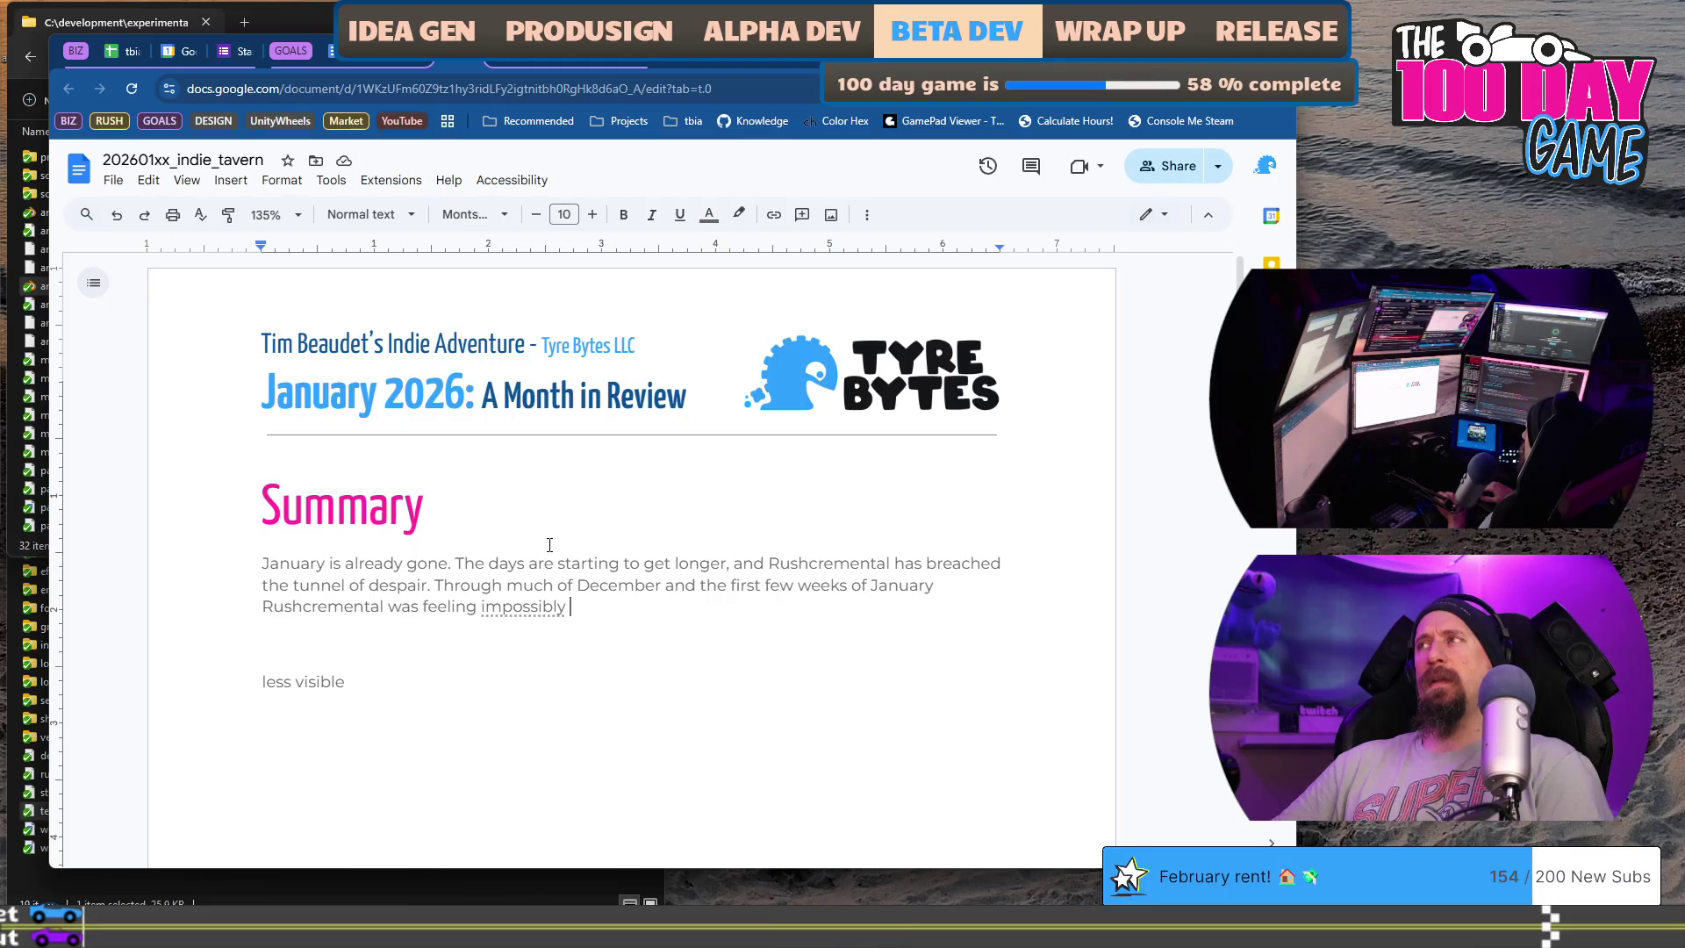
- Replace 'impossiblly' with 'overwhelming, like I'd never reach the vision.' keeping the I'd wording
key(ctrl+shift+Left)
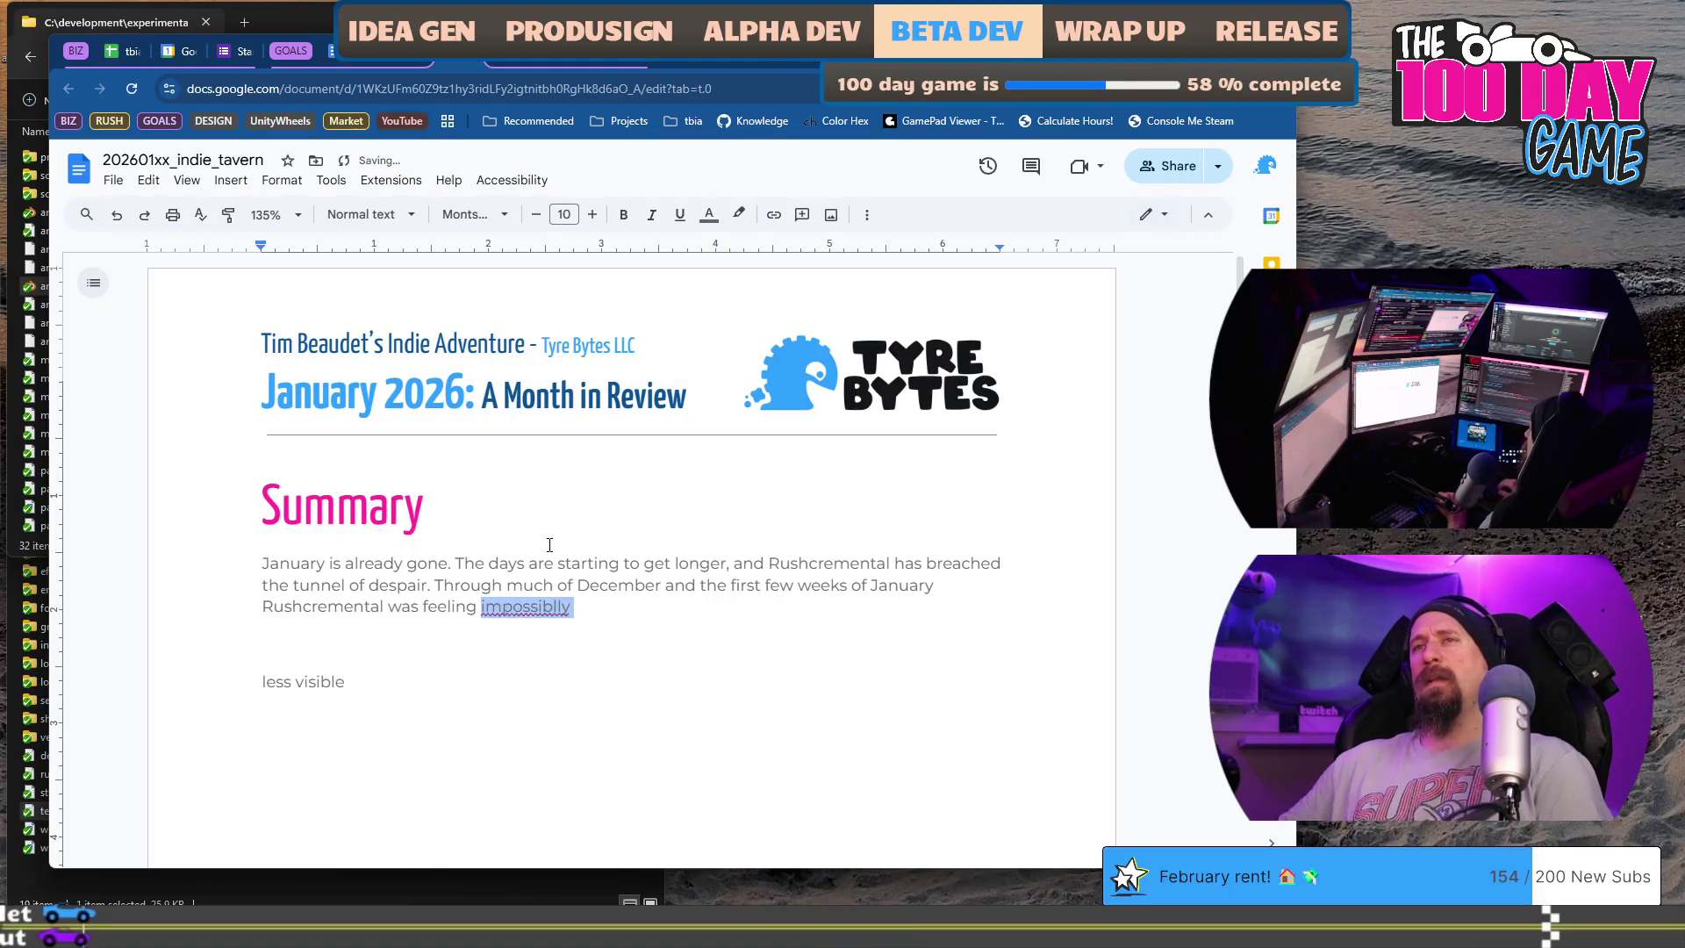
text(overwhelming)
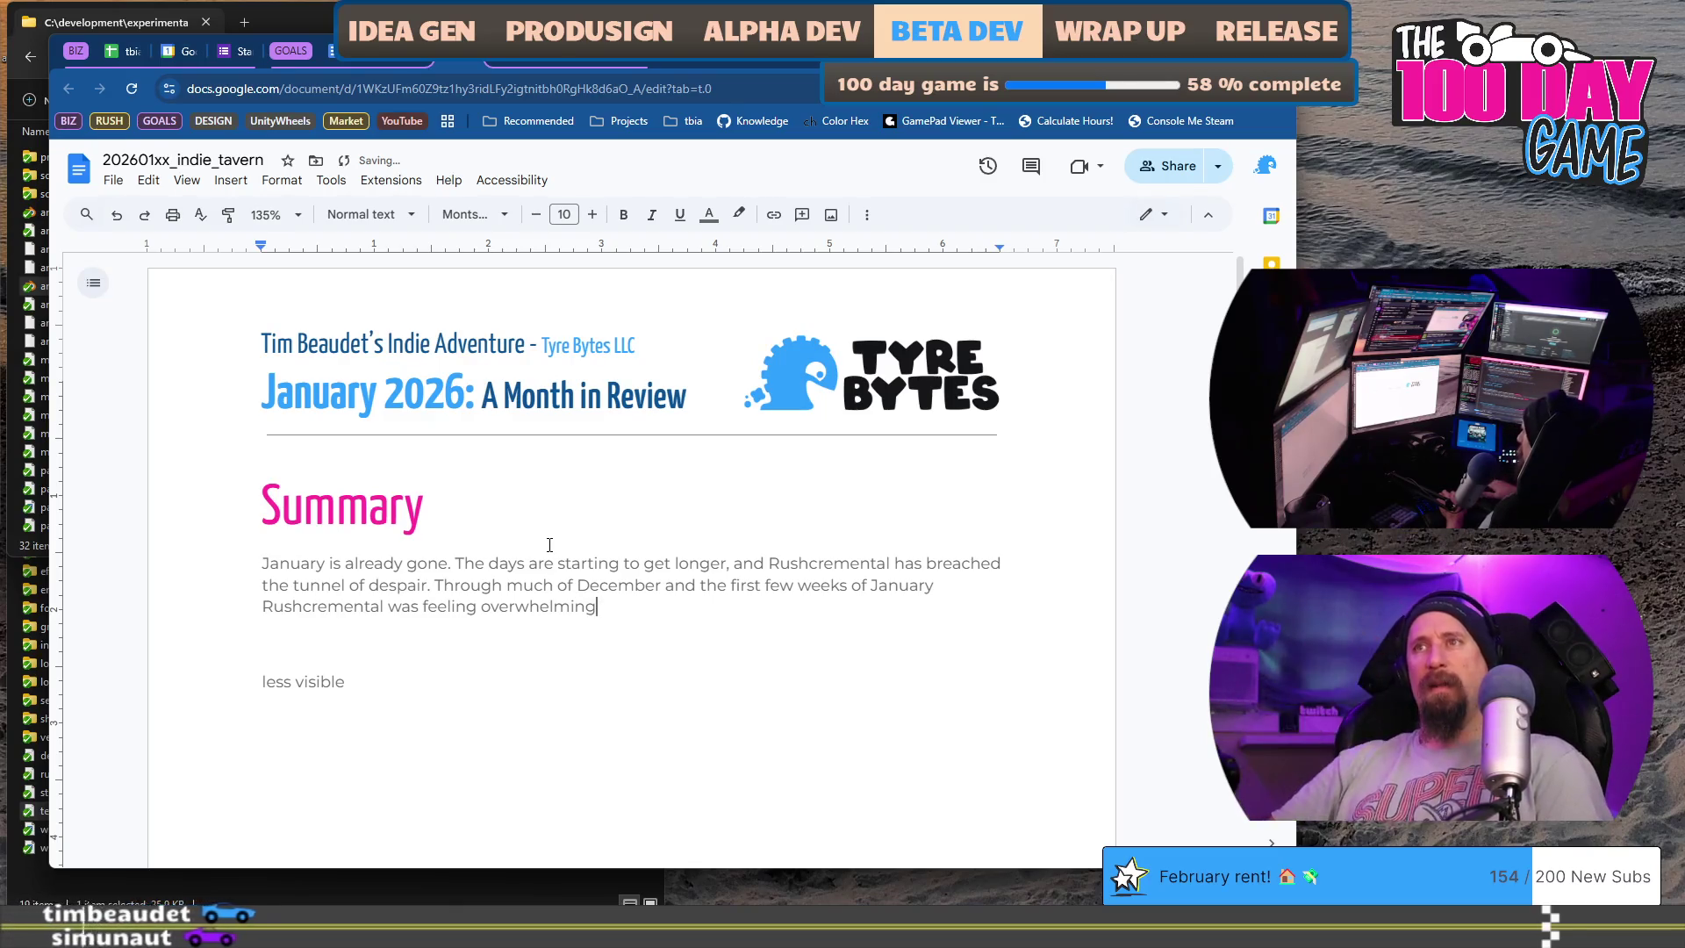
key(BackSpace)
text(, like I'd never reach the vision.)
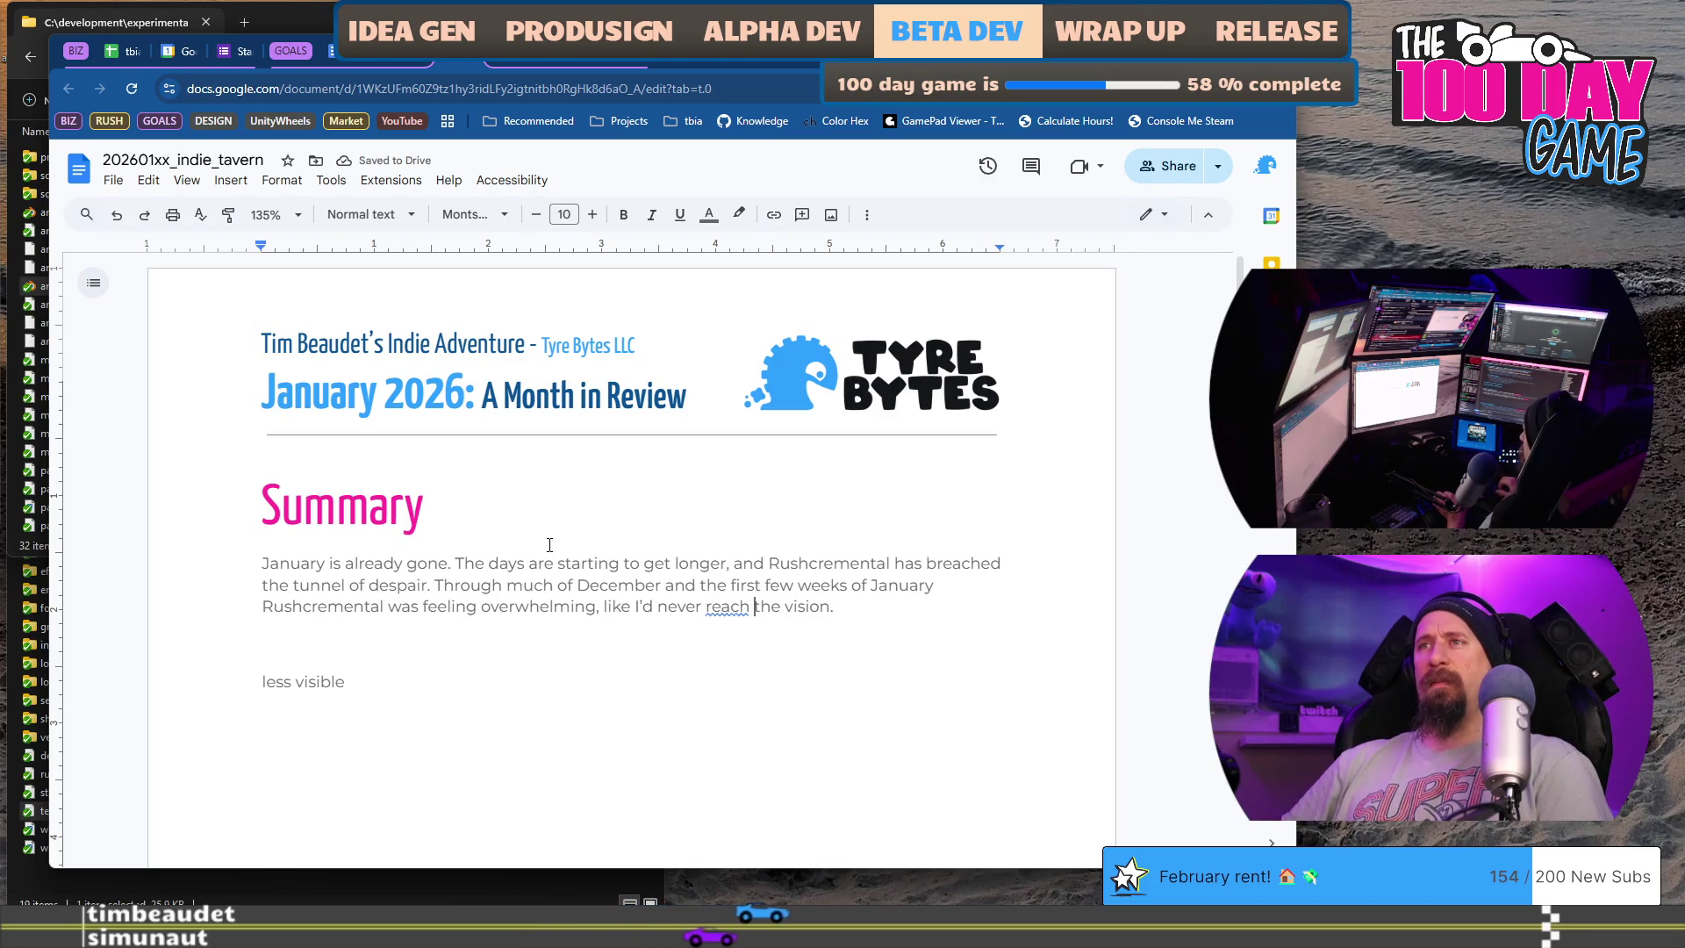
key(Left)
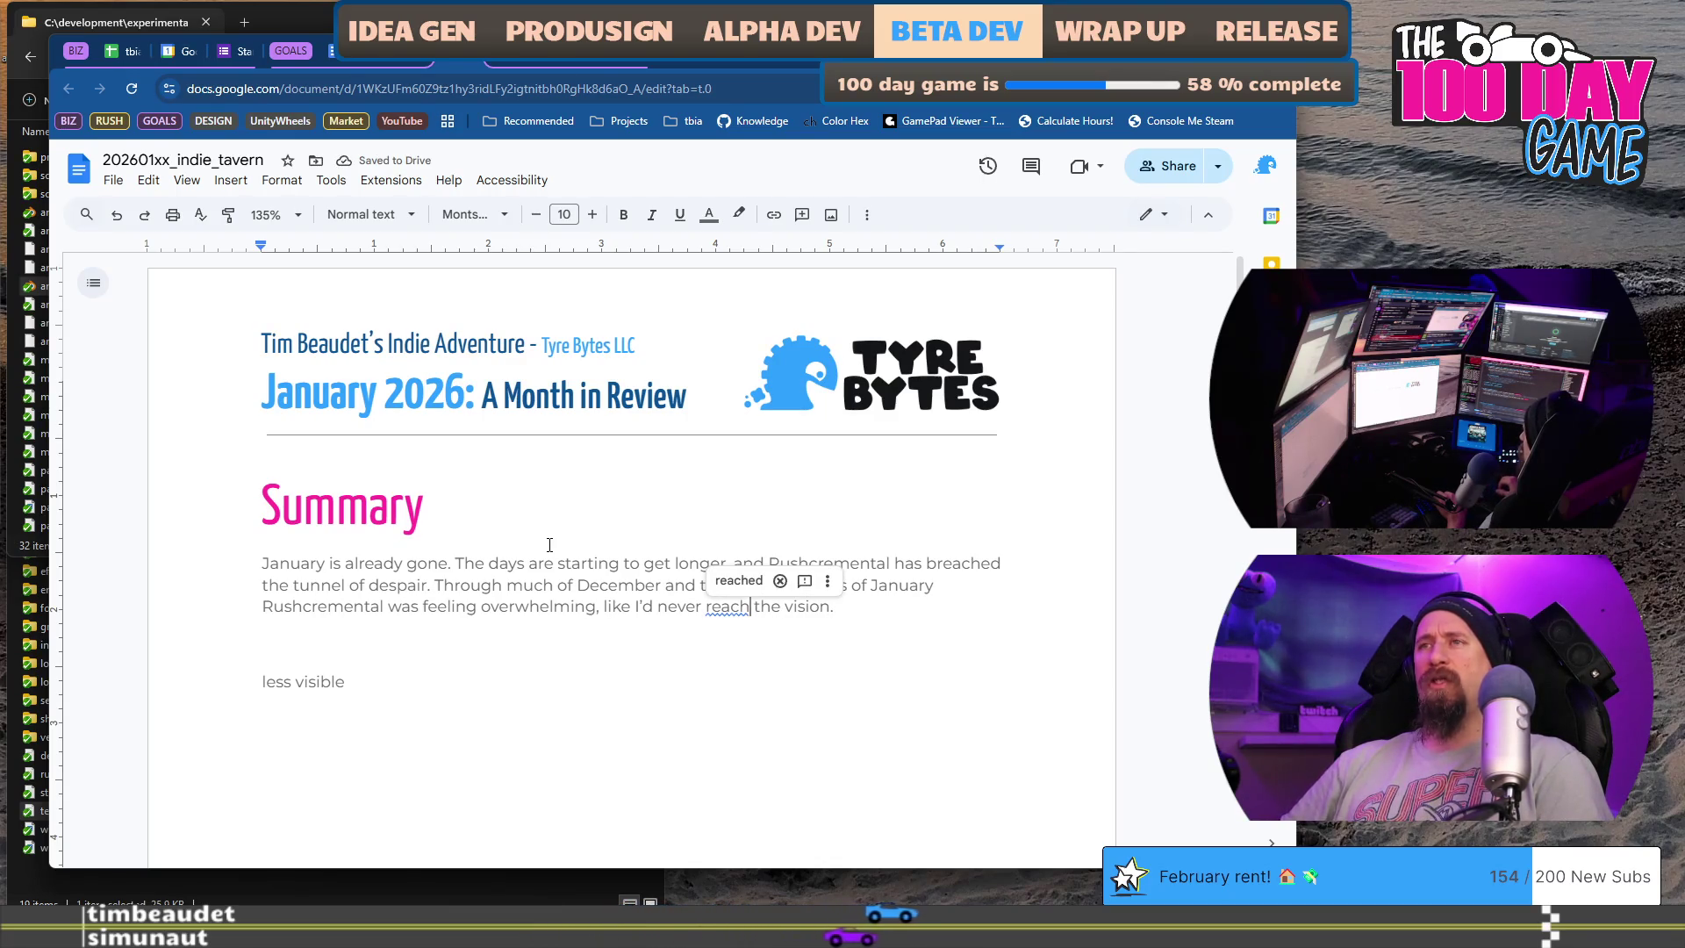
key(ctrl+Left)
key(ctrl+Left)
key(ctrl+Left)
text(I)
key(Delete)
text(woul)
key(Down)
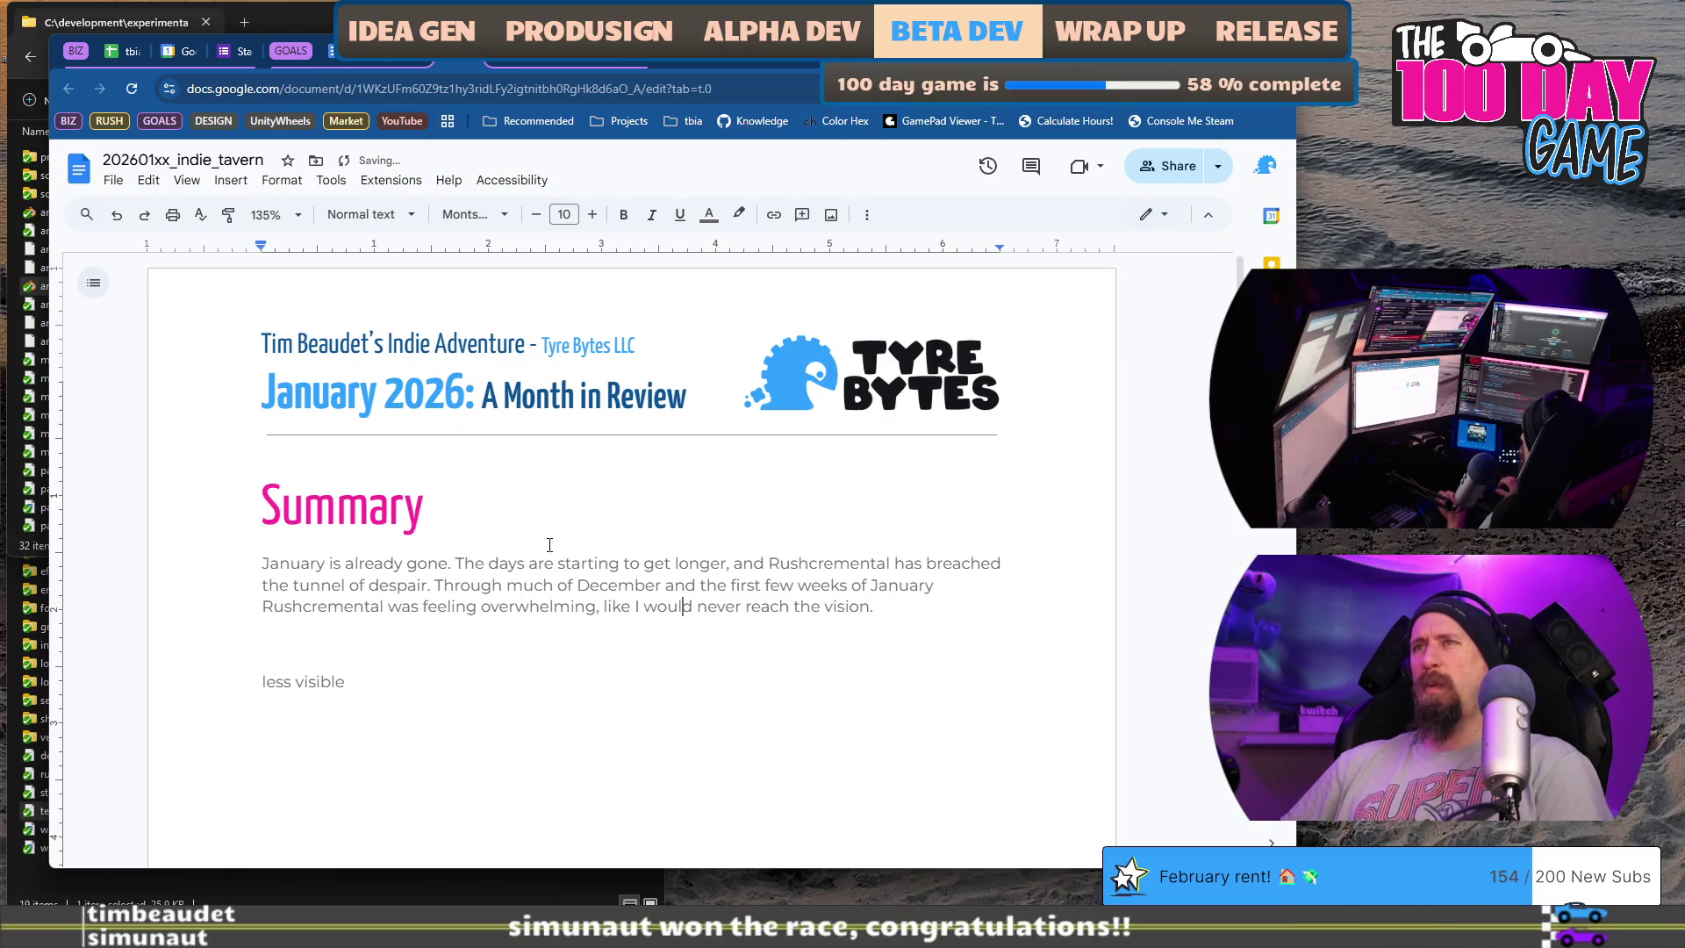
key(ctrl+z)
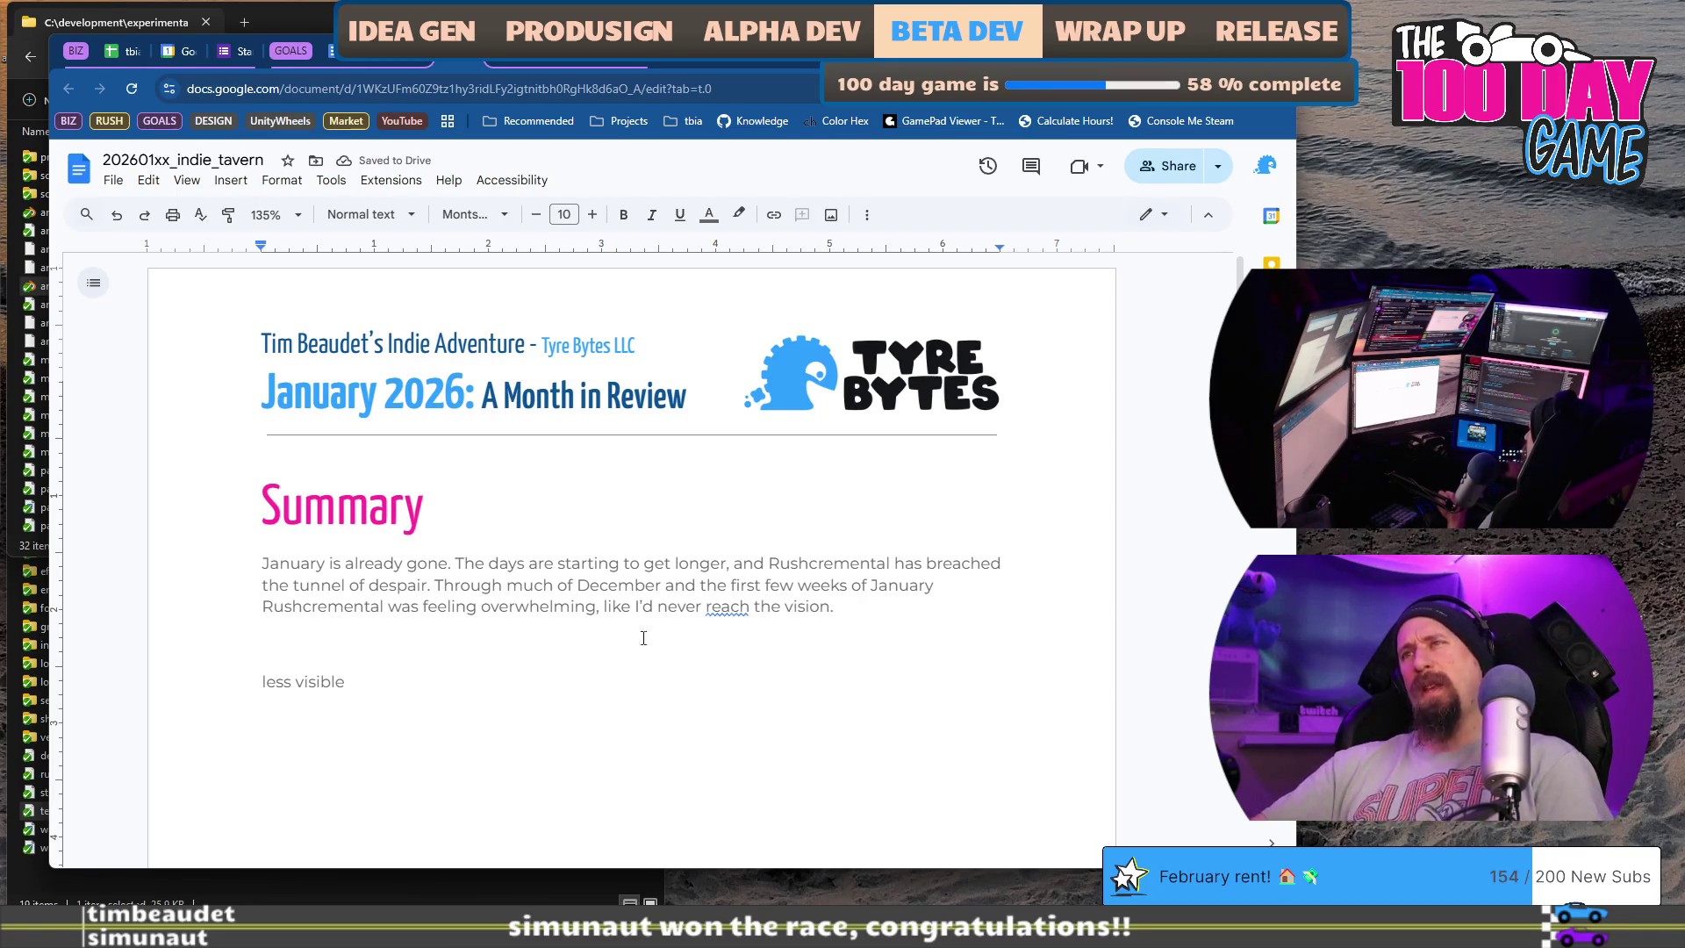
click(711, 612)
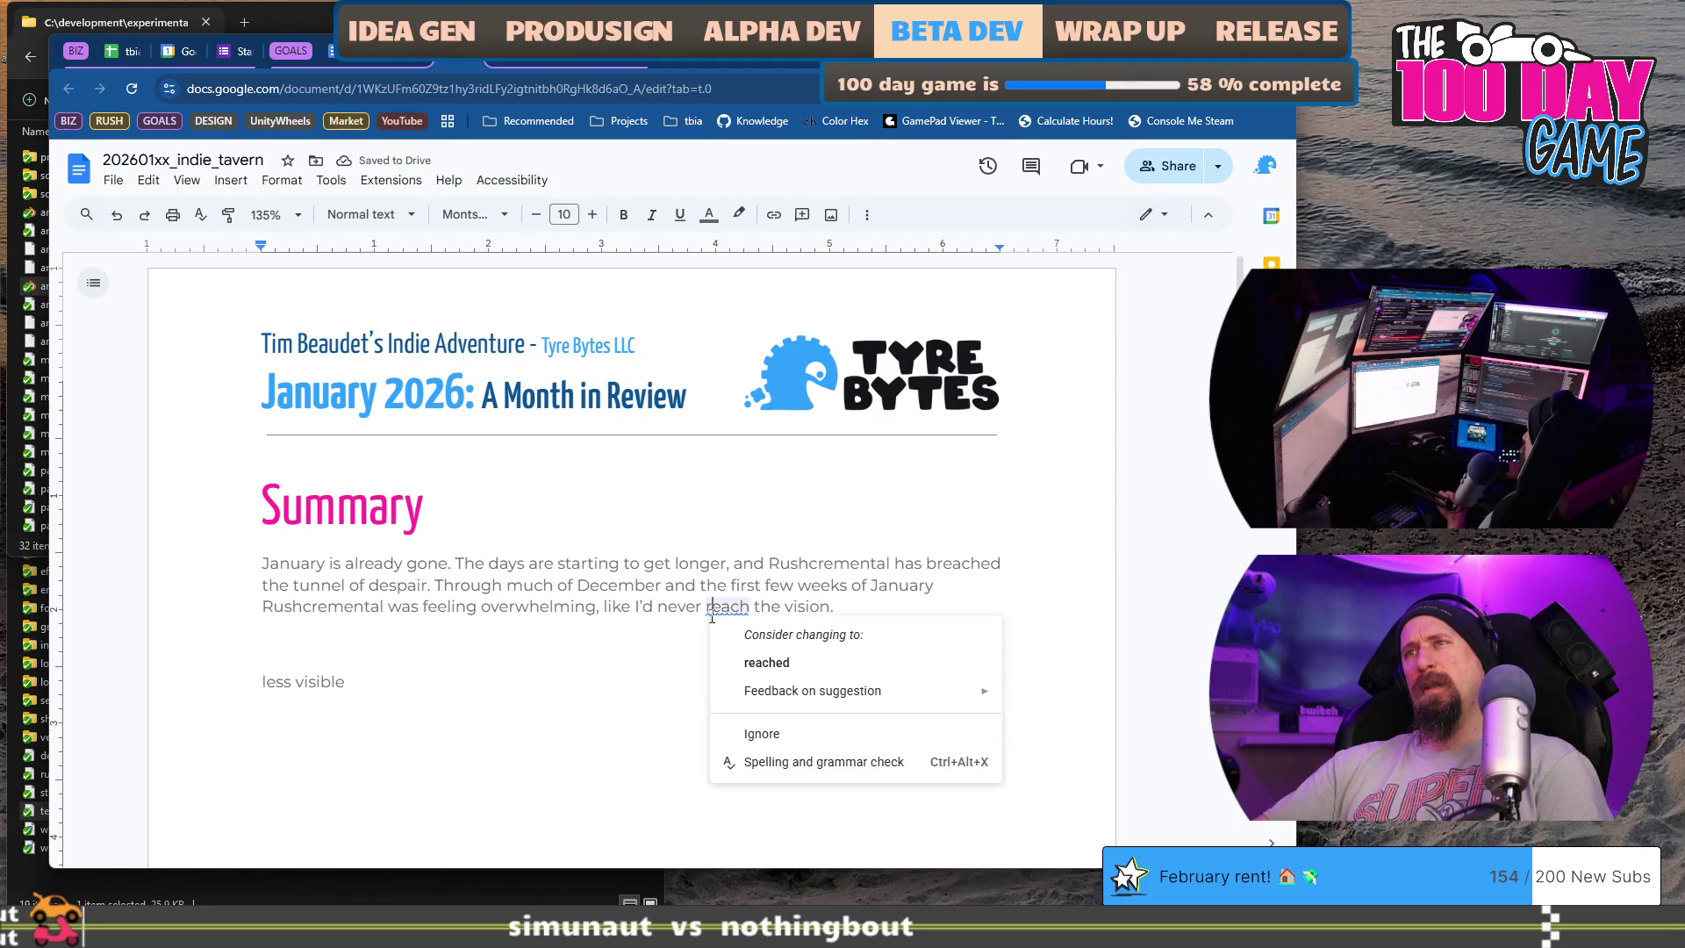
- Try rewording I'd as I would, then undo it to keep I'd
key(Escape)
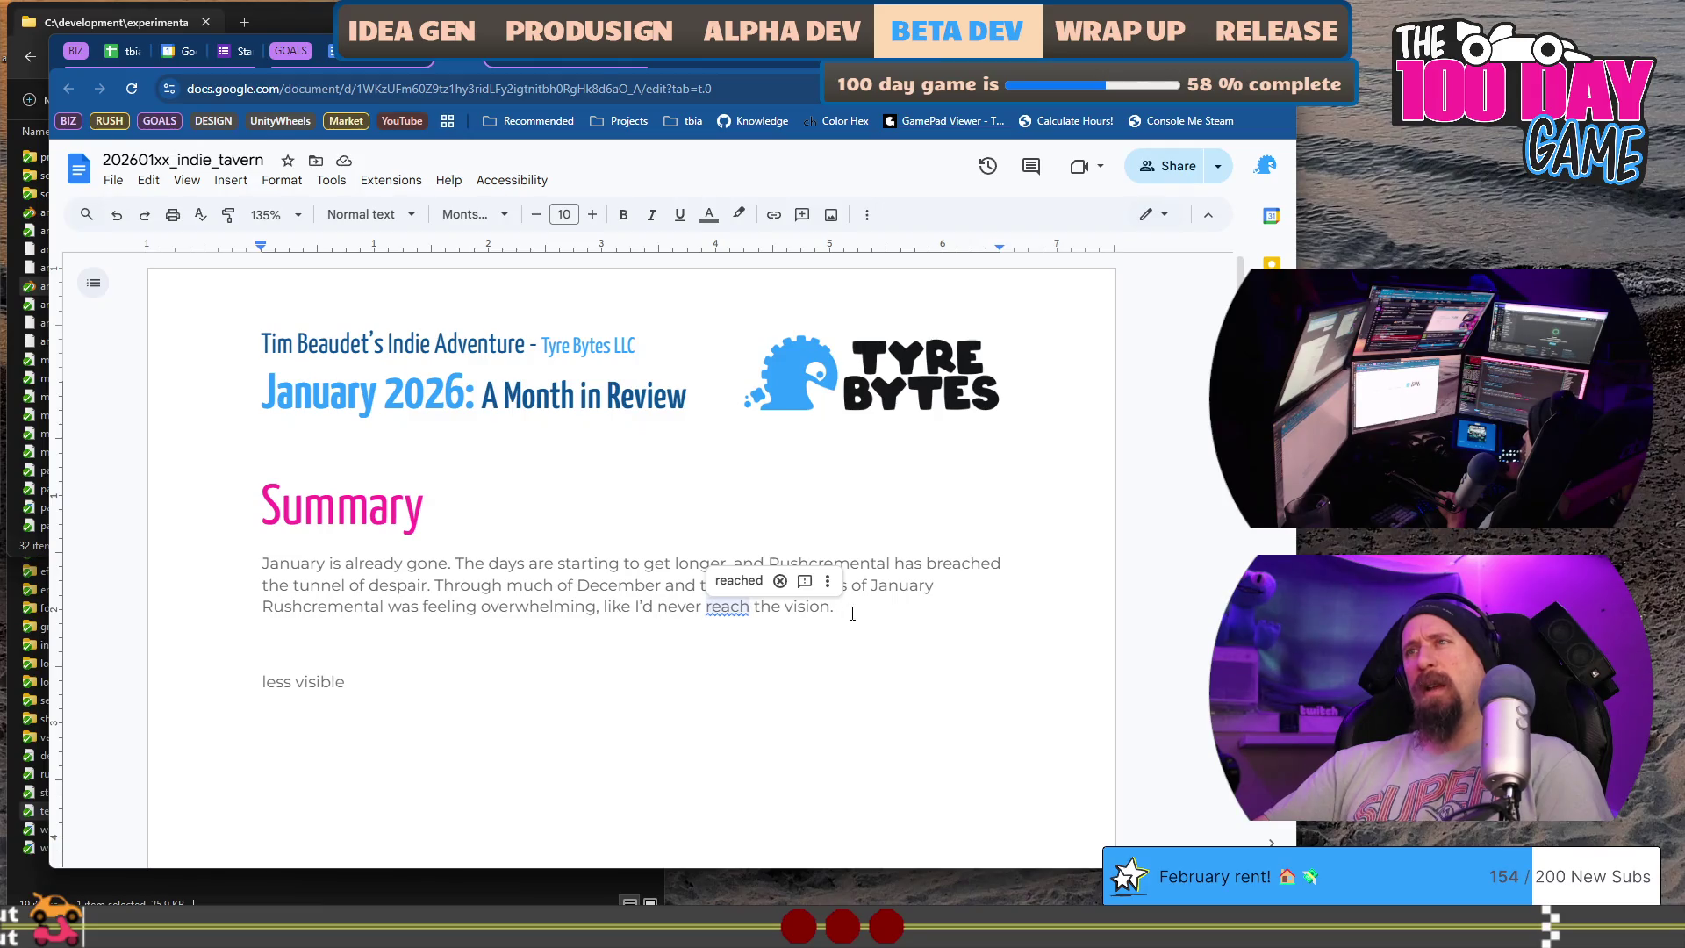
click(644, 599)
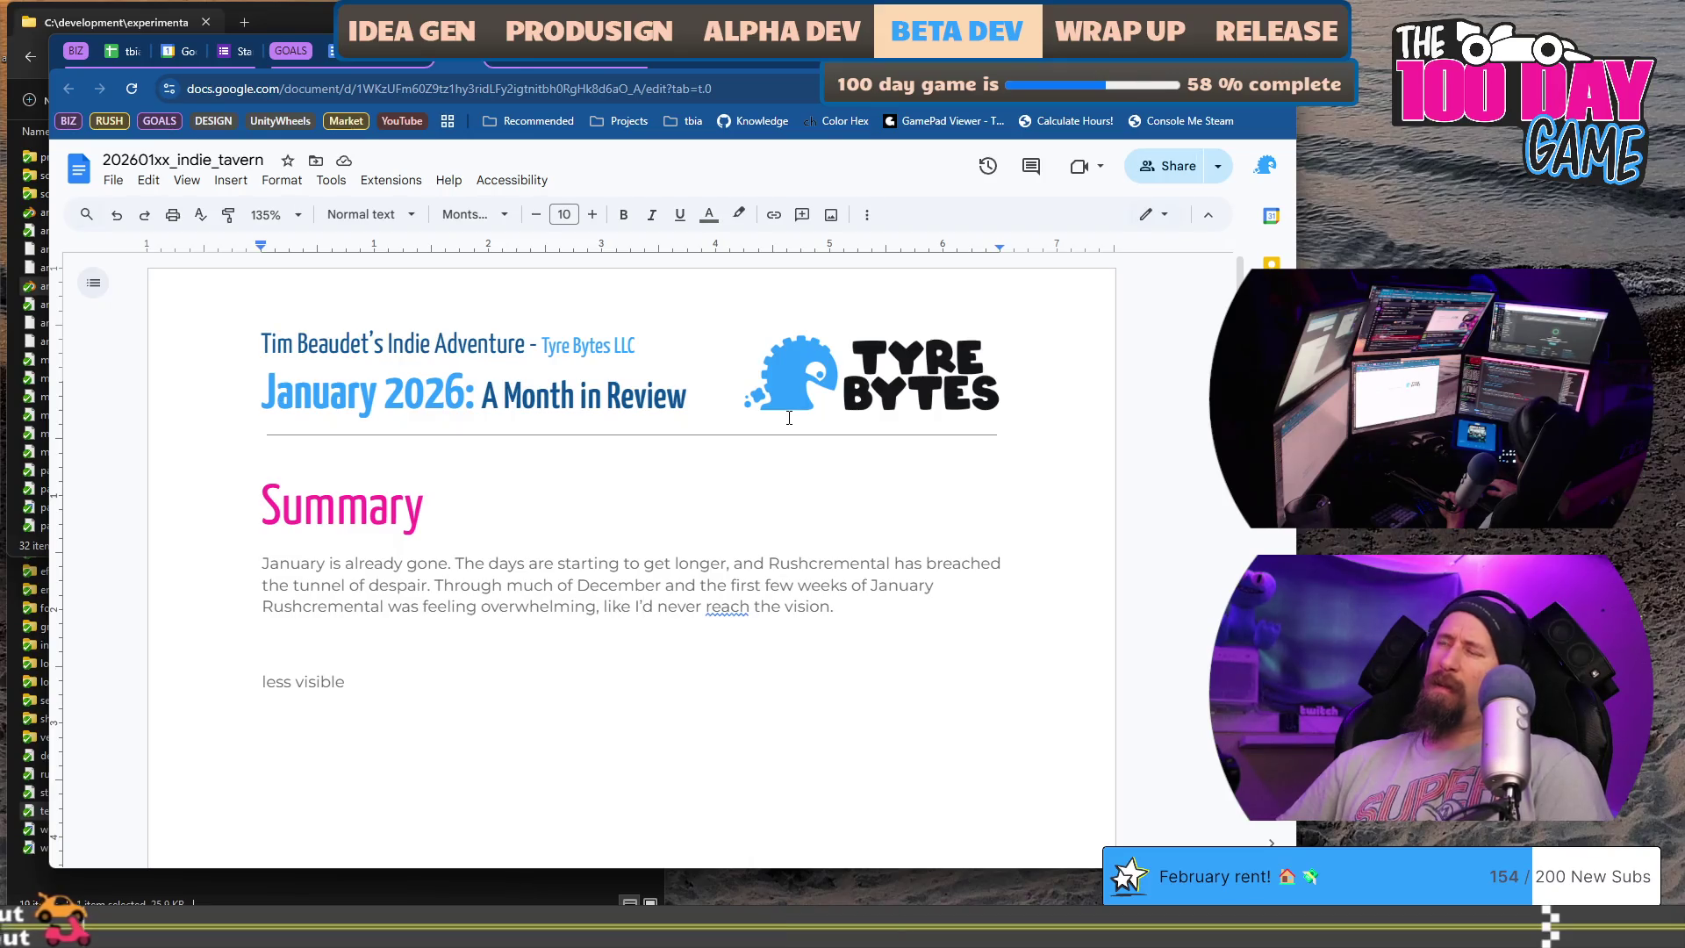
text(w)
text(oul)
key(Down)
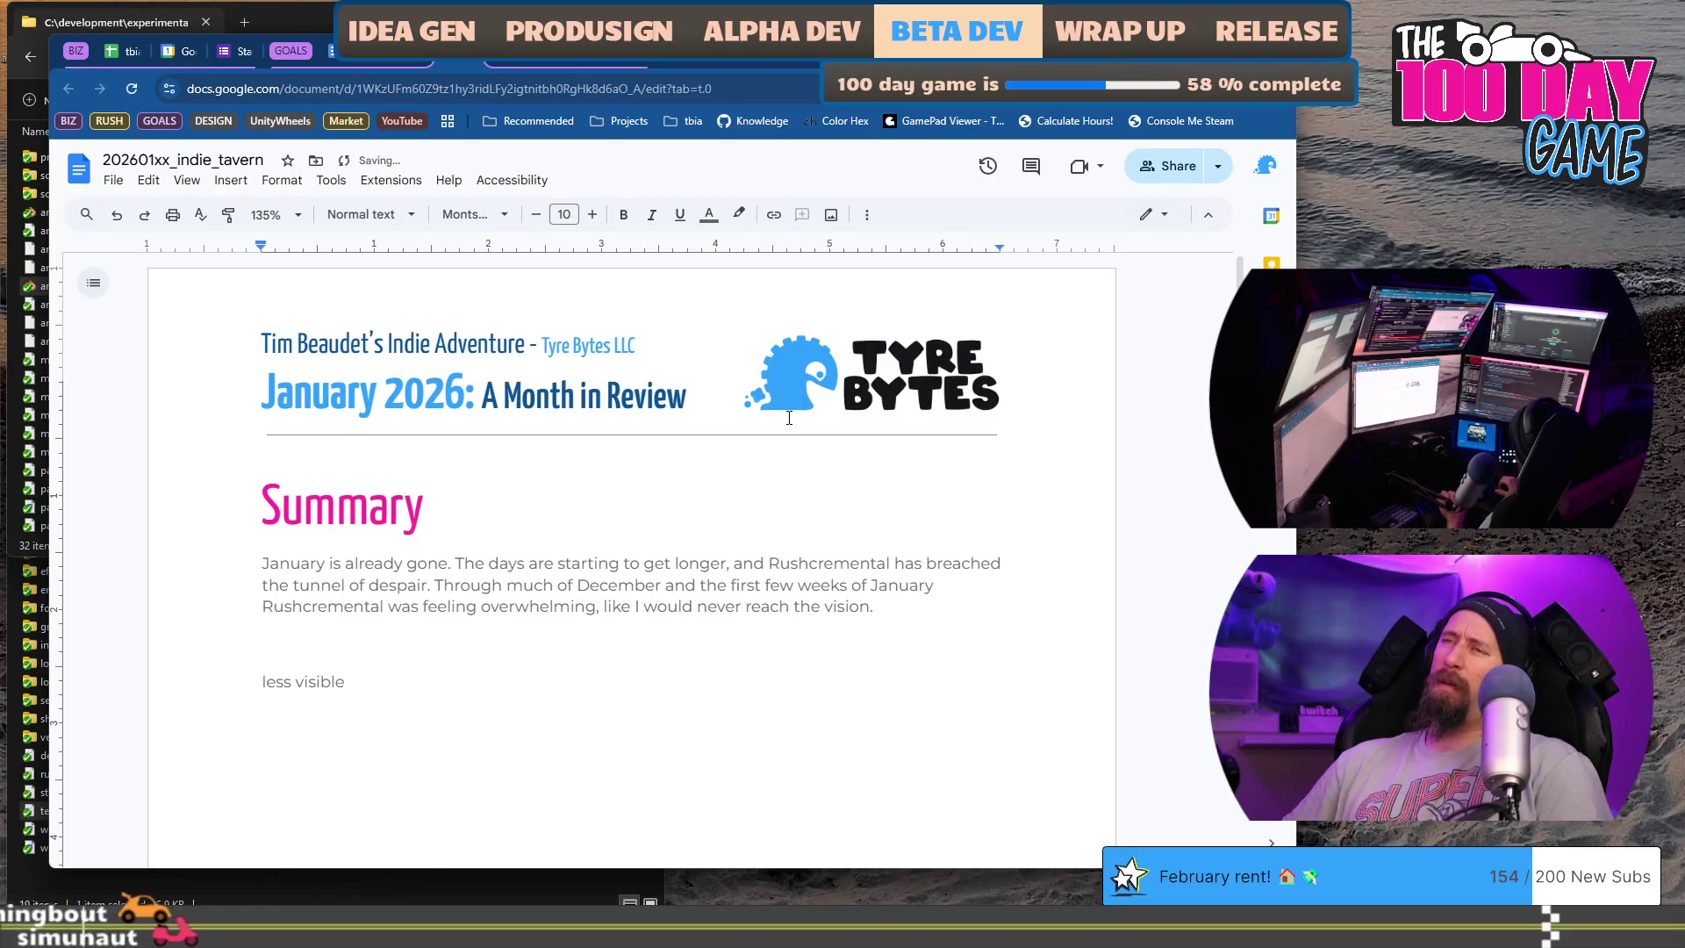
key(ctrl+z)
key(ctrl+z)
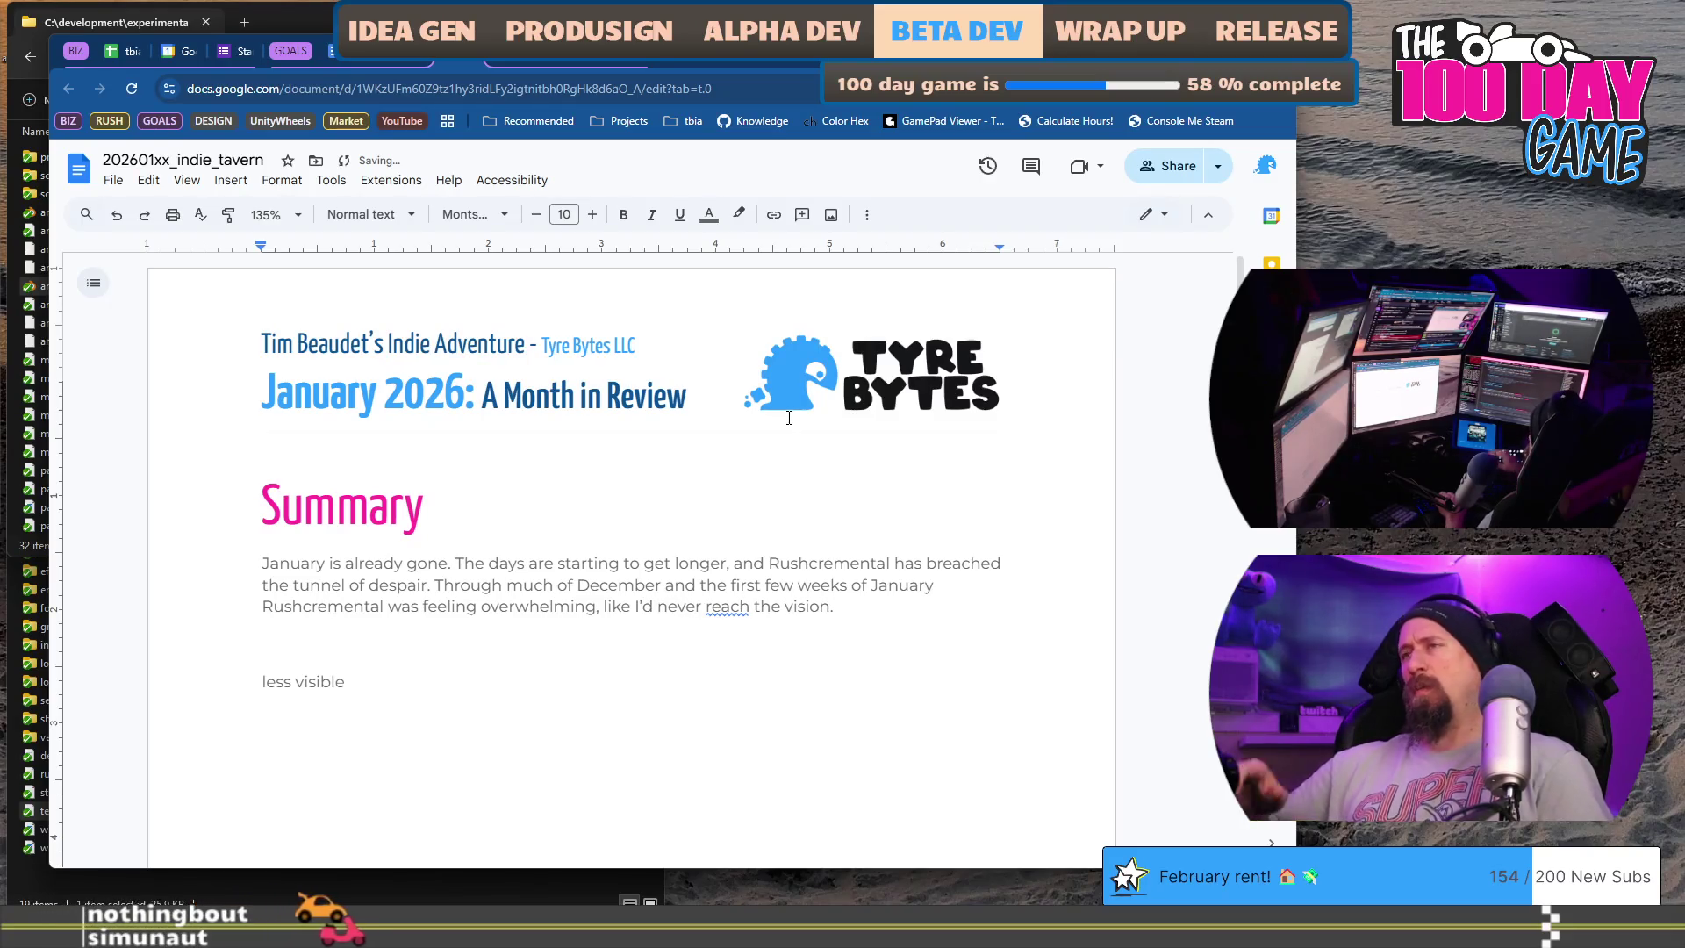
- Keep 'reach' as written by dismissing the spelling suggestion 'reached'
right_click(720, 618)
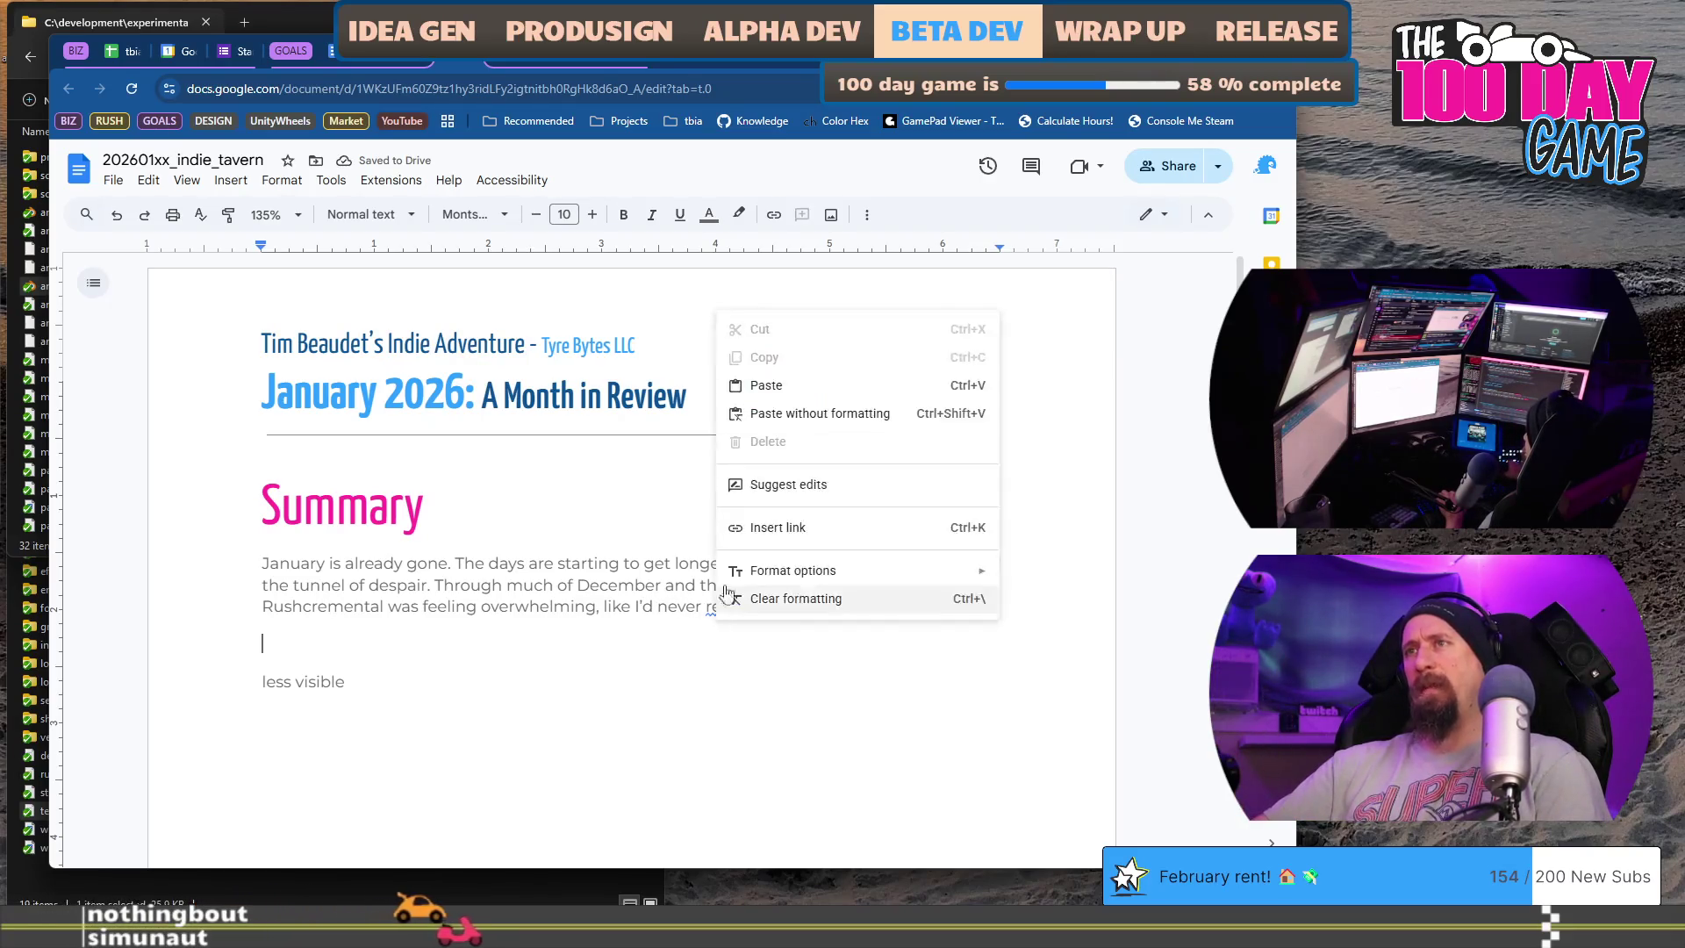
click(724, 606)
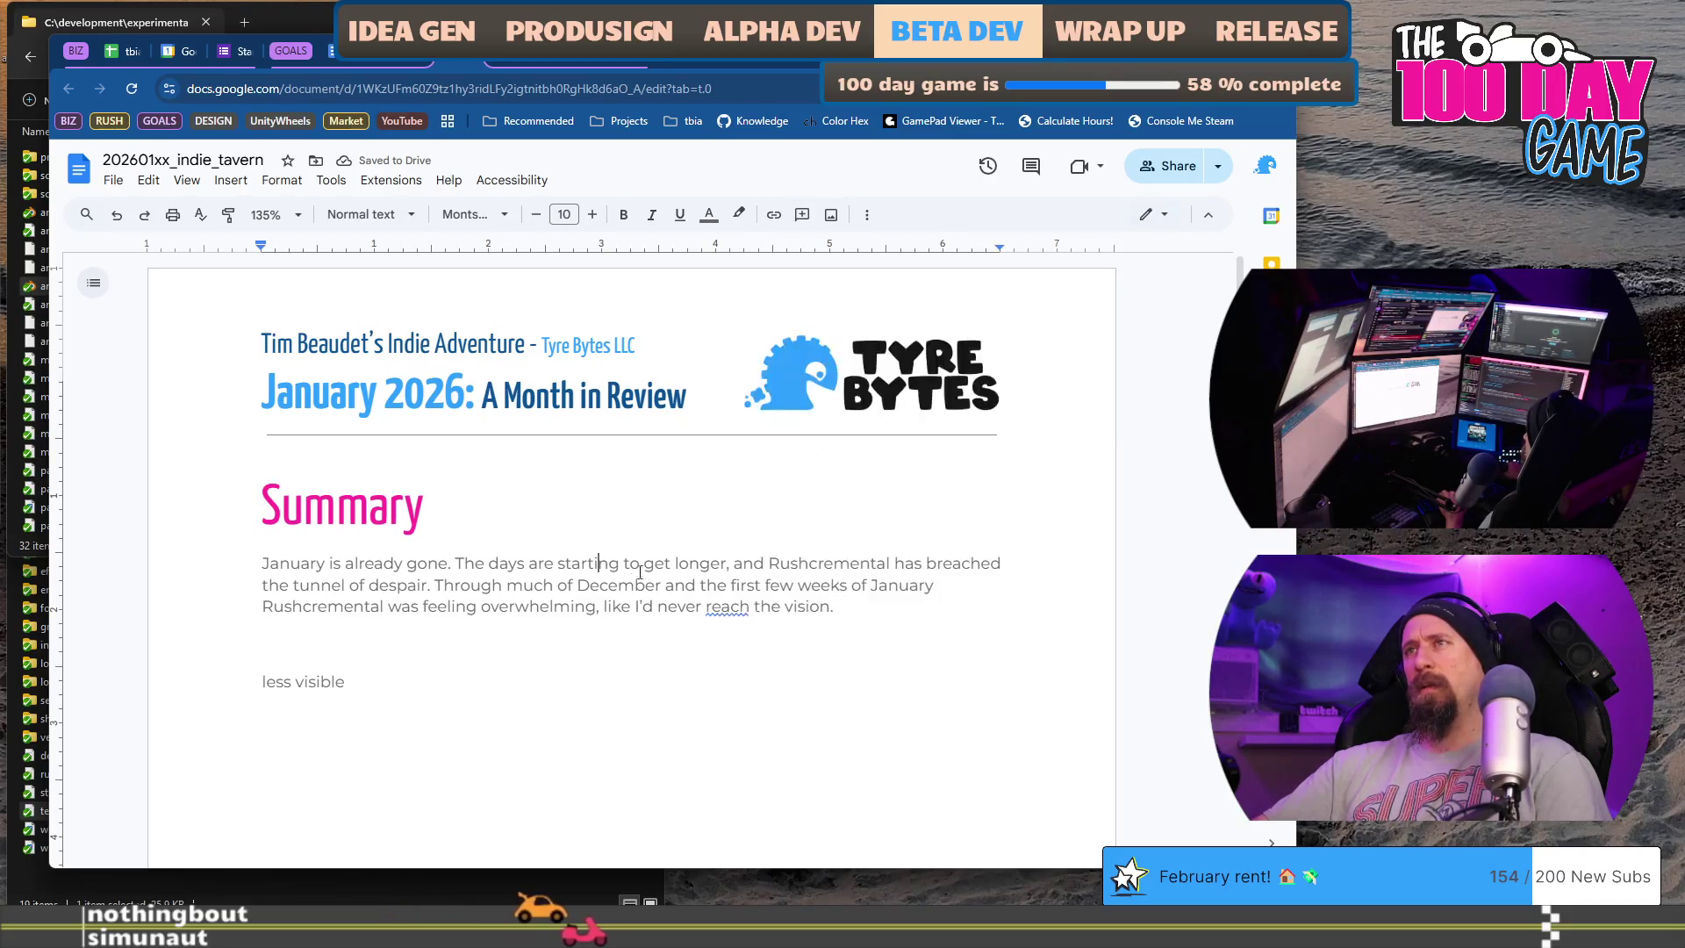
click(827, 587)
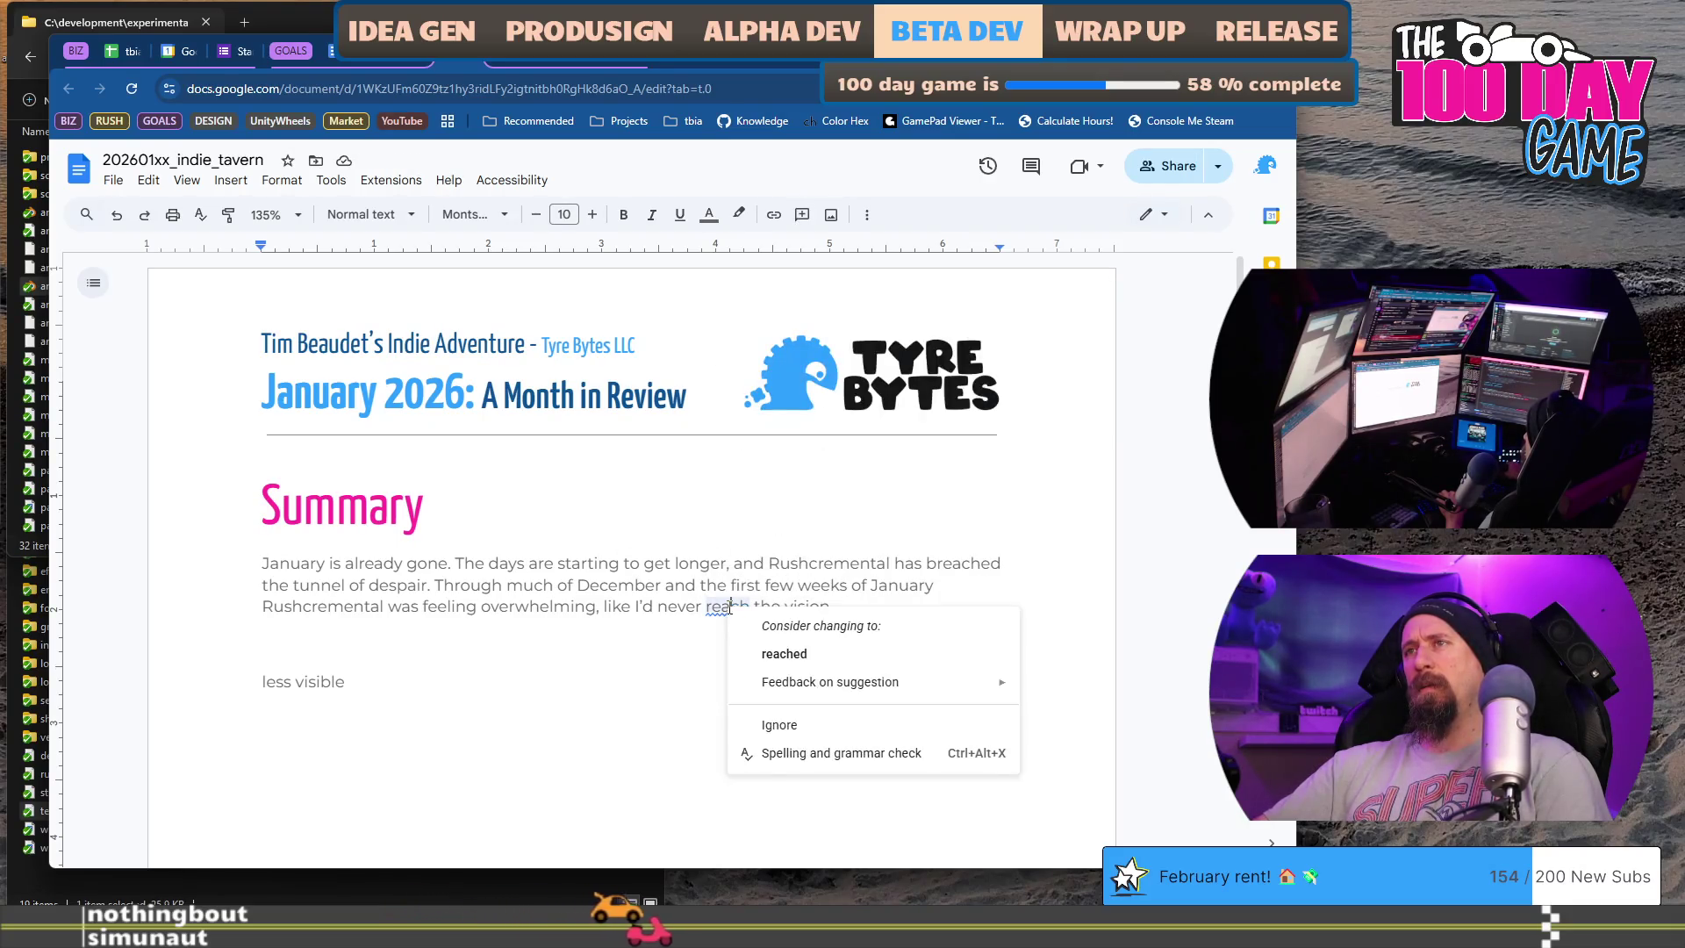
click(827, 723)
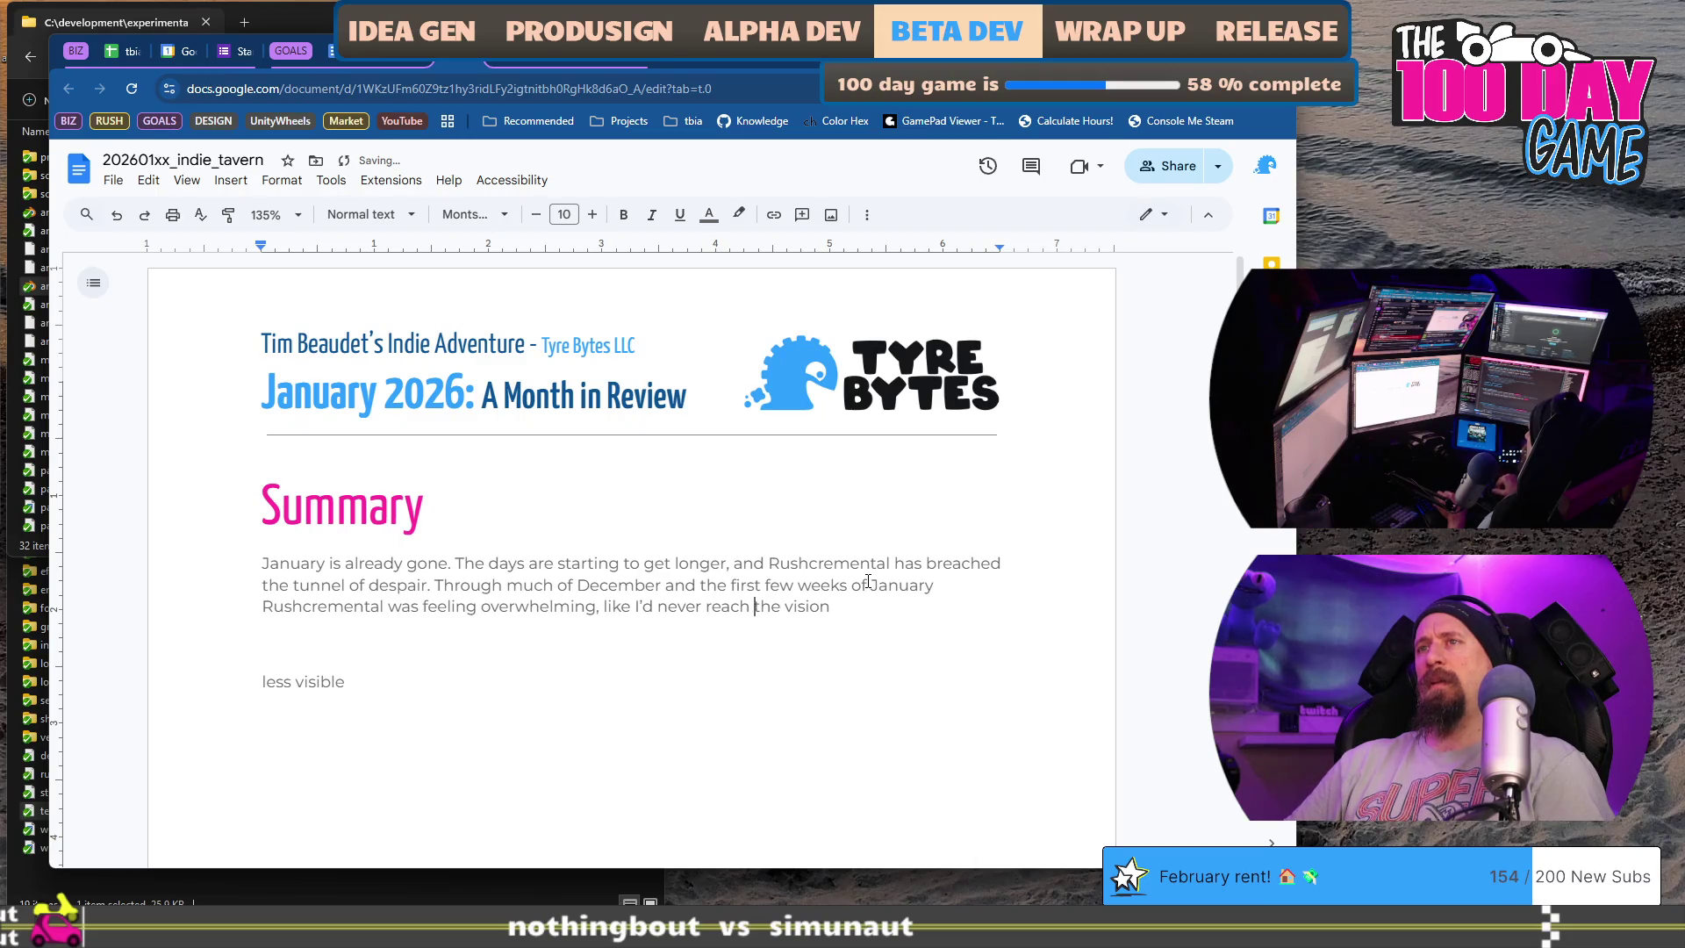
text(it would)
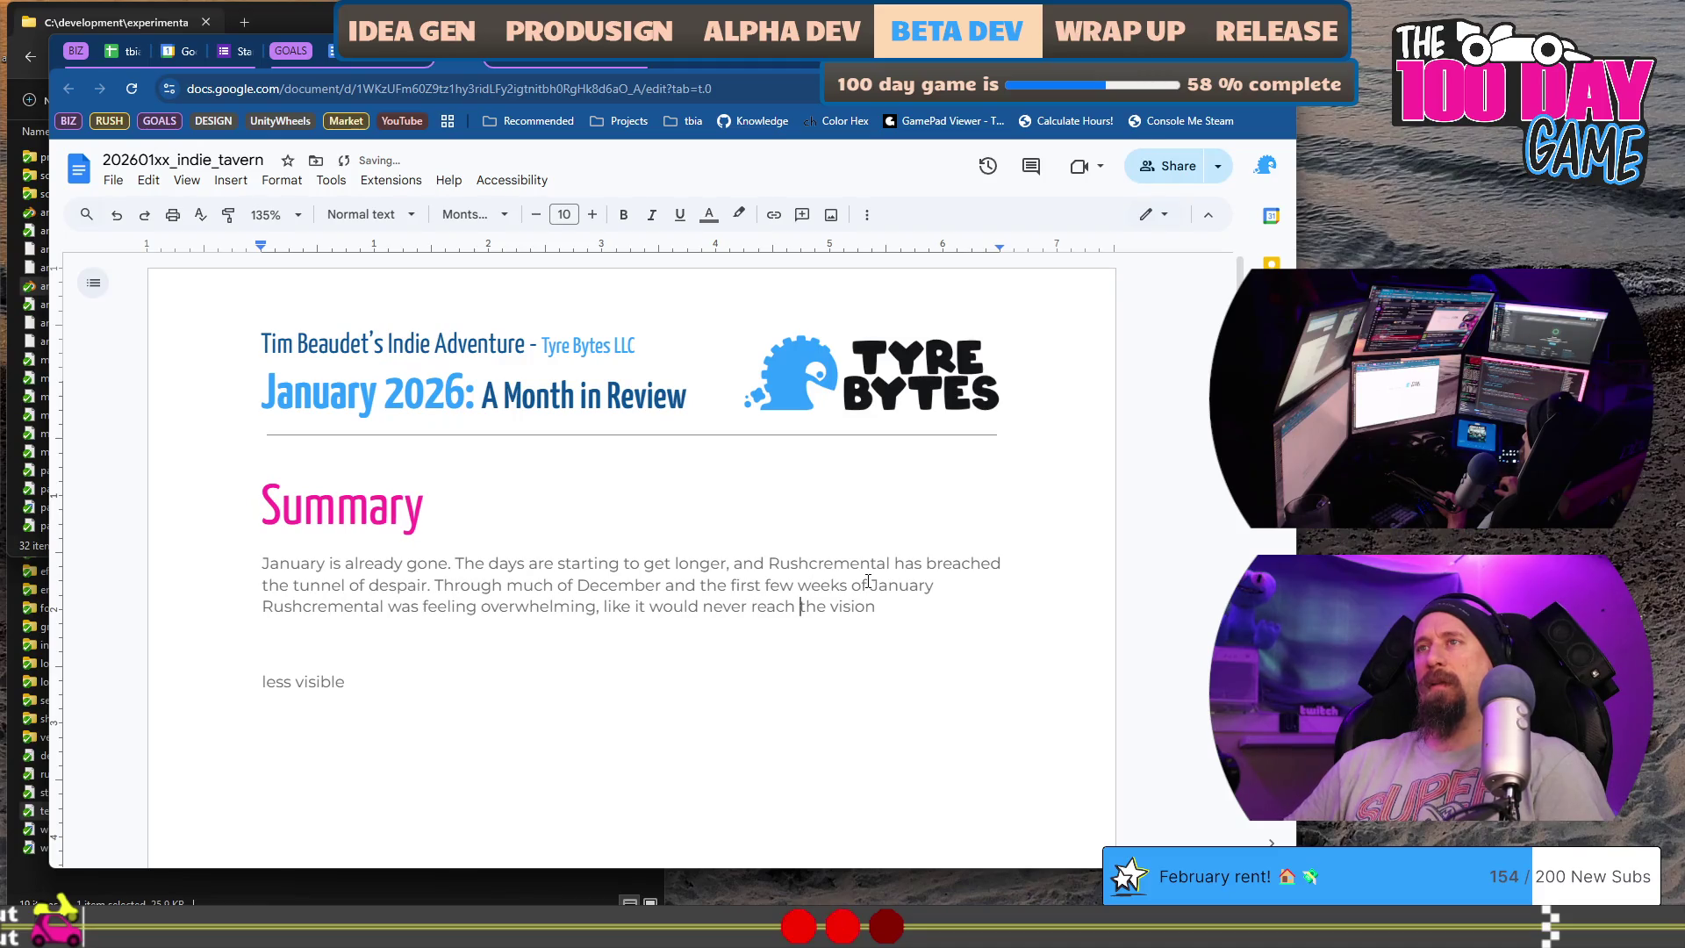
- End the sentence as 'The path was unclear, covered in fog.' removing 'like the' and a stray t
key(End)
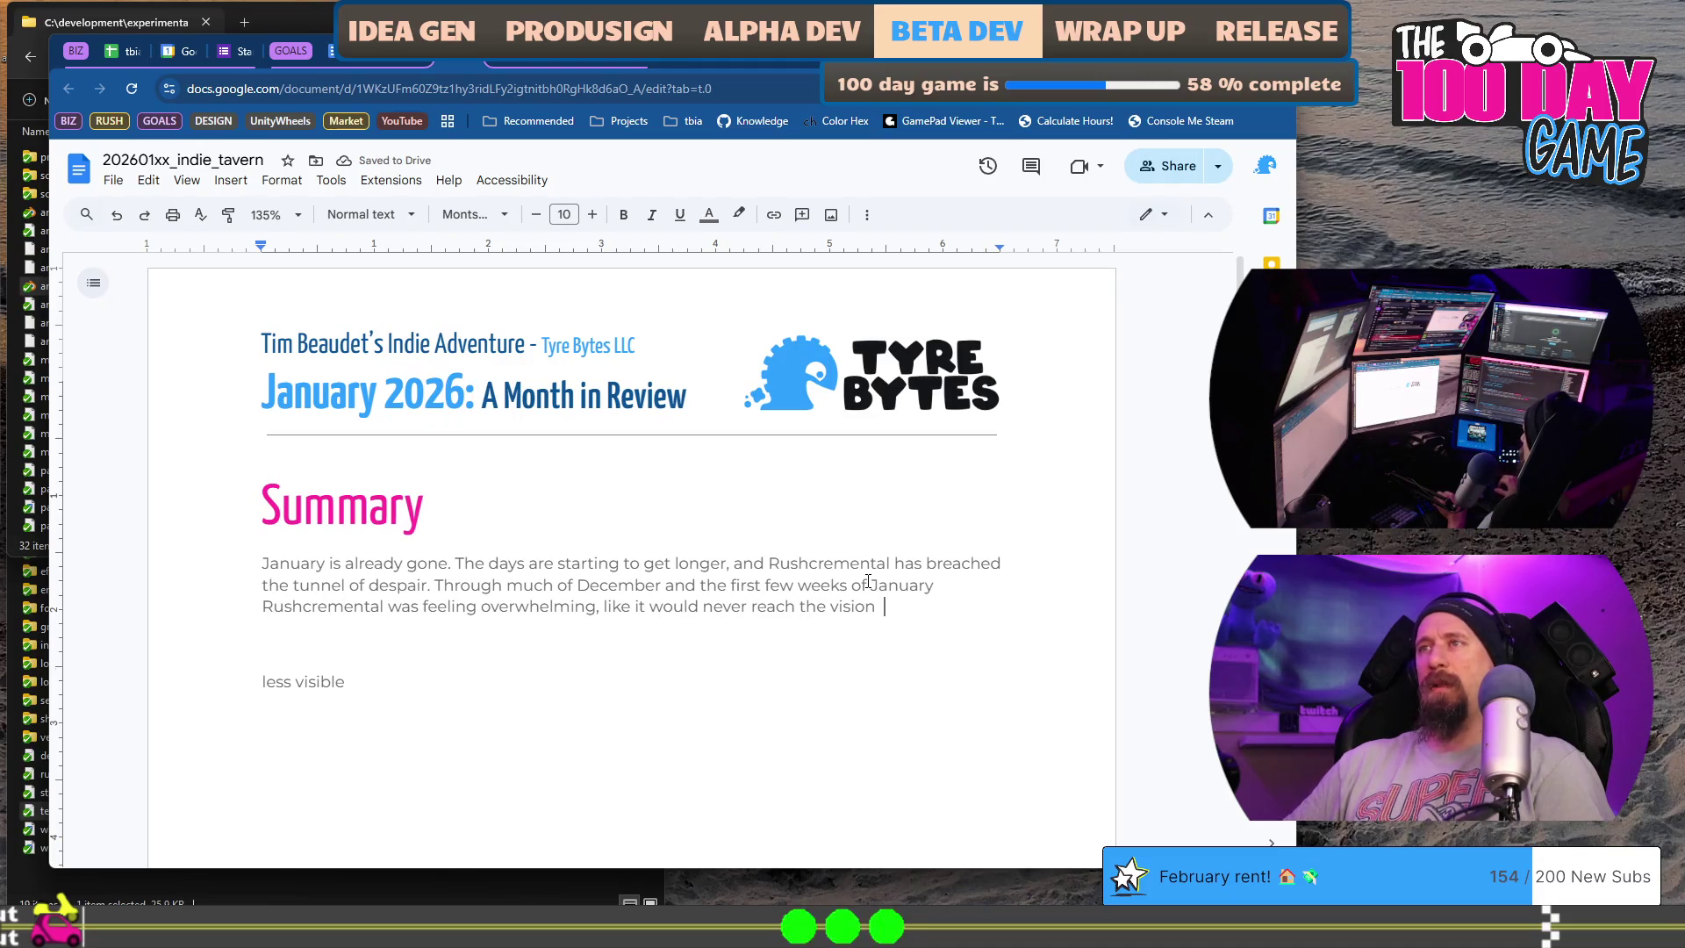
text(.)
text(.)
text( The path was unclear, like the)
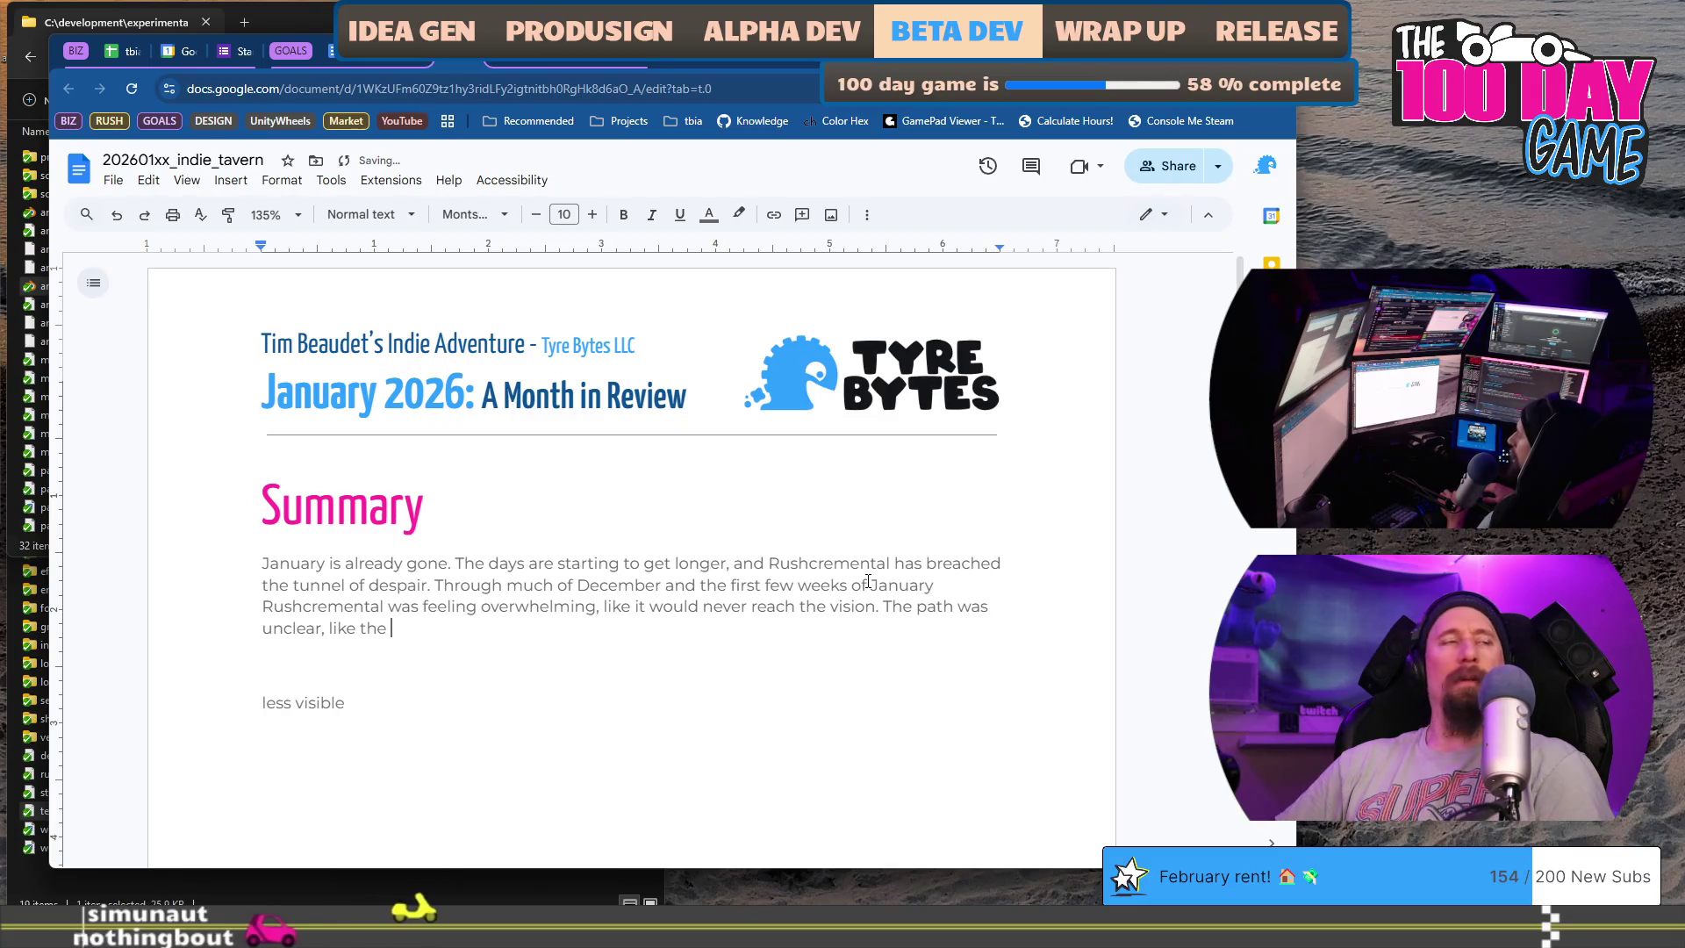
key(ctrl+Left)
key(BackSpace)
key(BackSpace)
key(BackSpace)
text(covered in fo)
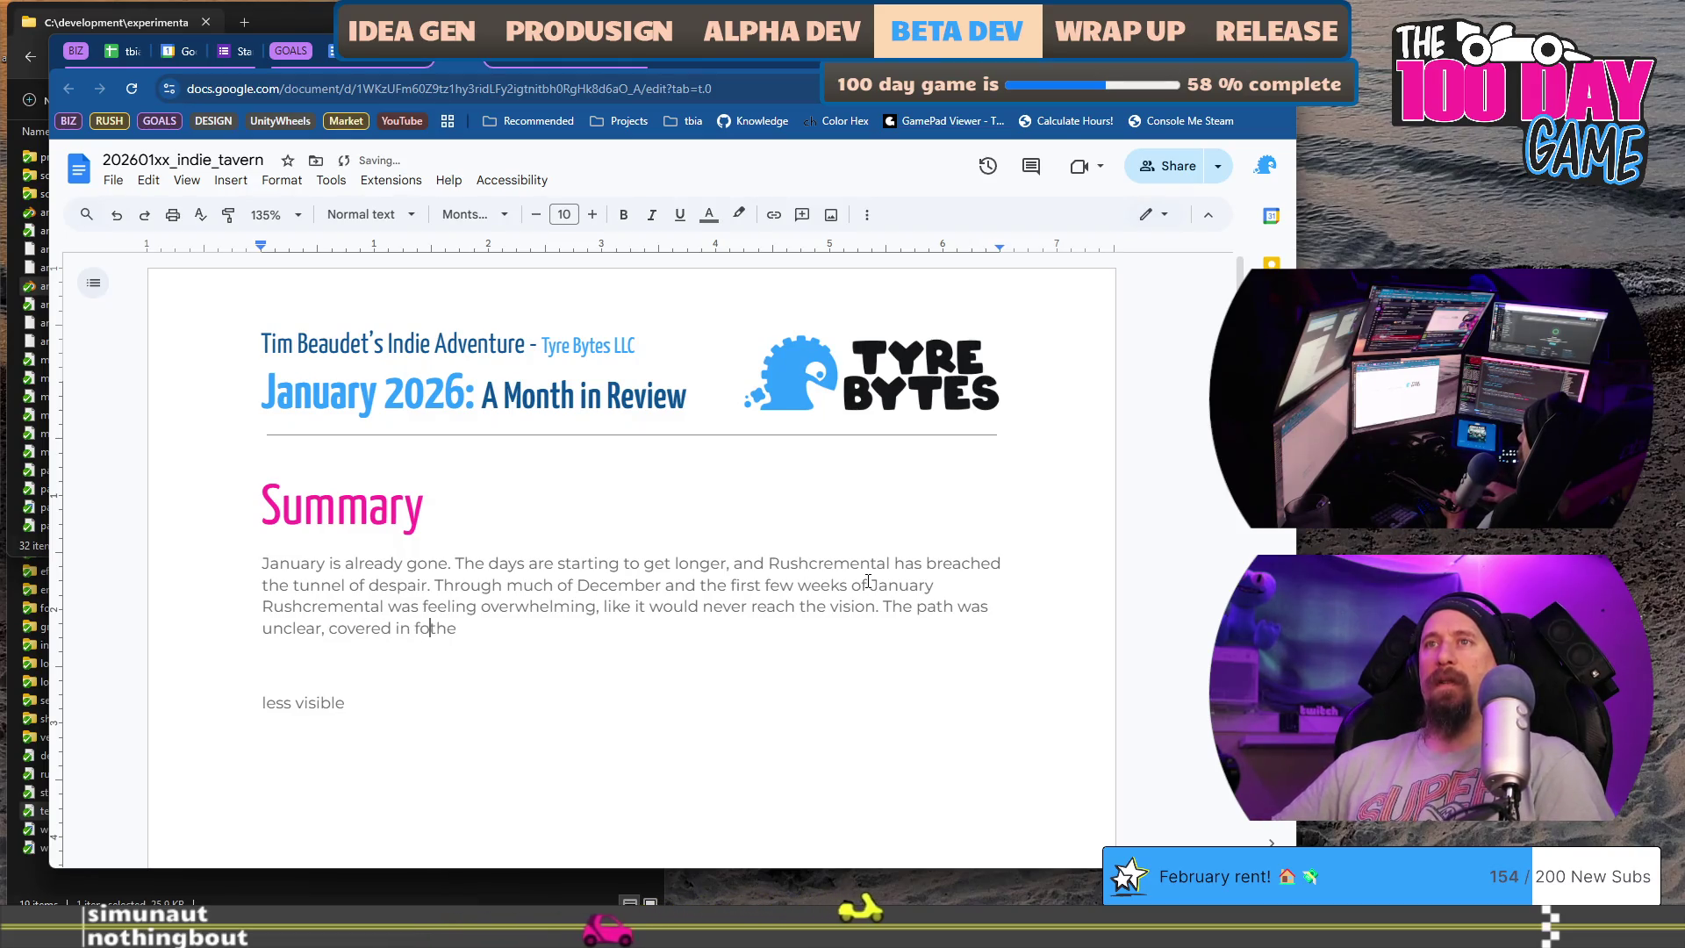
text(g)
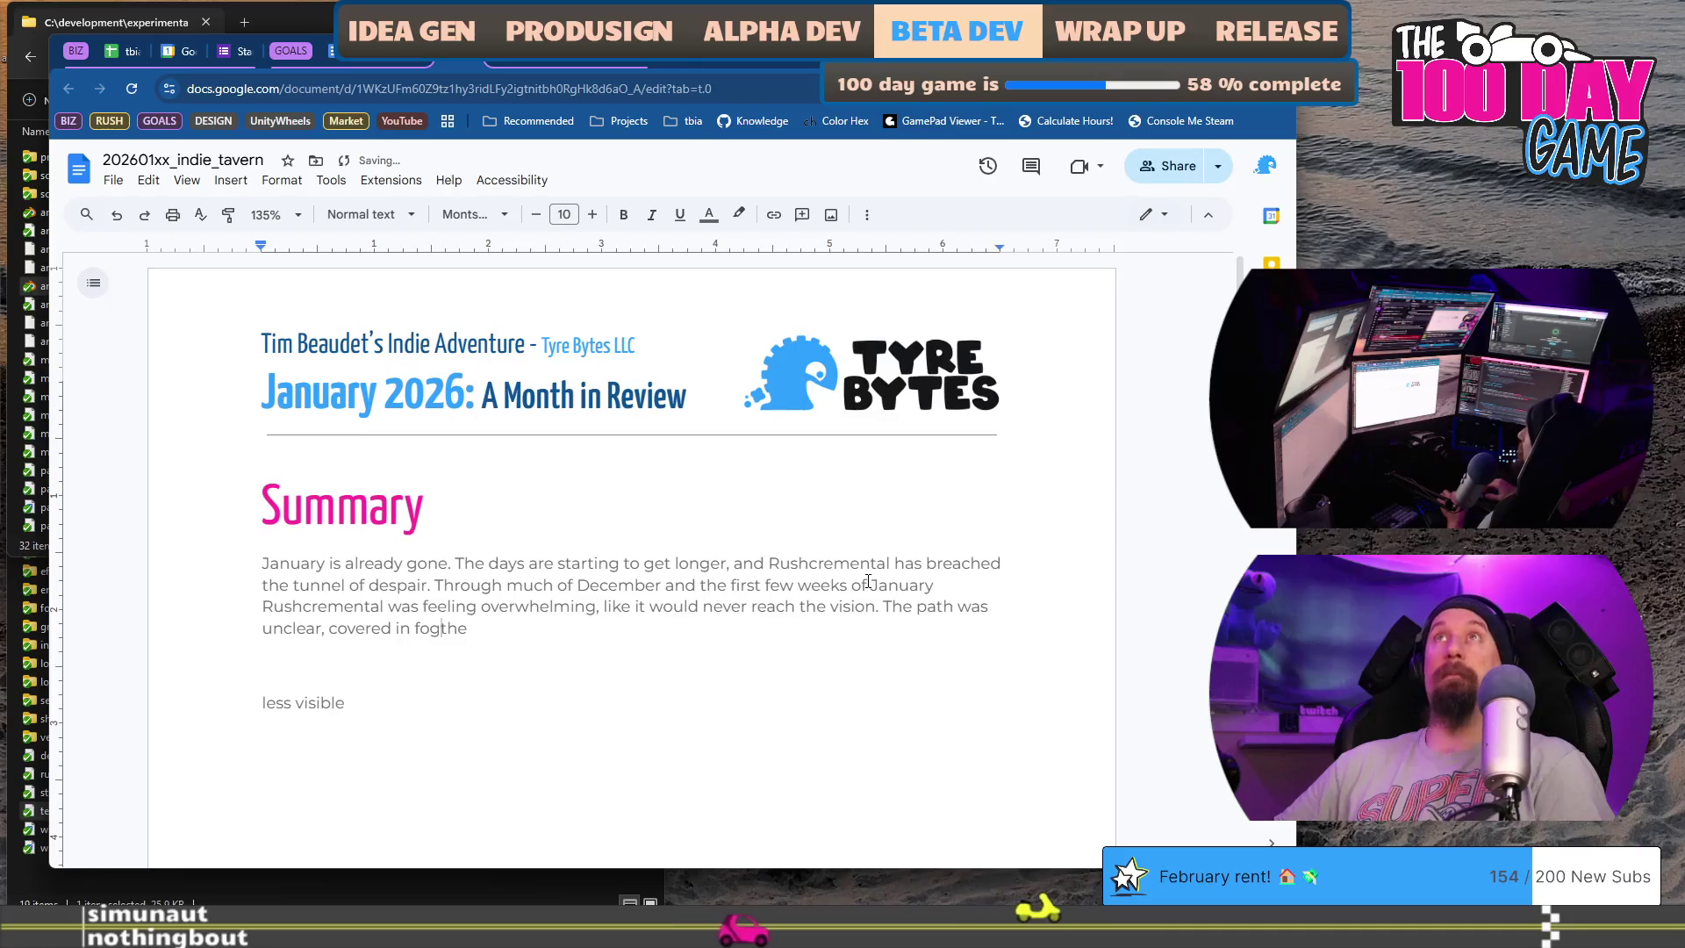
text( .)
key(Delete)
text(T)
key(Delete)
key(End)
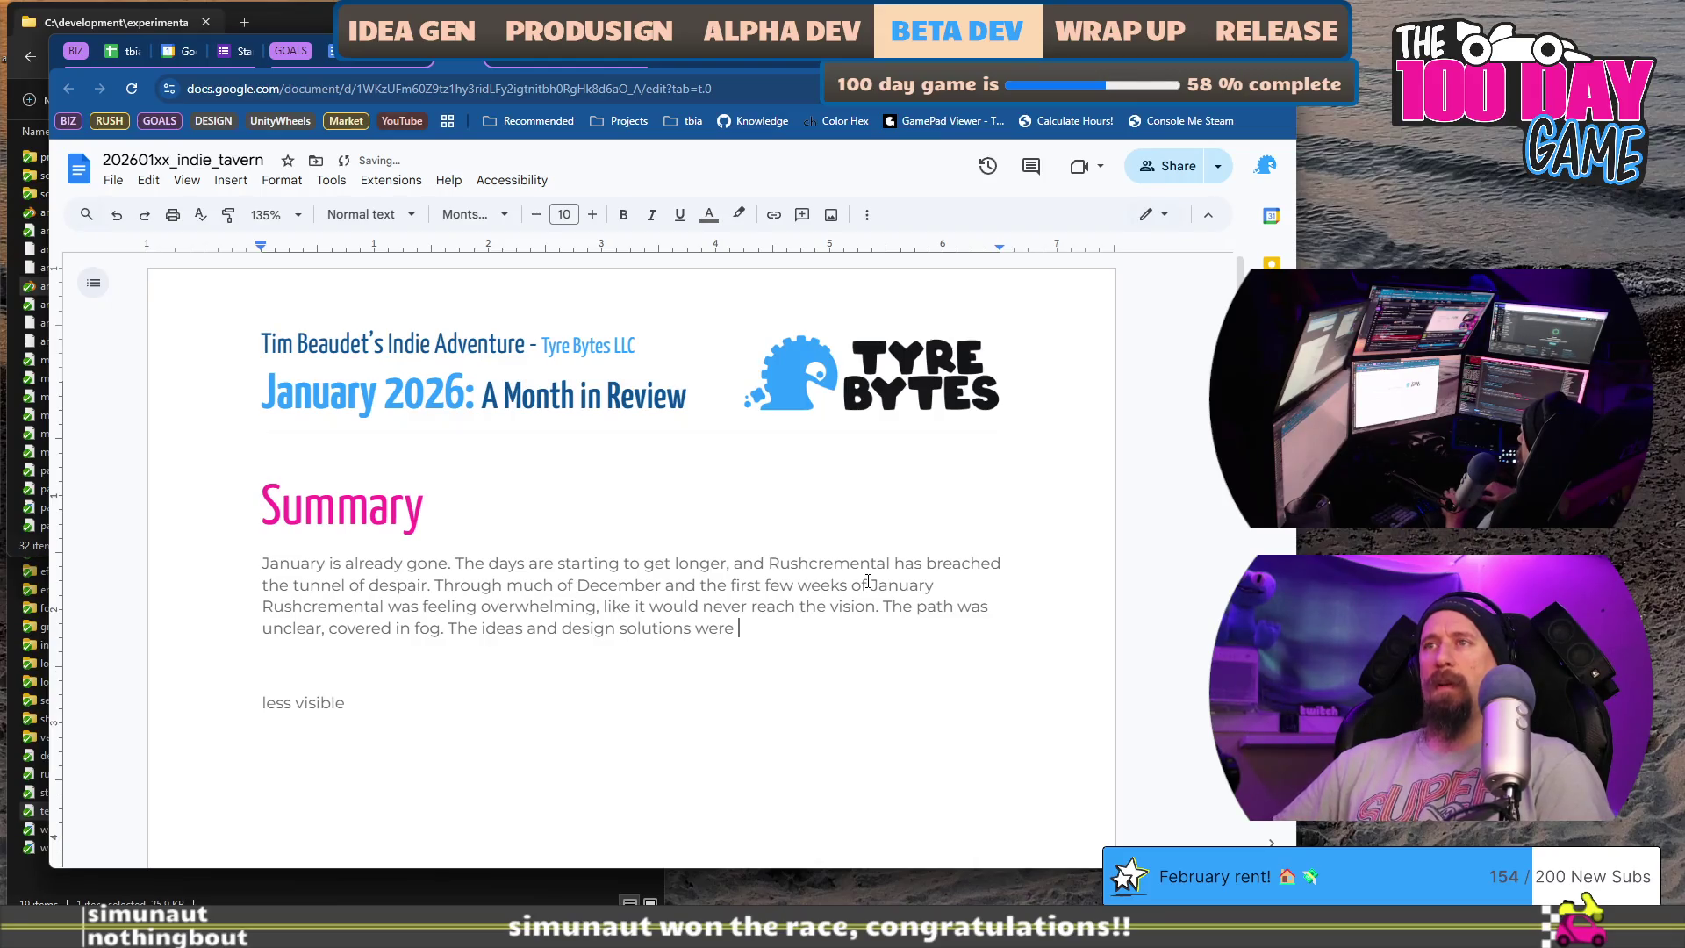
text(being explored.)
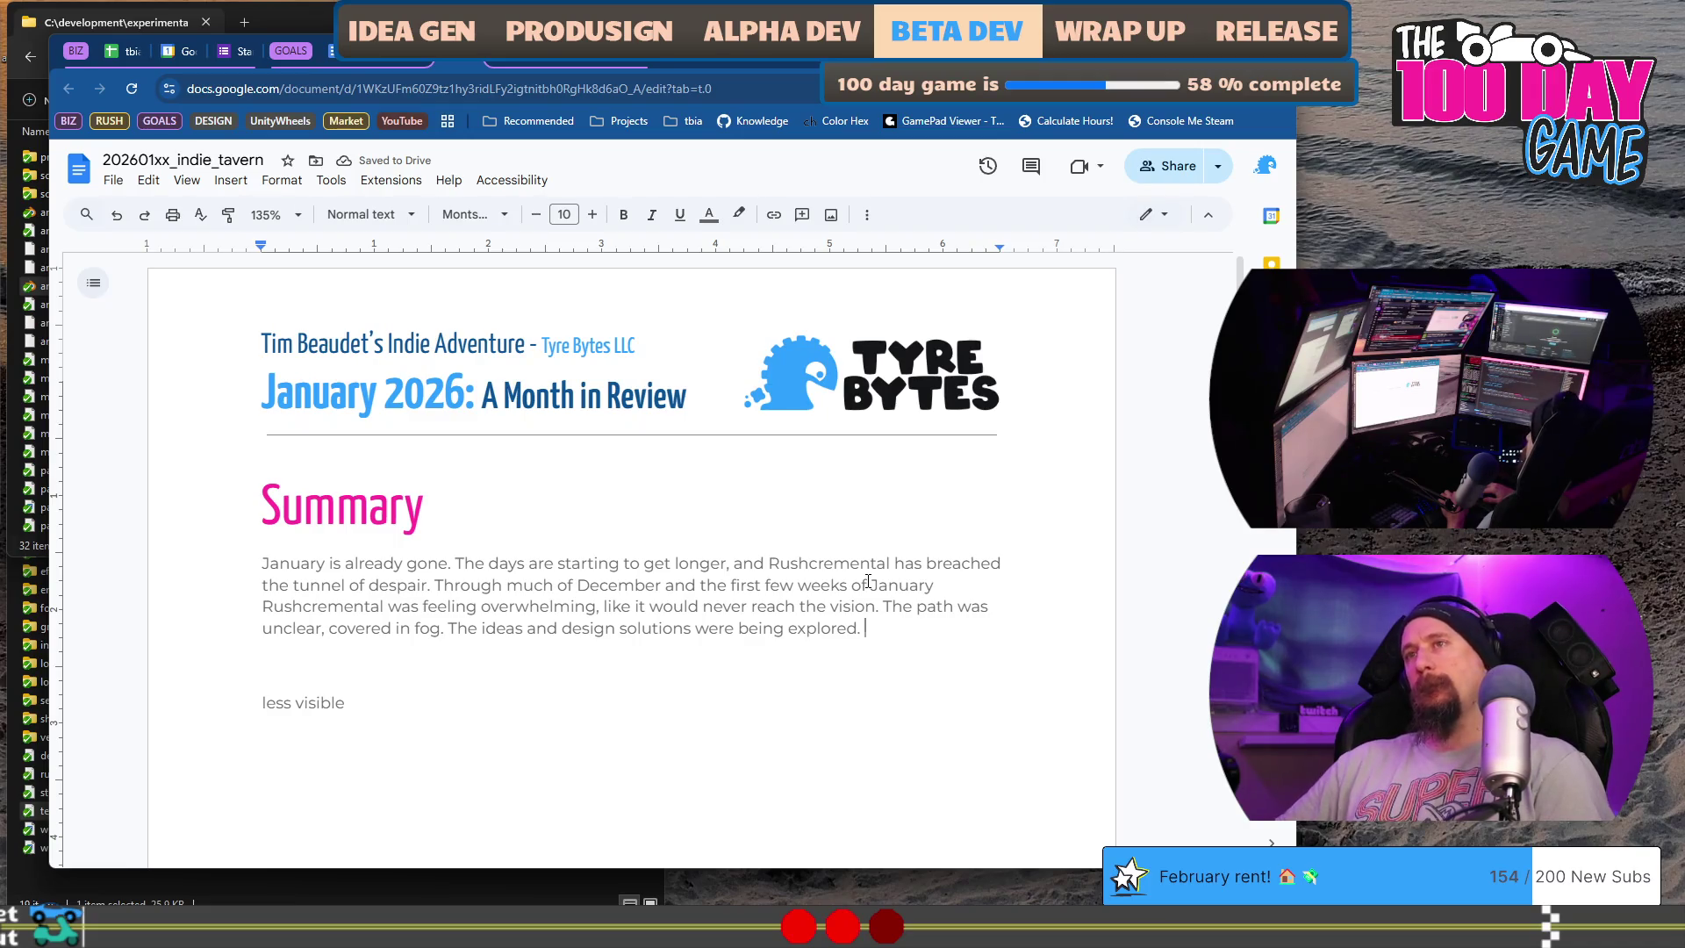
- Remove the follow-up sentence about ideas being explored
key(BackSpace)
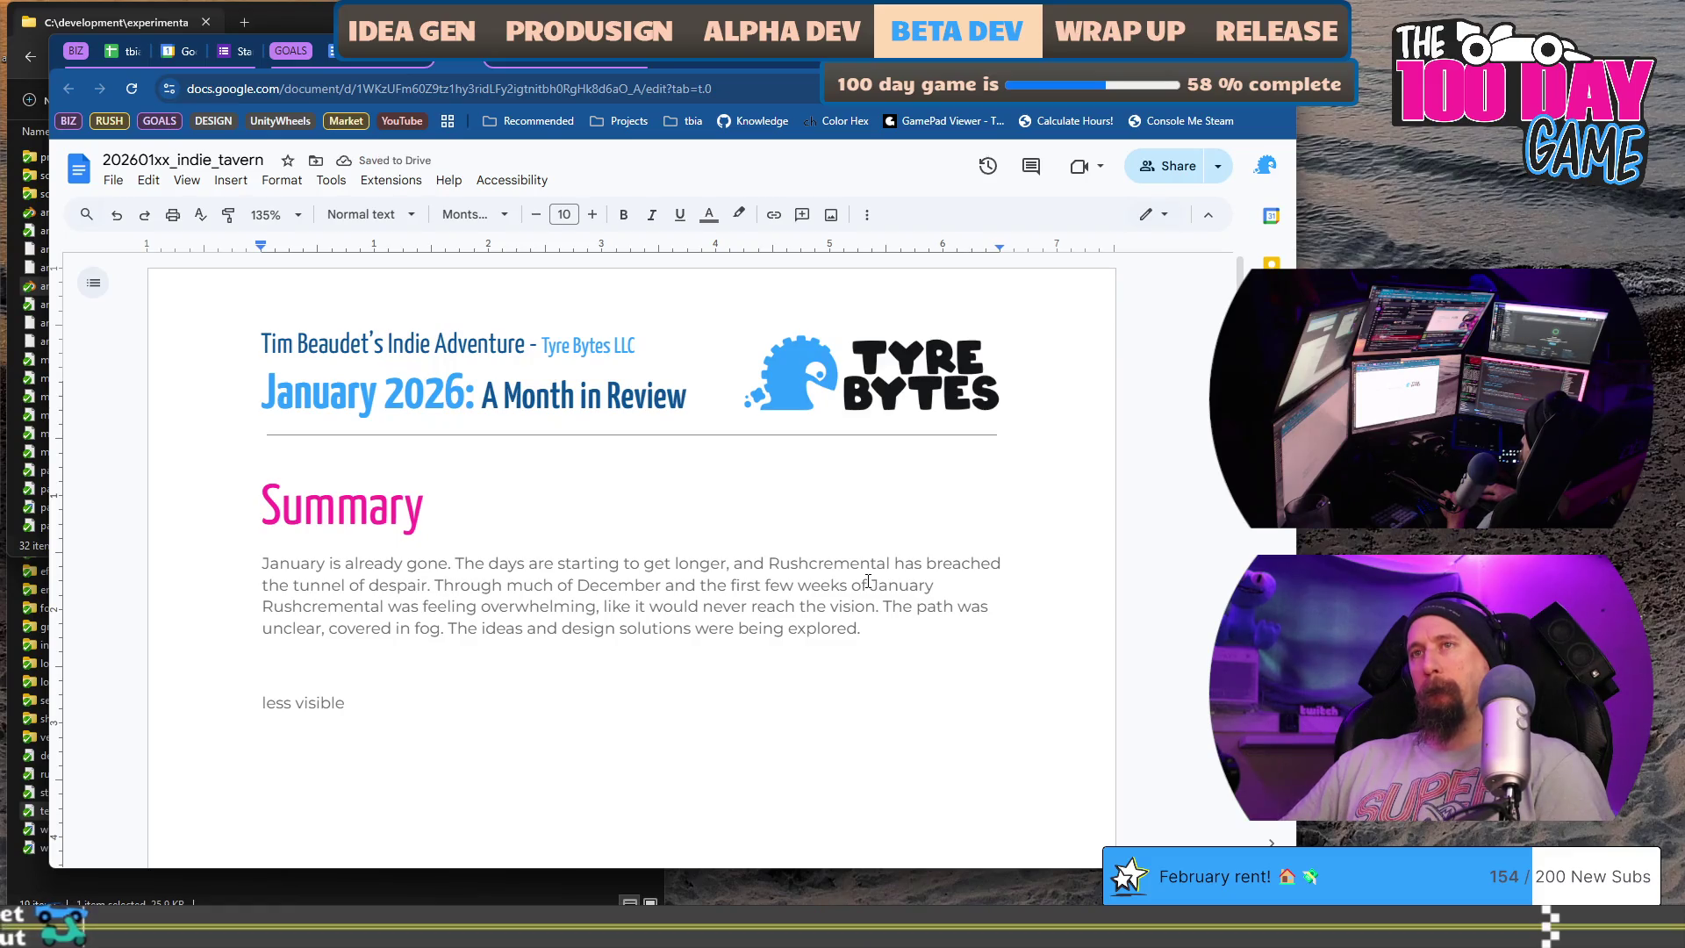
key(ctrl+shift+Left)
key(ctrl+shift+Left)
key(ctrl+shift+Left)
key(ctrl+shift+Left)
key(ctrl+shift+Left)
key(BackSpace)
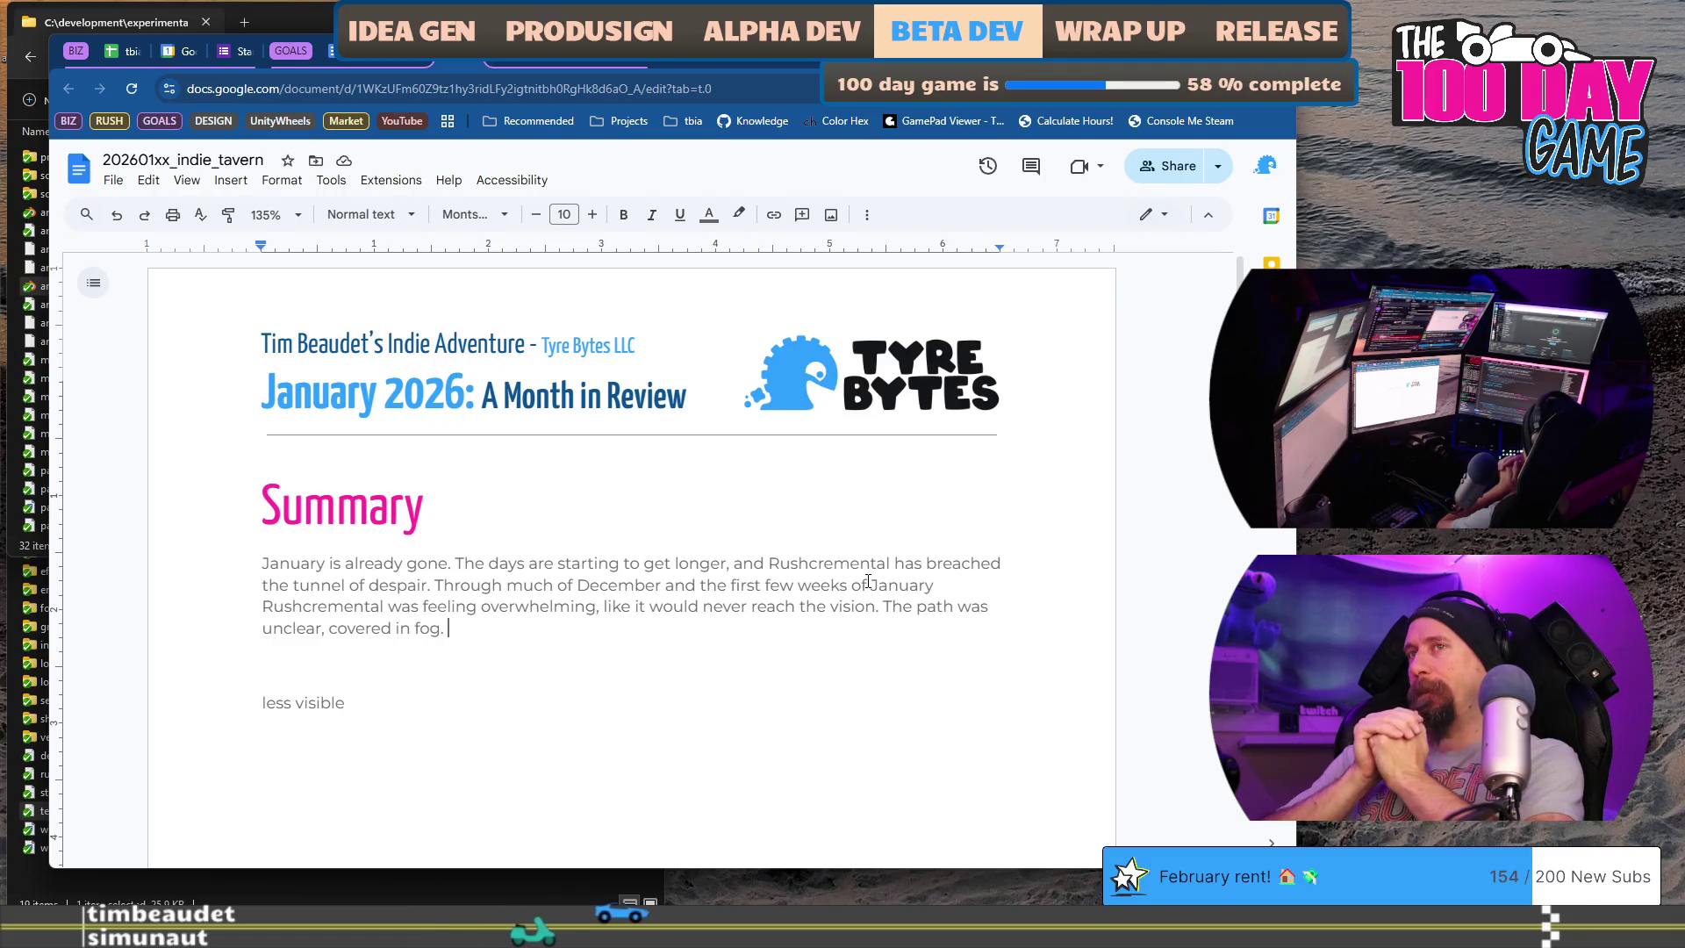
- Continue after 'fog' with the game's wasteland comparison and the third-week art style sentence, fixing trailing typos
key(BackSpace)
key(BackSpace)
text(liu)
text(ke )
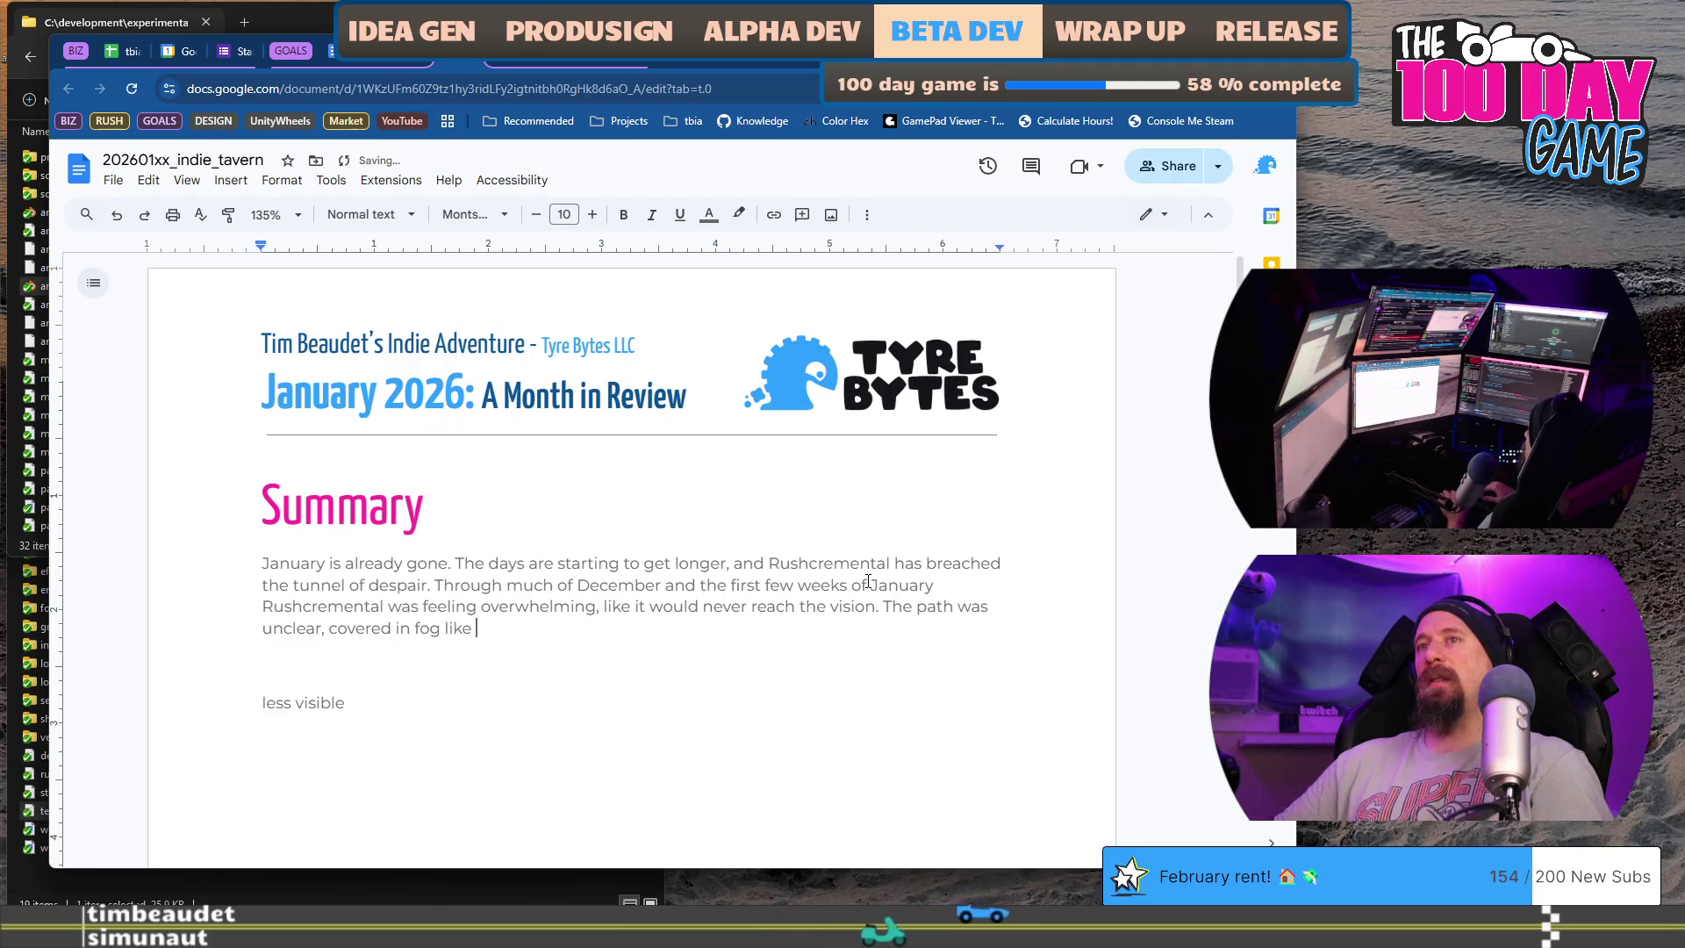
text(much of the wasteland in the game. However around the thir)
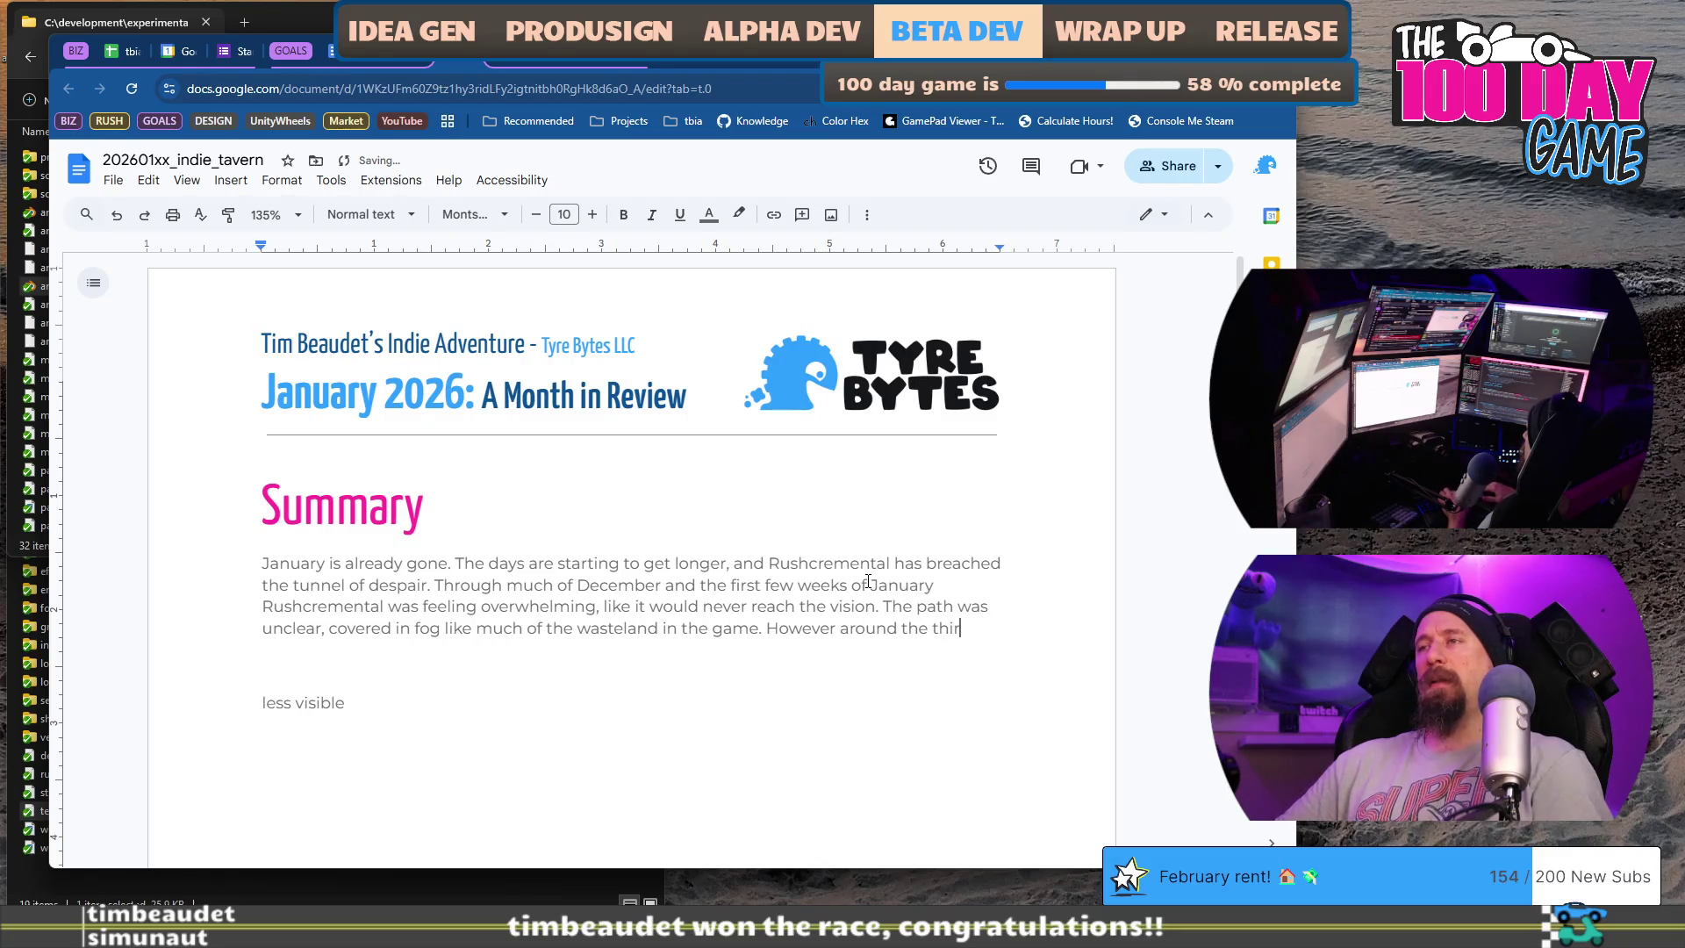
text(ek a major reveal of a)
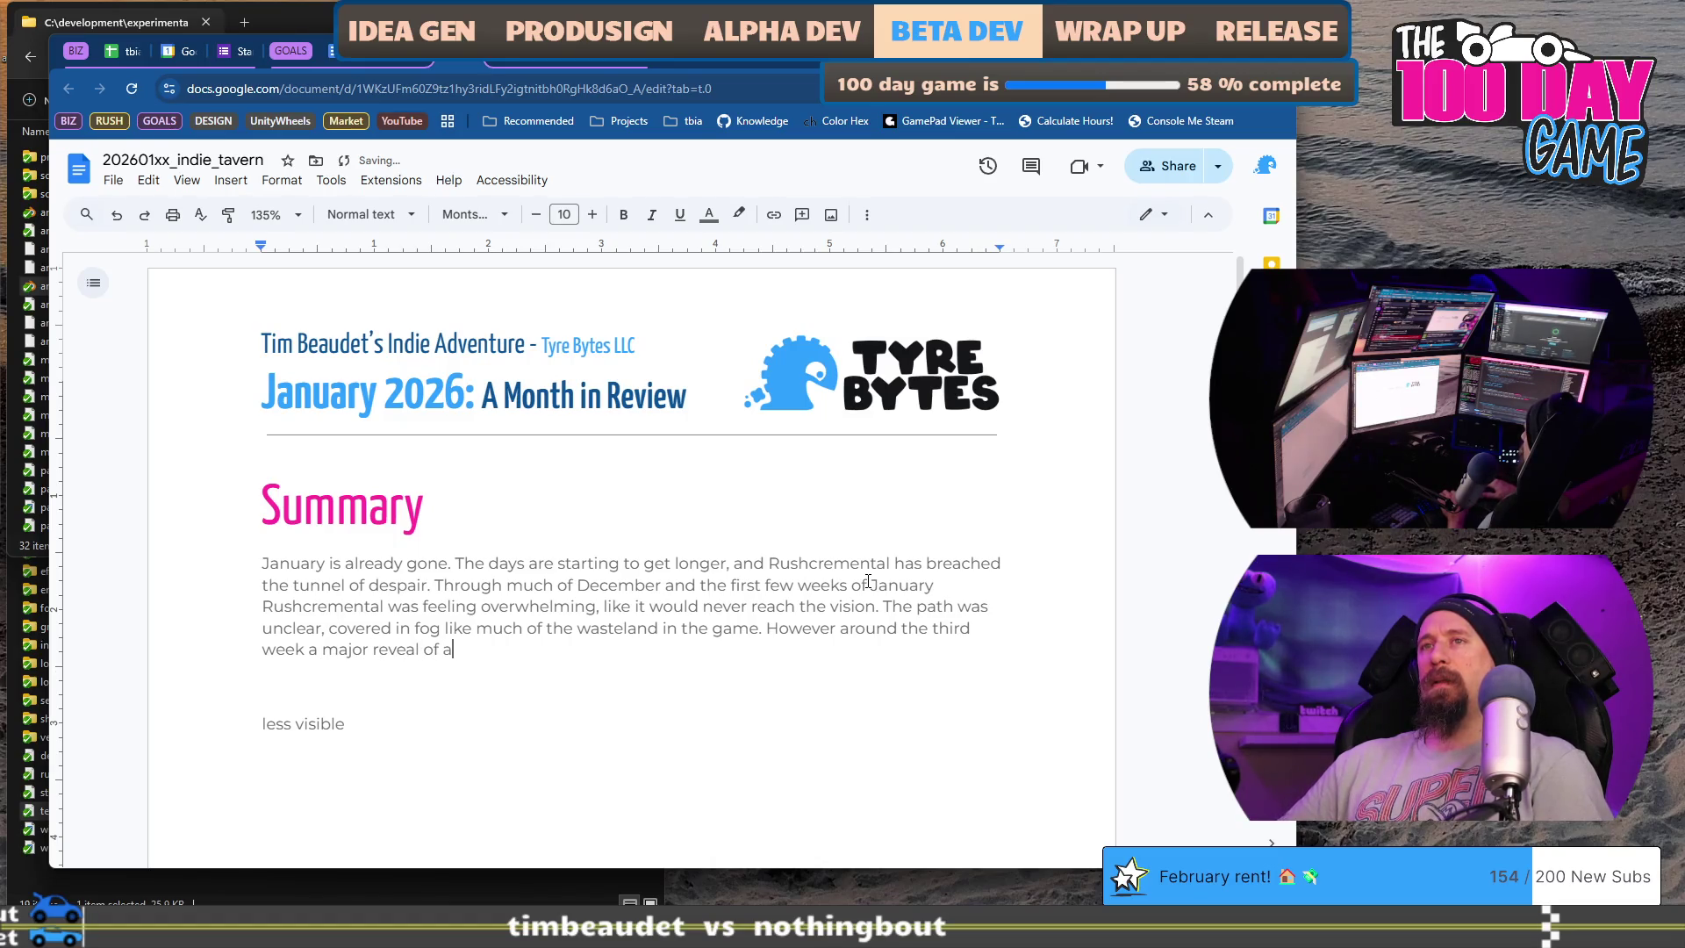
key(BackSpace)
text(t s)
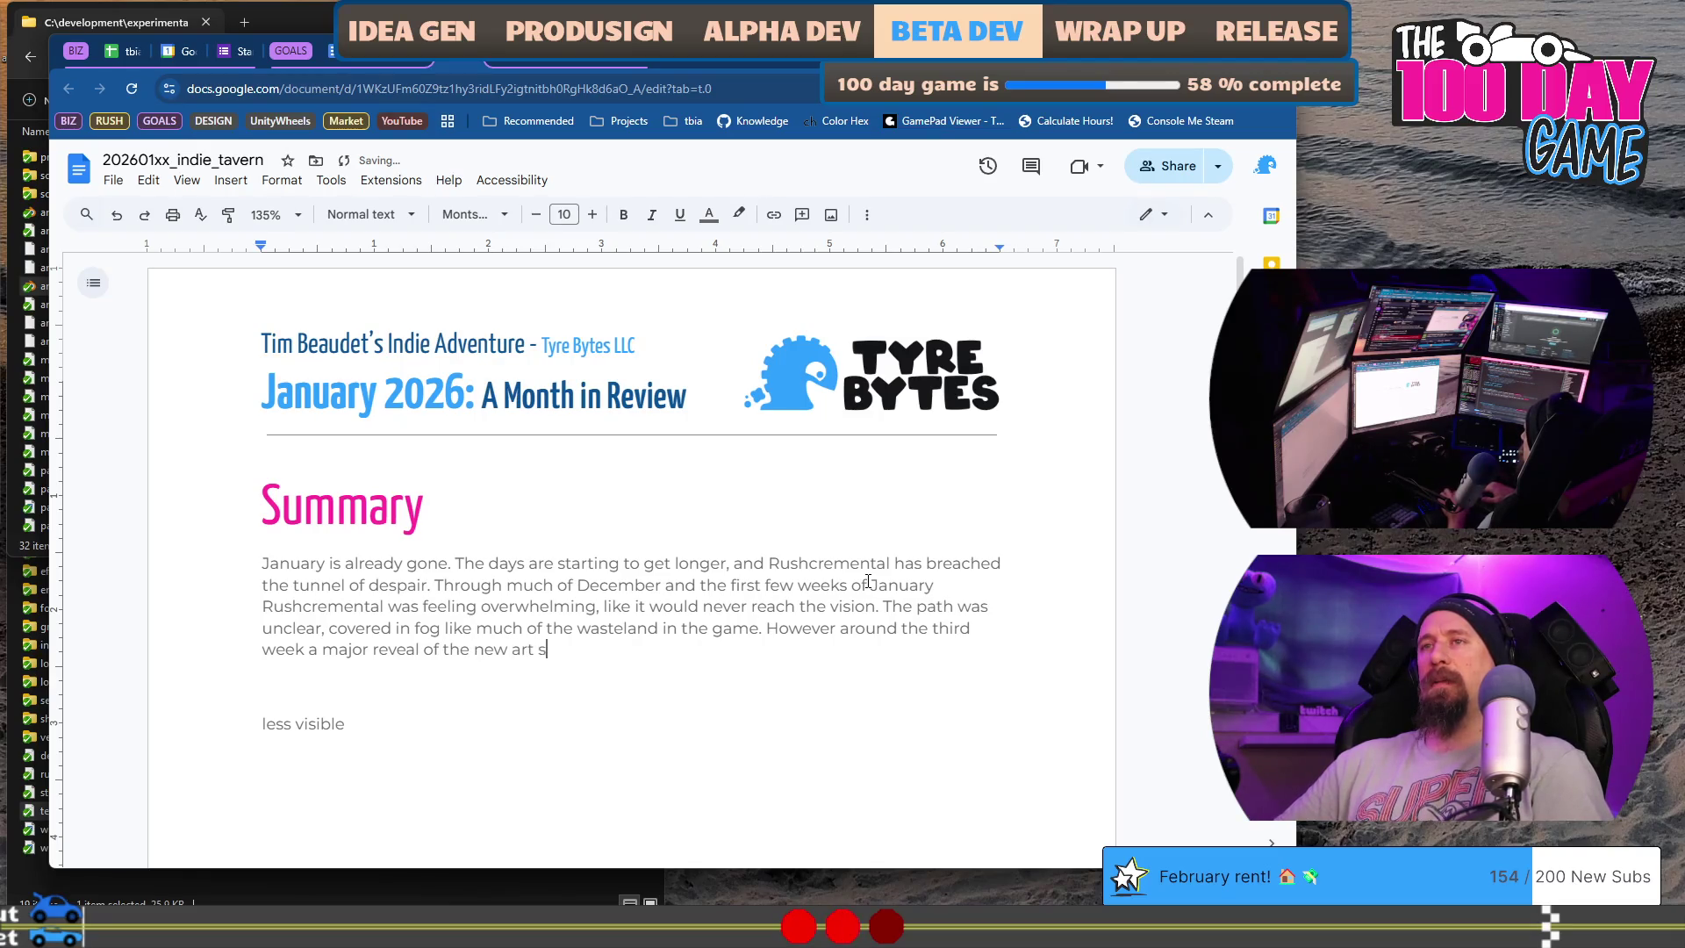
text(came)
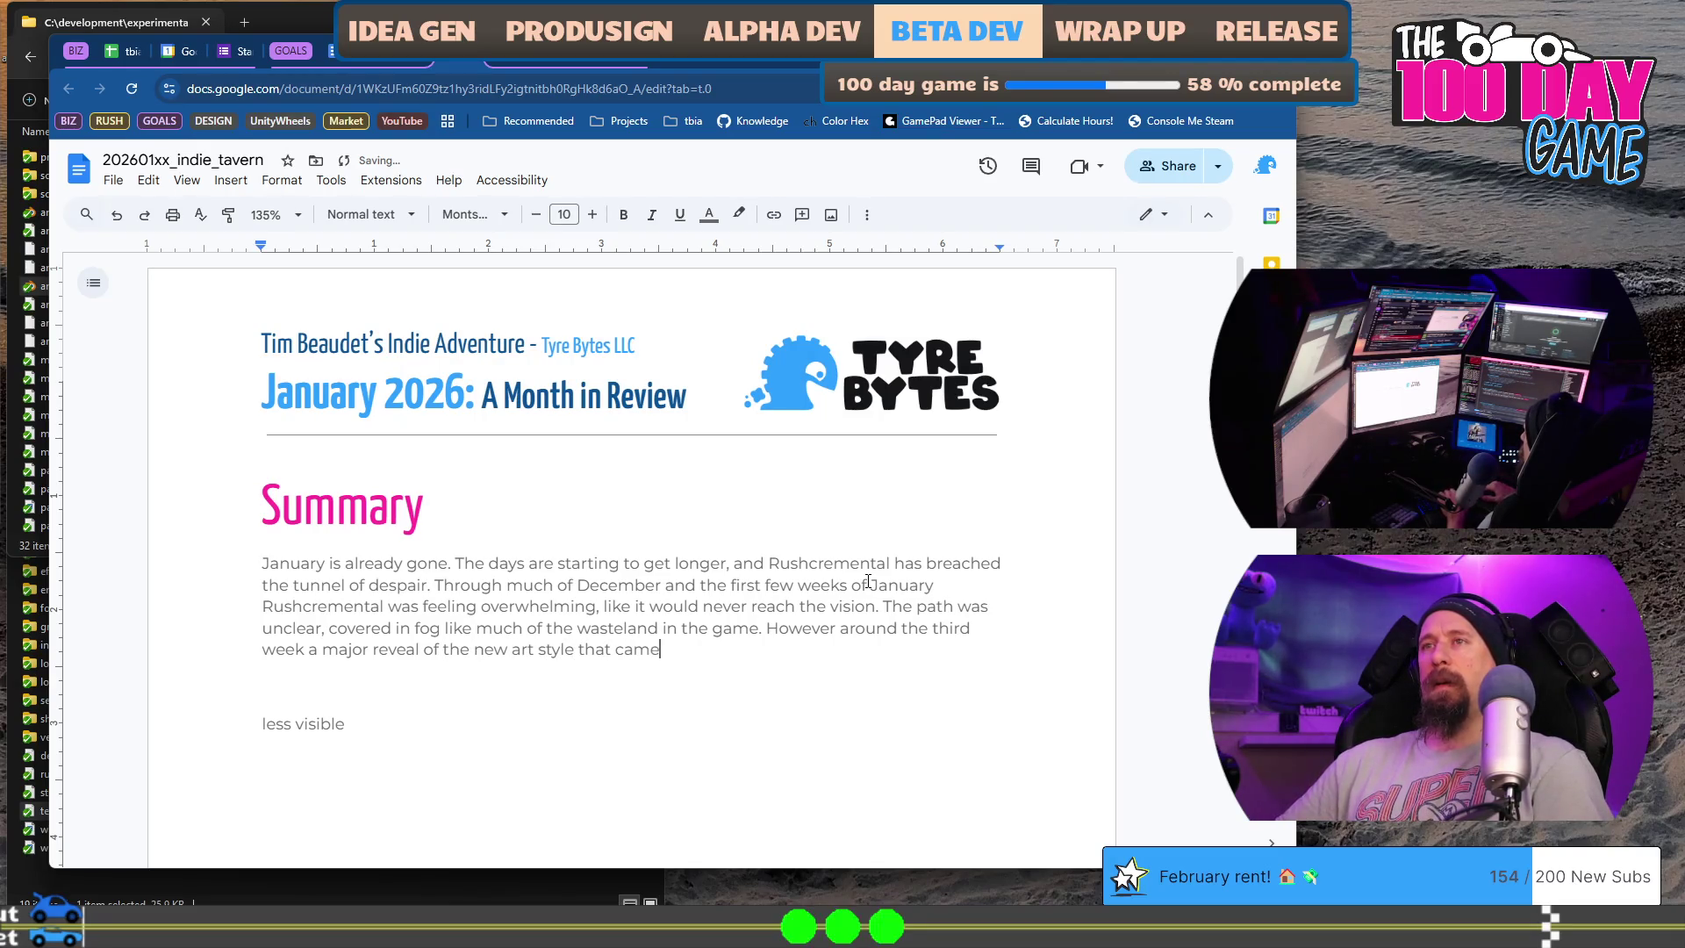
text( from working with an art director and)
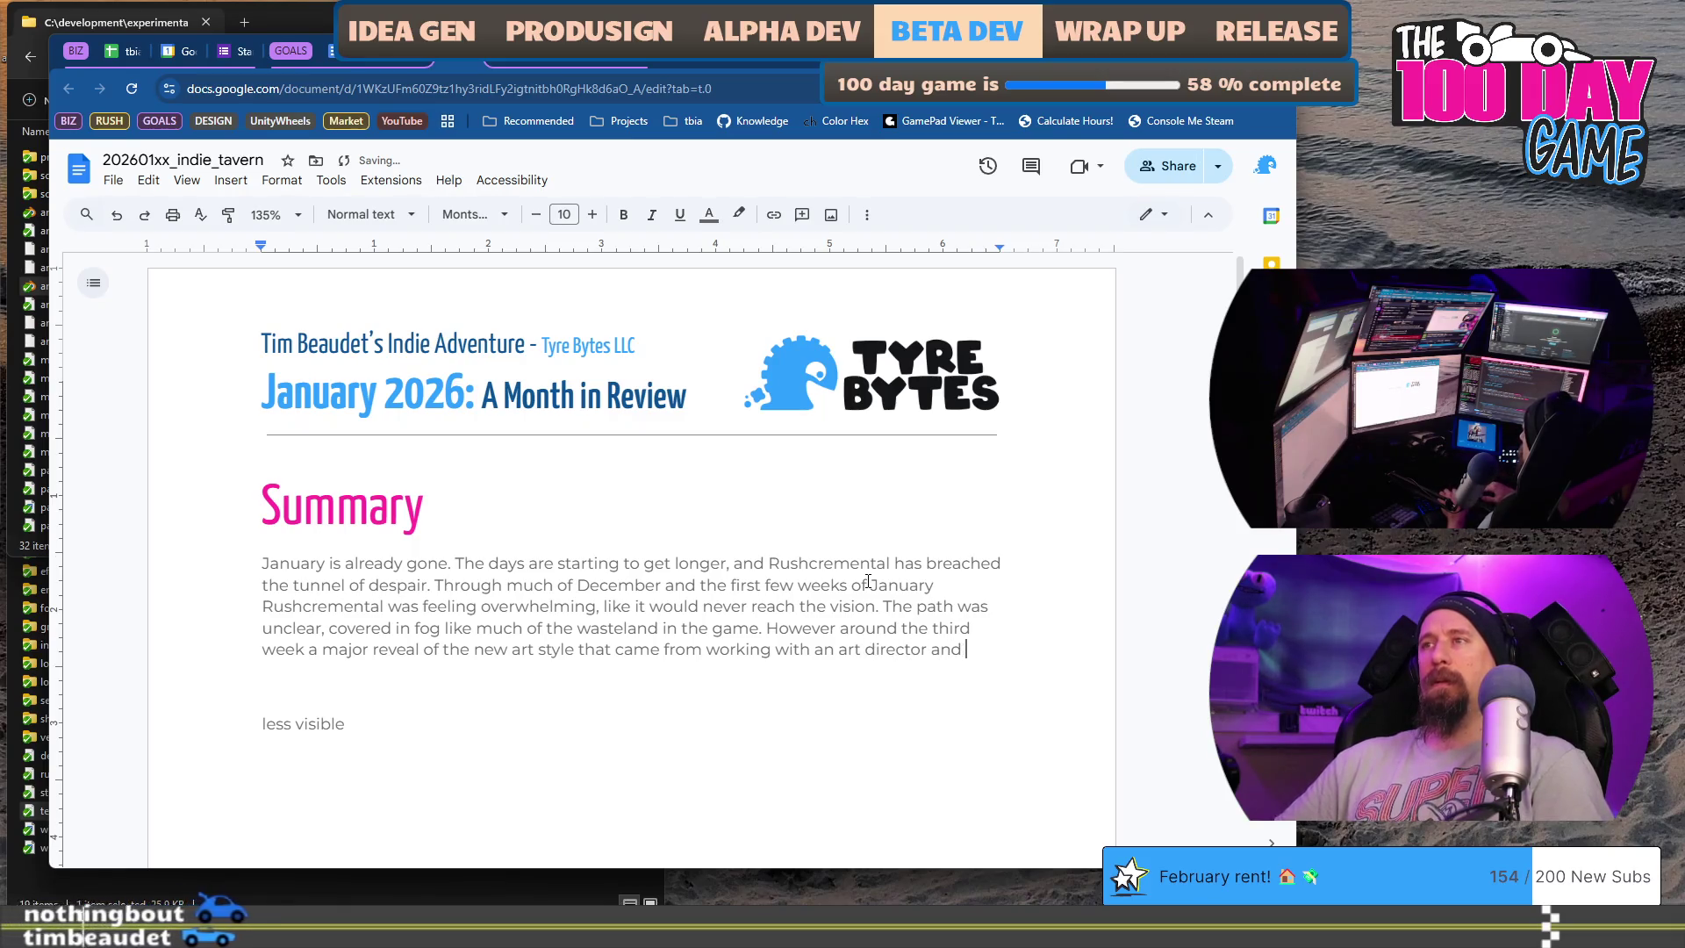
key(BackSpace)
key(BackSpace)
key(BackSpace)
text(was)
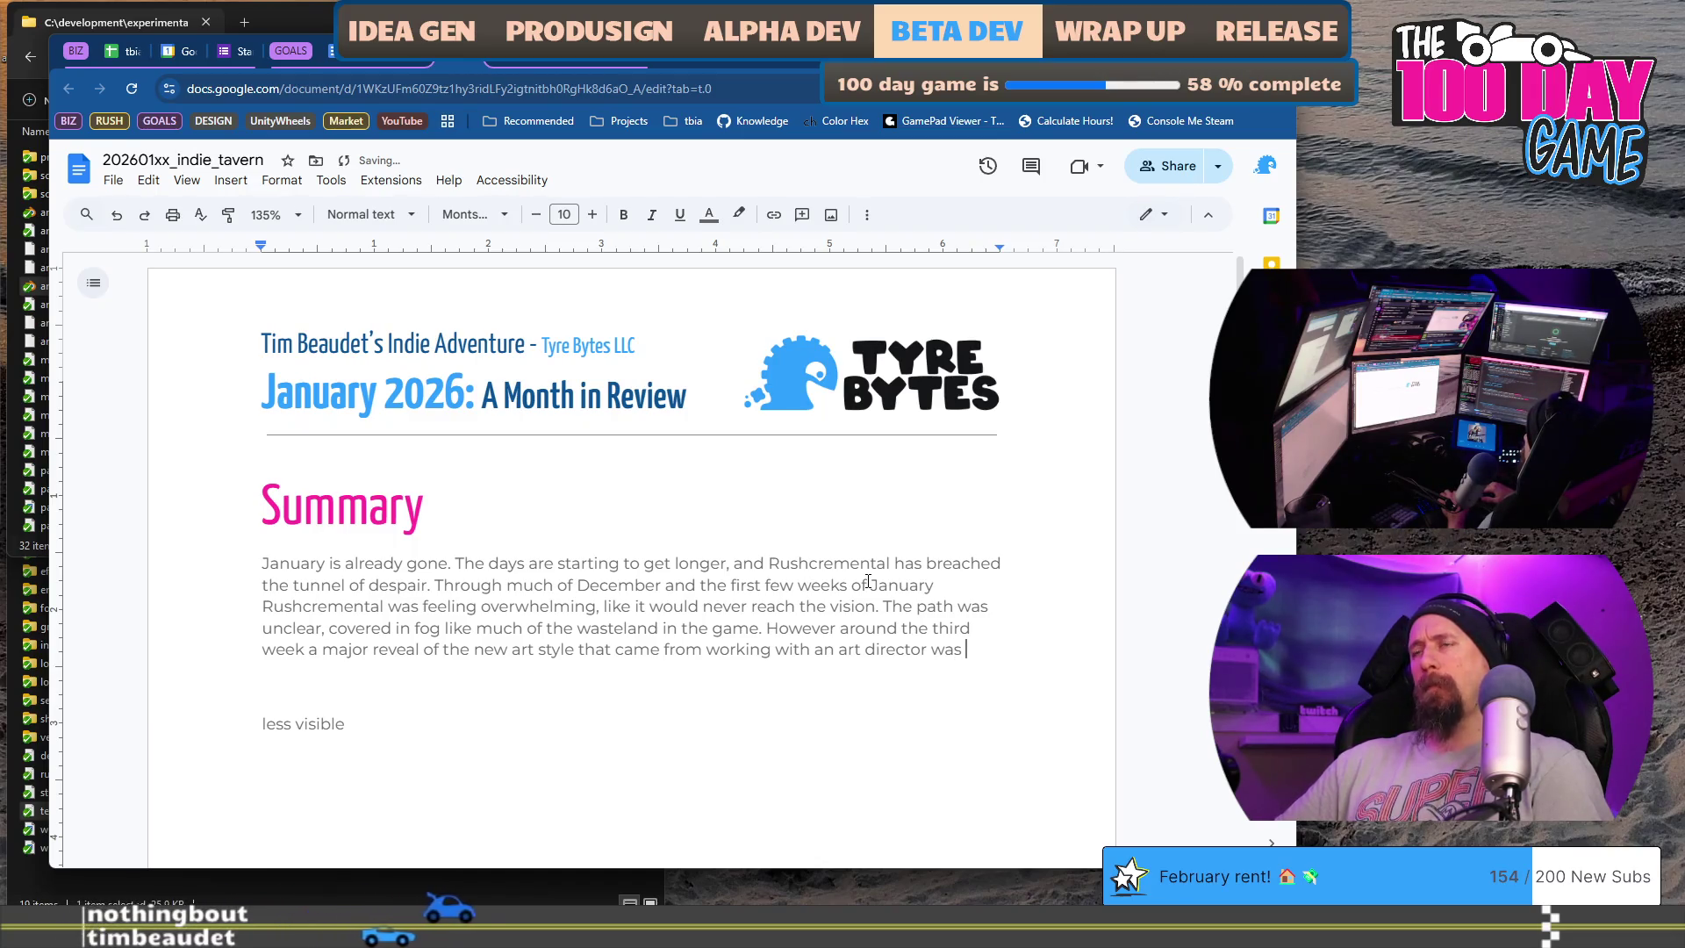
key(BackSpace)
key(BackSpace)
key(BackSpace)
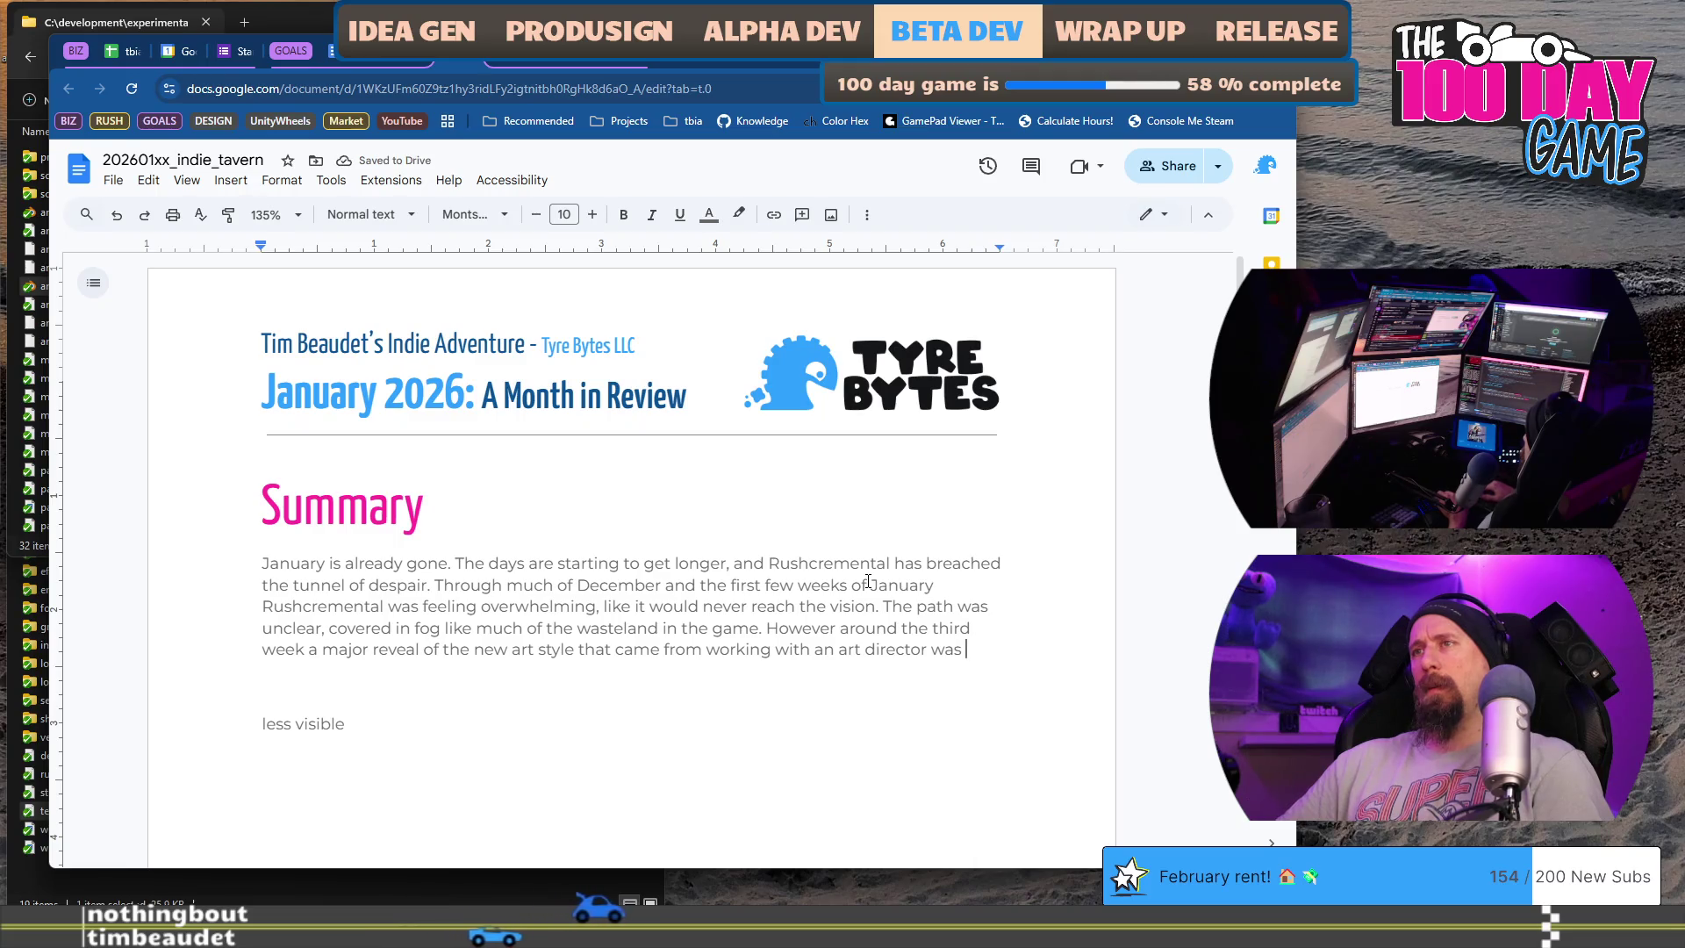
key(ctrl+Left)
key(ctrl+Left)
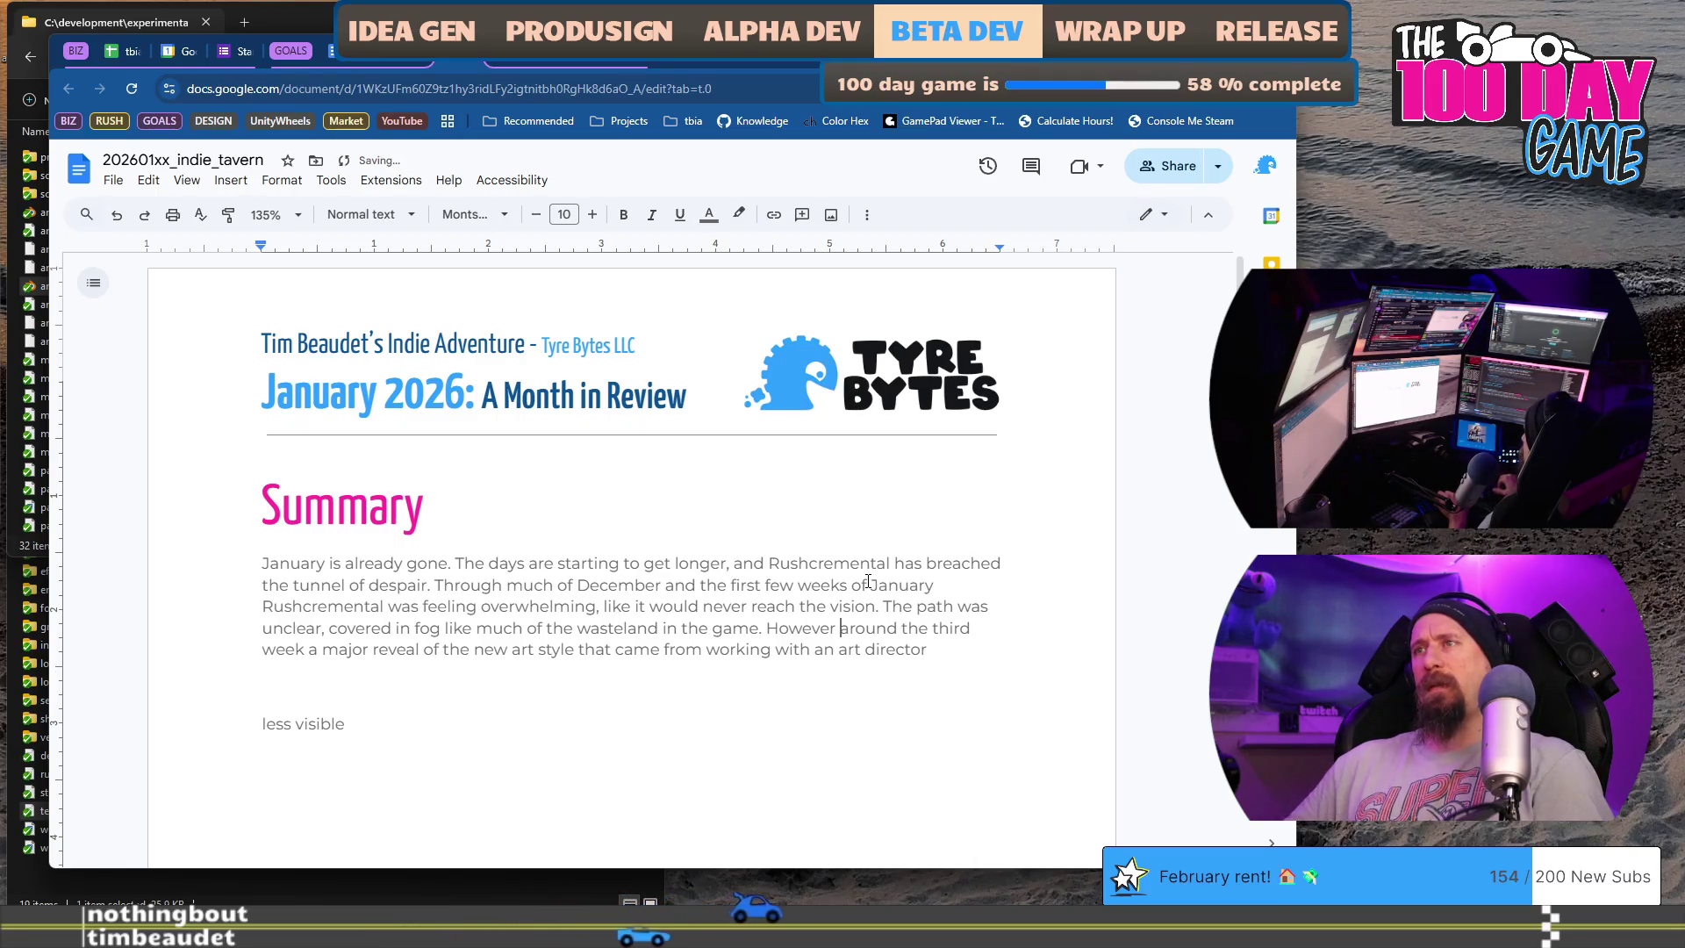
- Replace 'a major reveal of' so the new art style 'was revealed with a ton of other game progression'
key(Home)
key(ctrl+Right)
key(ctrl+Right)
key(ctrl+Right)
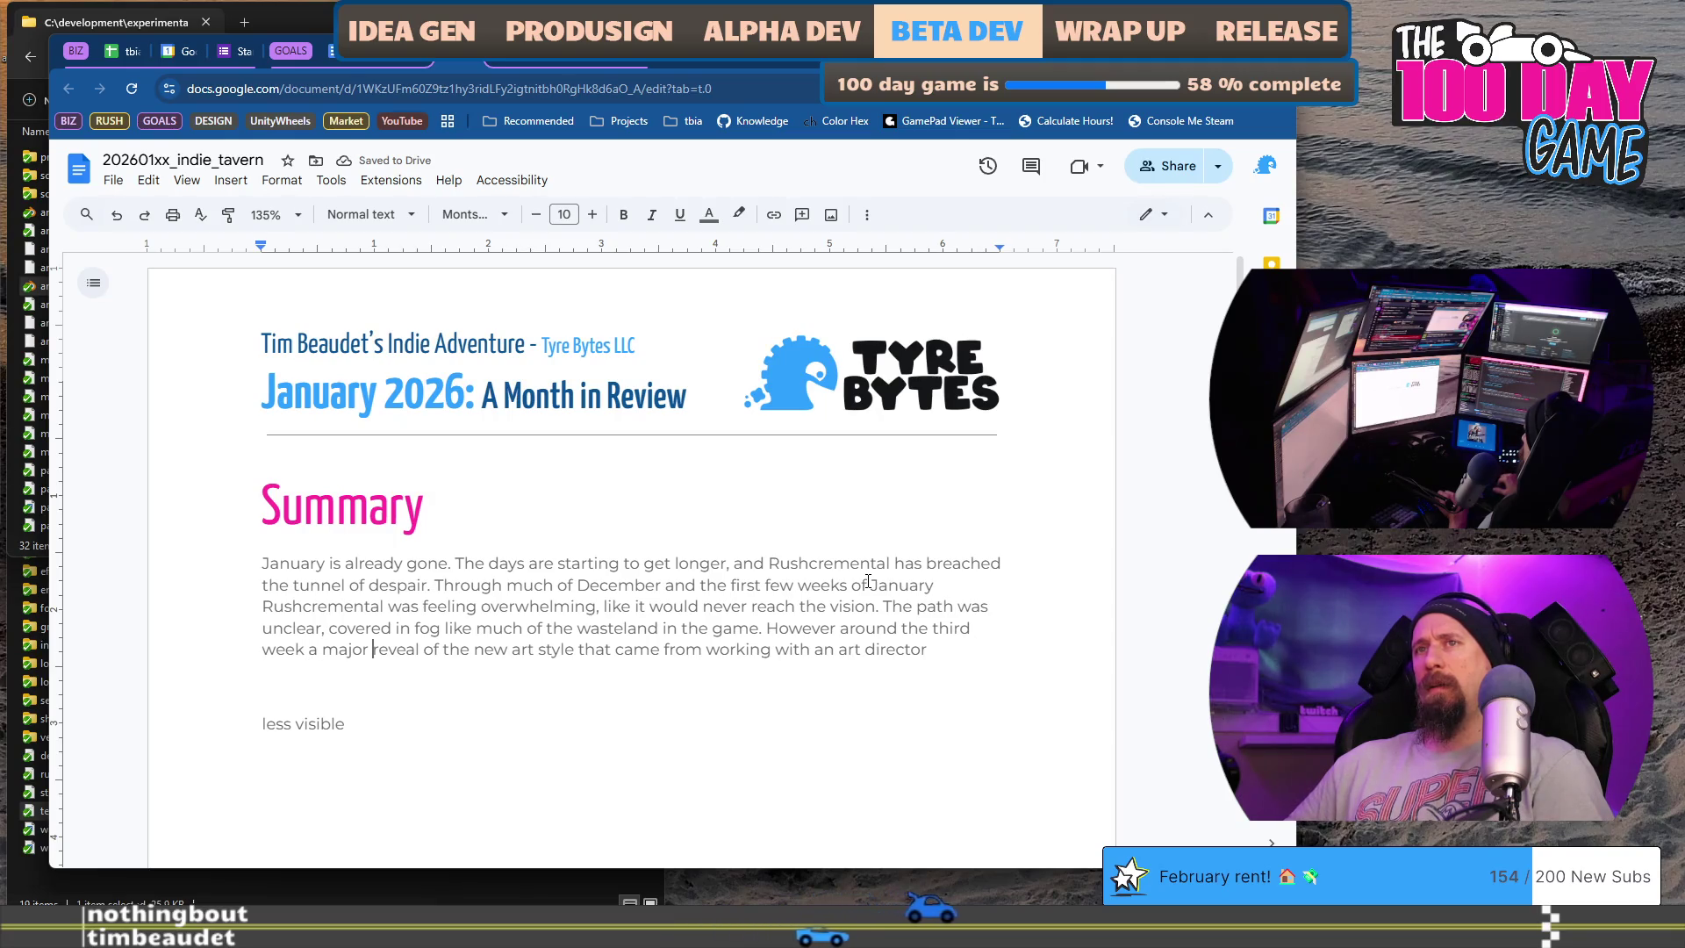
key(ctrl+shift+Right)
key(ctrl+shift+Right)
key(ctrl+shift+Right)
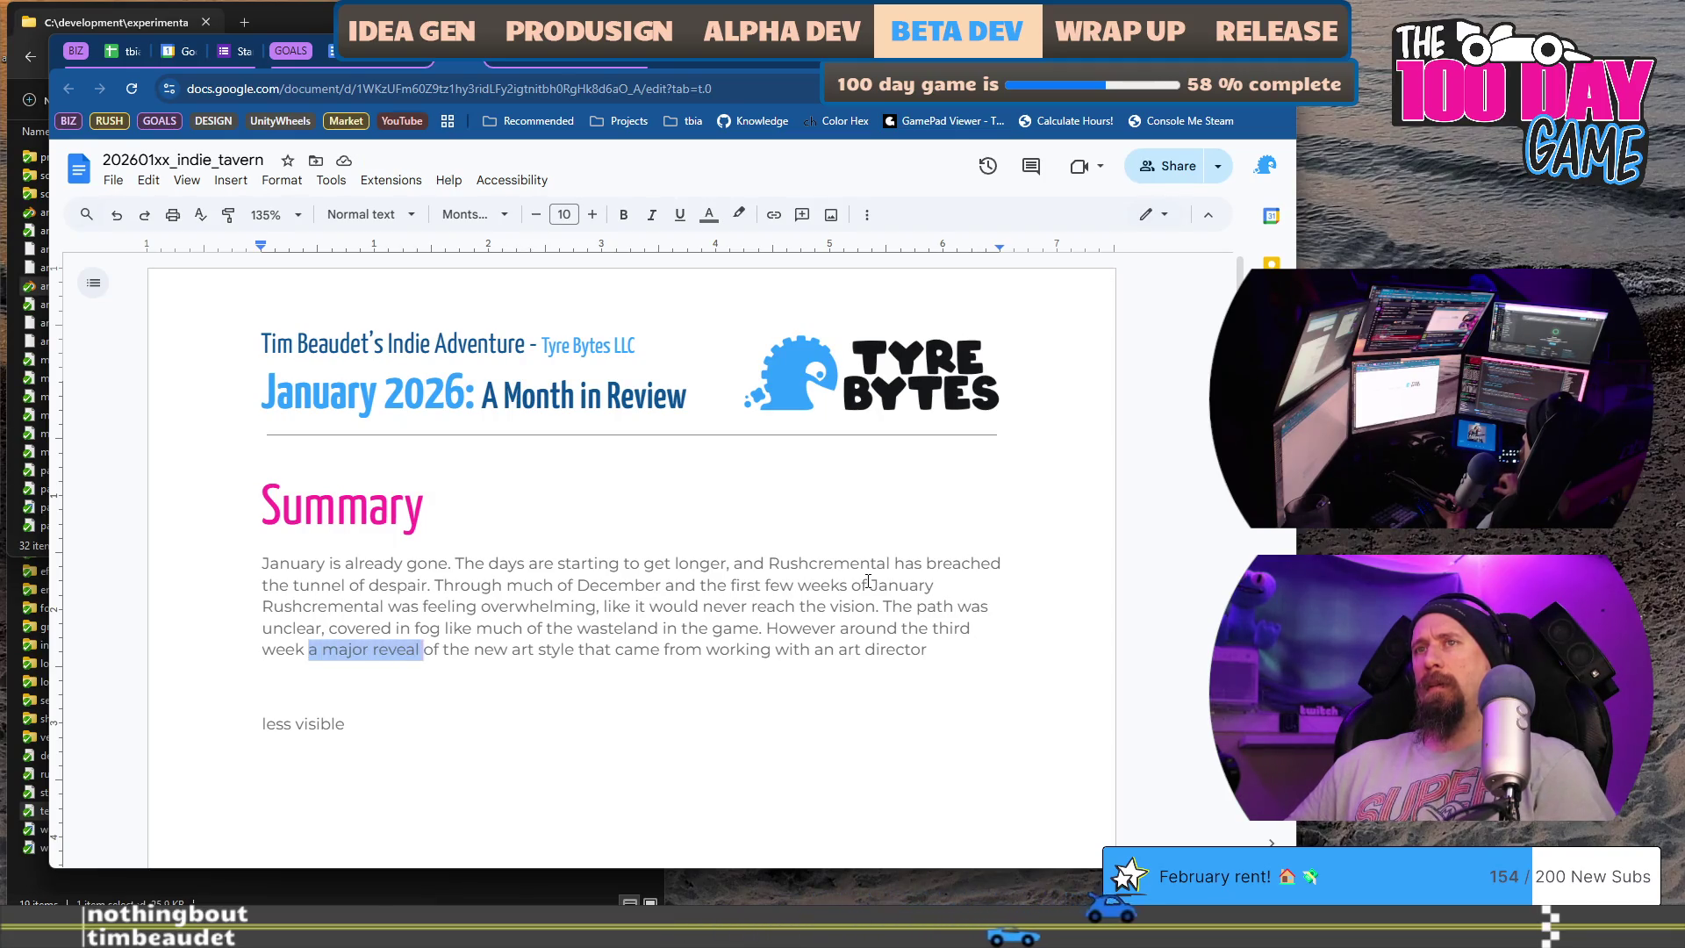
key(BackSpace)
key(ctrl+Right)
key(ctrl+Right)
key(ctrl+Right)
key(ctrl+Right)
key(ctrl+Right)
key(ctrl+Right)
key(ctrl+Right)
key(ctrl+Right)
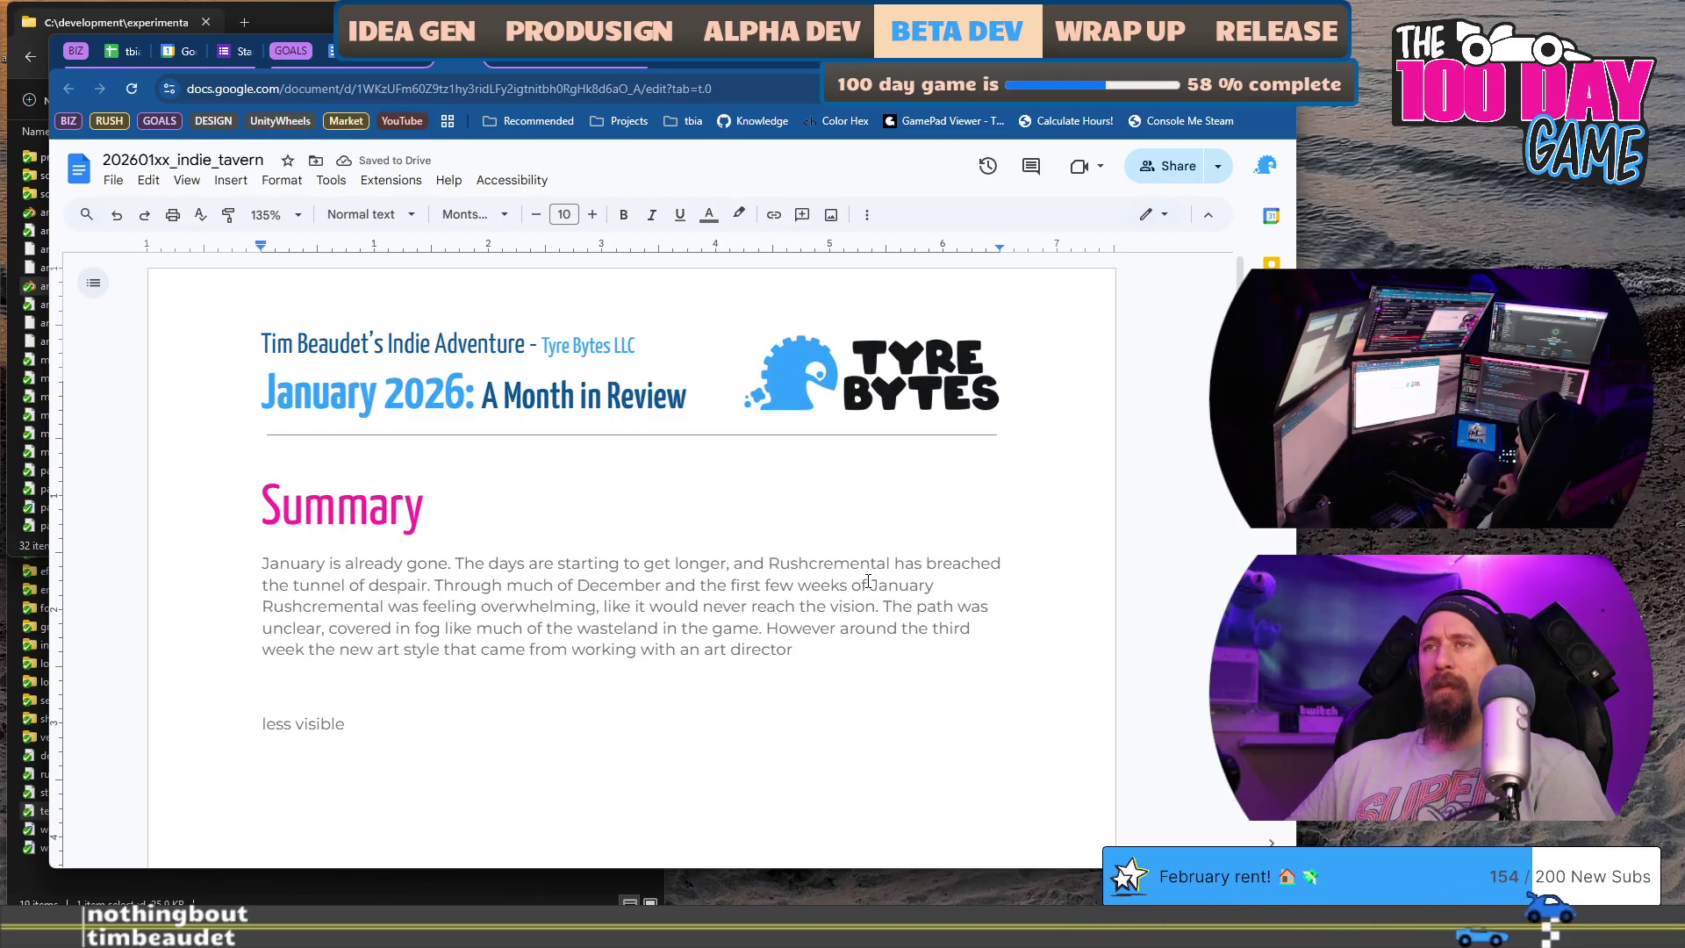
key(ctrl+Right)
key(ctrl+Right)
key(ctrl+Right)
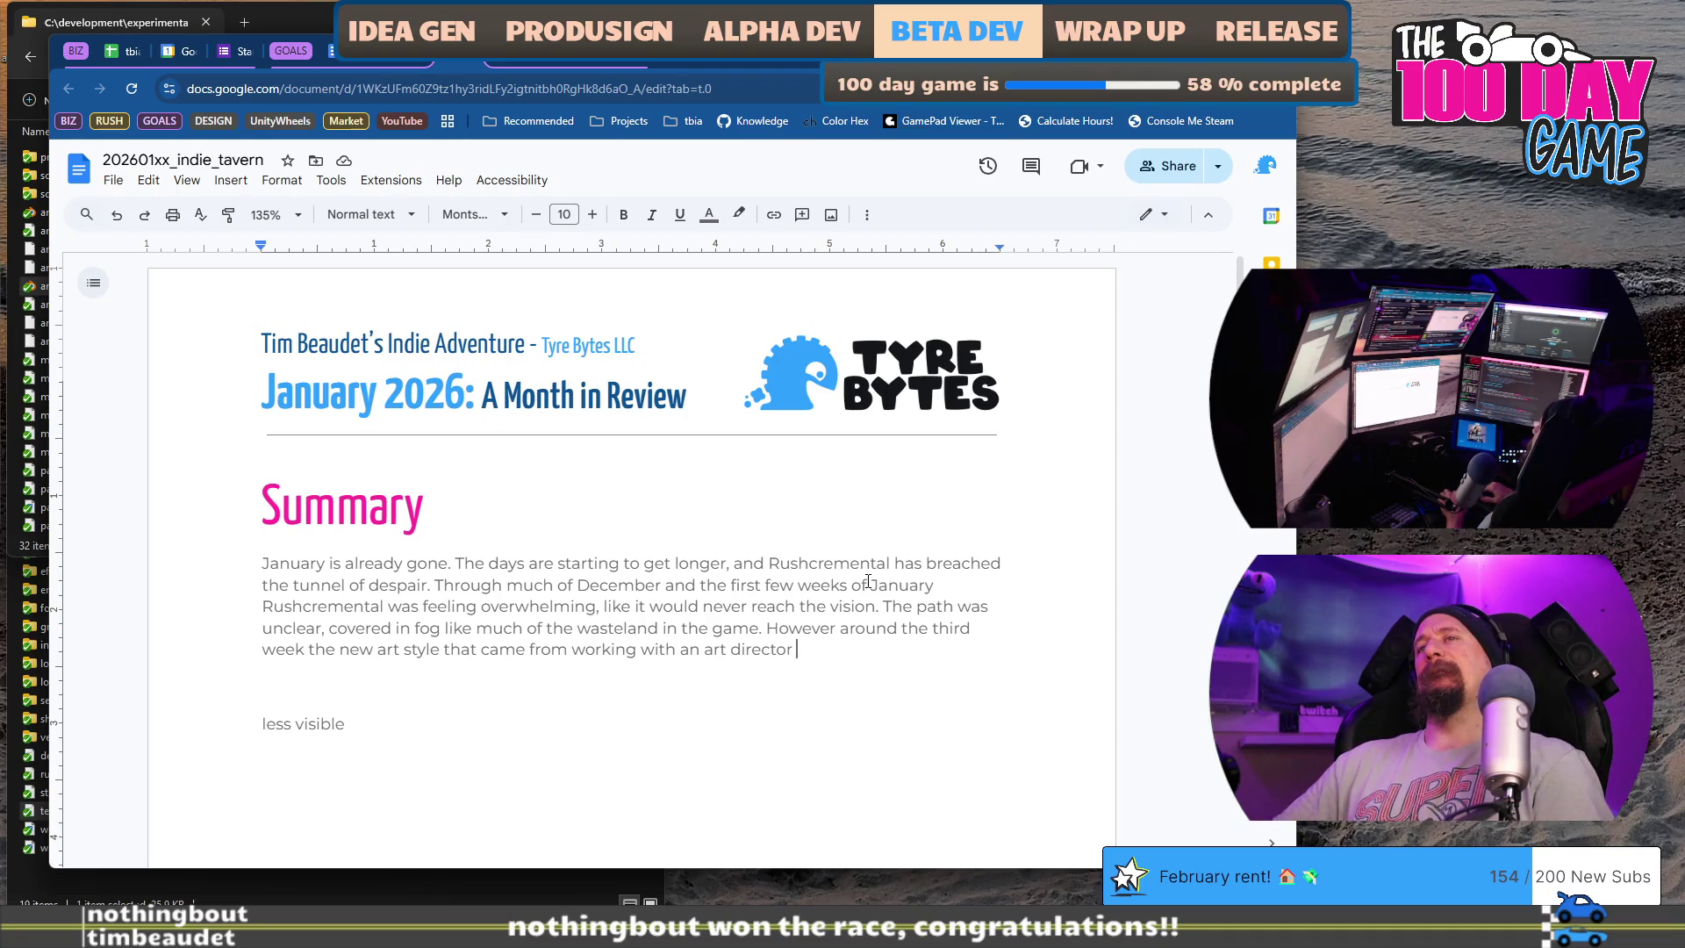
key(ctrl+Right)
key(ctrl+Right)
key(ctrl+Right)
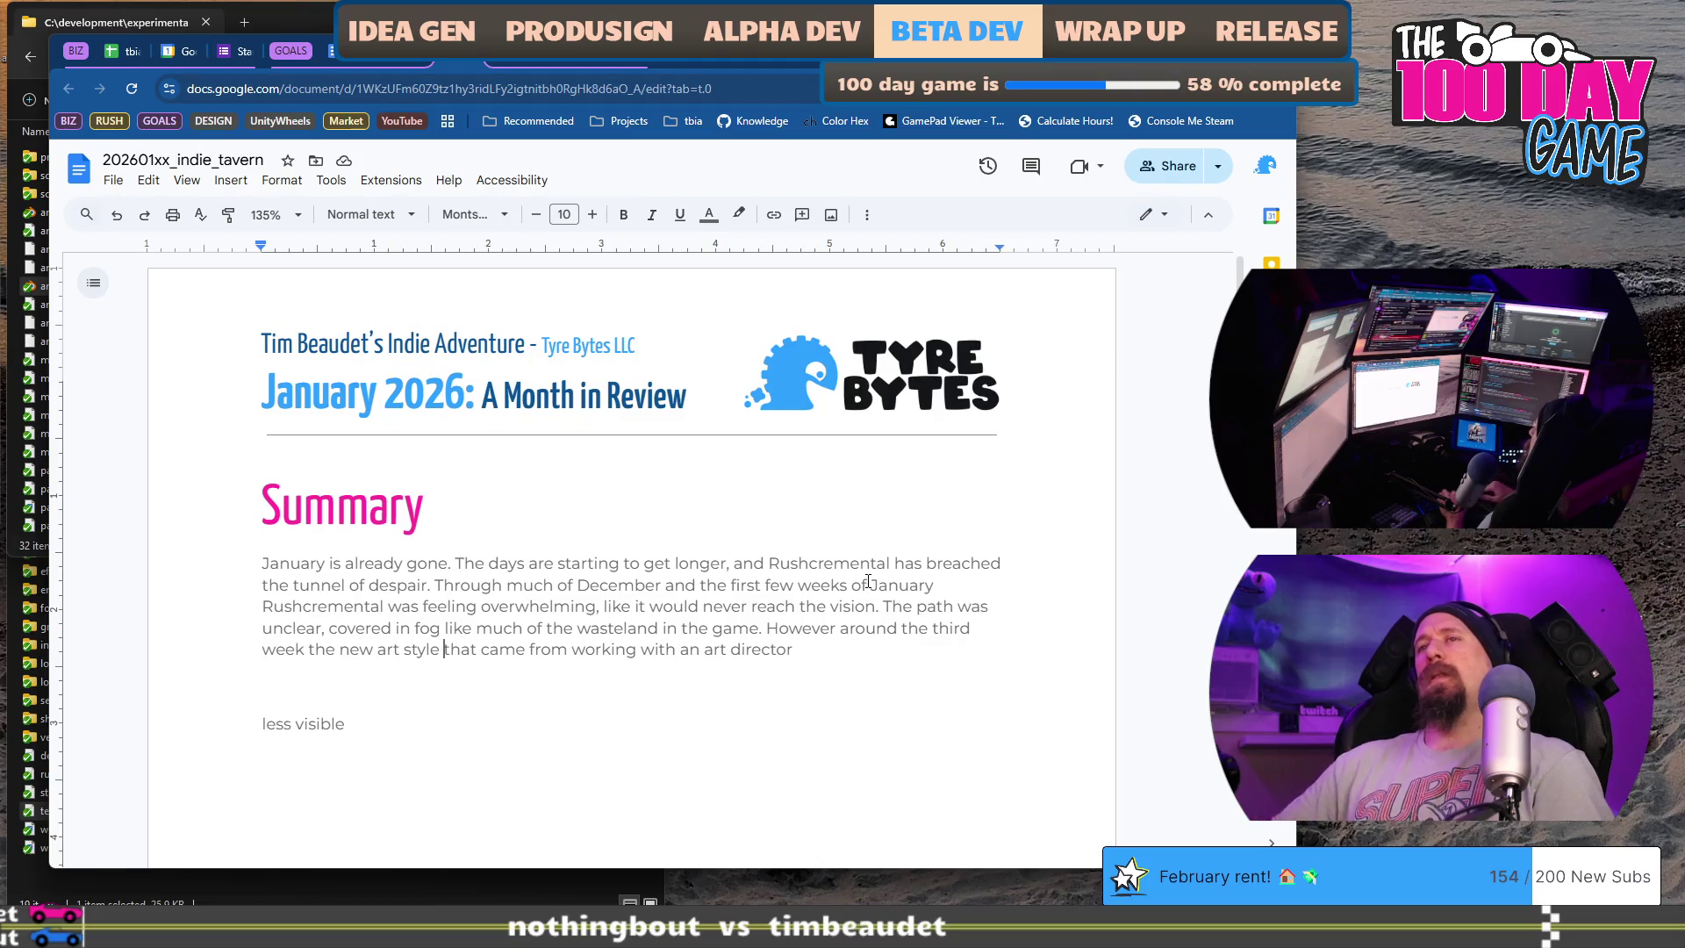
text(was revel)
key(BackSpace)
text(aled w)
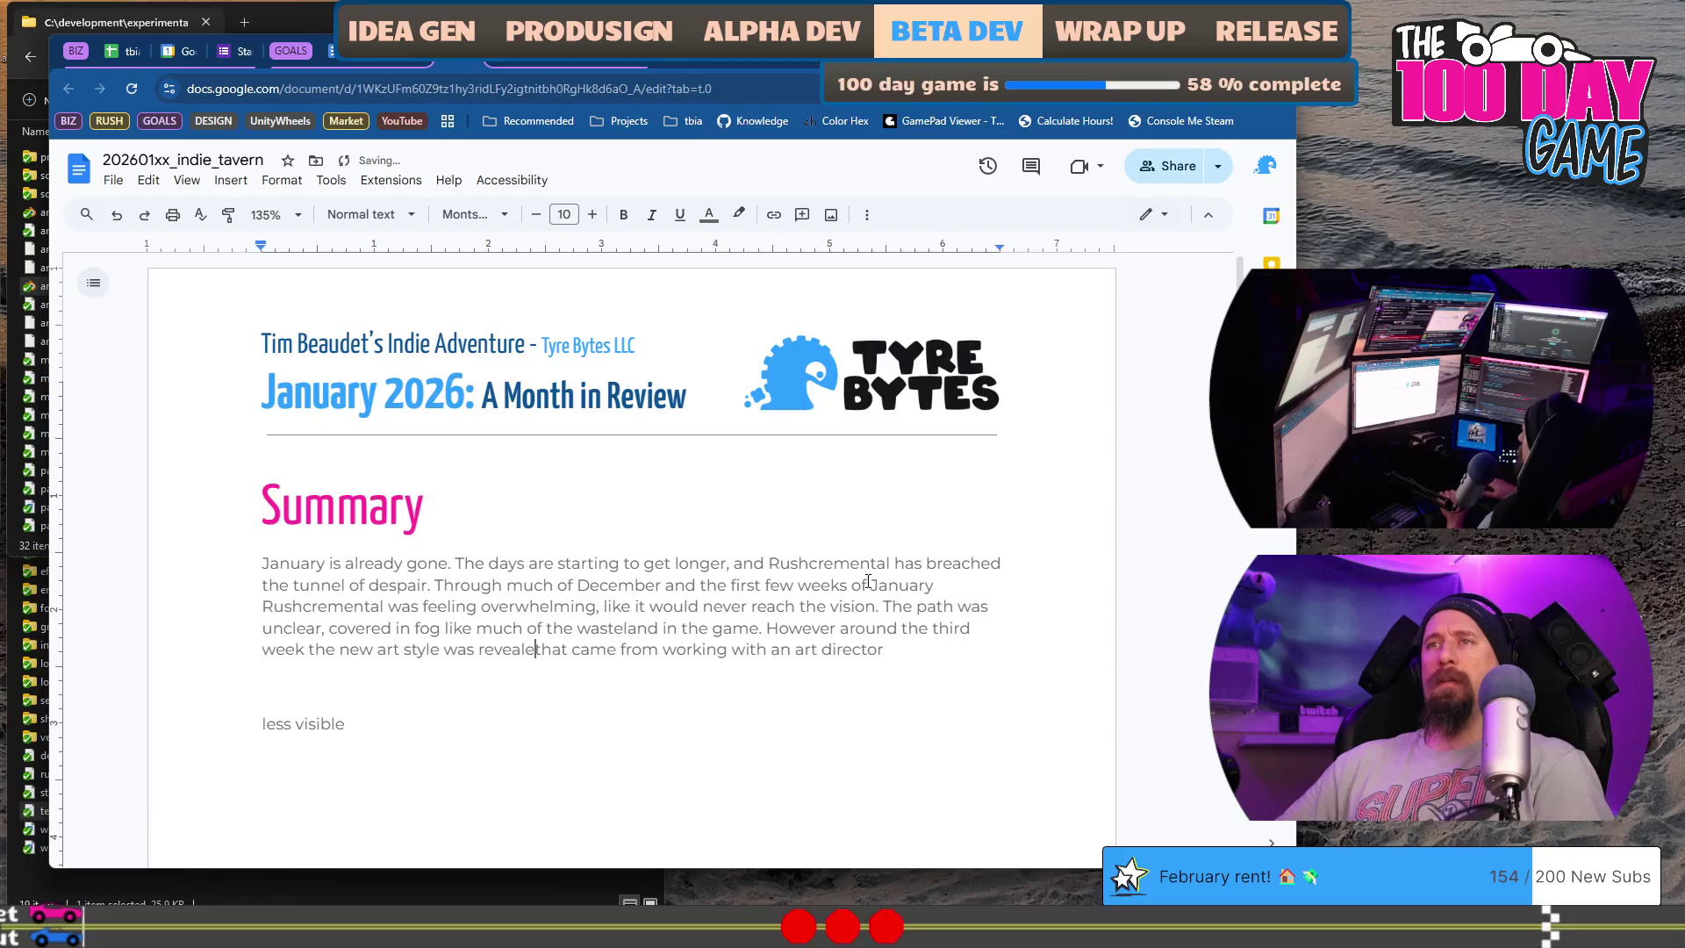
text(ith a )
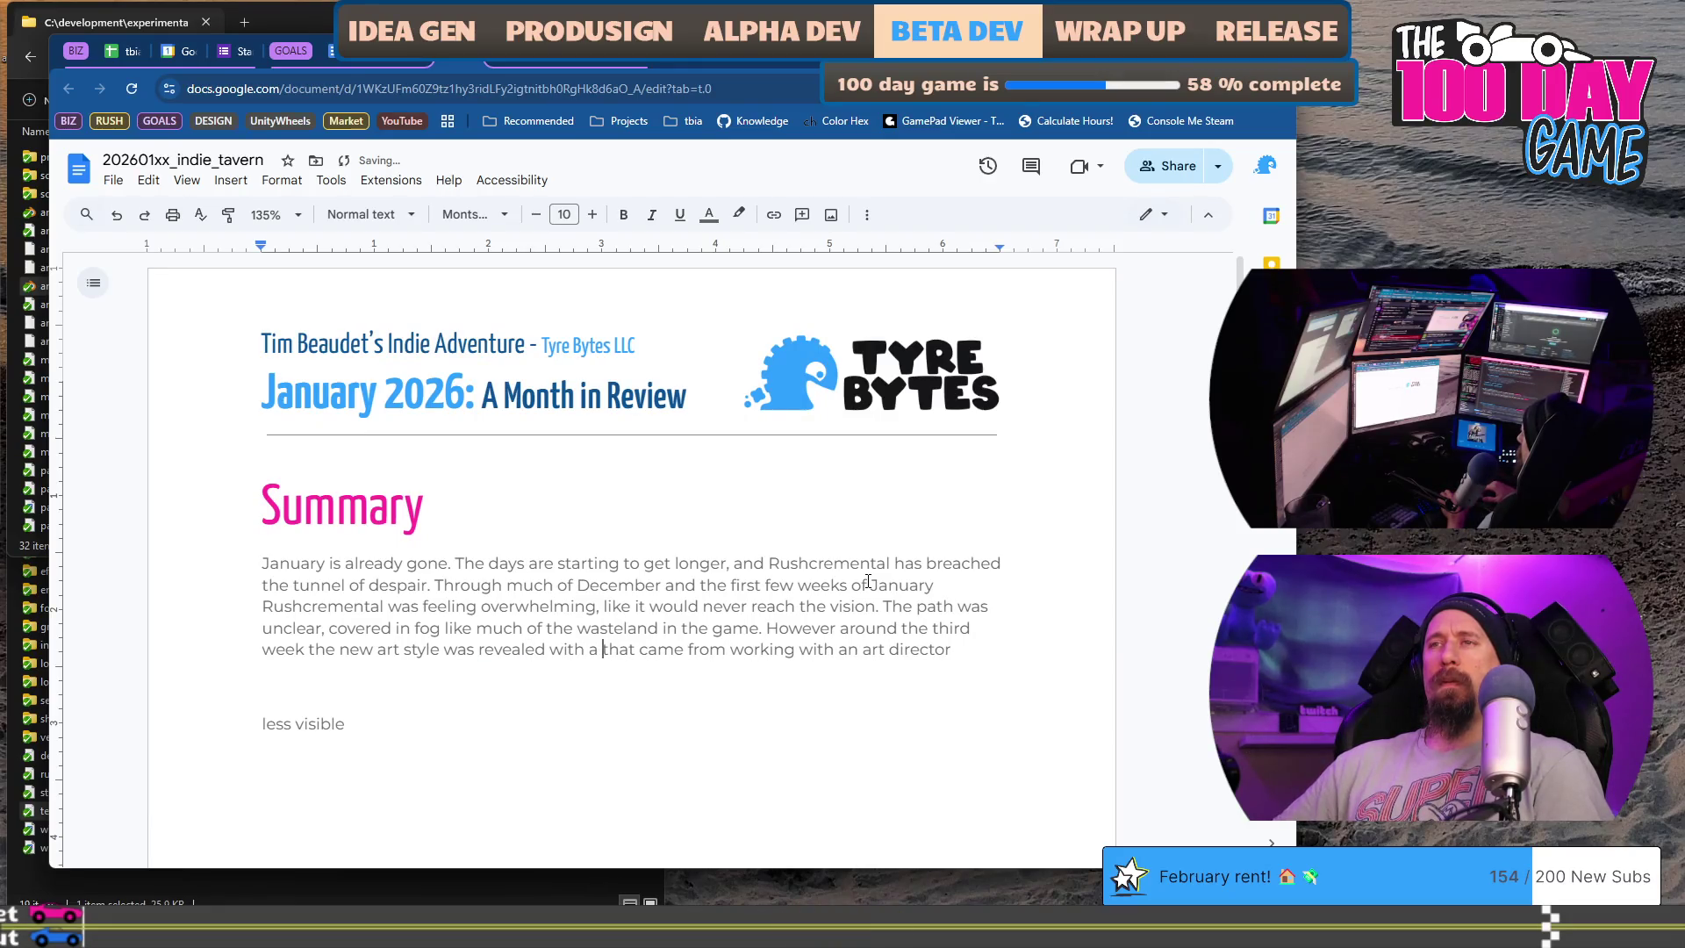
text(ton of other game progression. It was like all the piece)
- Finish with all the pieces fitting together, deleting the art director clause and 'getting clea'
key(BackSpace)
text(s fit toge)
key(shift+End)
text(the)
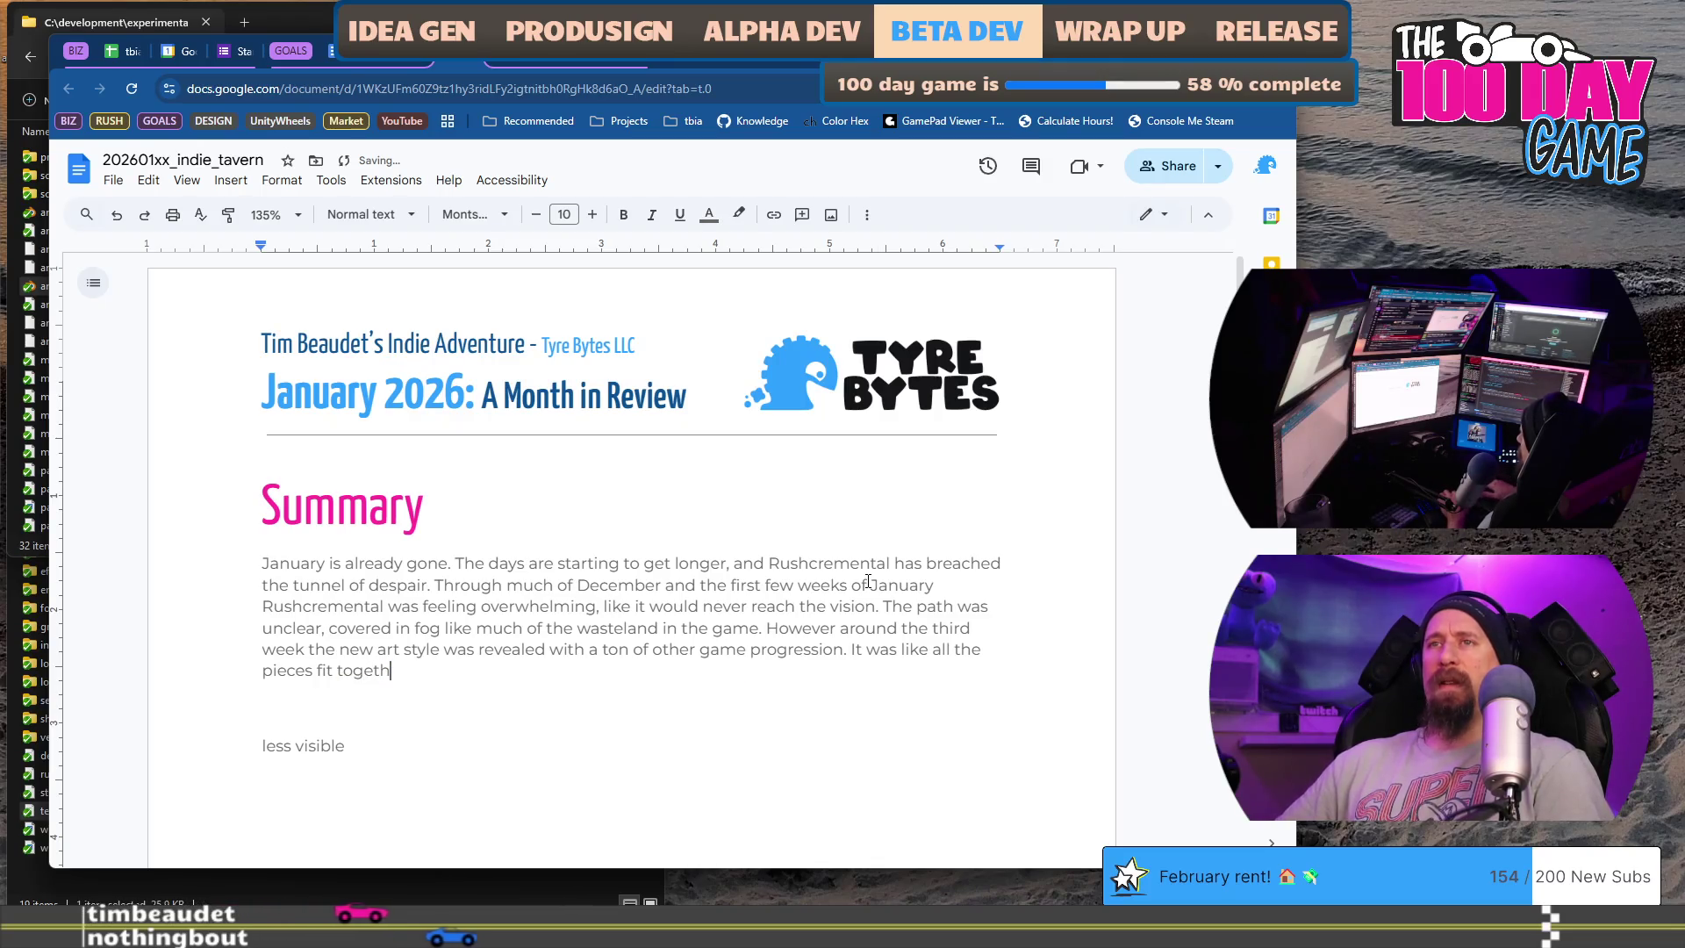
text(r)
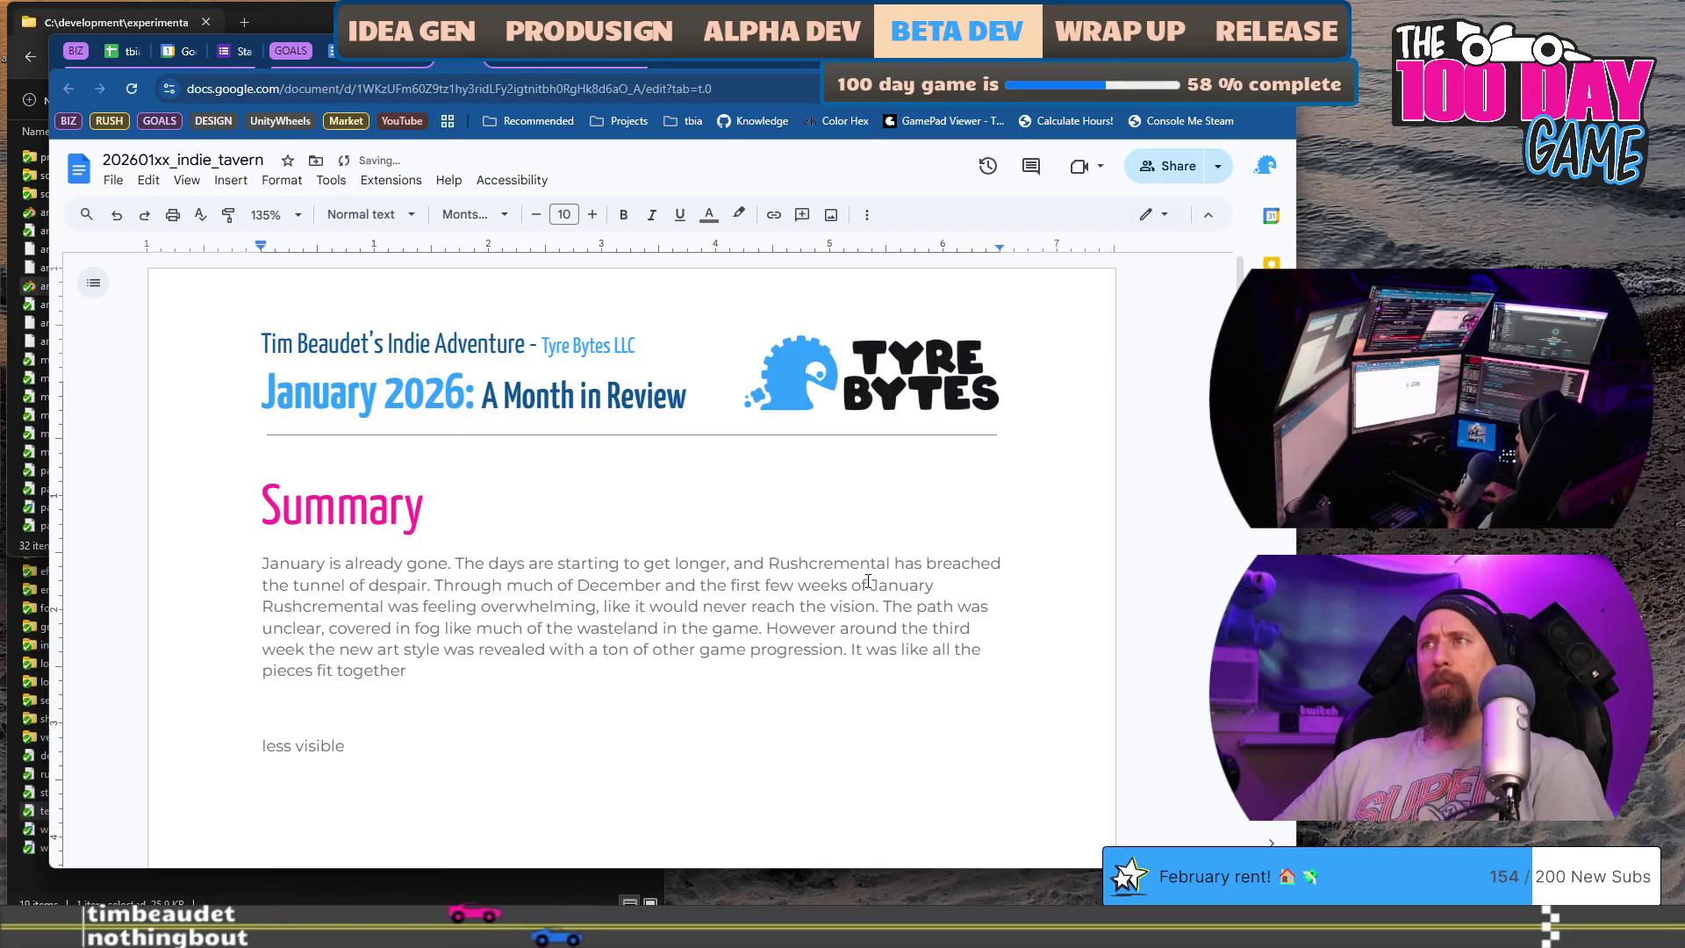
text( and the vision)
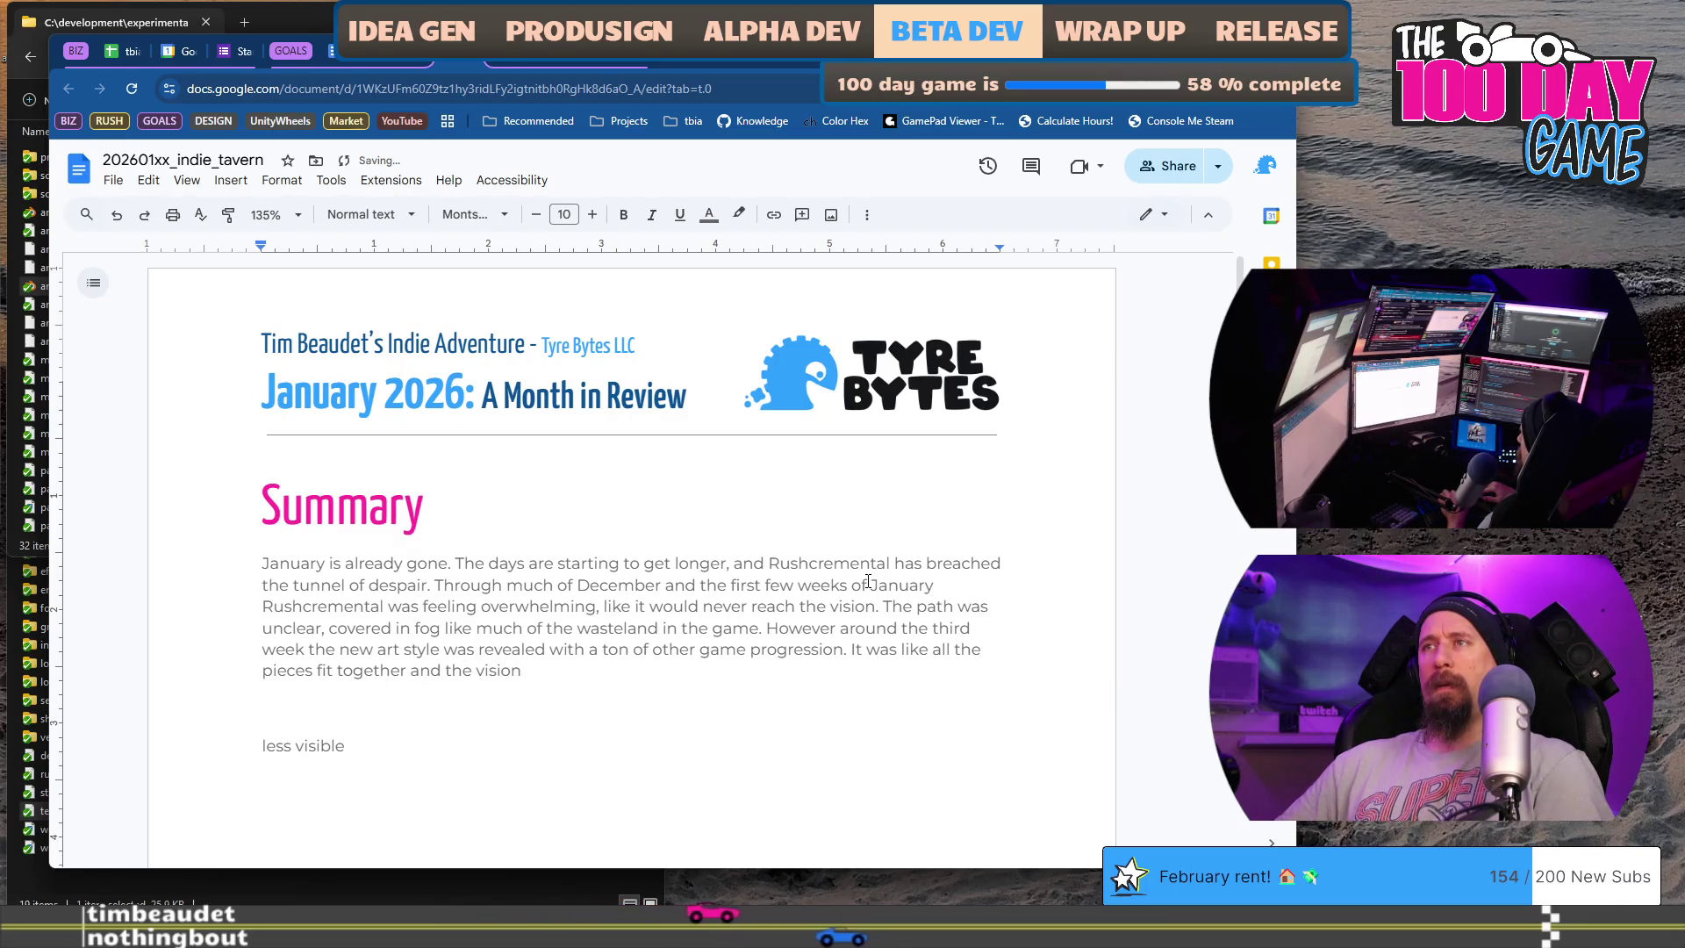
text( was)
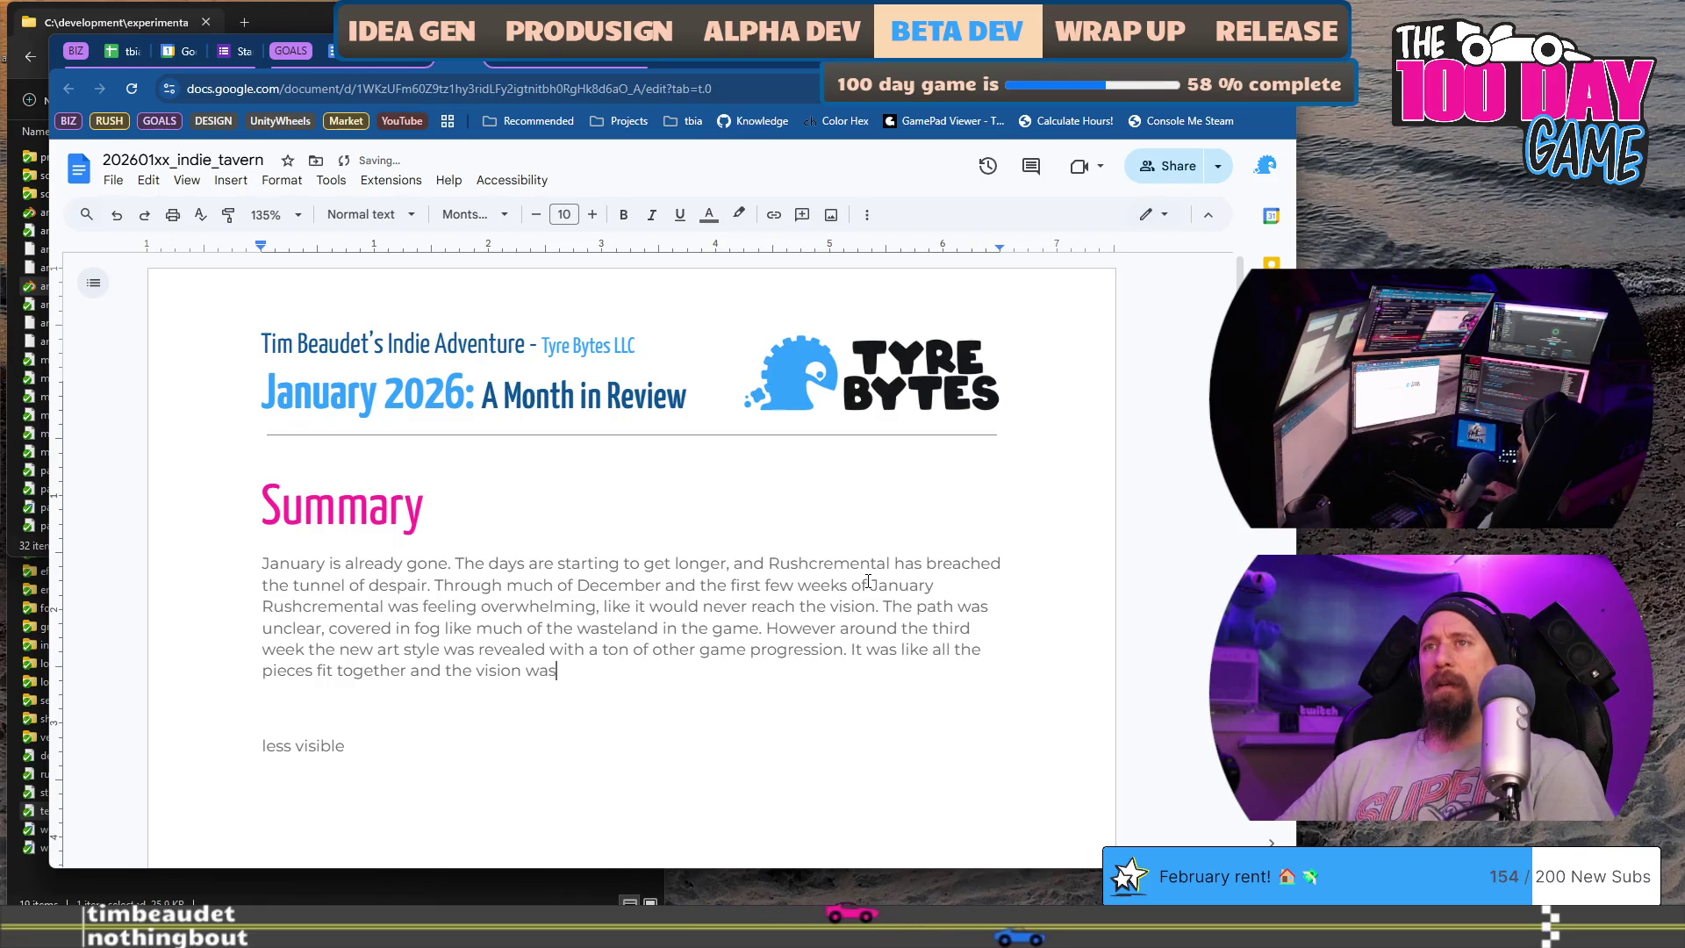
text( getting)
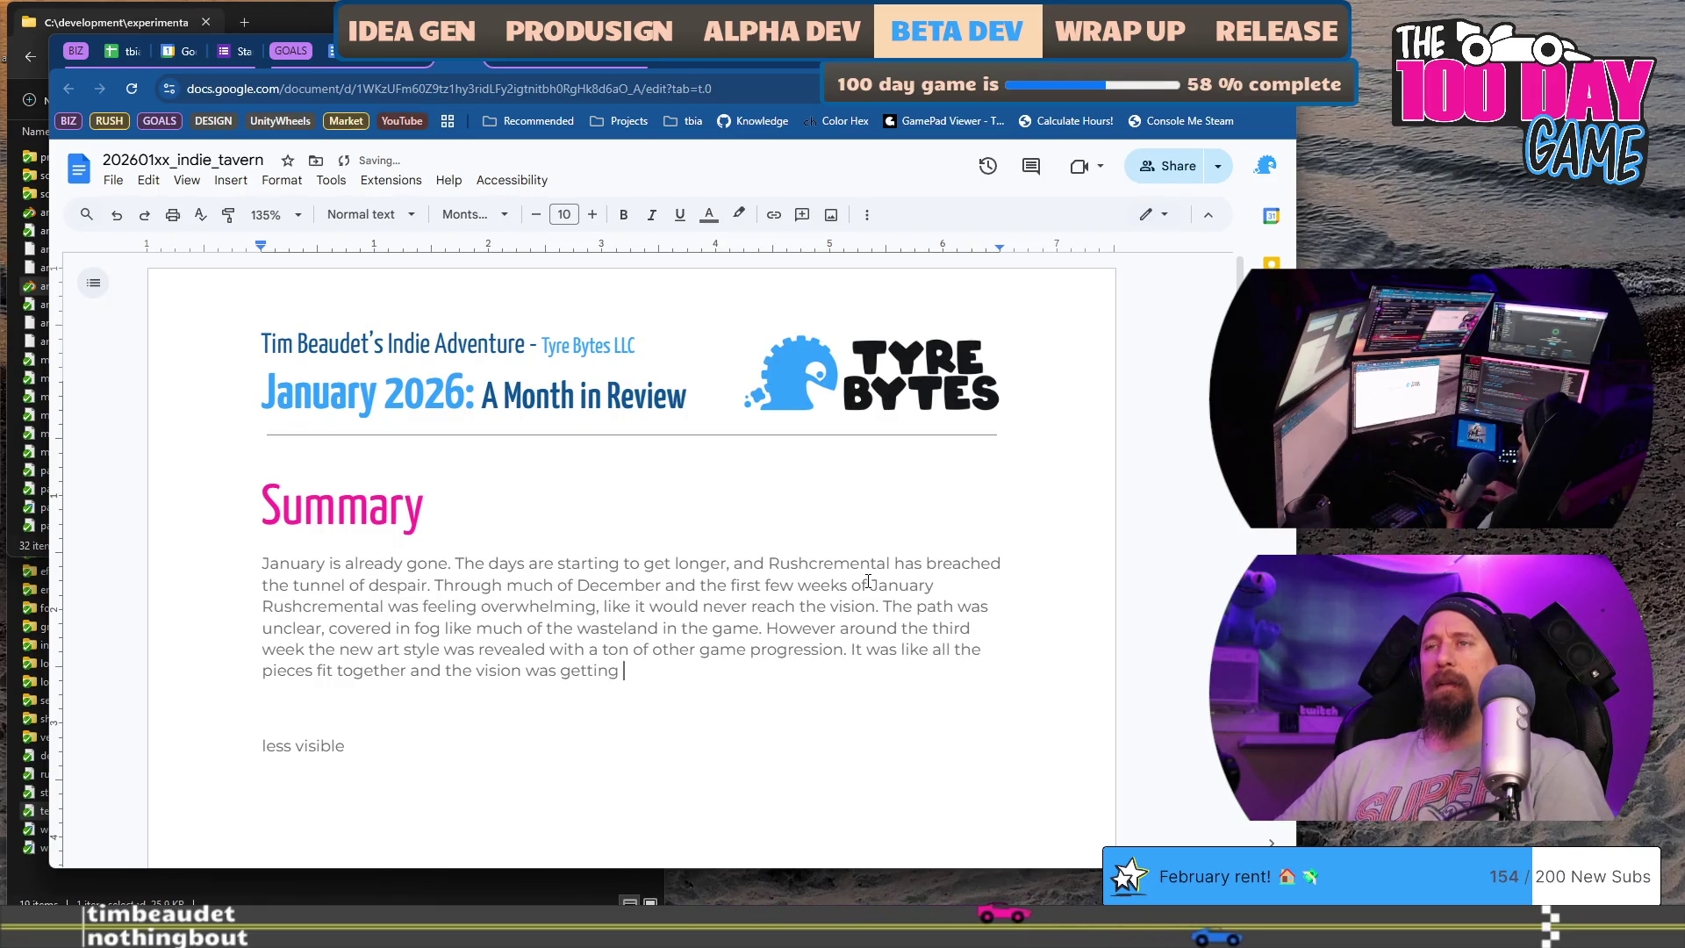
key(ctrl+BackSpace)
key(ctrl+BackSpace)
text(becoming clear.)
- Add the paragraph 'Confidence in the project returned and momentum increased.' and delete the leftover blank lines and 'less visible'
key(Return)
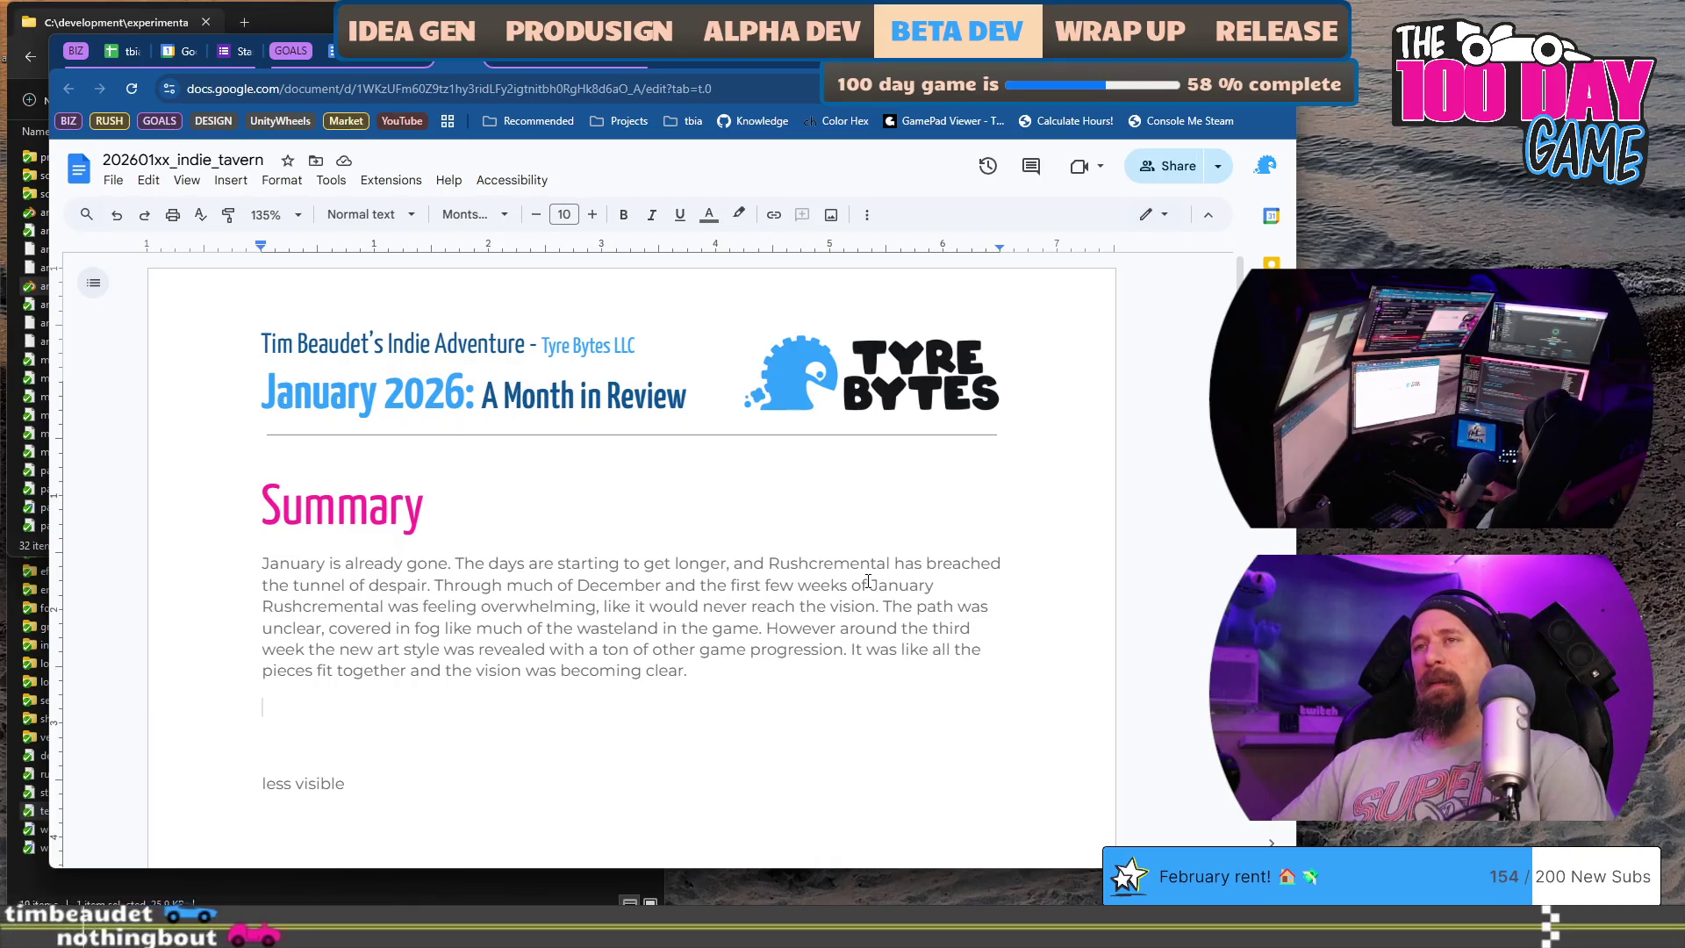
text(Confidence )
text(the project is )
text(turned.)
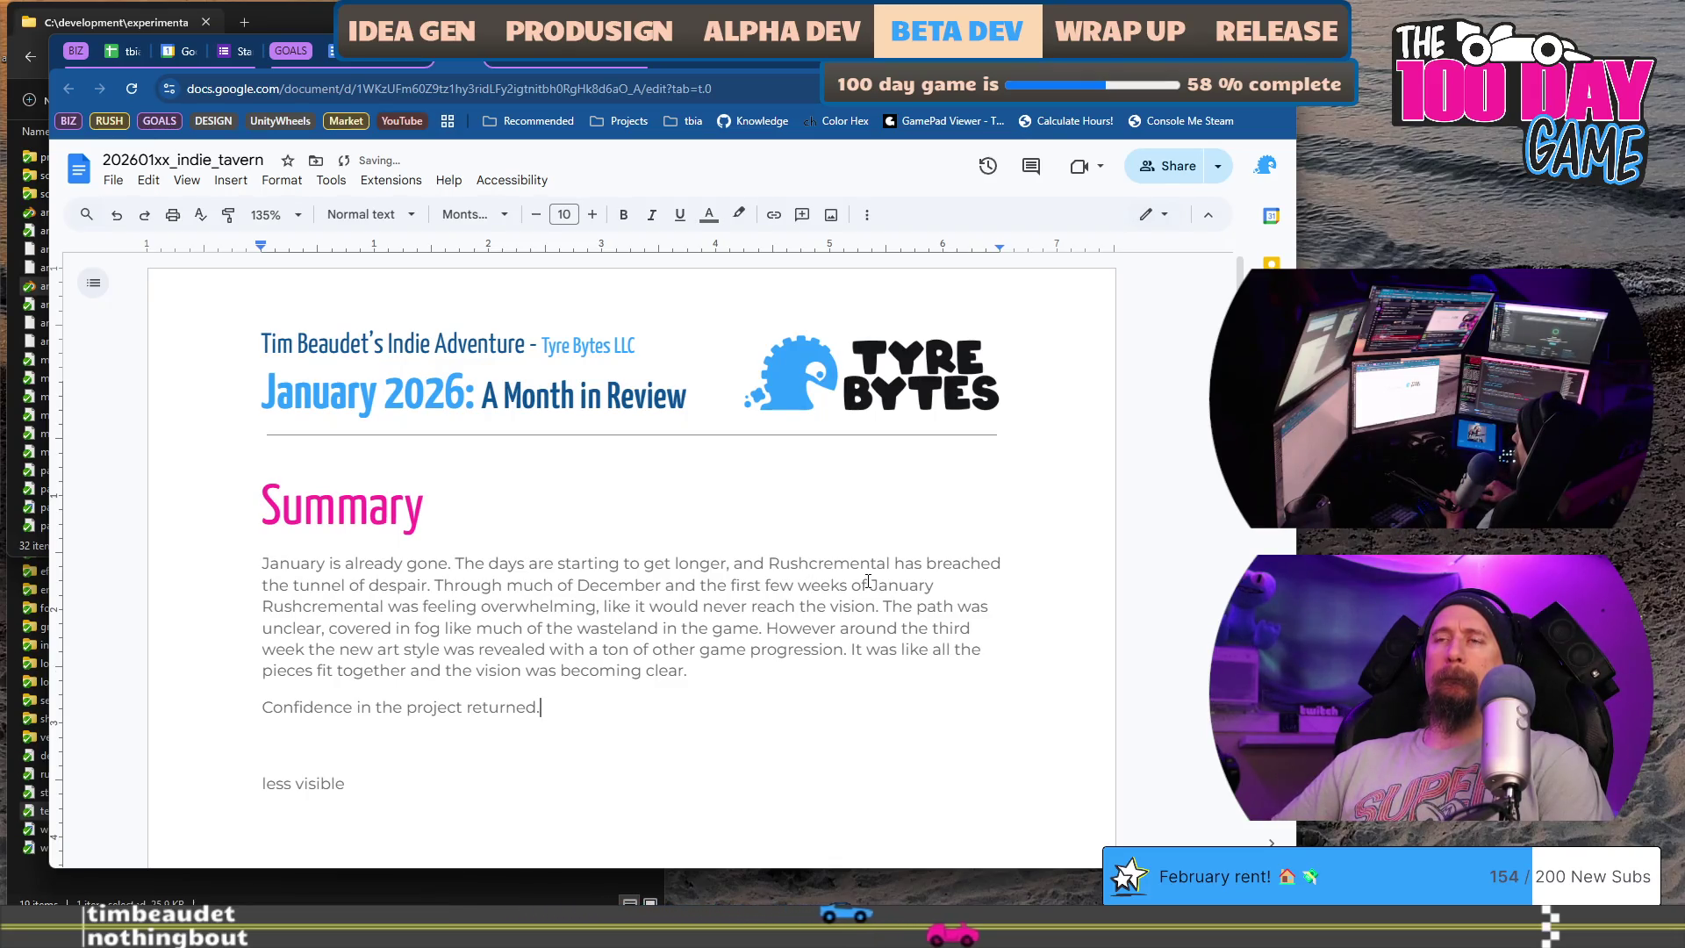
text( and momentum increased)
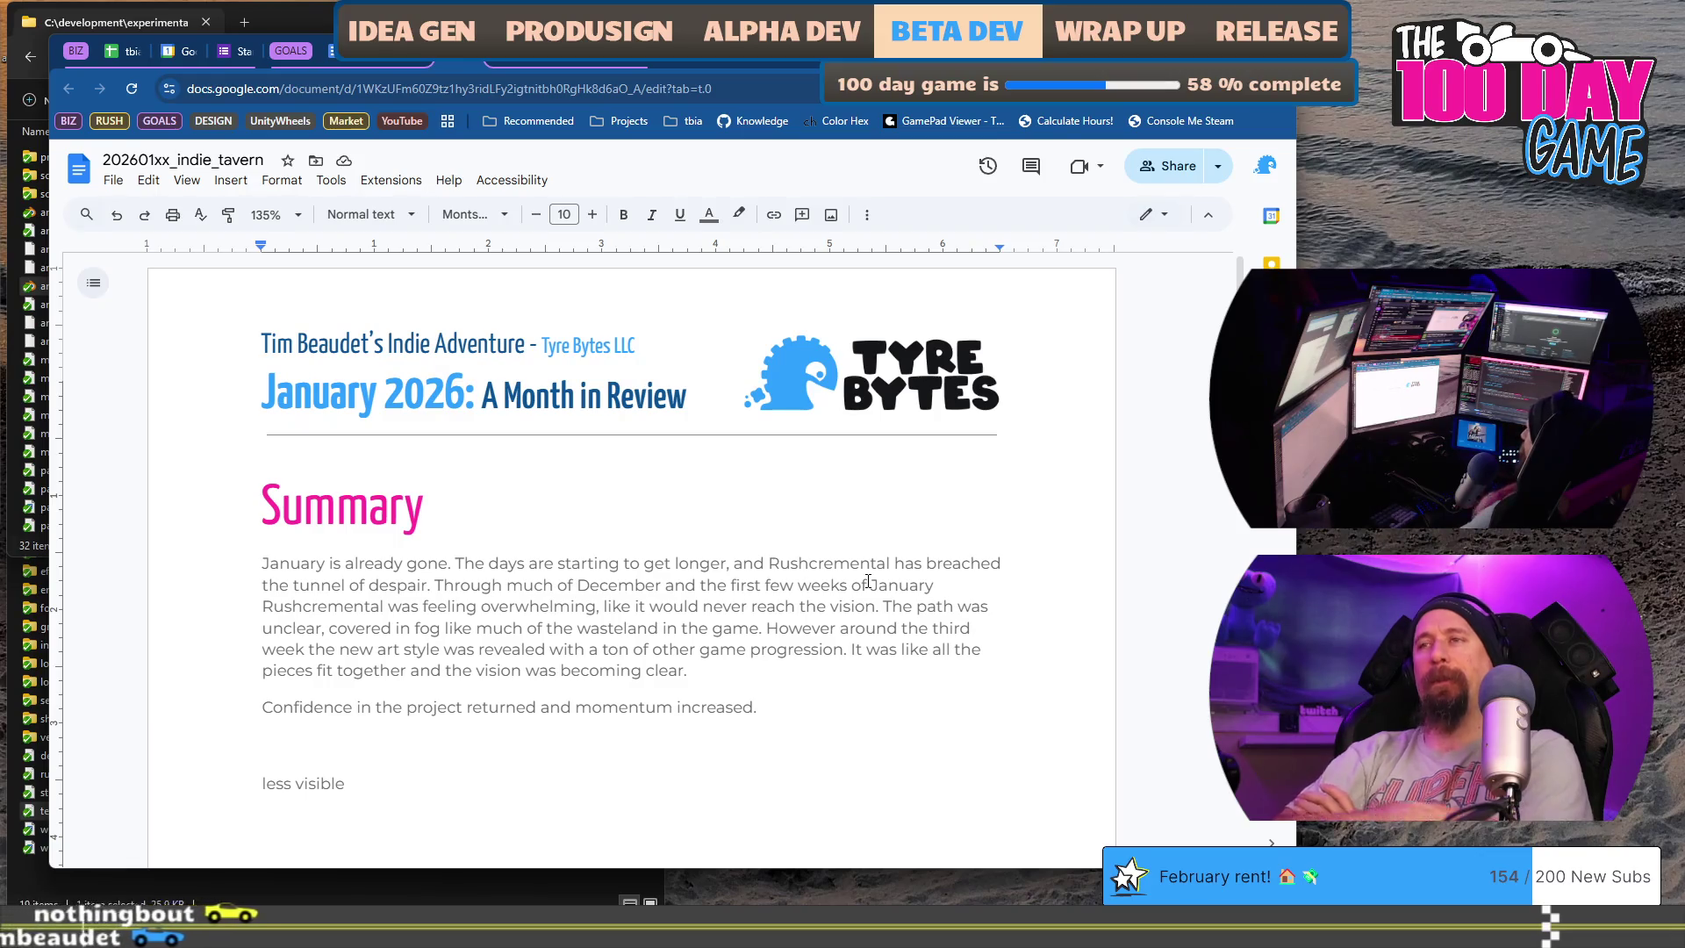
key(shift+Right)
key(shift+Down)
key(shift+Down)
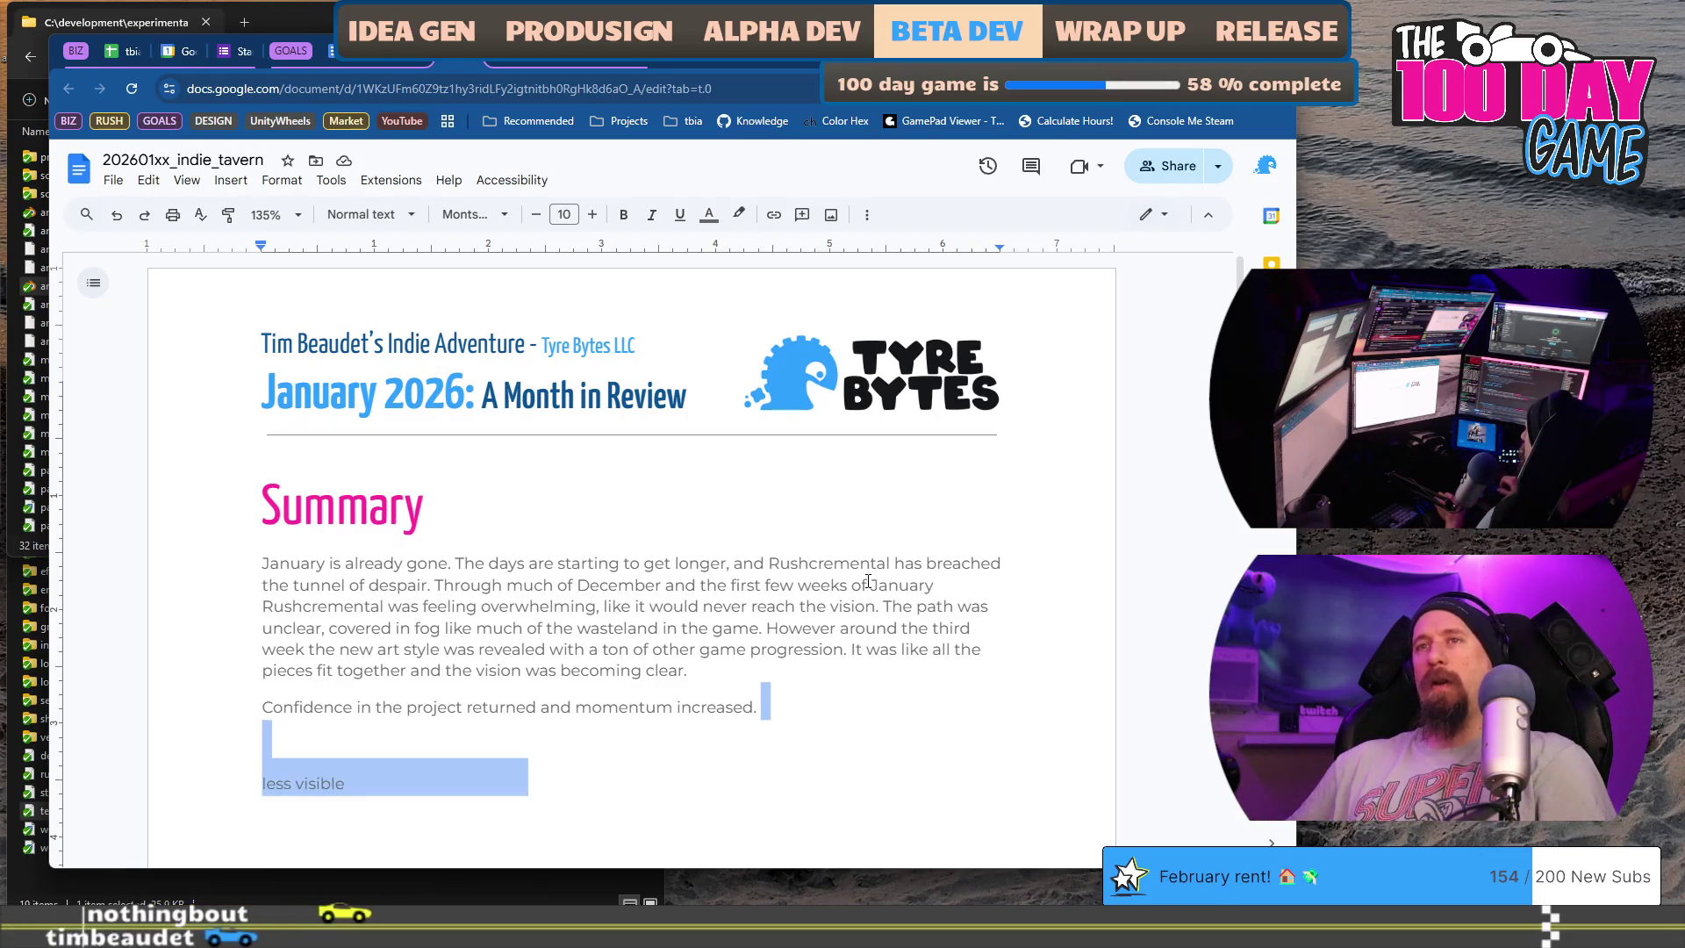
key(shift+Up)
key(Delete)
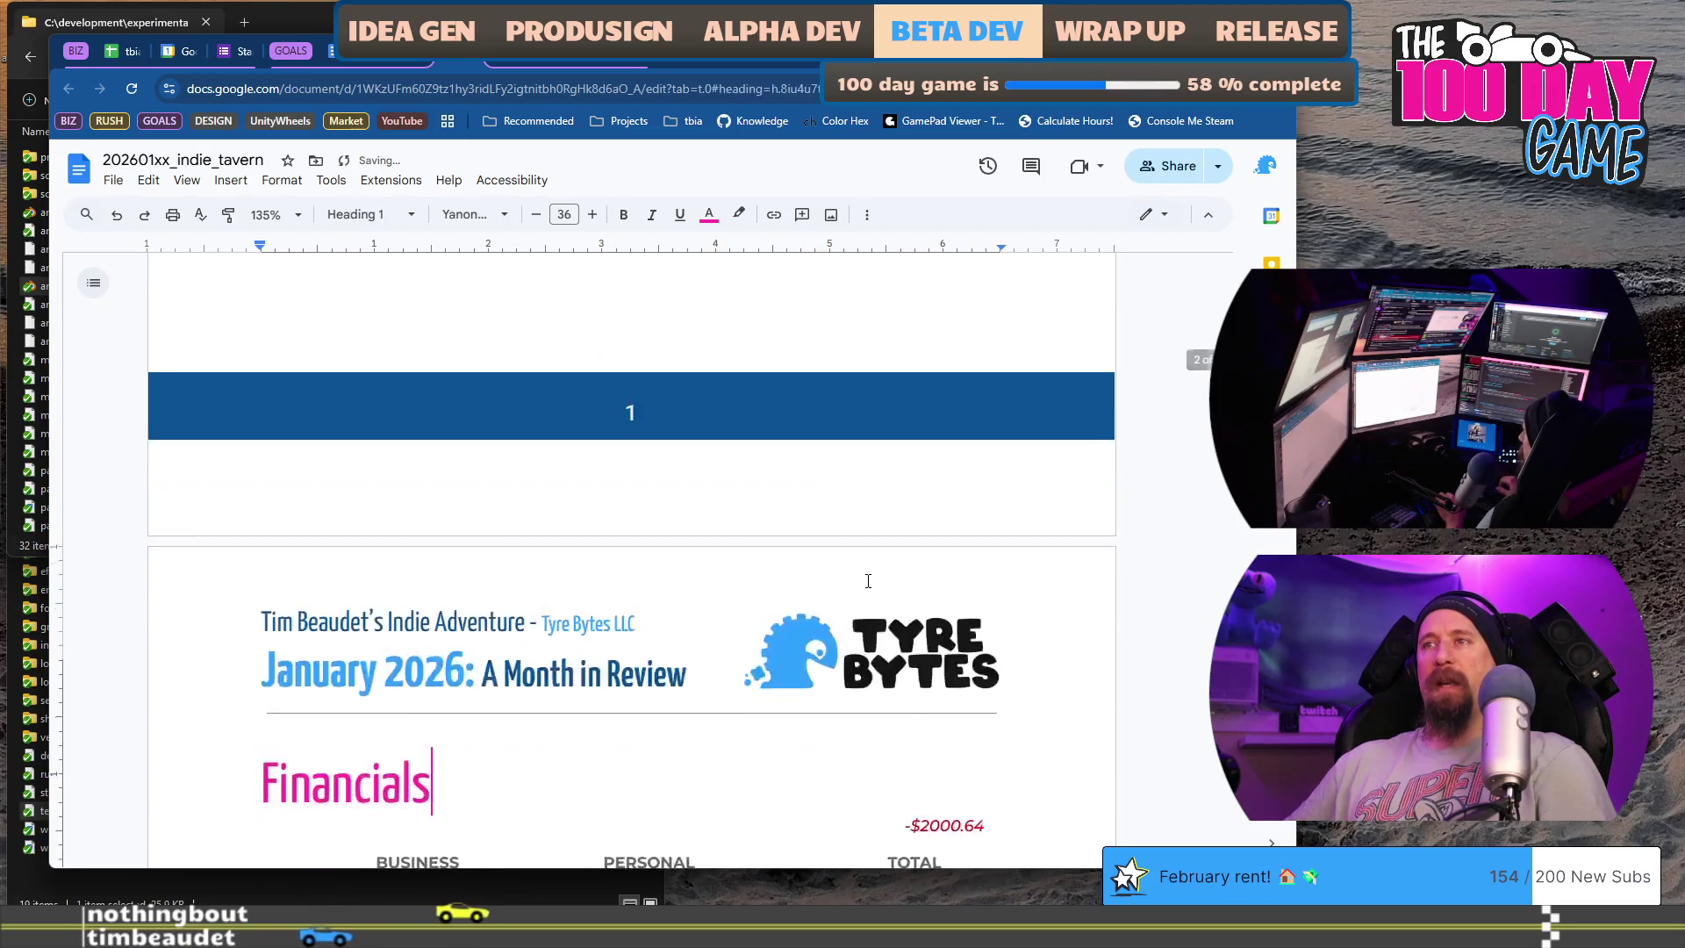
key(Return)
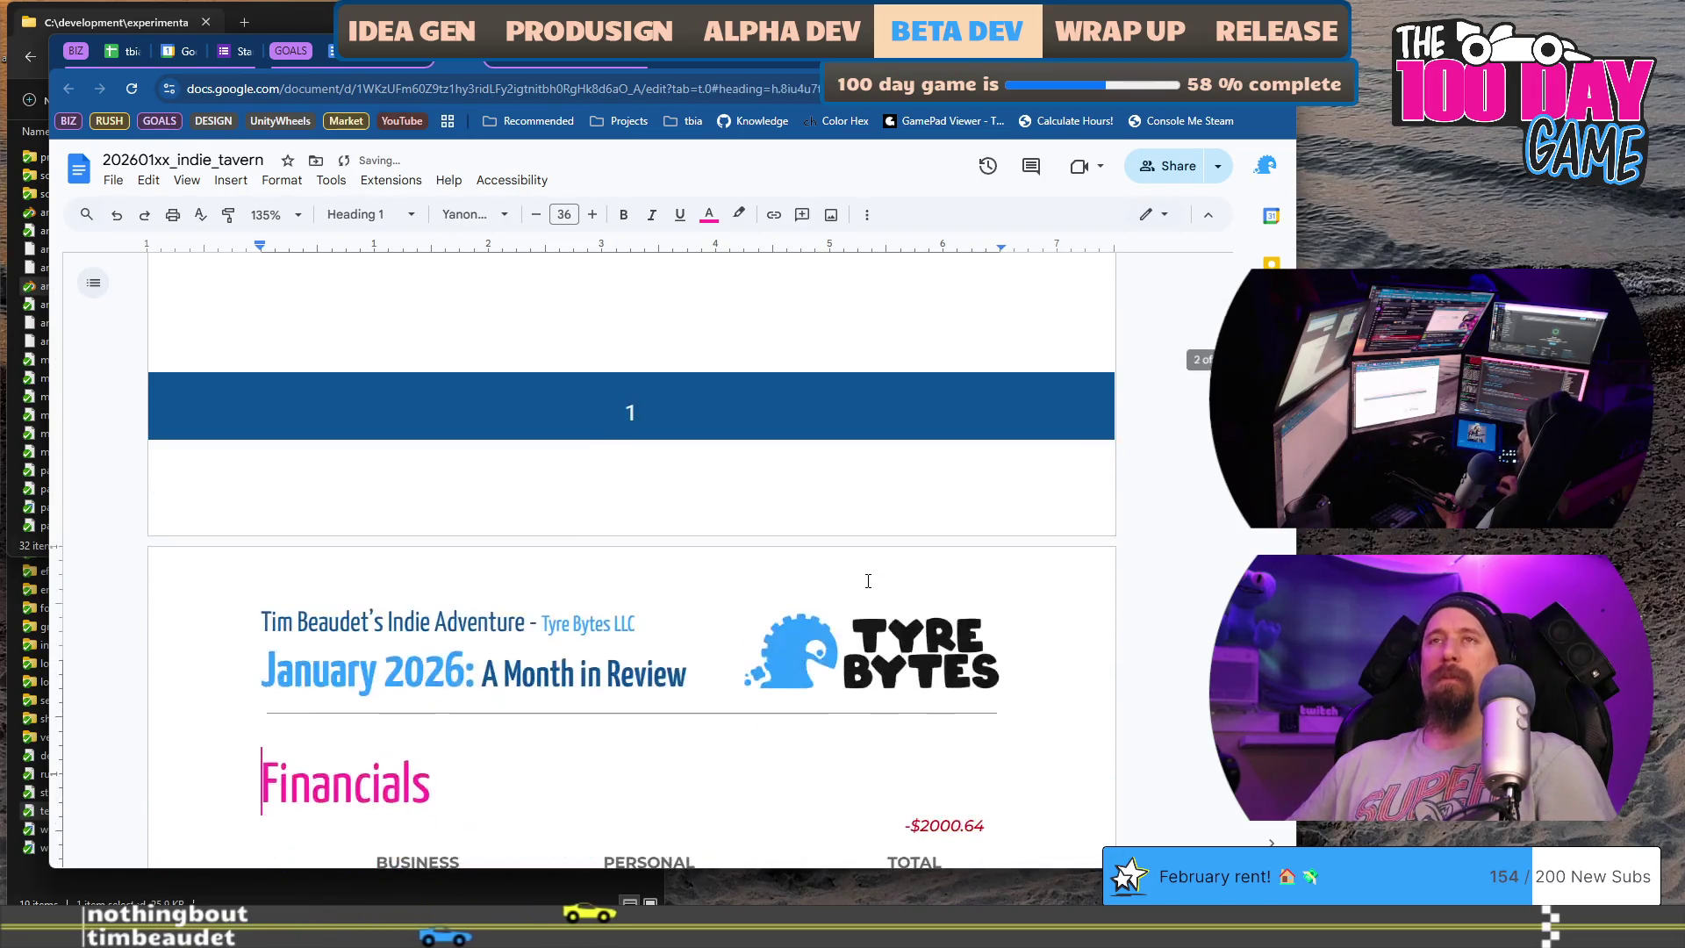
key(Up)
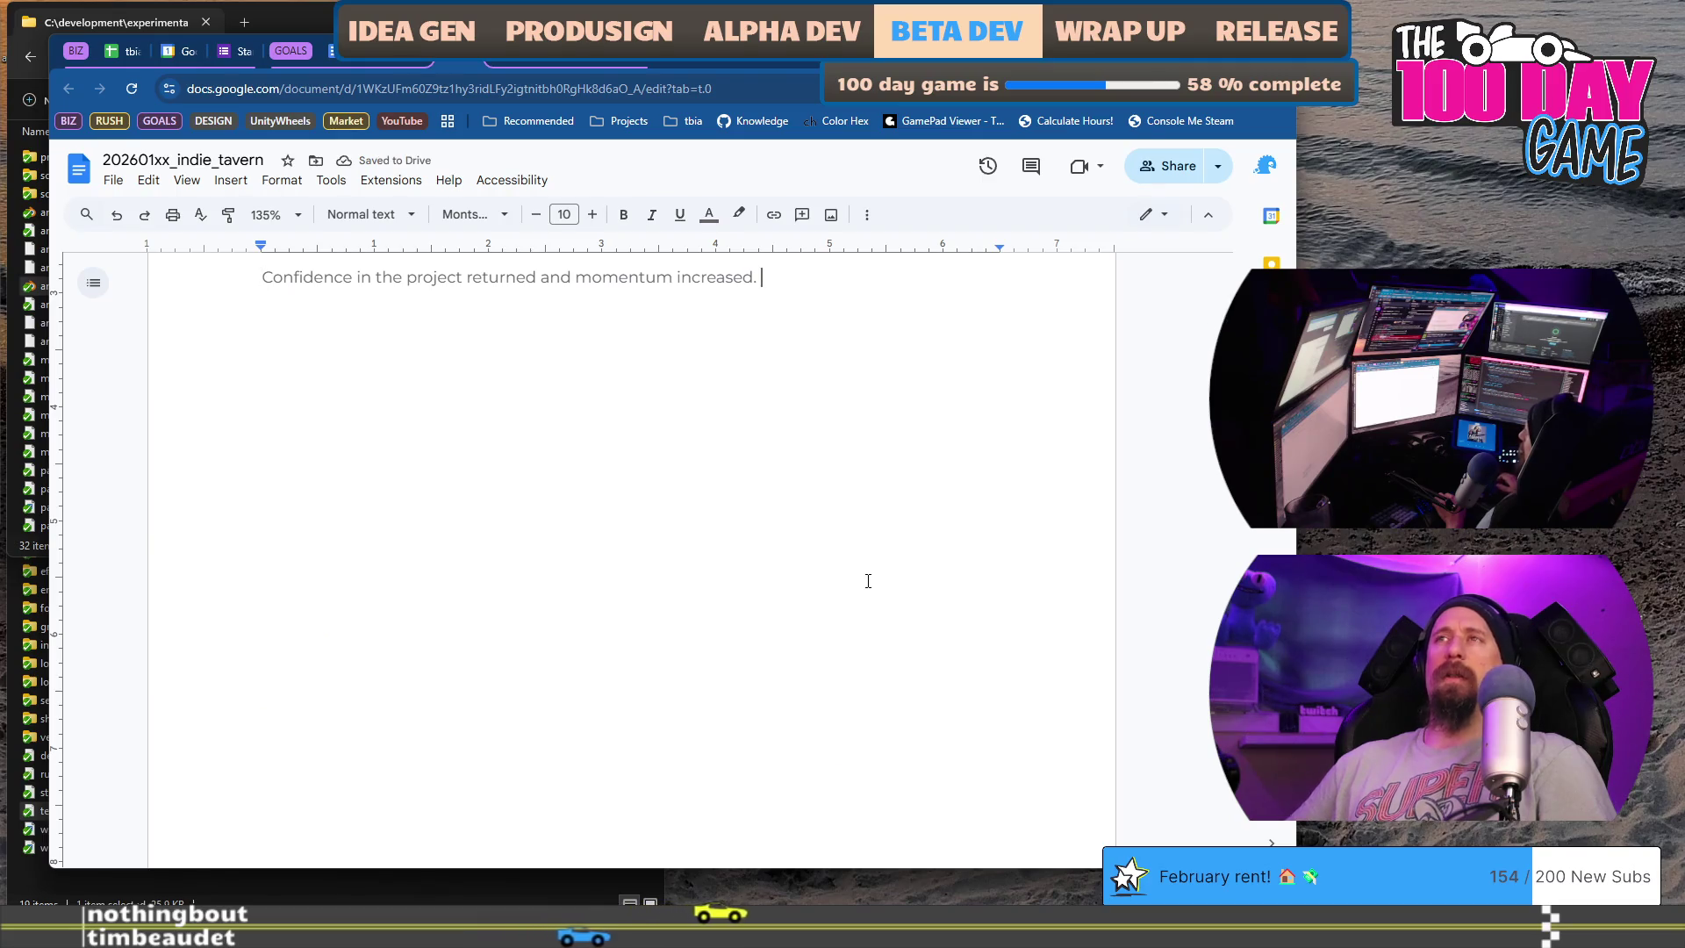
scroll(867, 581, up, 5)
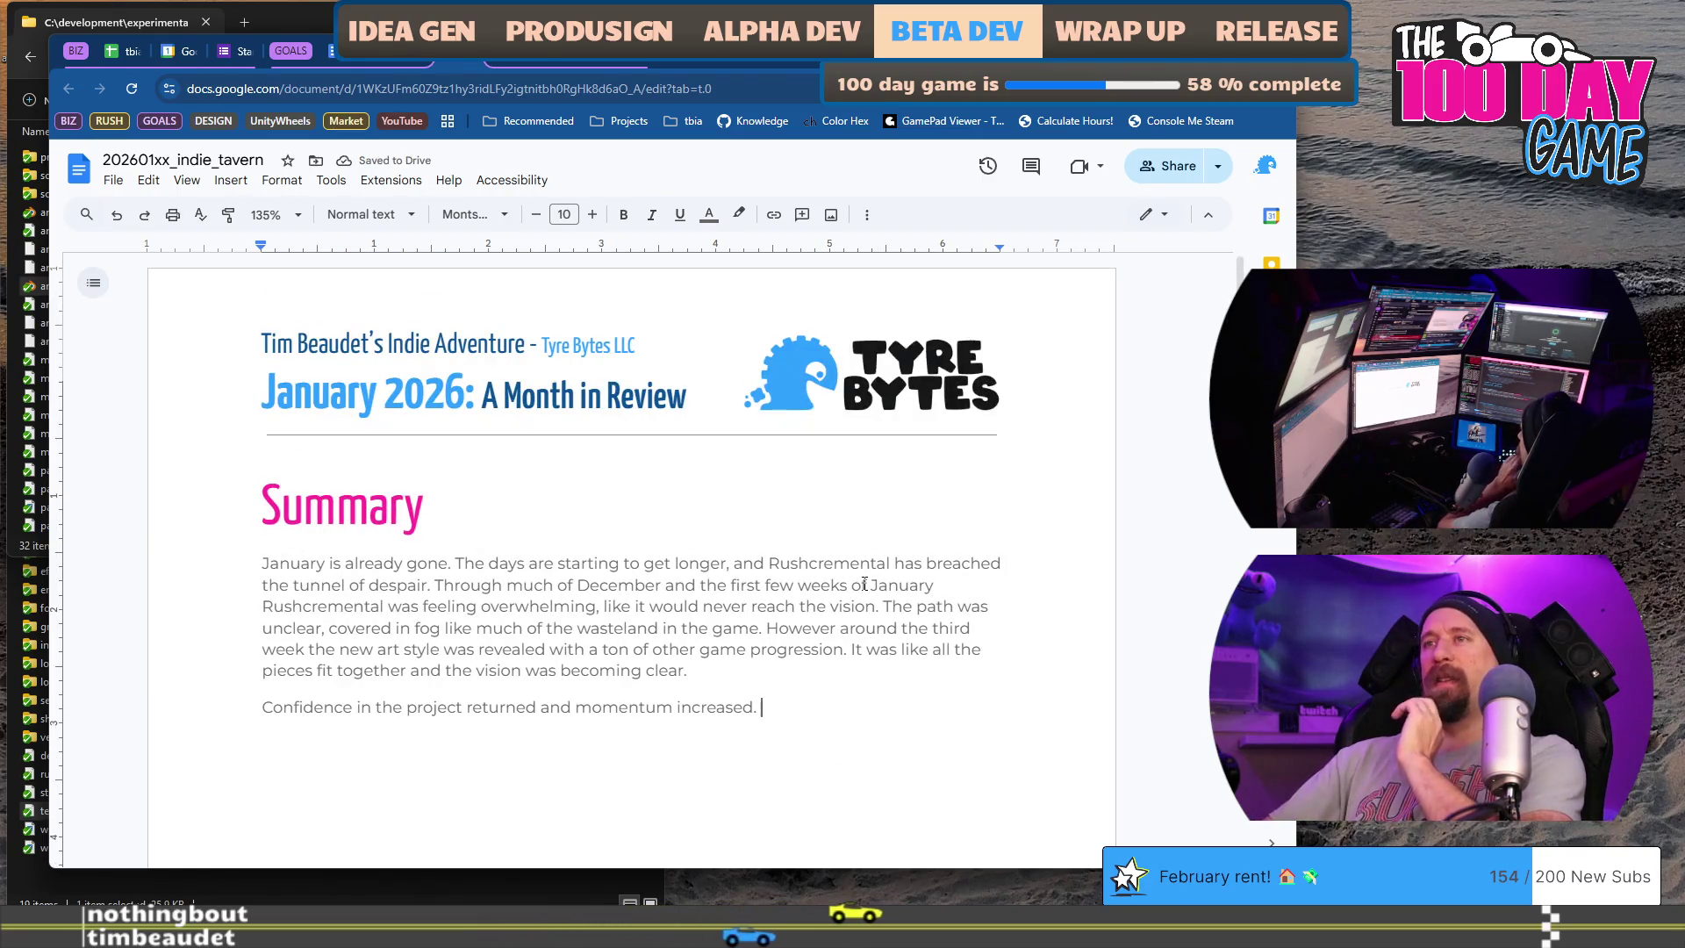
scroll(857, 575, down, 3)
scroll(817, 579, down, 6)
scroll(818, 608, down, 3)
scroll(817, 608, down, 3)
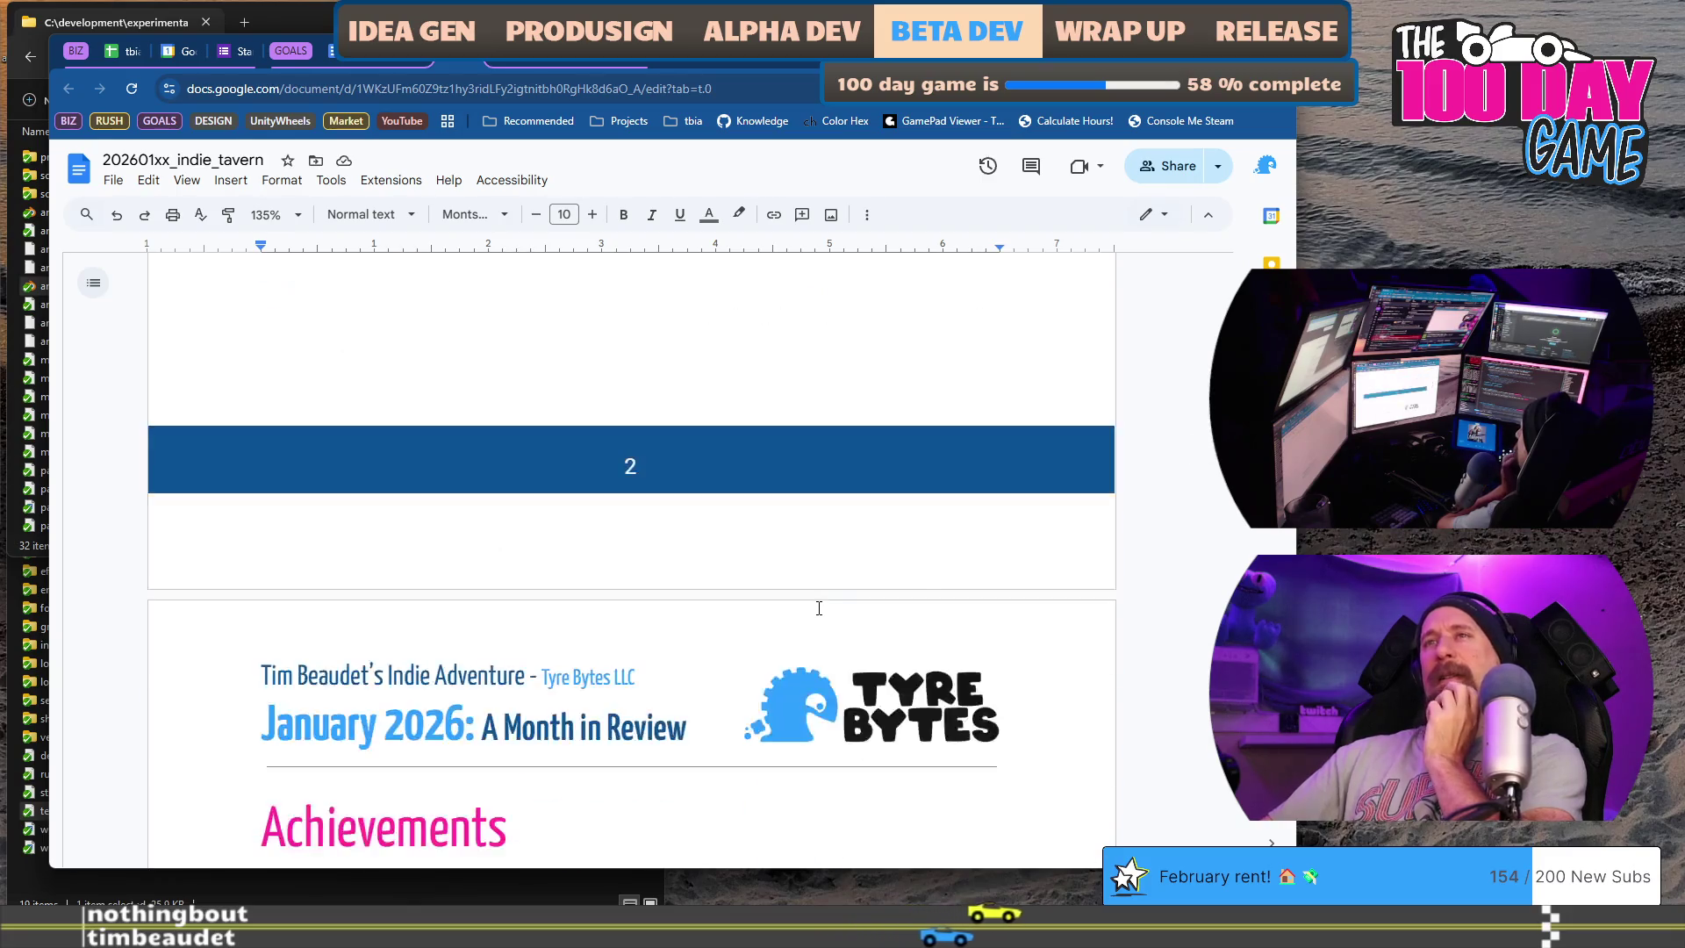
scroll(818, 608, down, 3)
scroll(817, 609, down, 3)
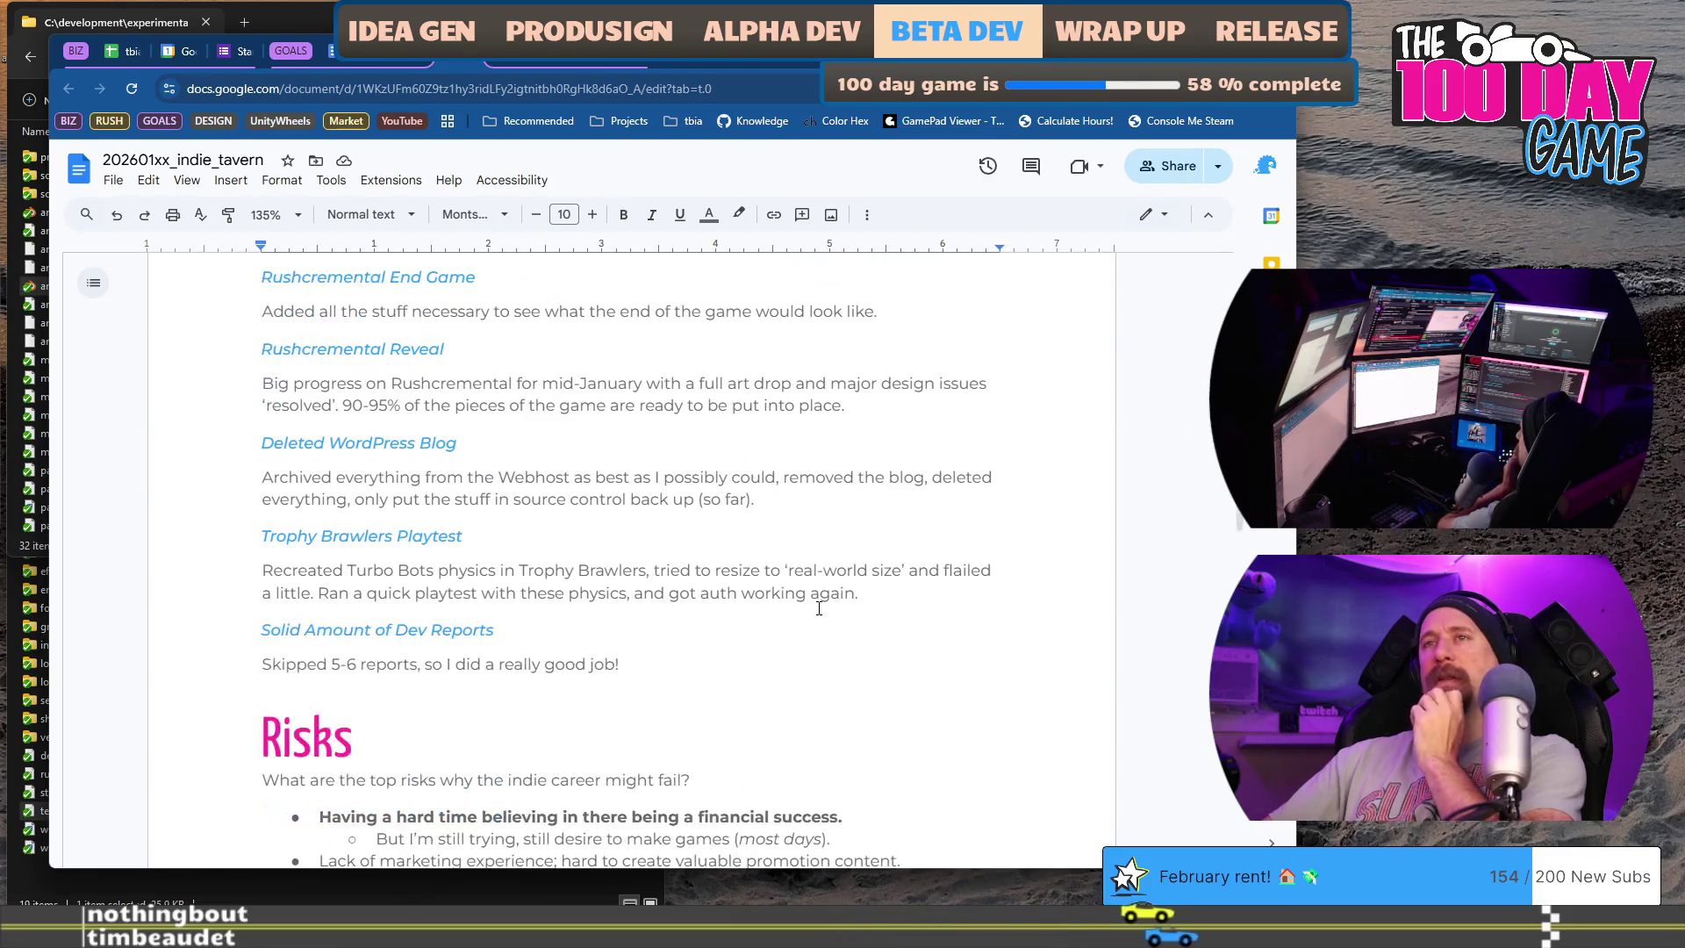
scroll(817, 608, up, 2)
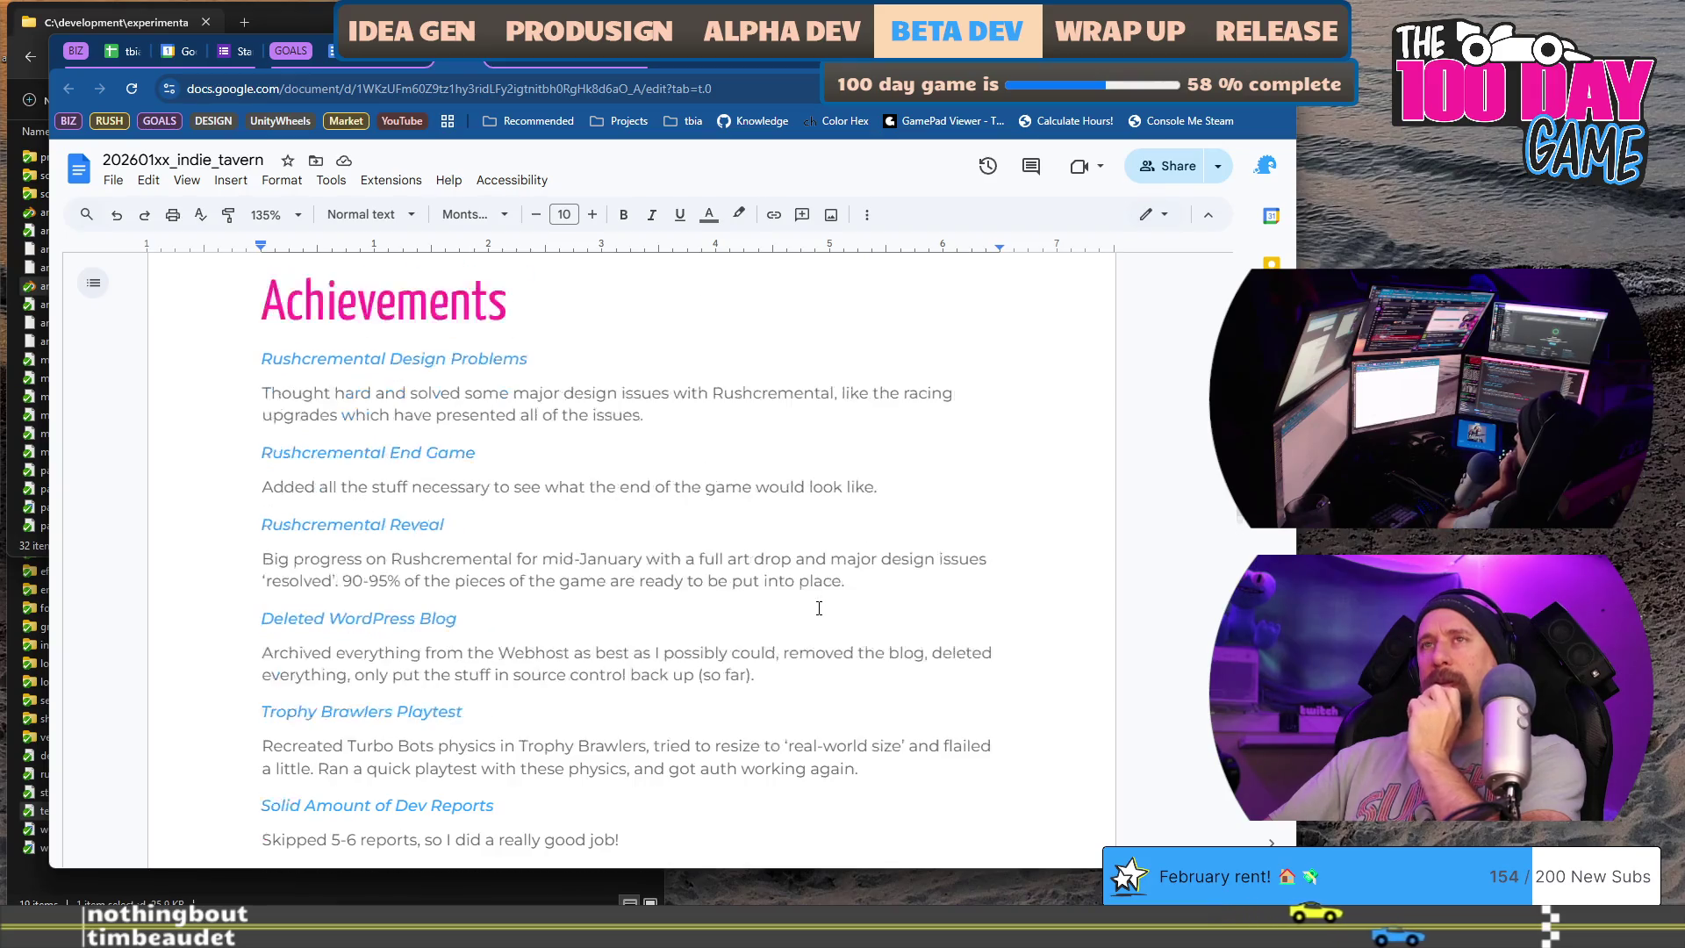
scroll(818, 608, up, 5)
scroll(818, 609, up, 5)
scroll(817, 609, up, 4)
scroll(817, 609, up, 5)
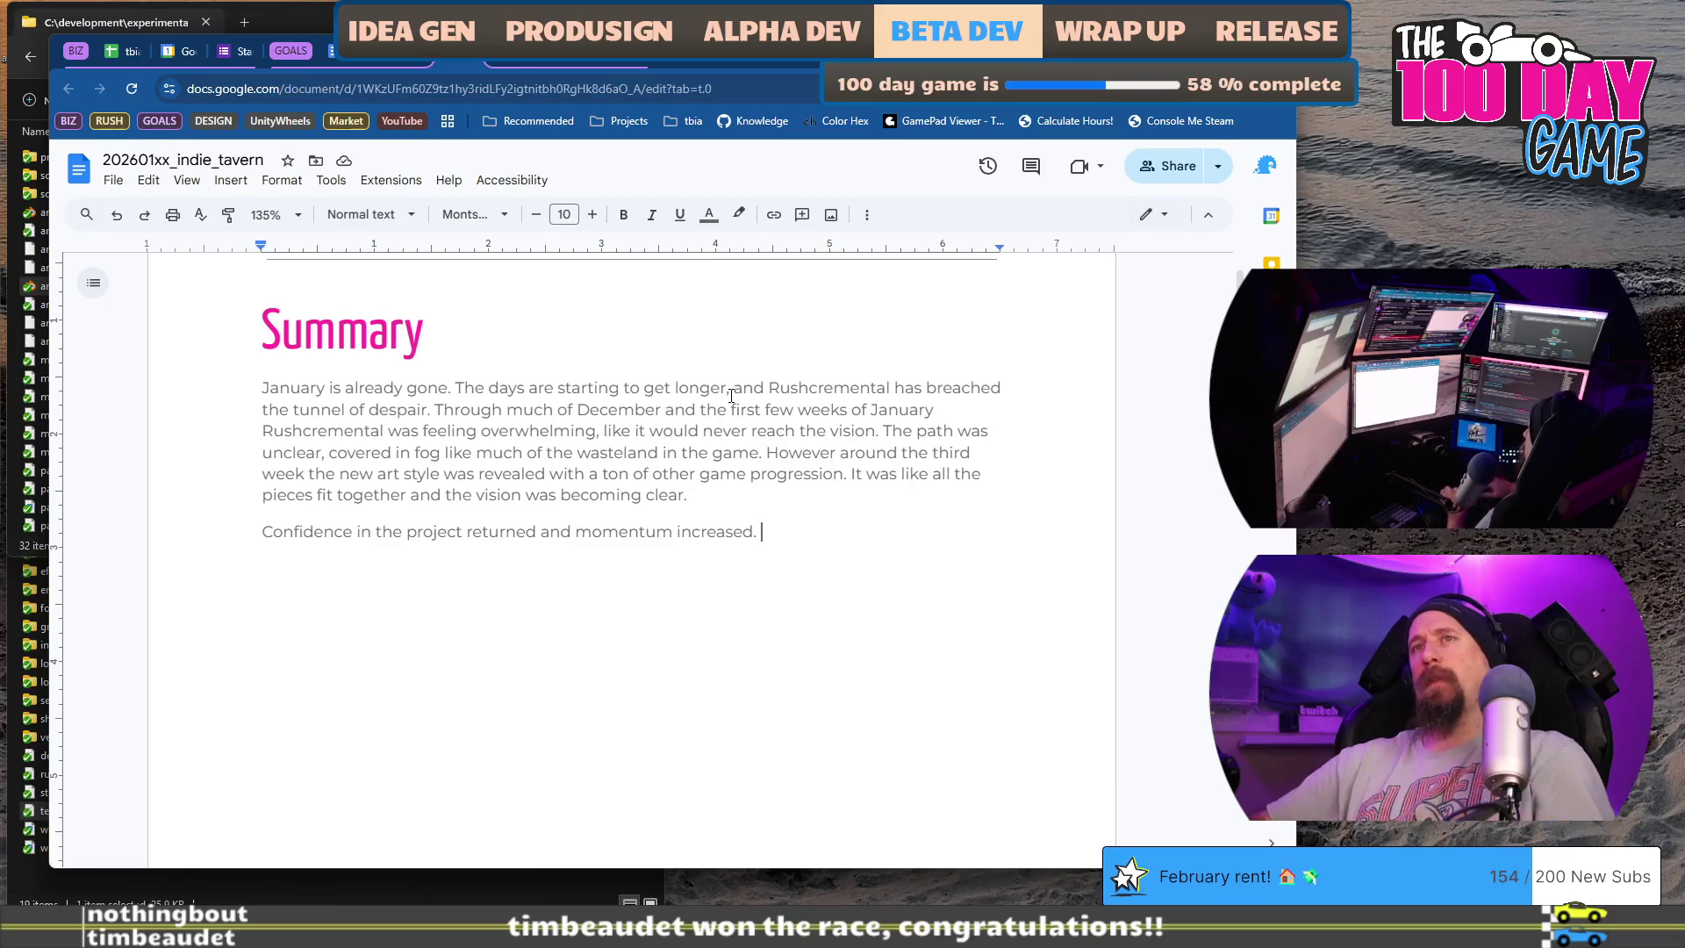
- Merge the confidence sentence into the first Summary paragraph and begin a new paragraph below
key(BackSpace)
key(End)
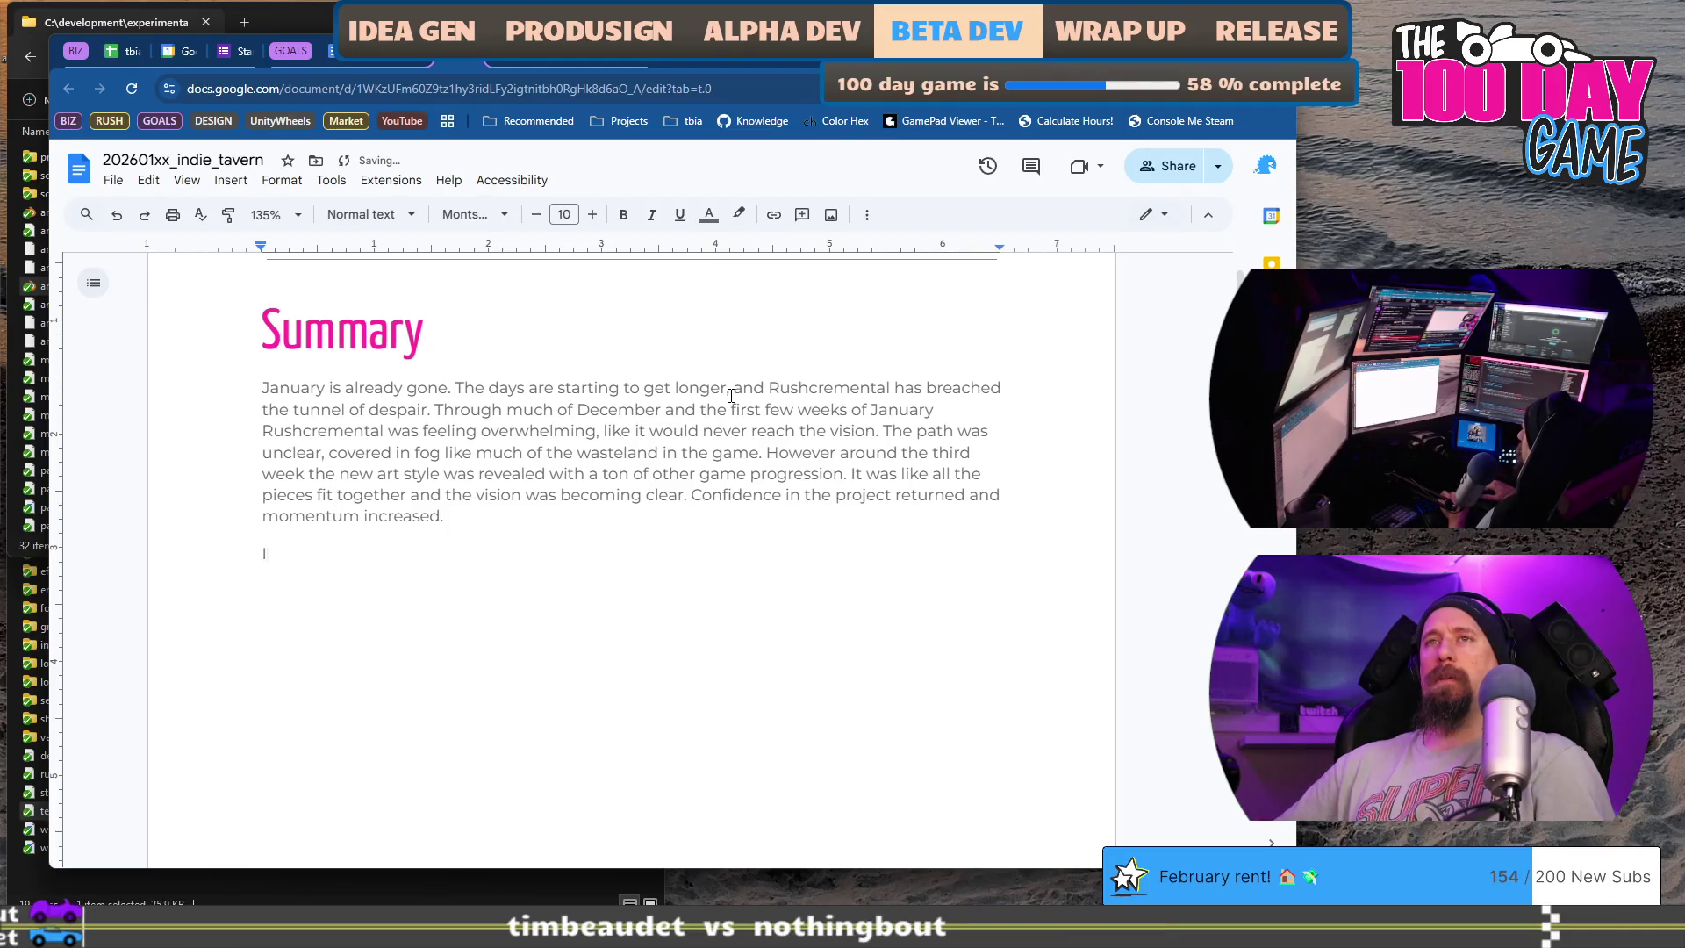
text(tackled a new art course)
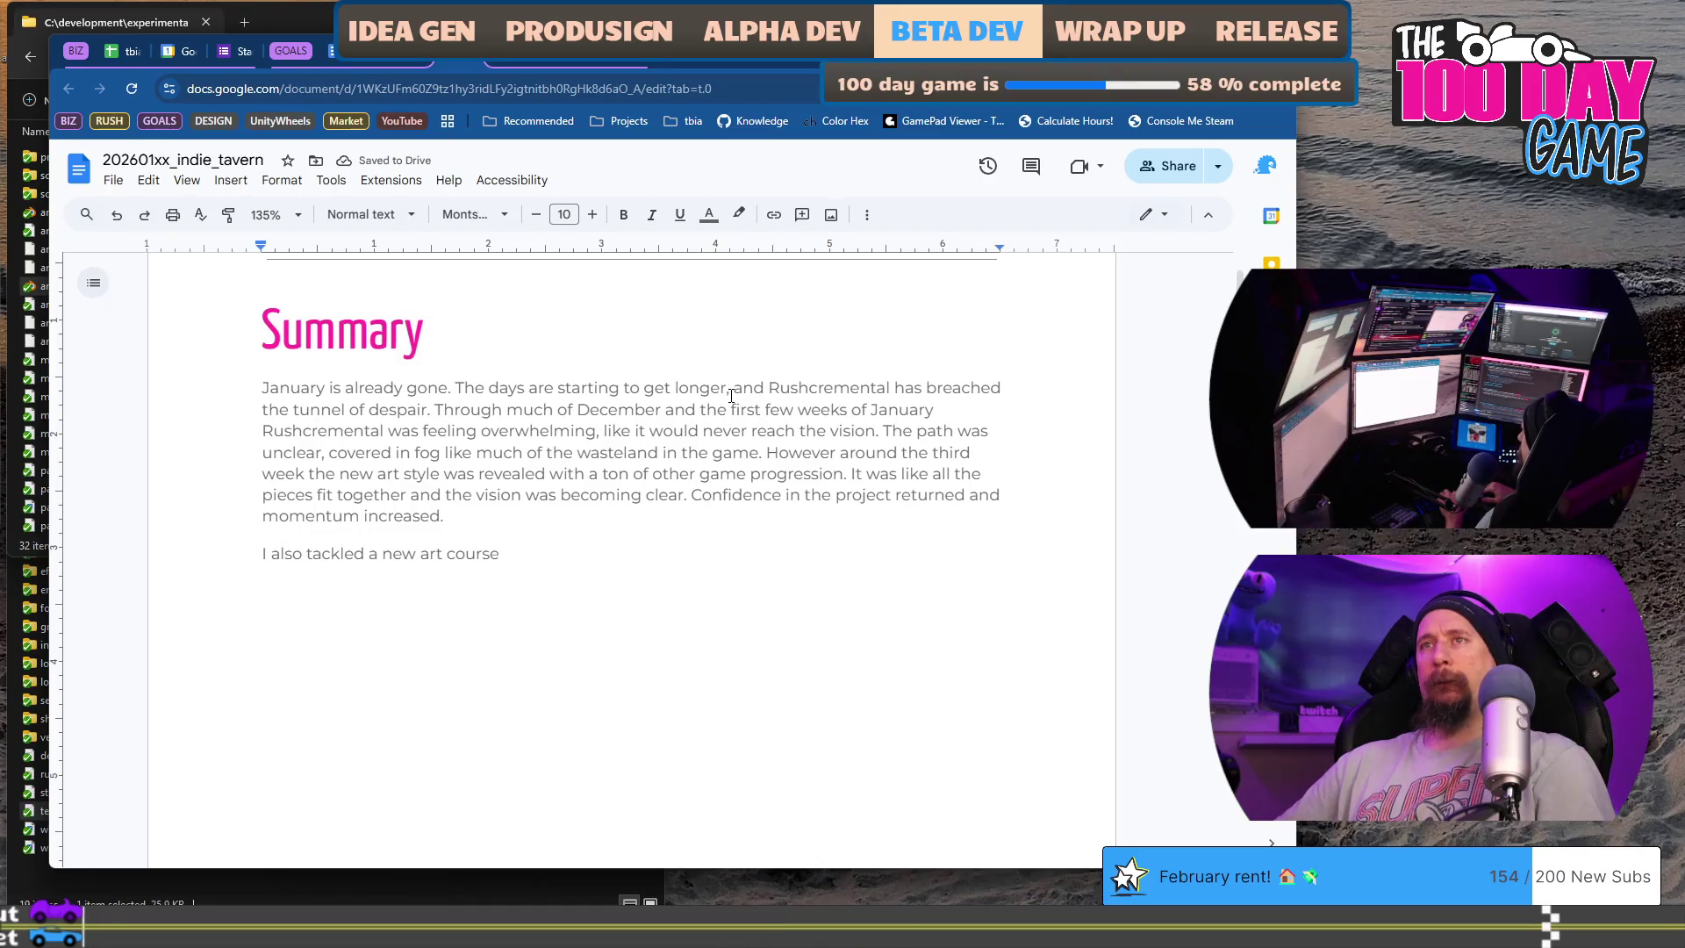
text( to try learning some new techni)
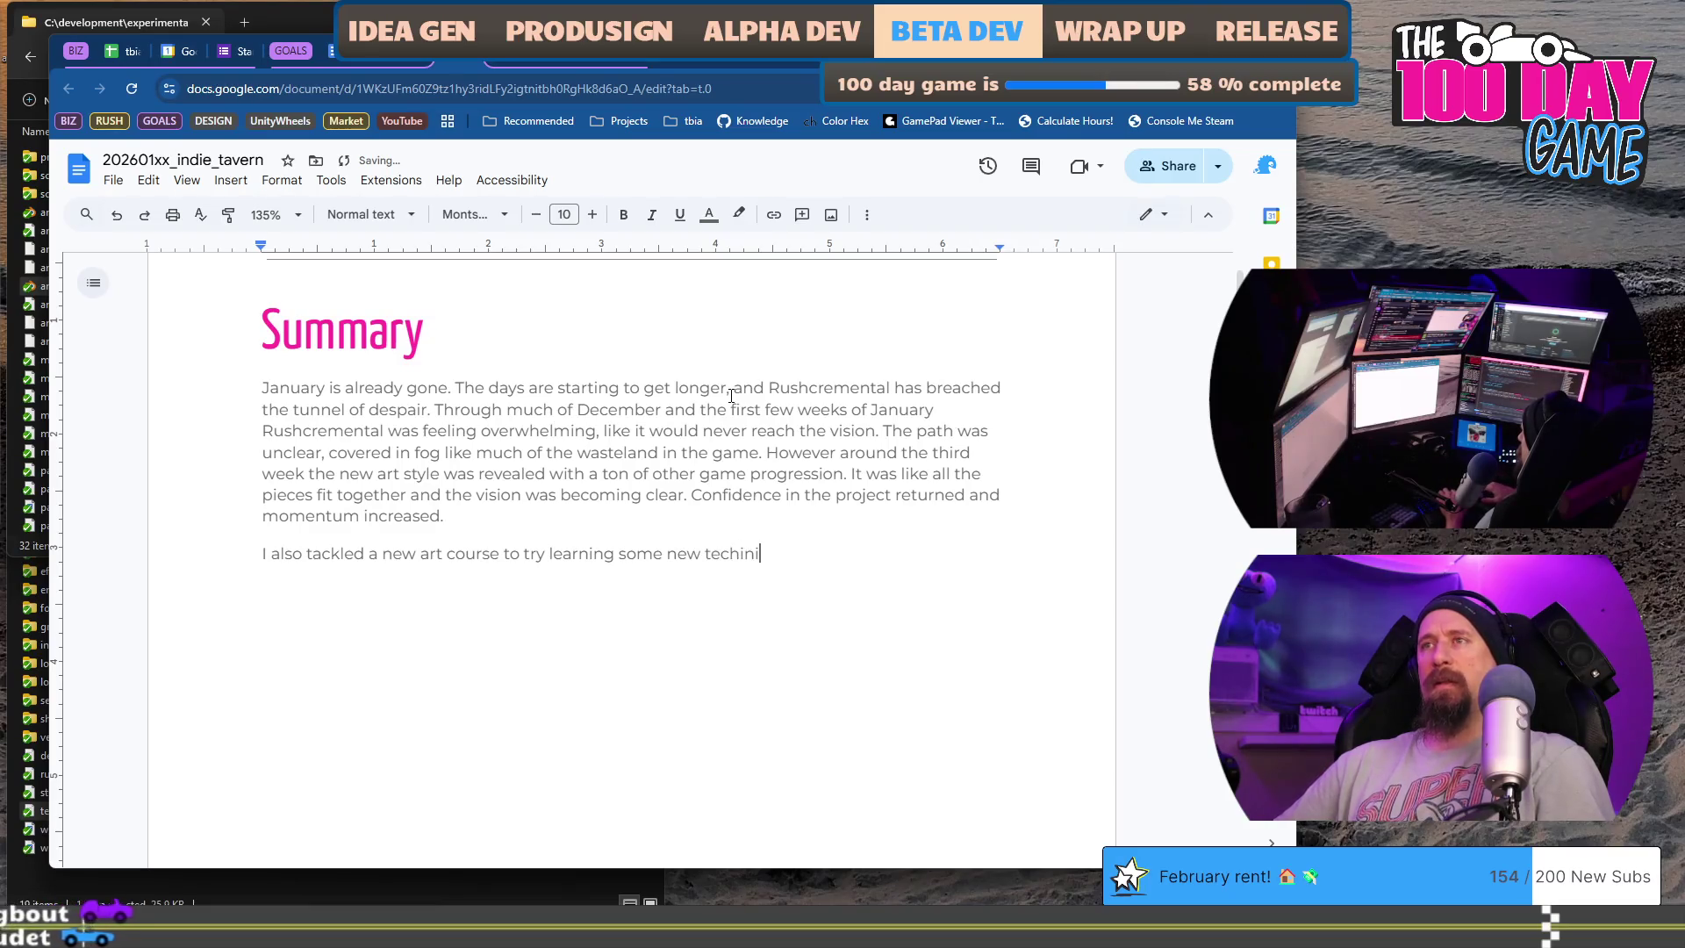
text(que in)
- Write the second Summary paragraph about following a Blender art course where creating by instructions feels weird, fixing typos
key(BackSpace)
key(BackSpace)
key(BackSpace)
text(s in Blender by fl)
text(ollowing th)
key(ctrl+Left)
key(ctrl+Left)
text(playing “)
key(End)
key(BackSpace)
text(he leader”. It has bee n)
key(BackSpace)
key(BackSpace)
text(ng long time )
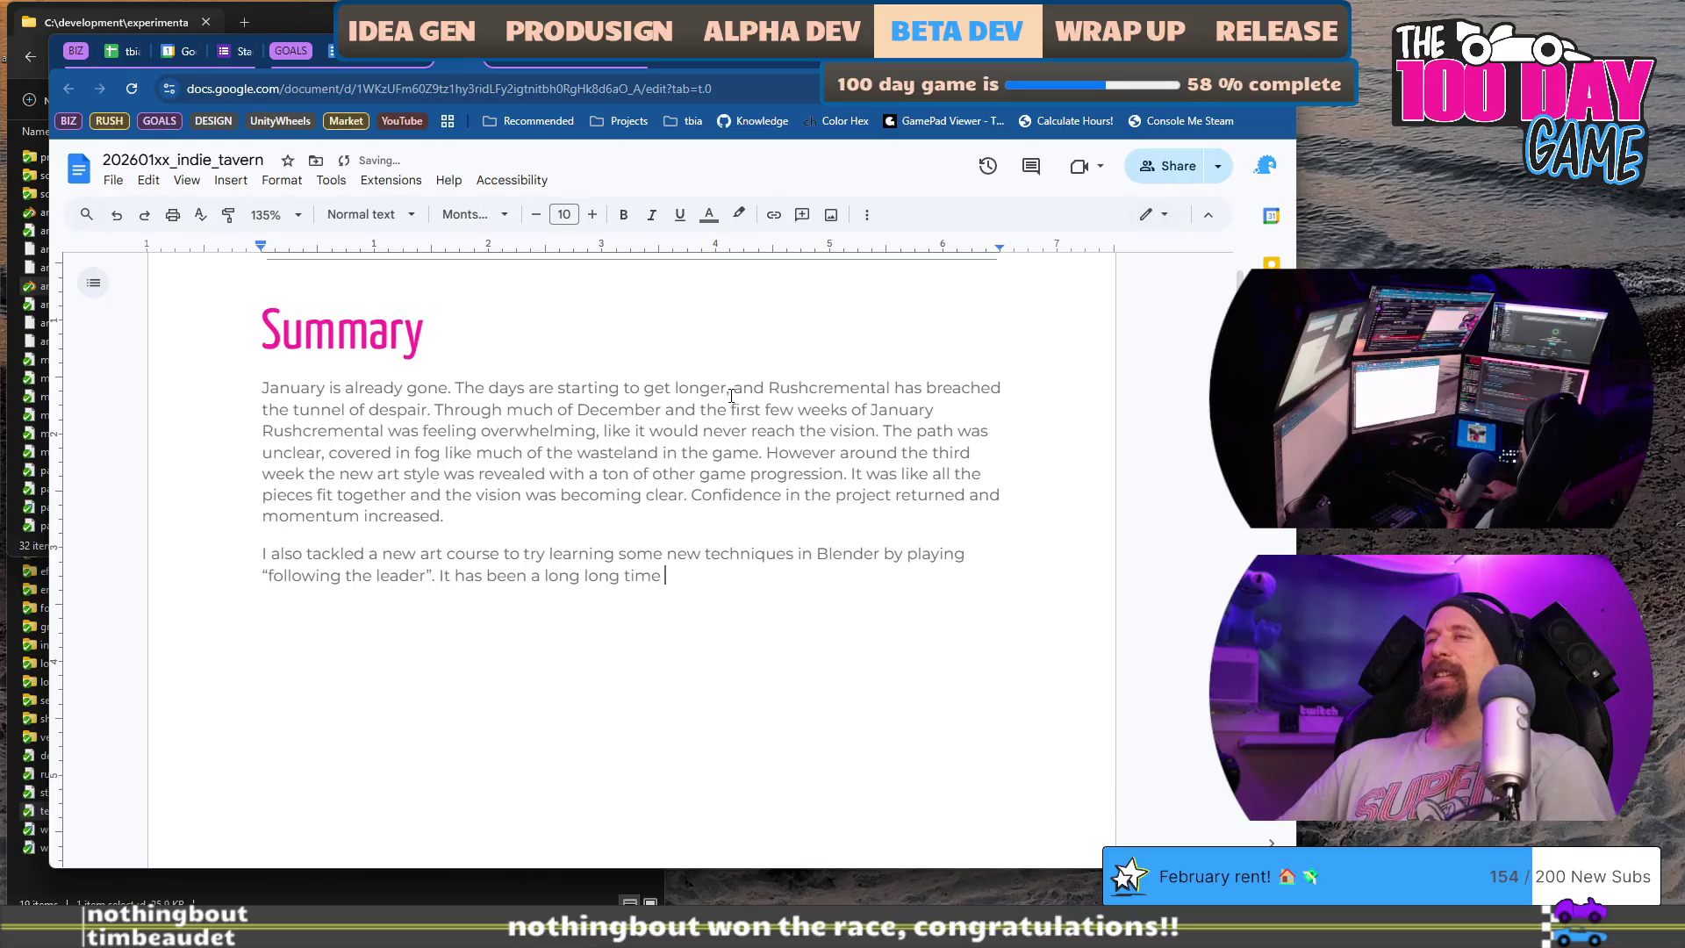
text(on't )
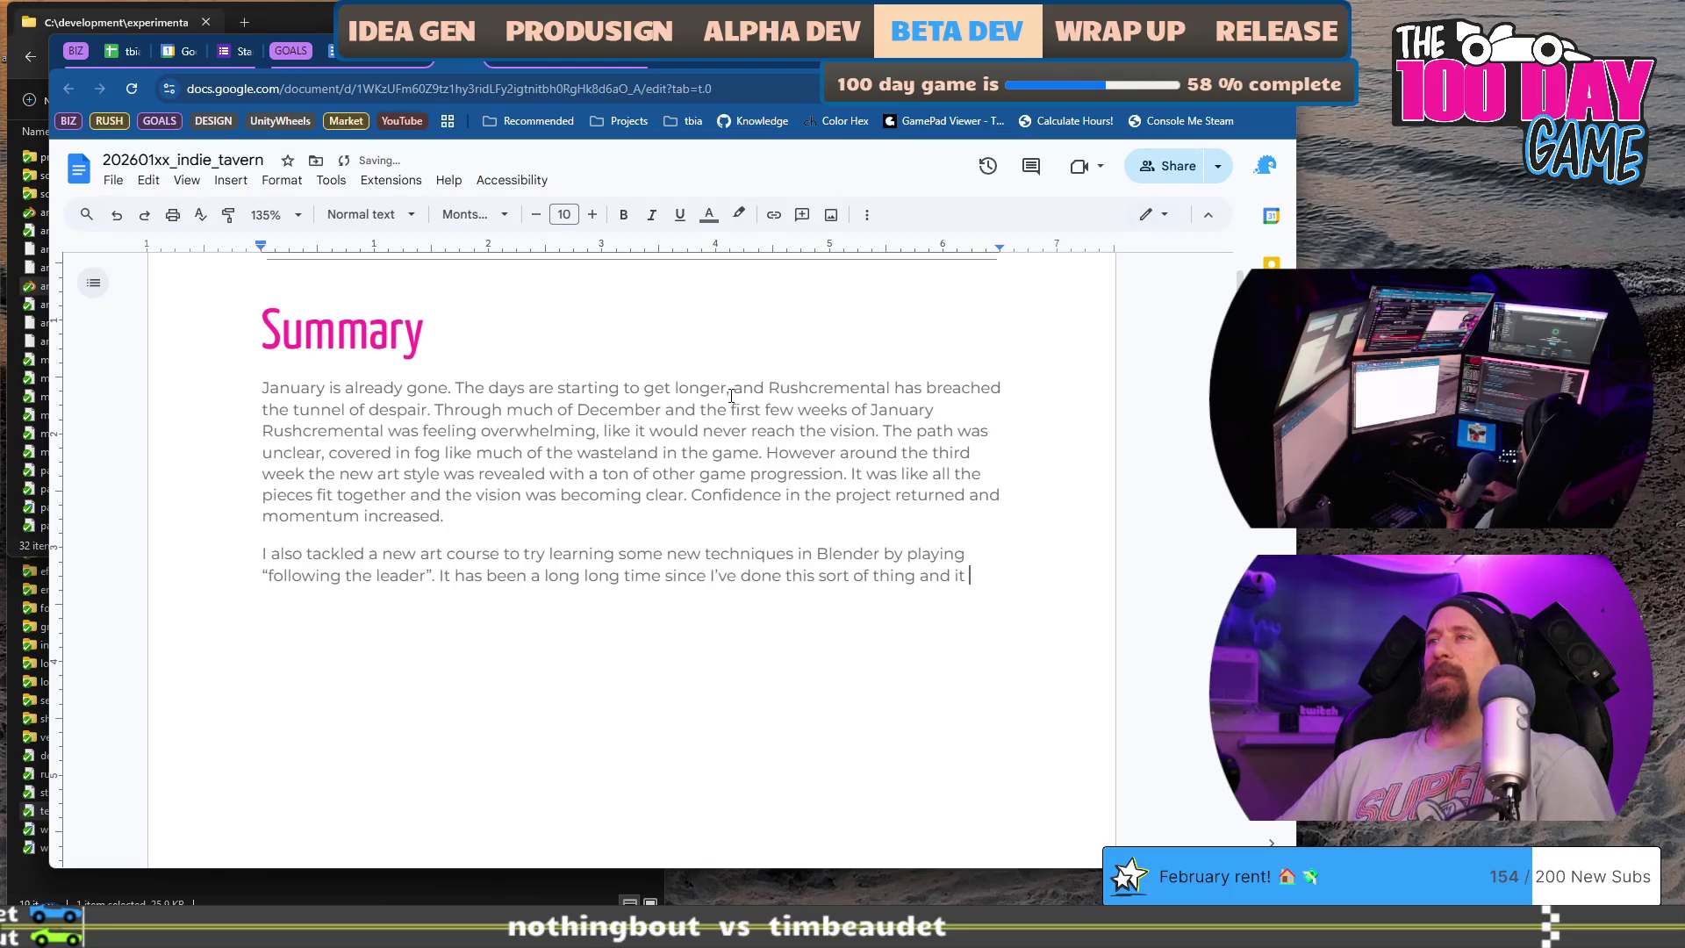
text(s a little weird to)
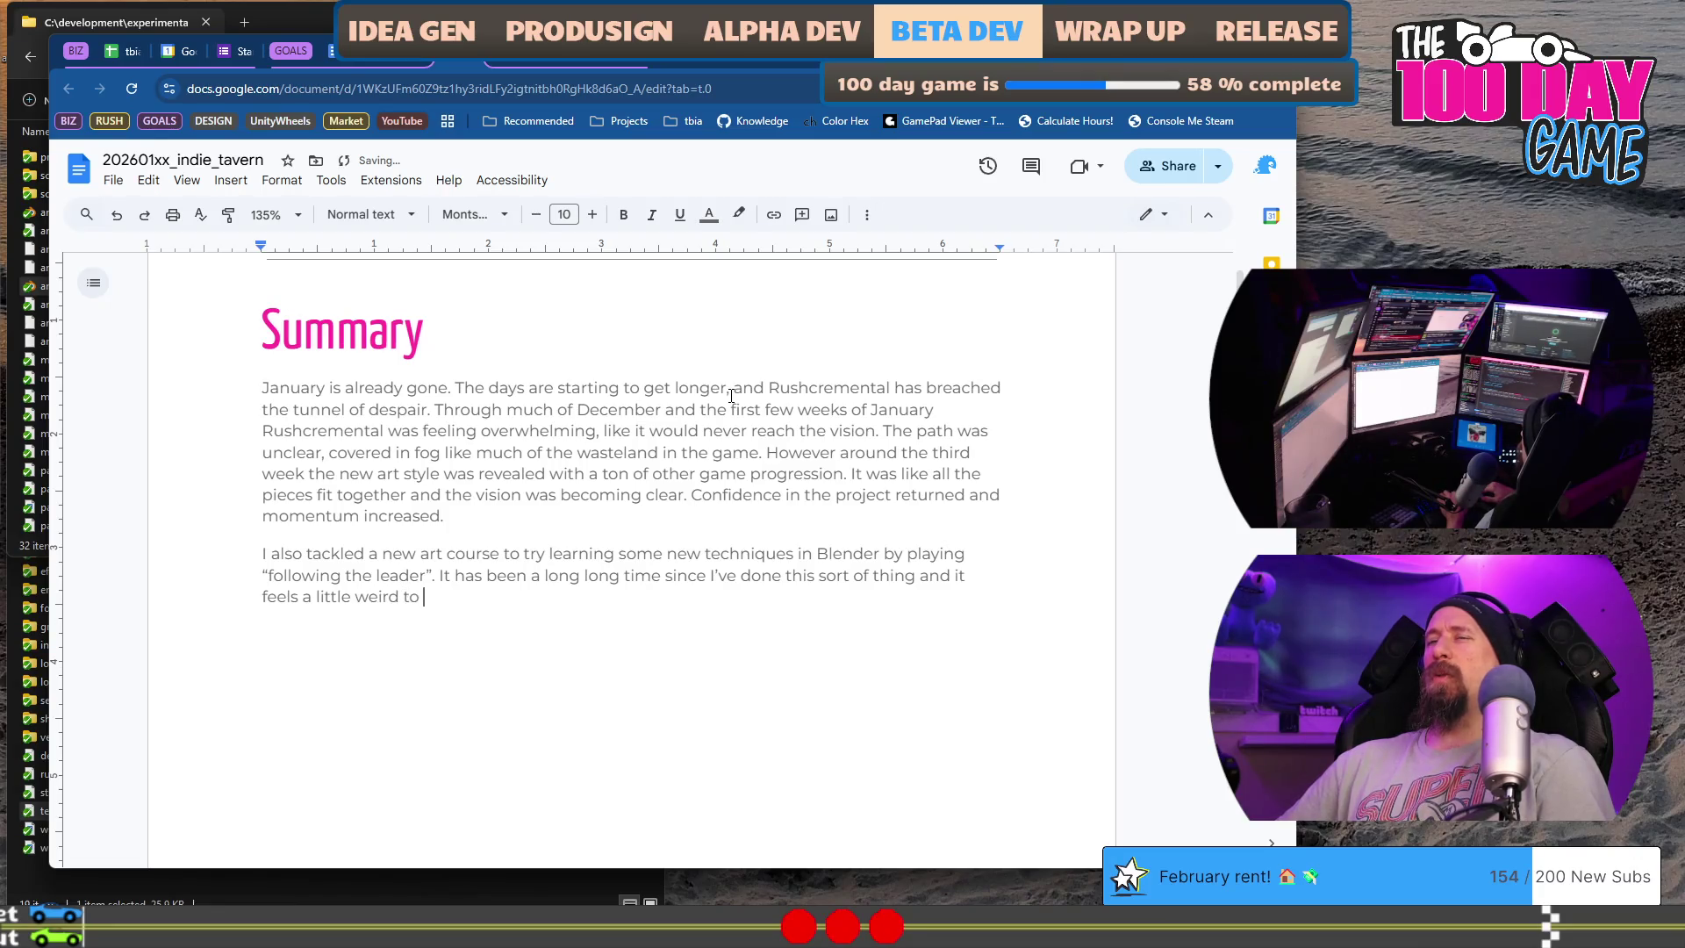
text( simp)
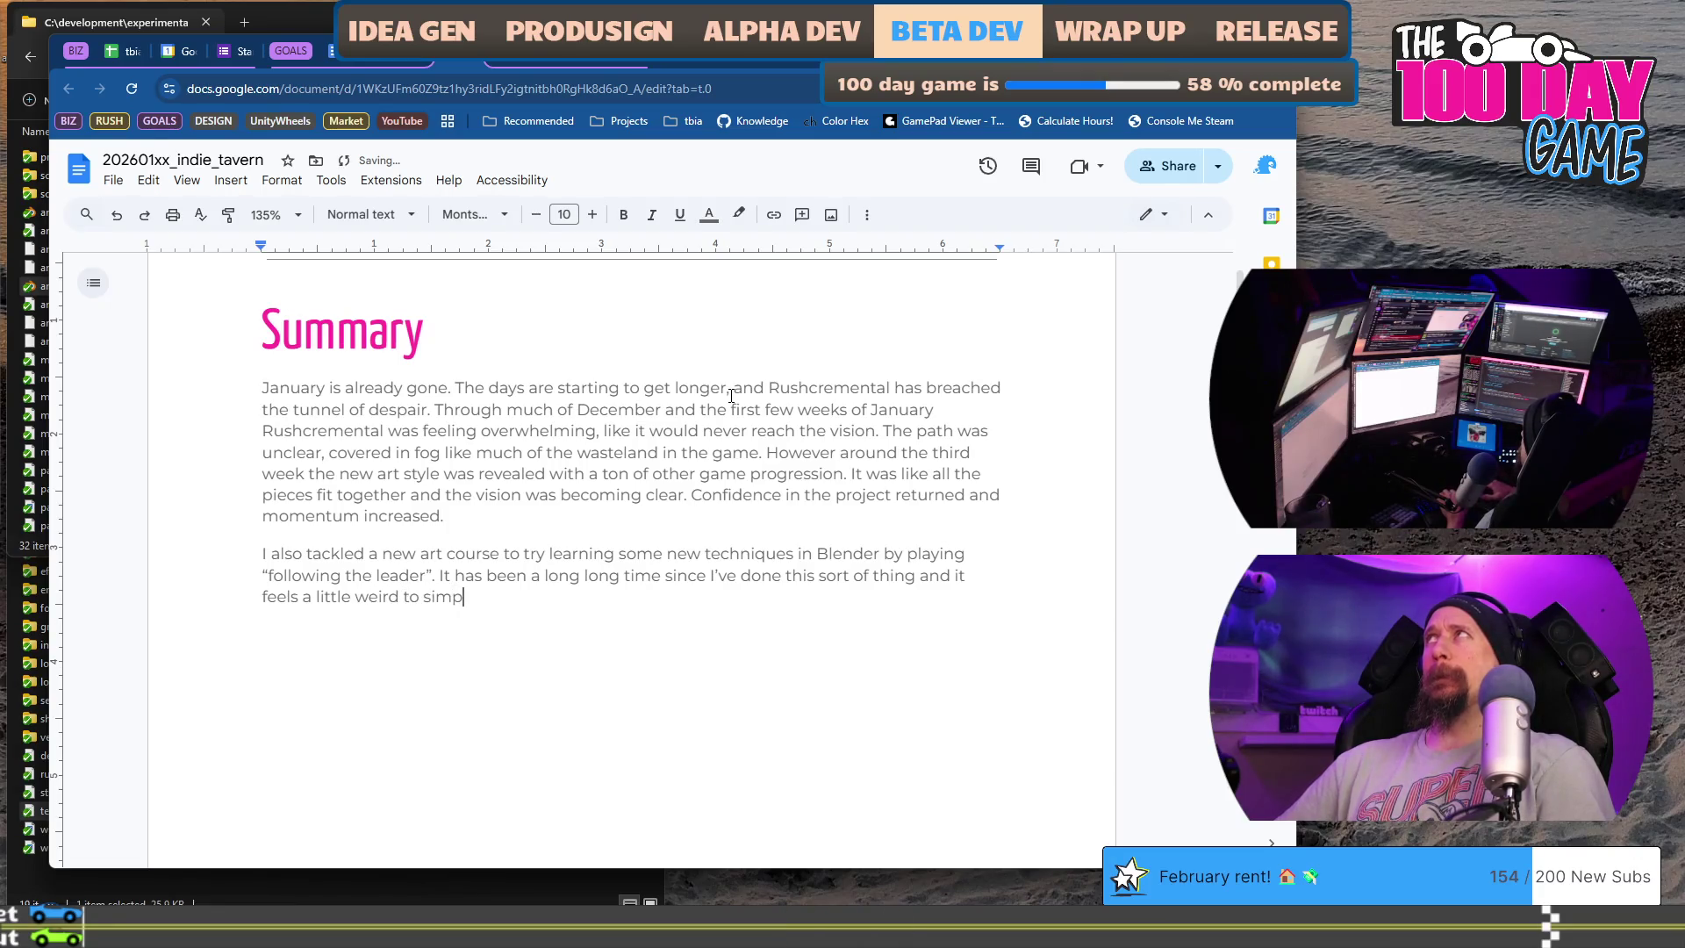
text(e by following instructions.)
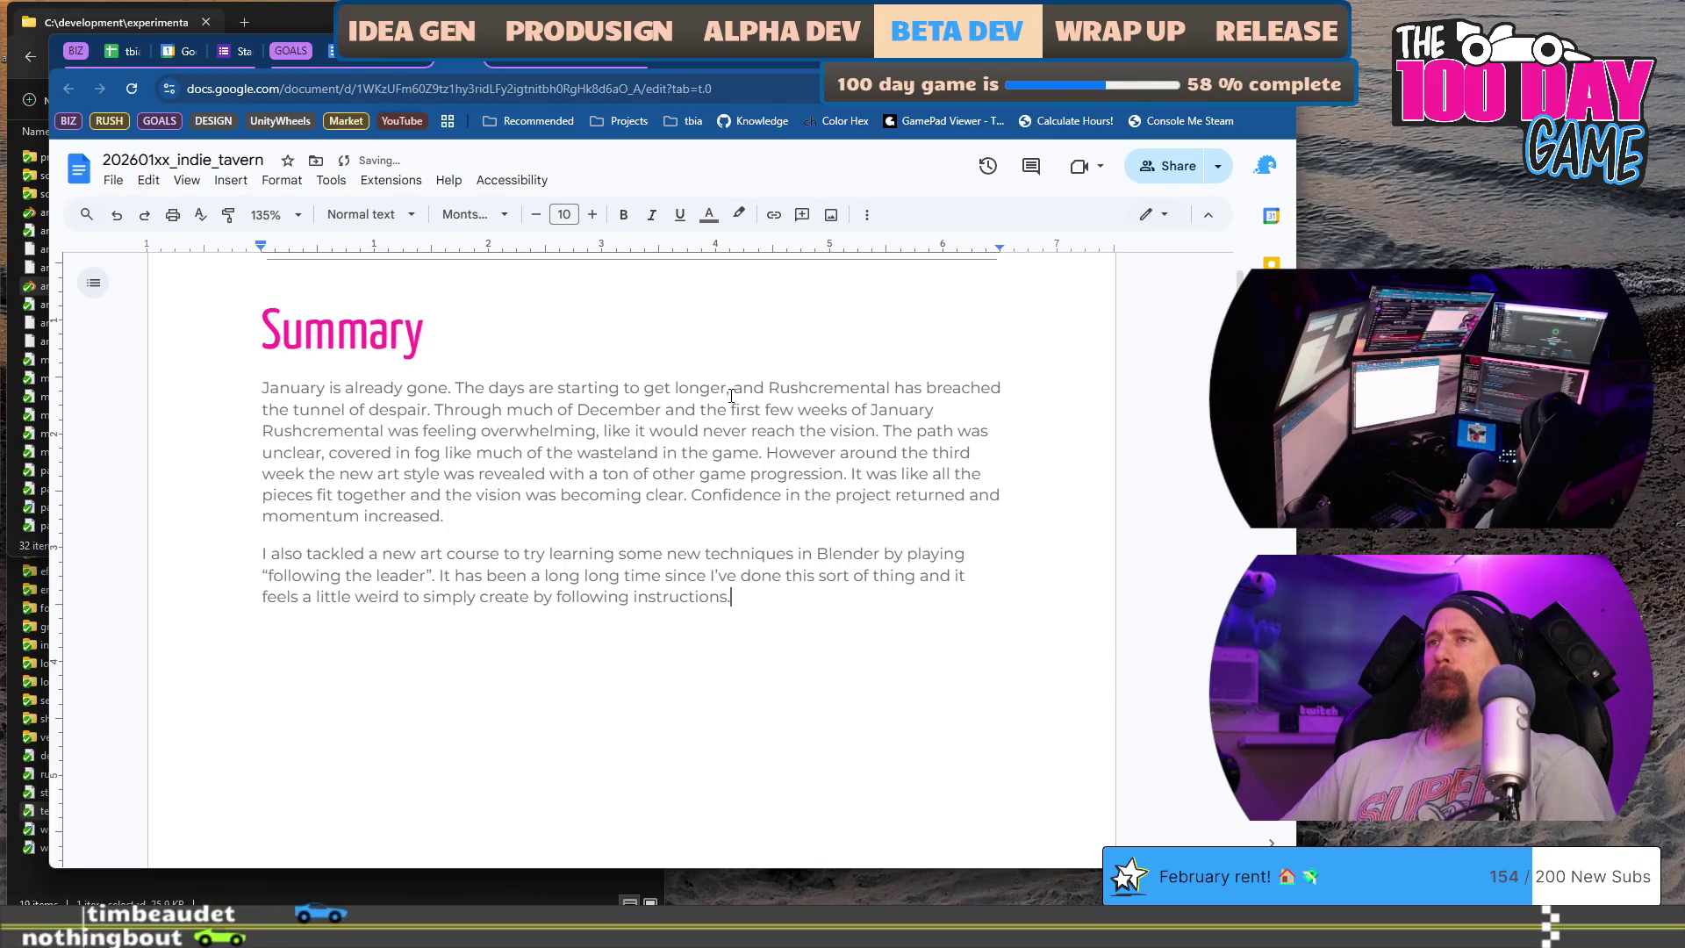
key(BackSpace)
key(BackSpace)
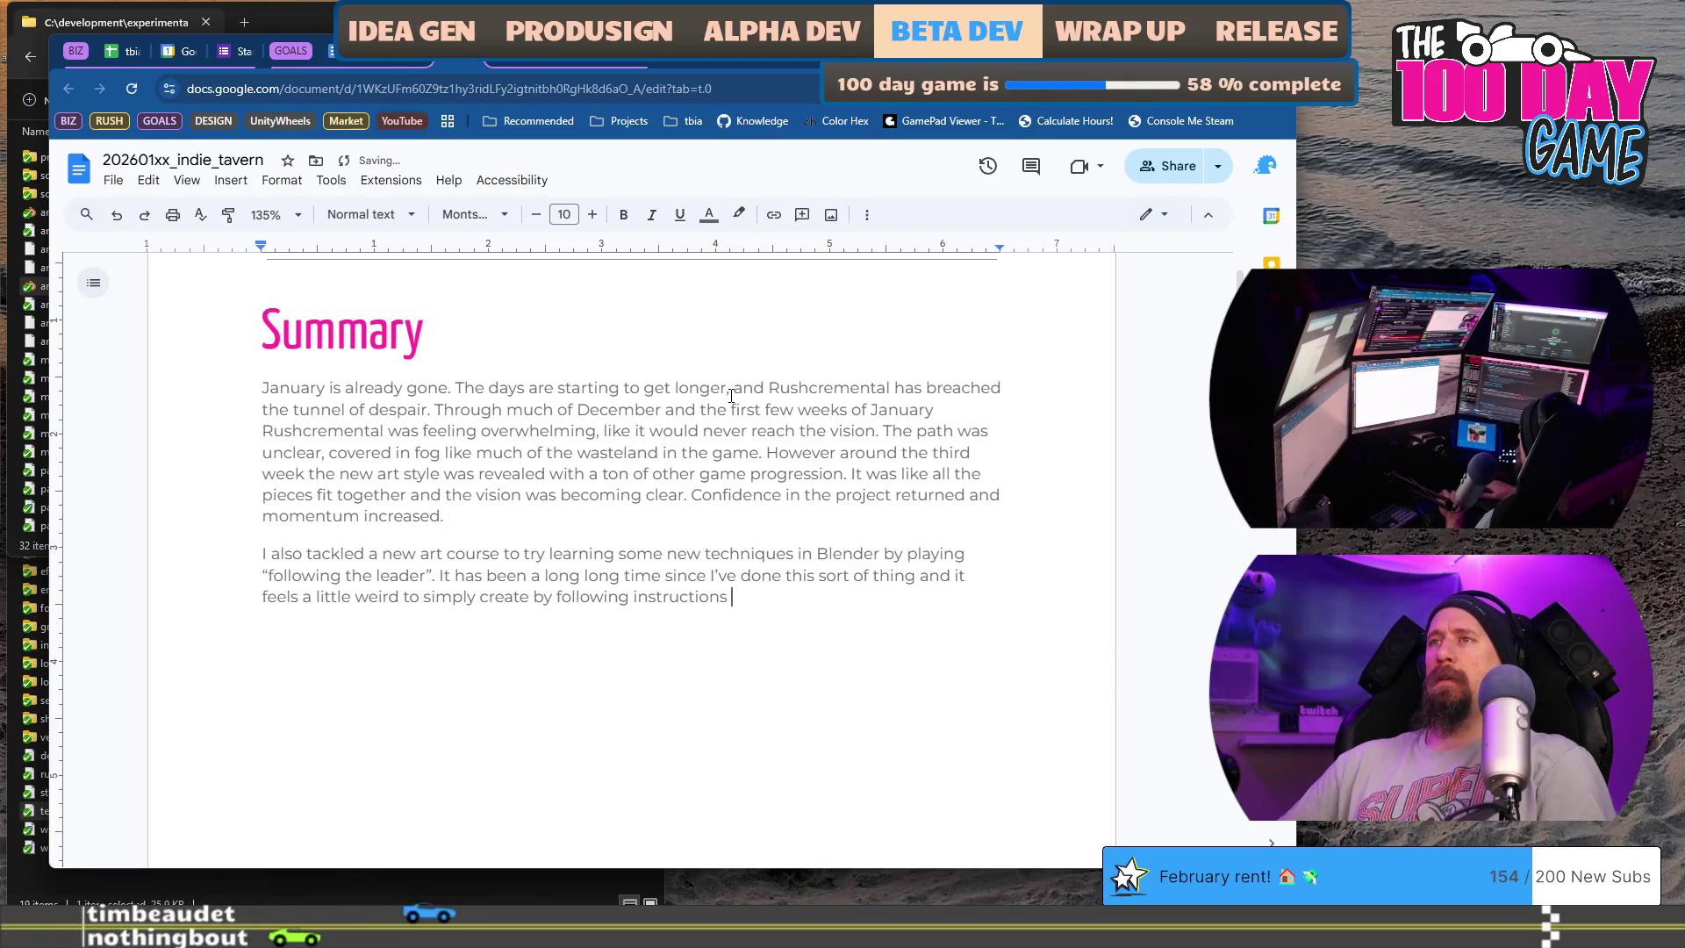
text(- but I am )
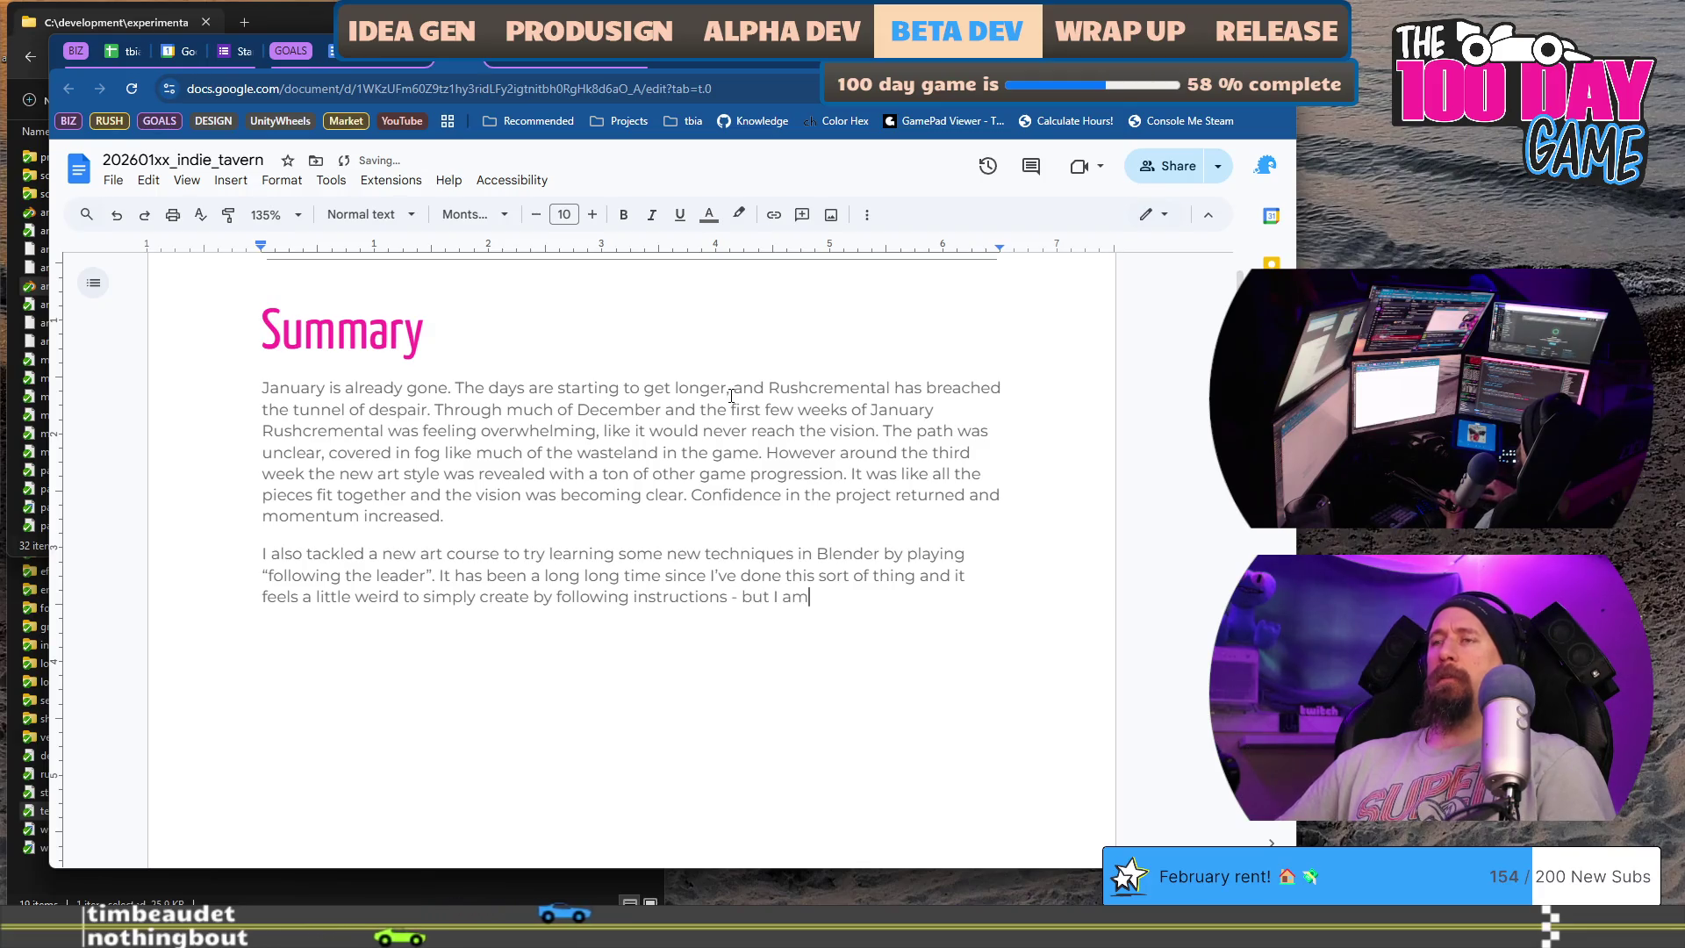
text(fairly confident)
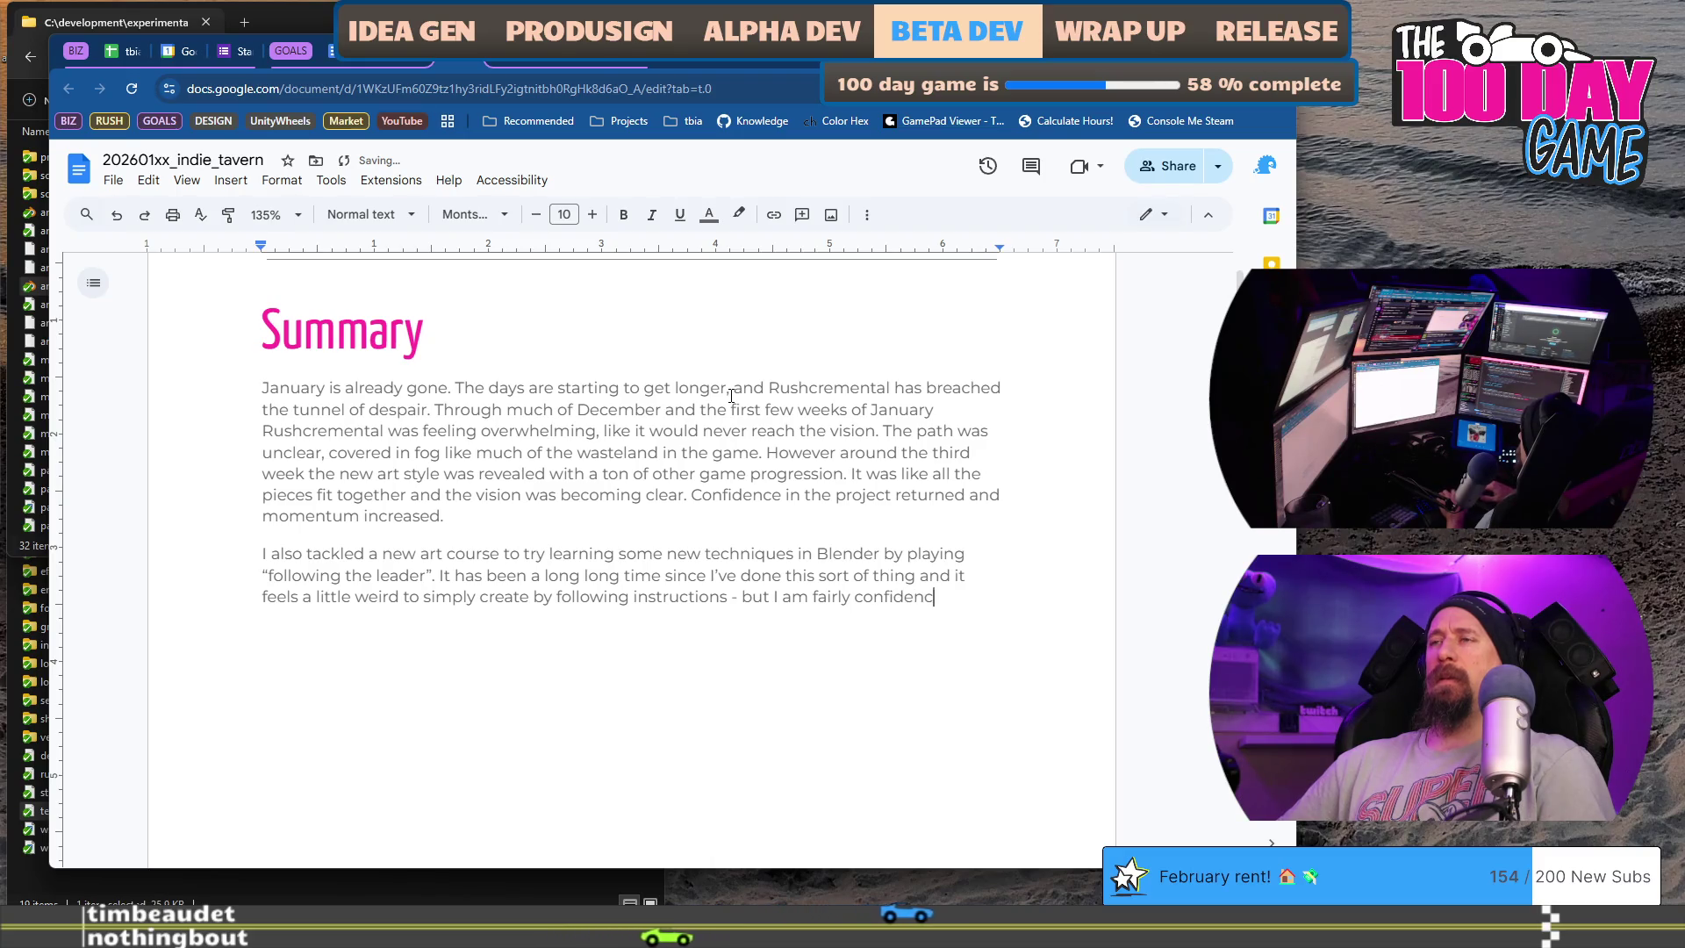
text( I'll learn a few valualbe)
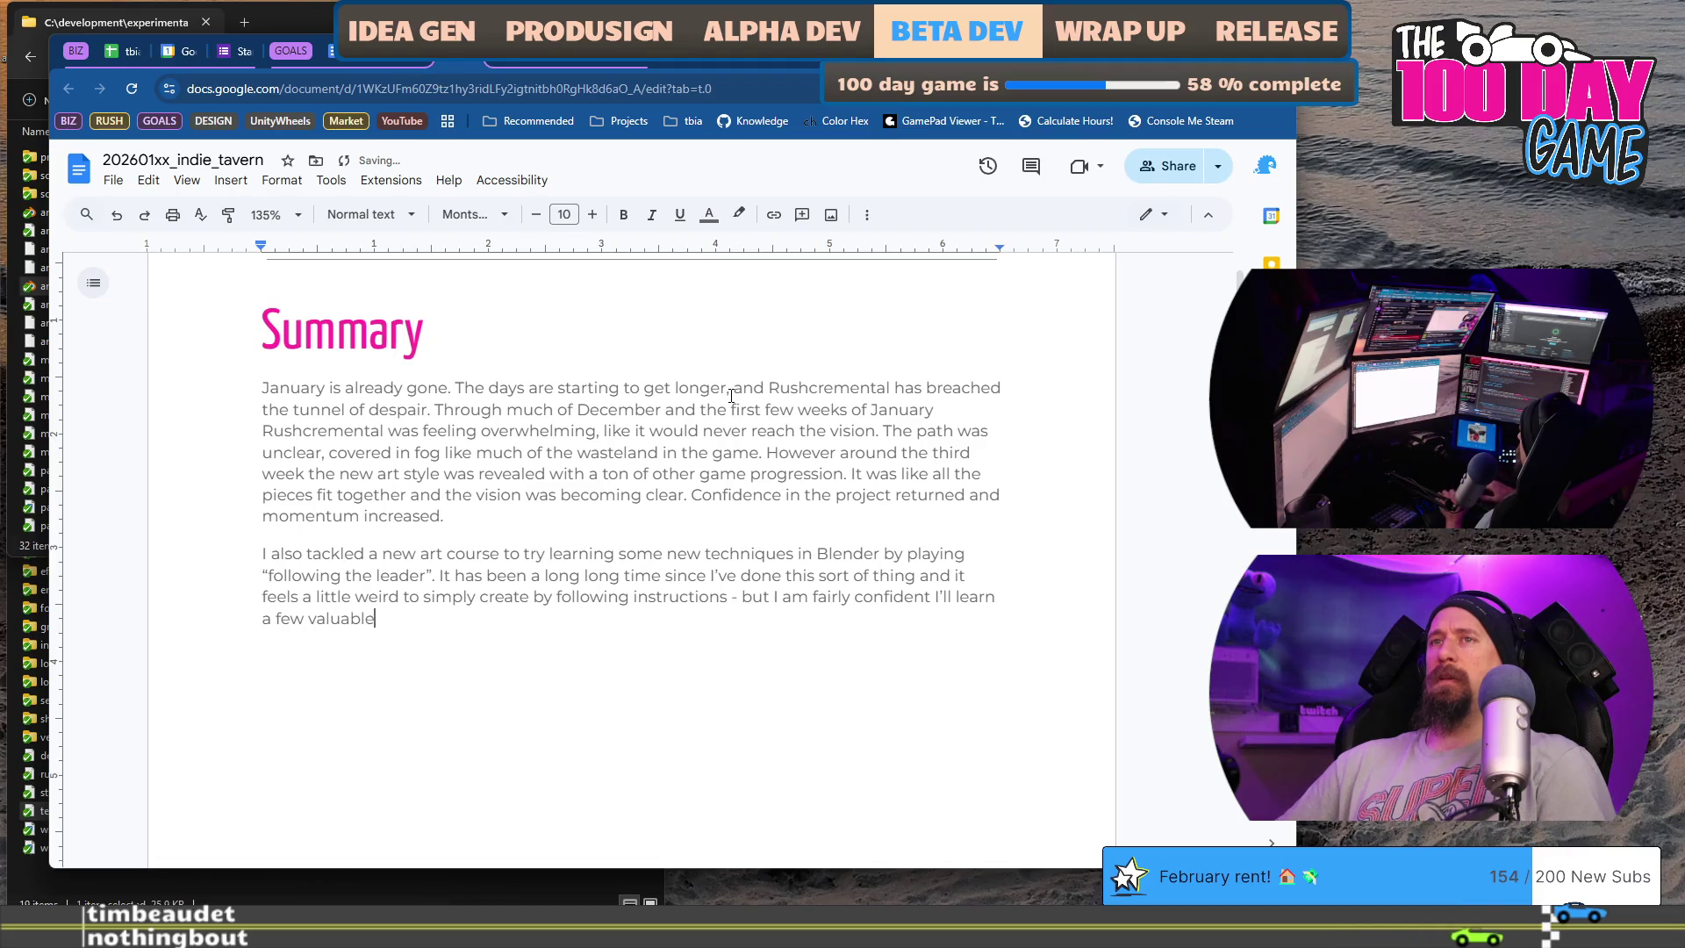
text(gs along the way. )
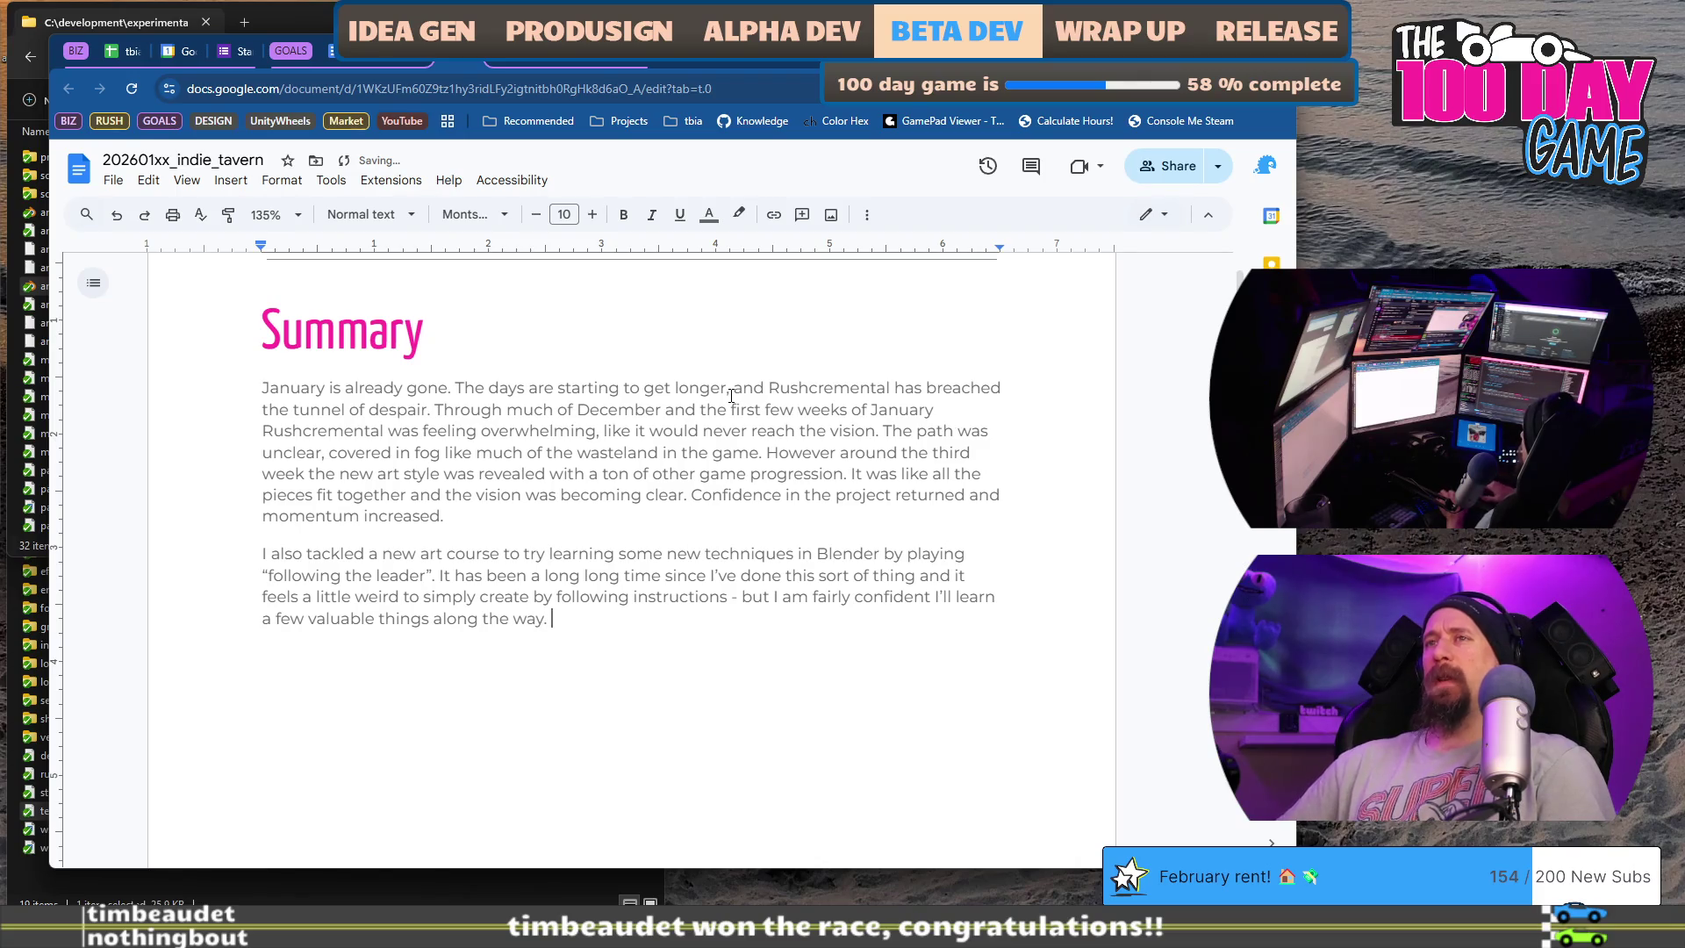
text(Unfortunatel)
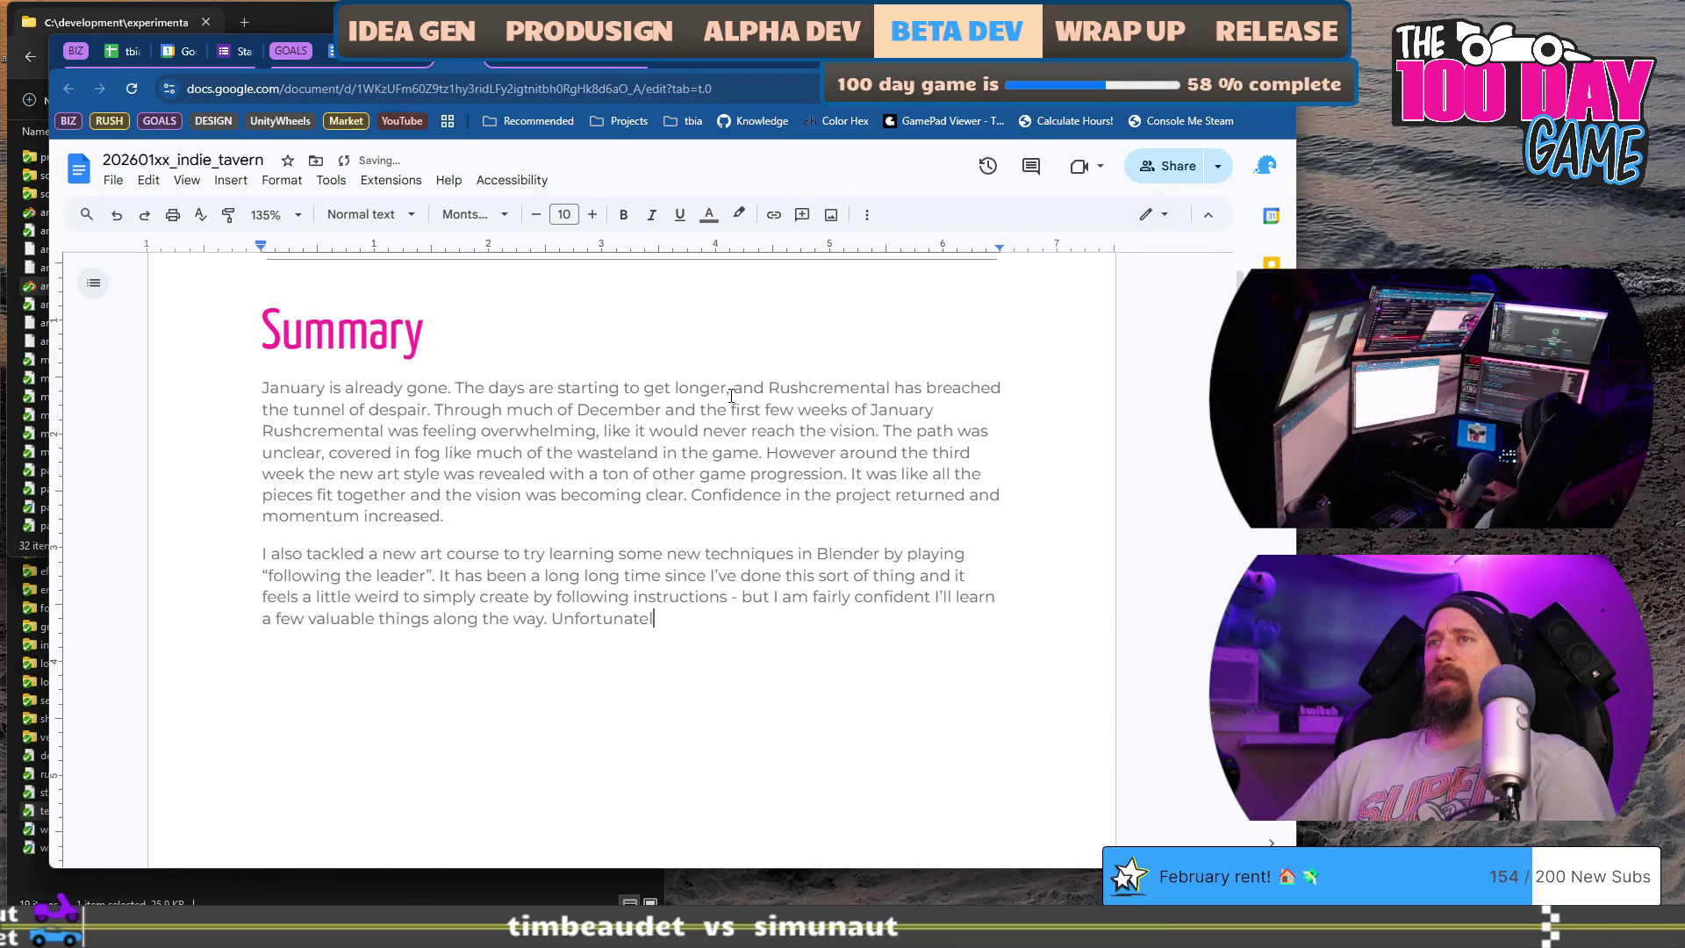
text(y some of it de)
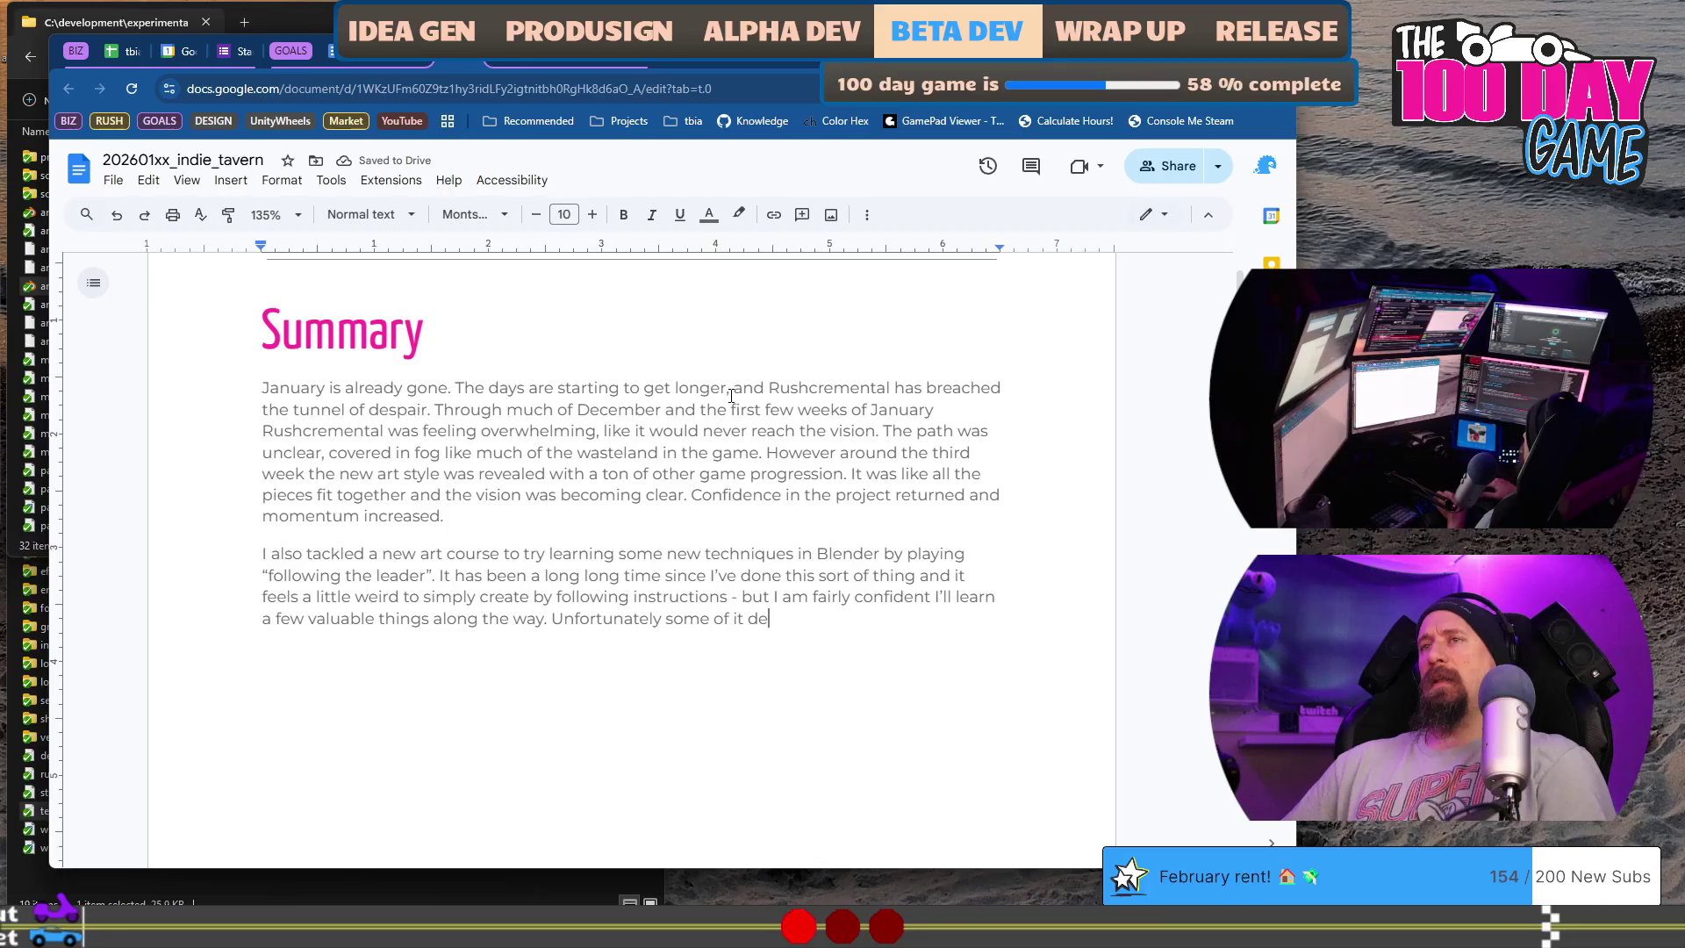
- Rewrite the ending after 'Unfortunately' so the paragraph closes with remaining patient and pressing through
key(ctrl+shift+Left)
text(m)
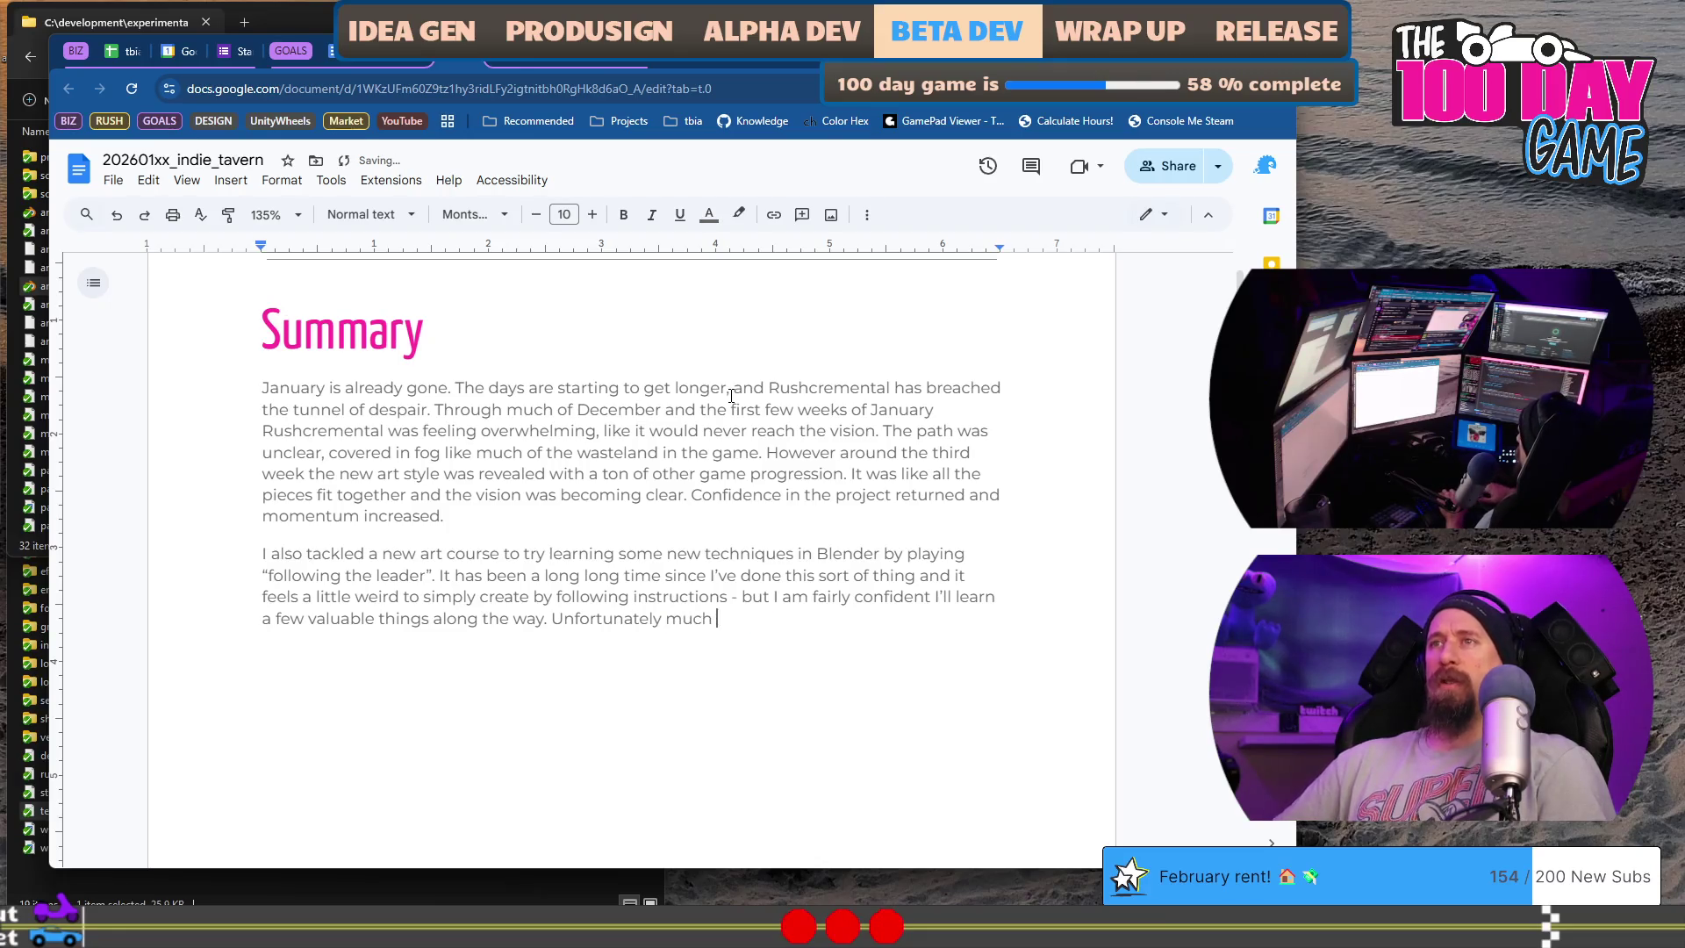
text( it fe)
text(els like “I’m)
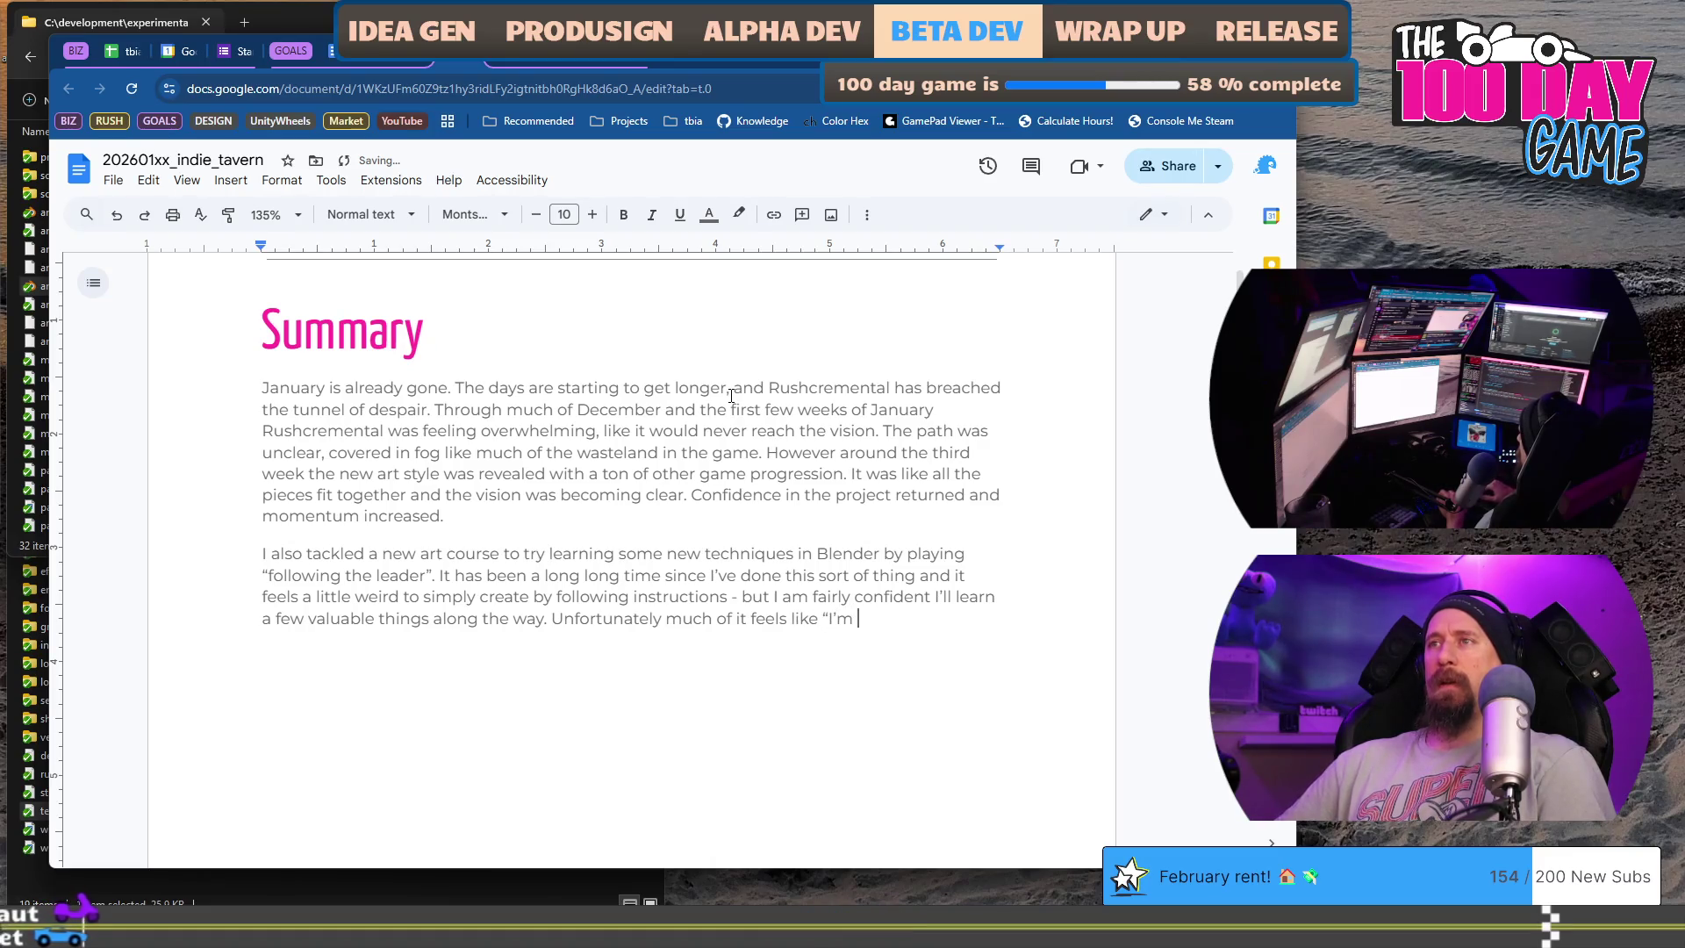
text(ing X beca)
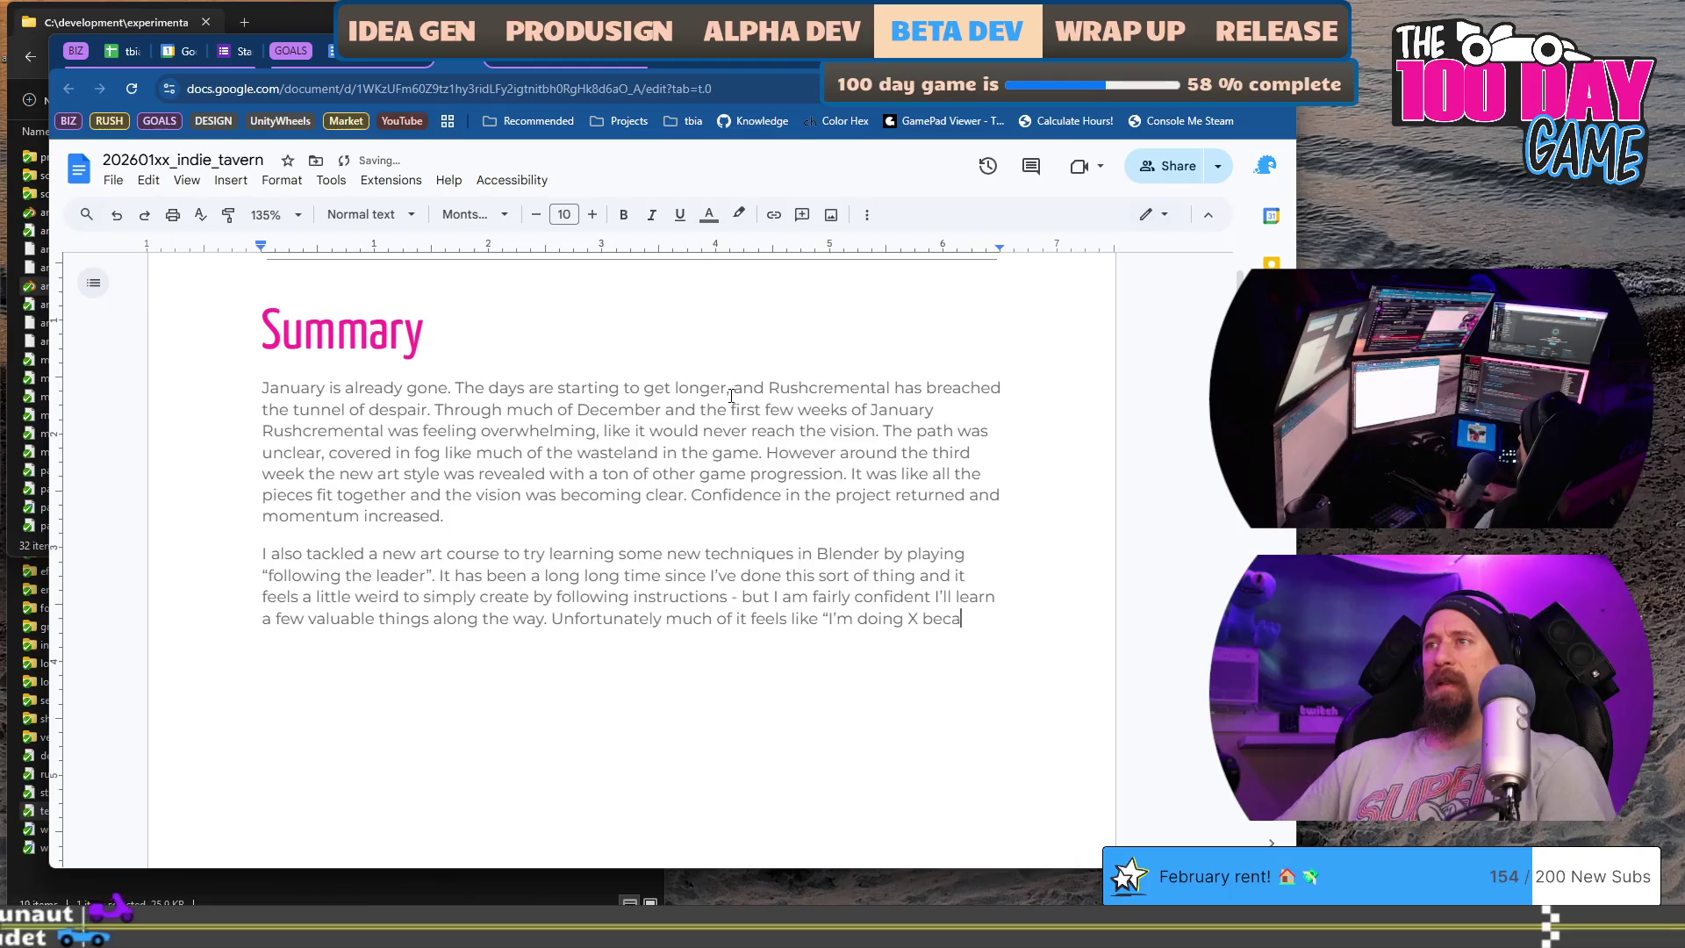
text(use that's what teacher did")
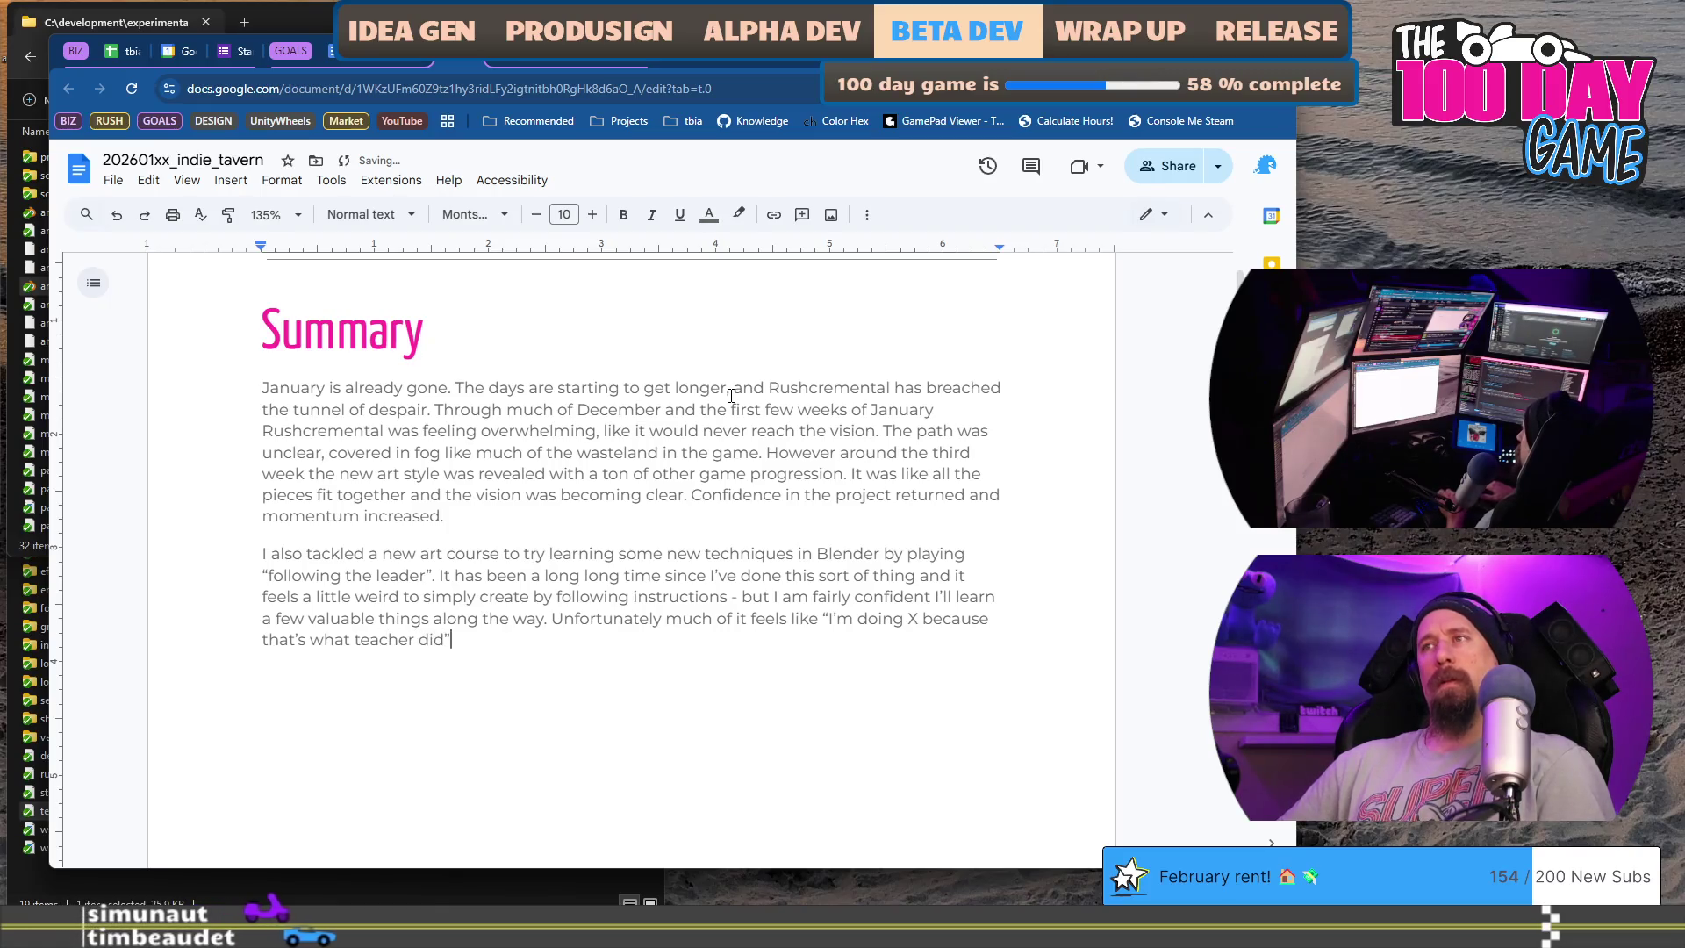
text(her than I k)
text(no)
key(BackSpace)
key(BackSpace)
key(BackSpace)
text(could think)
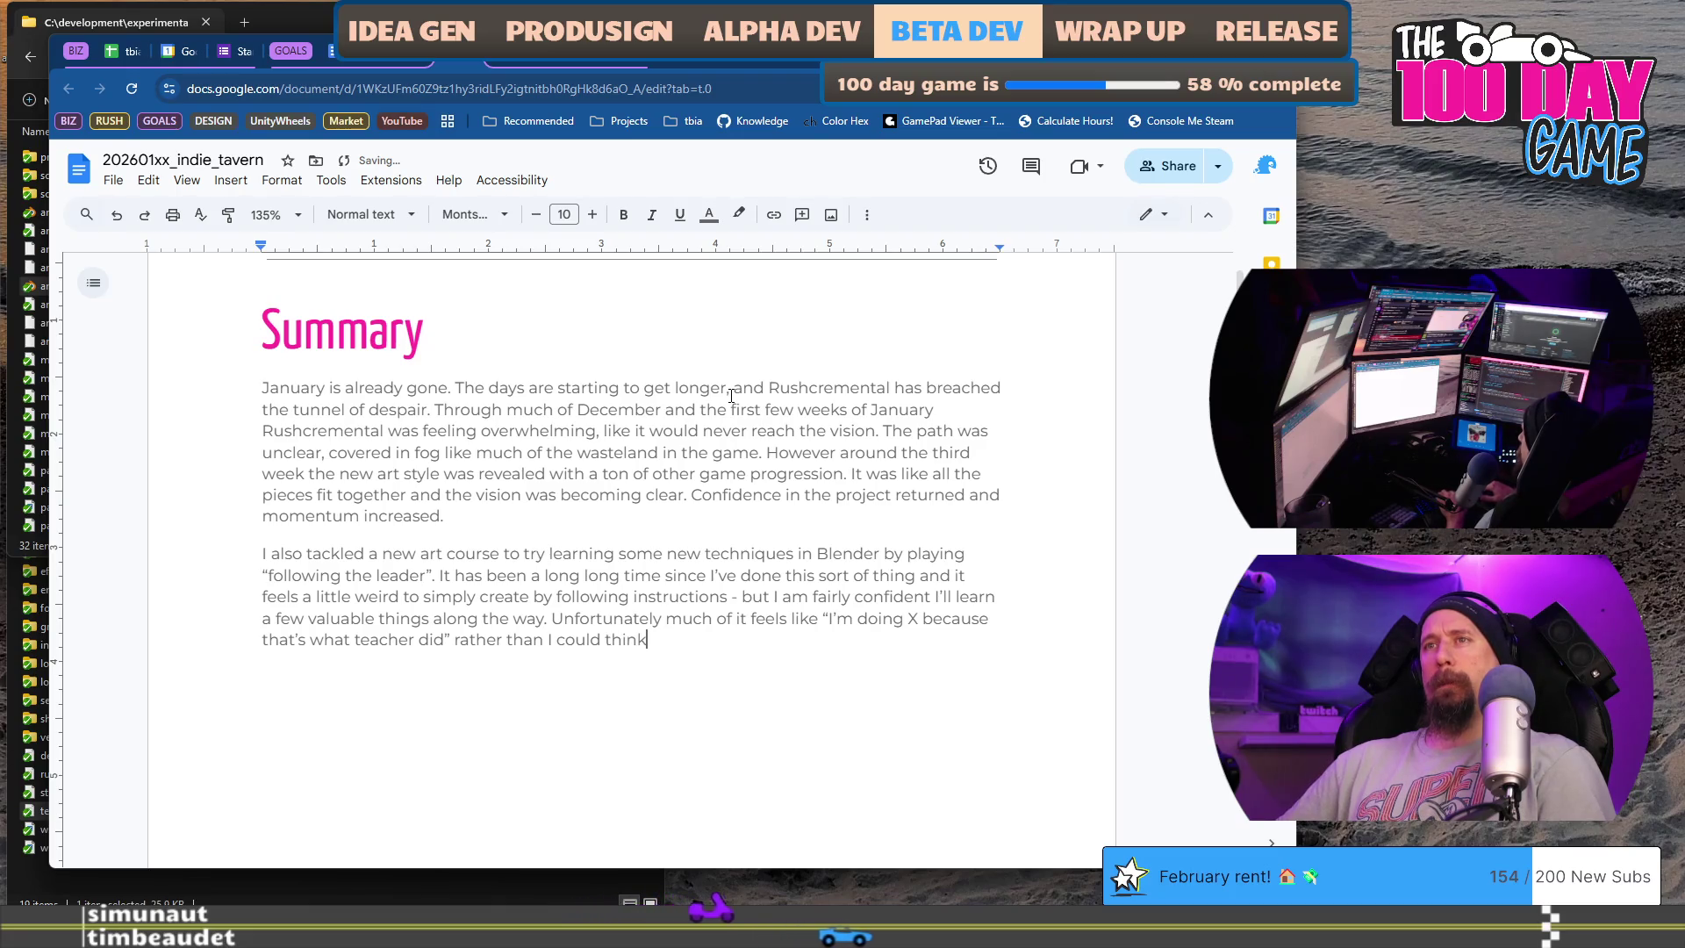
key(BackSpace)
key(BackSpace)
key(BackSpace)
text(seeing how to apply X to)
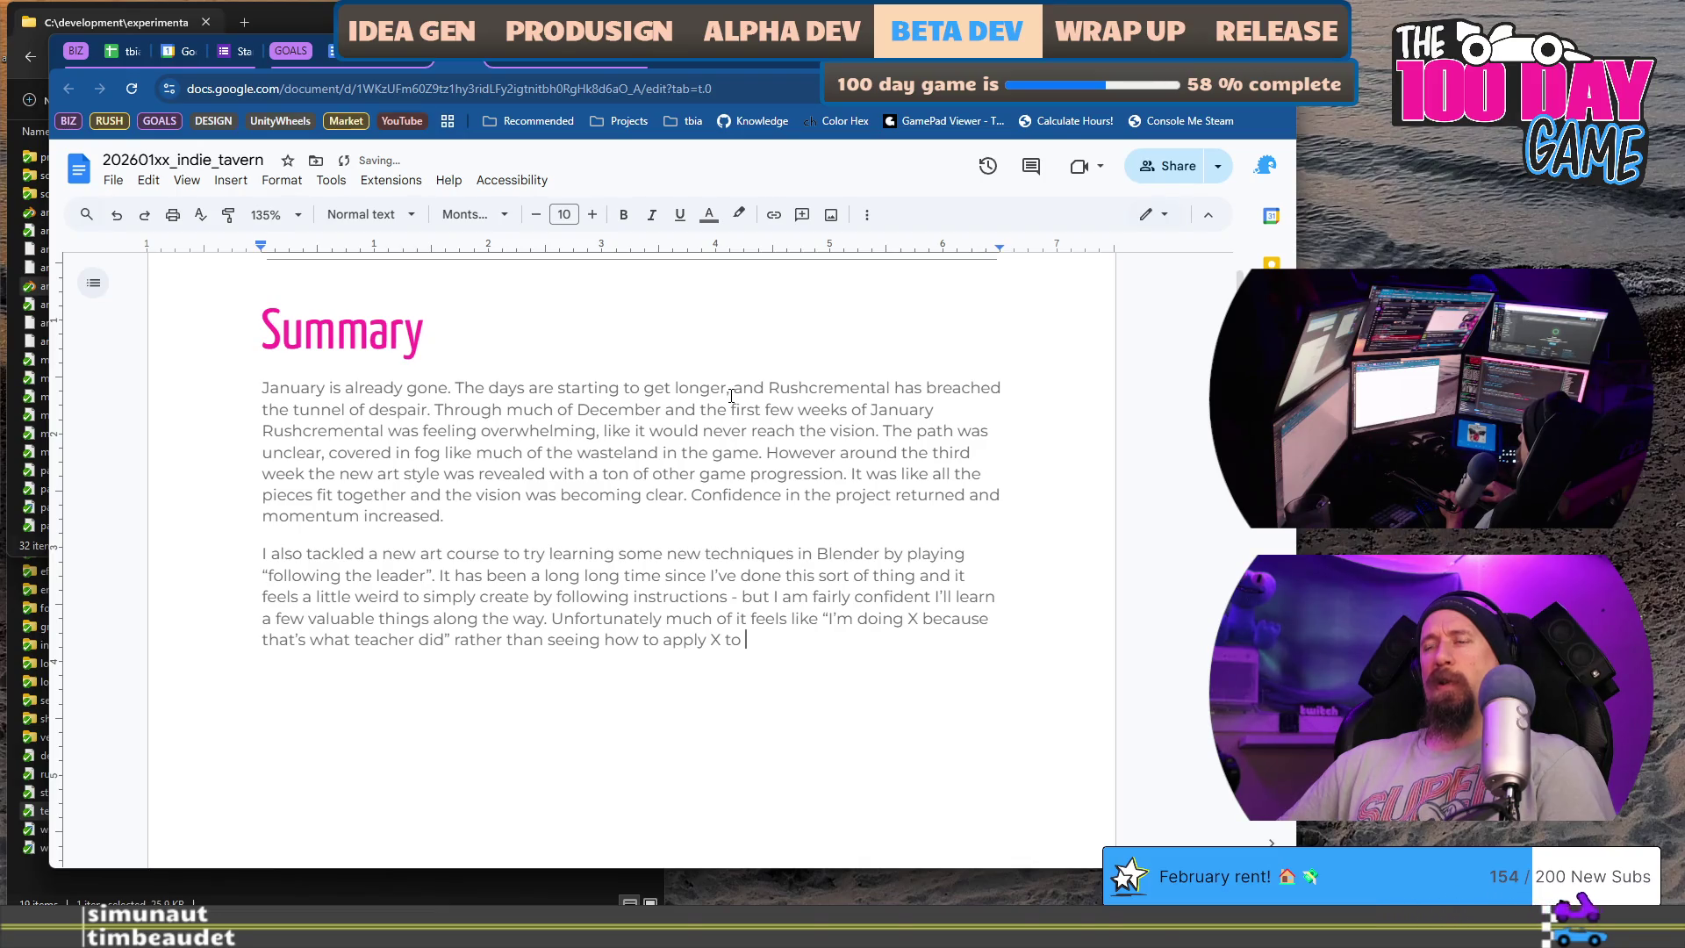
text( a new)
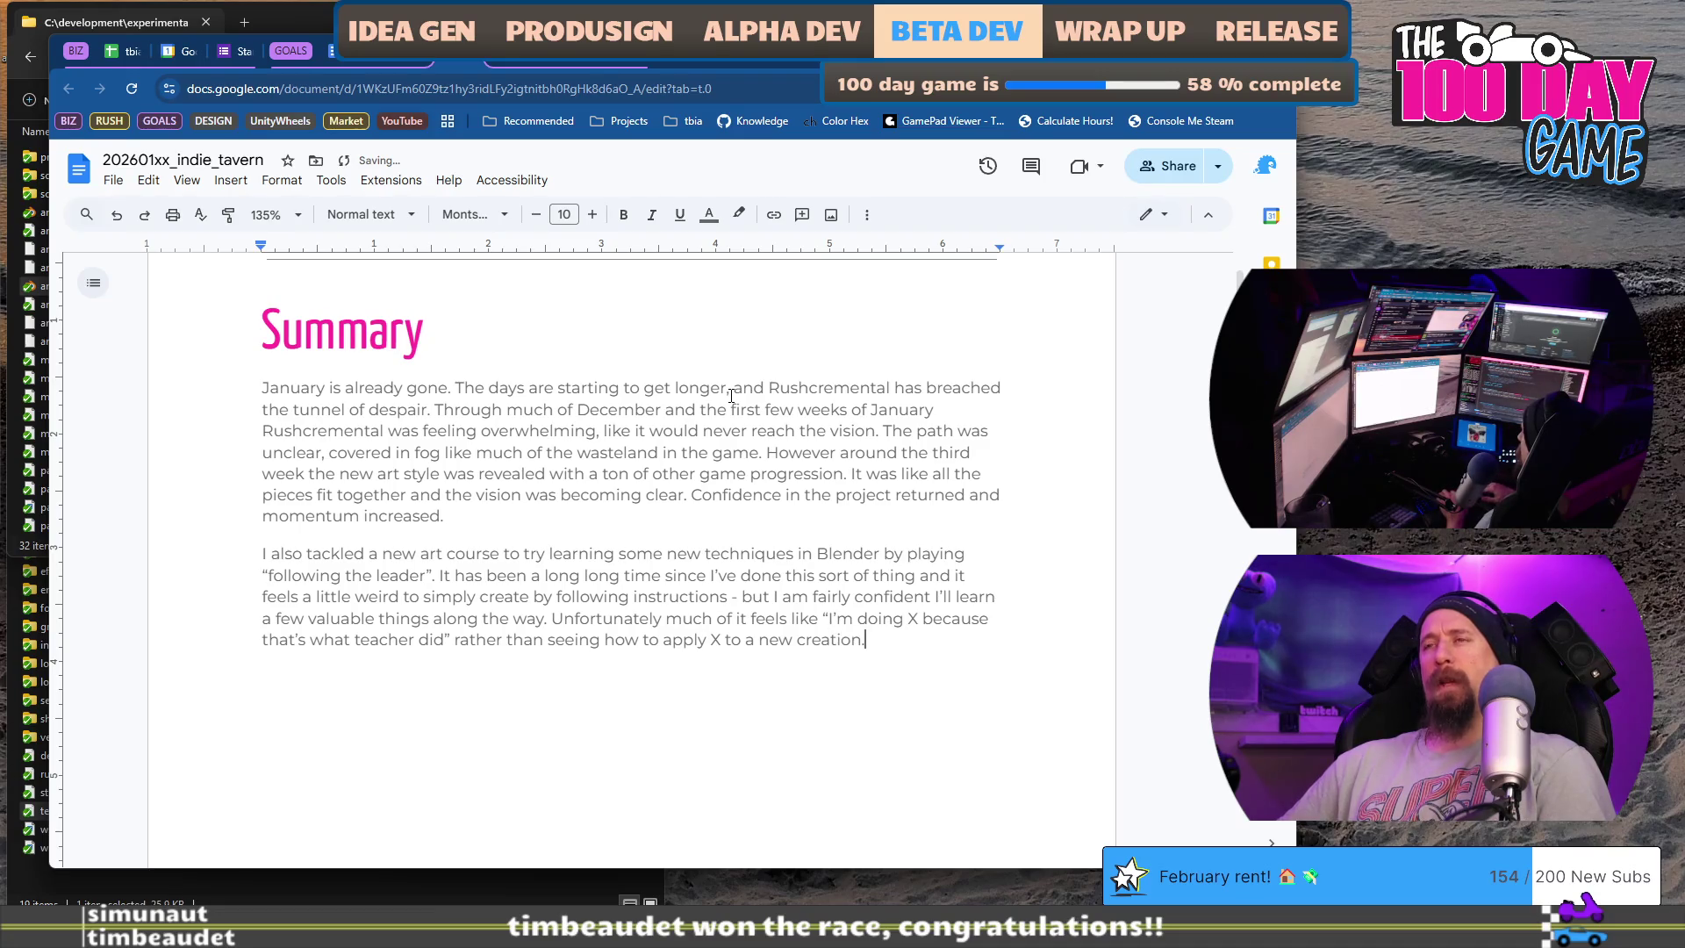
text( crea)
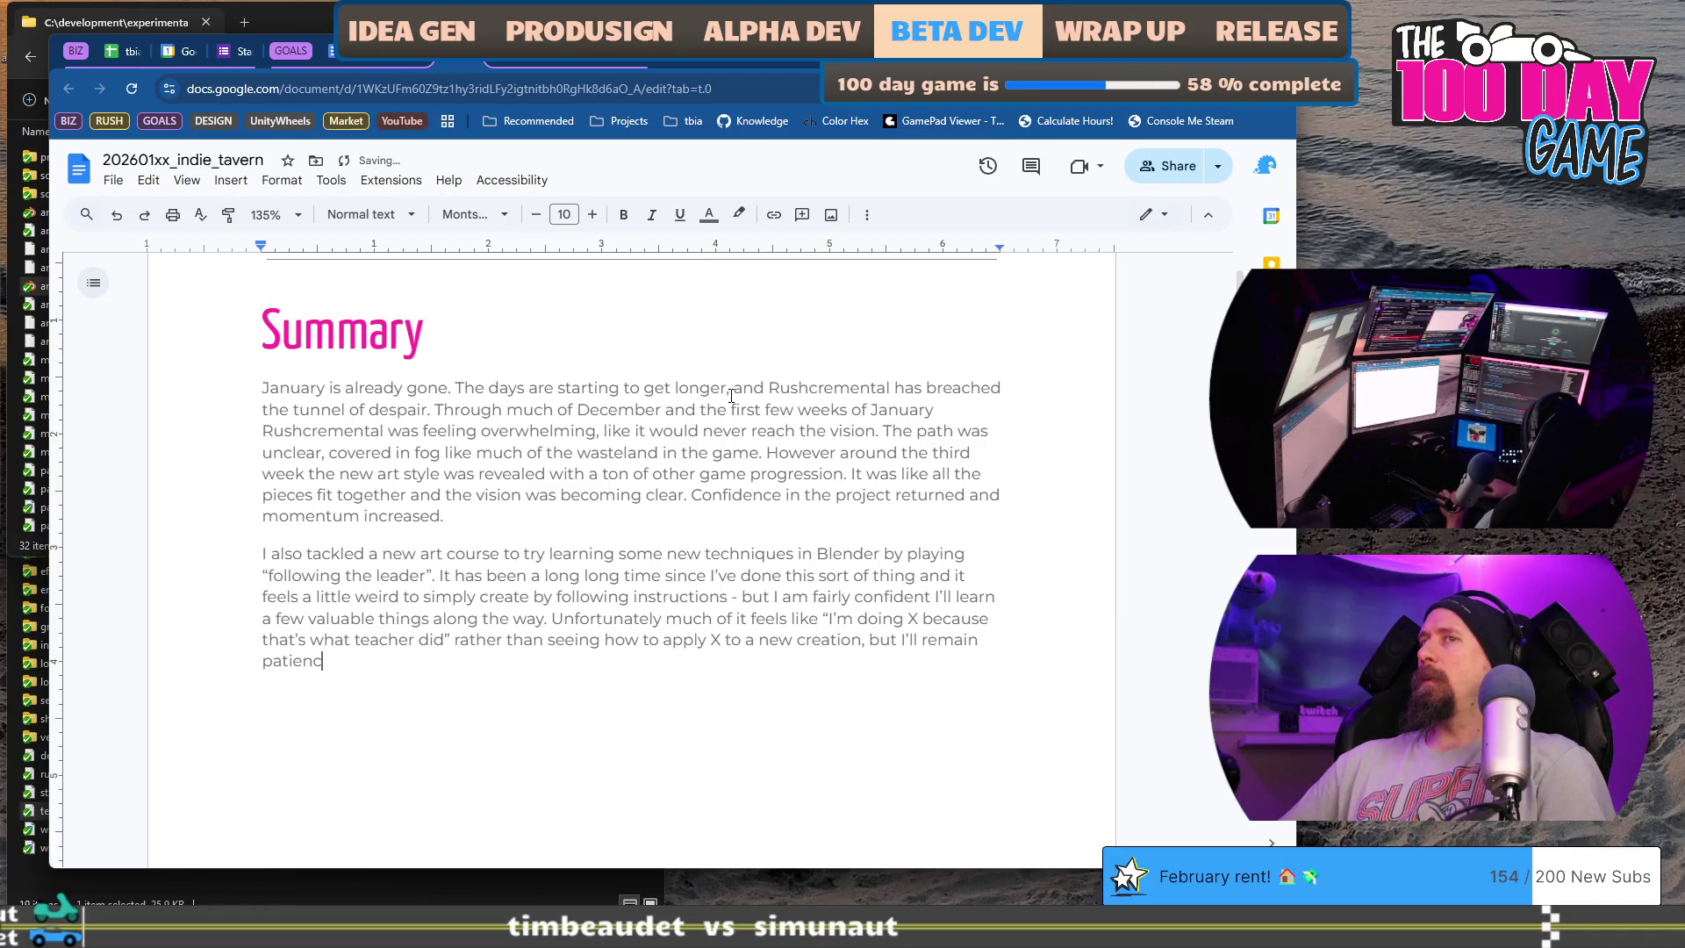
text(tion, but I’ll remain)
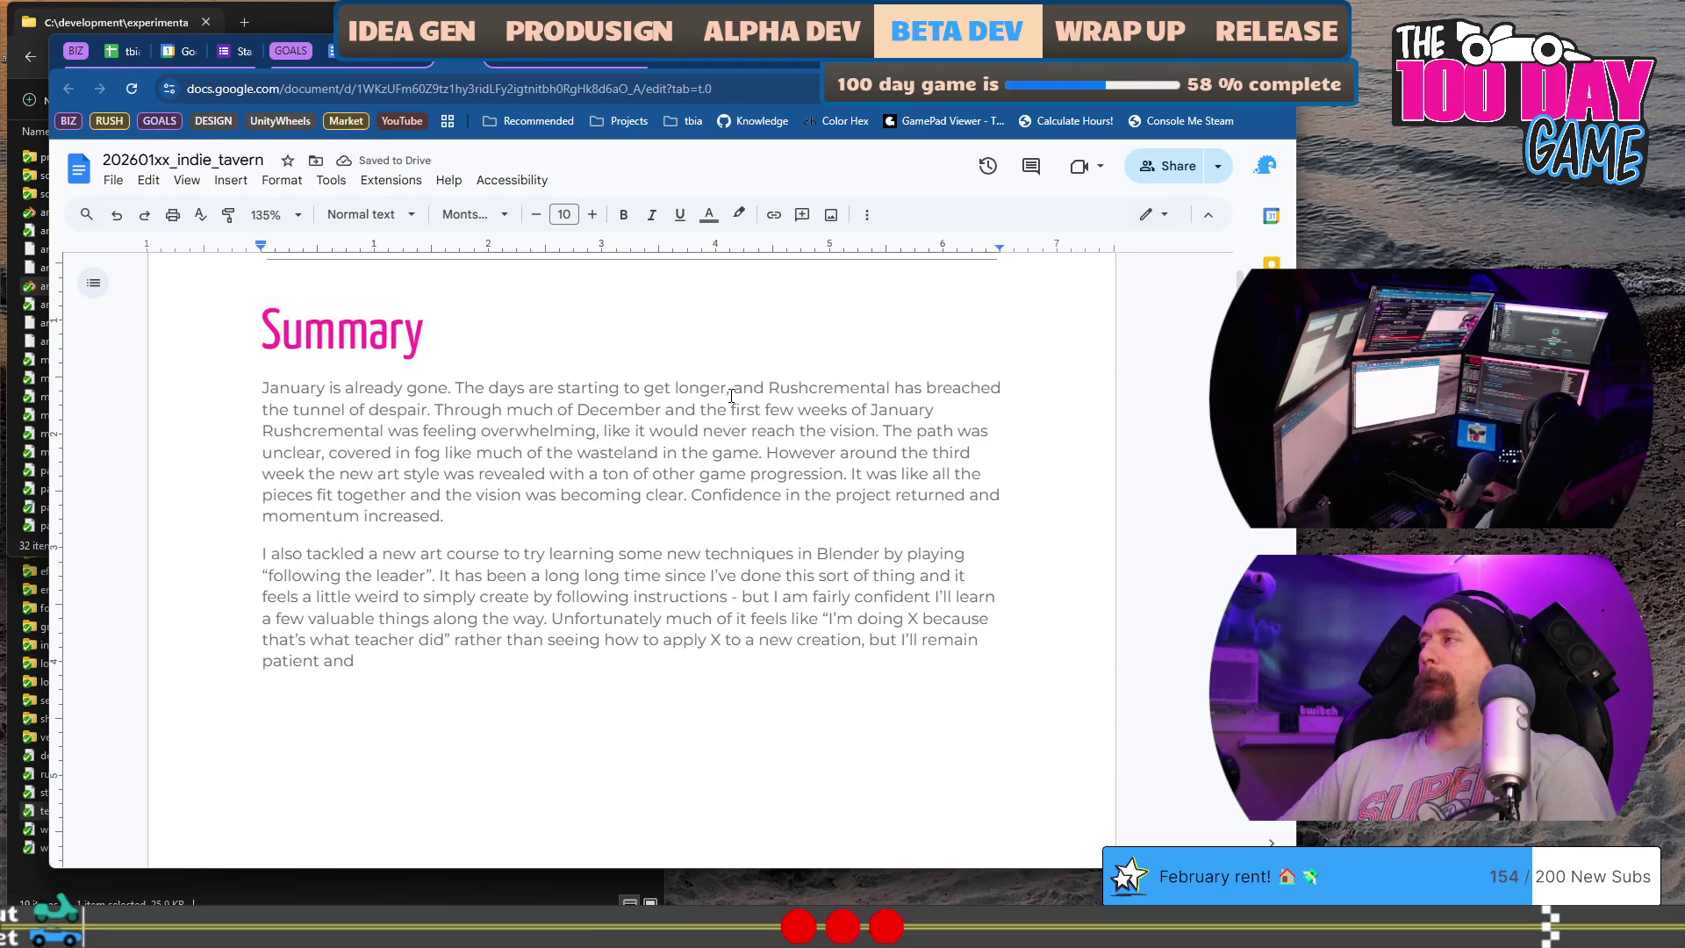
text( patient and press through.)
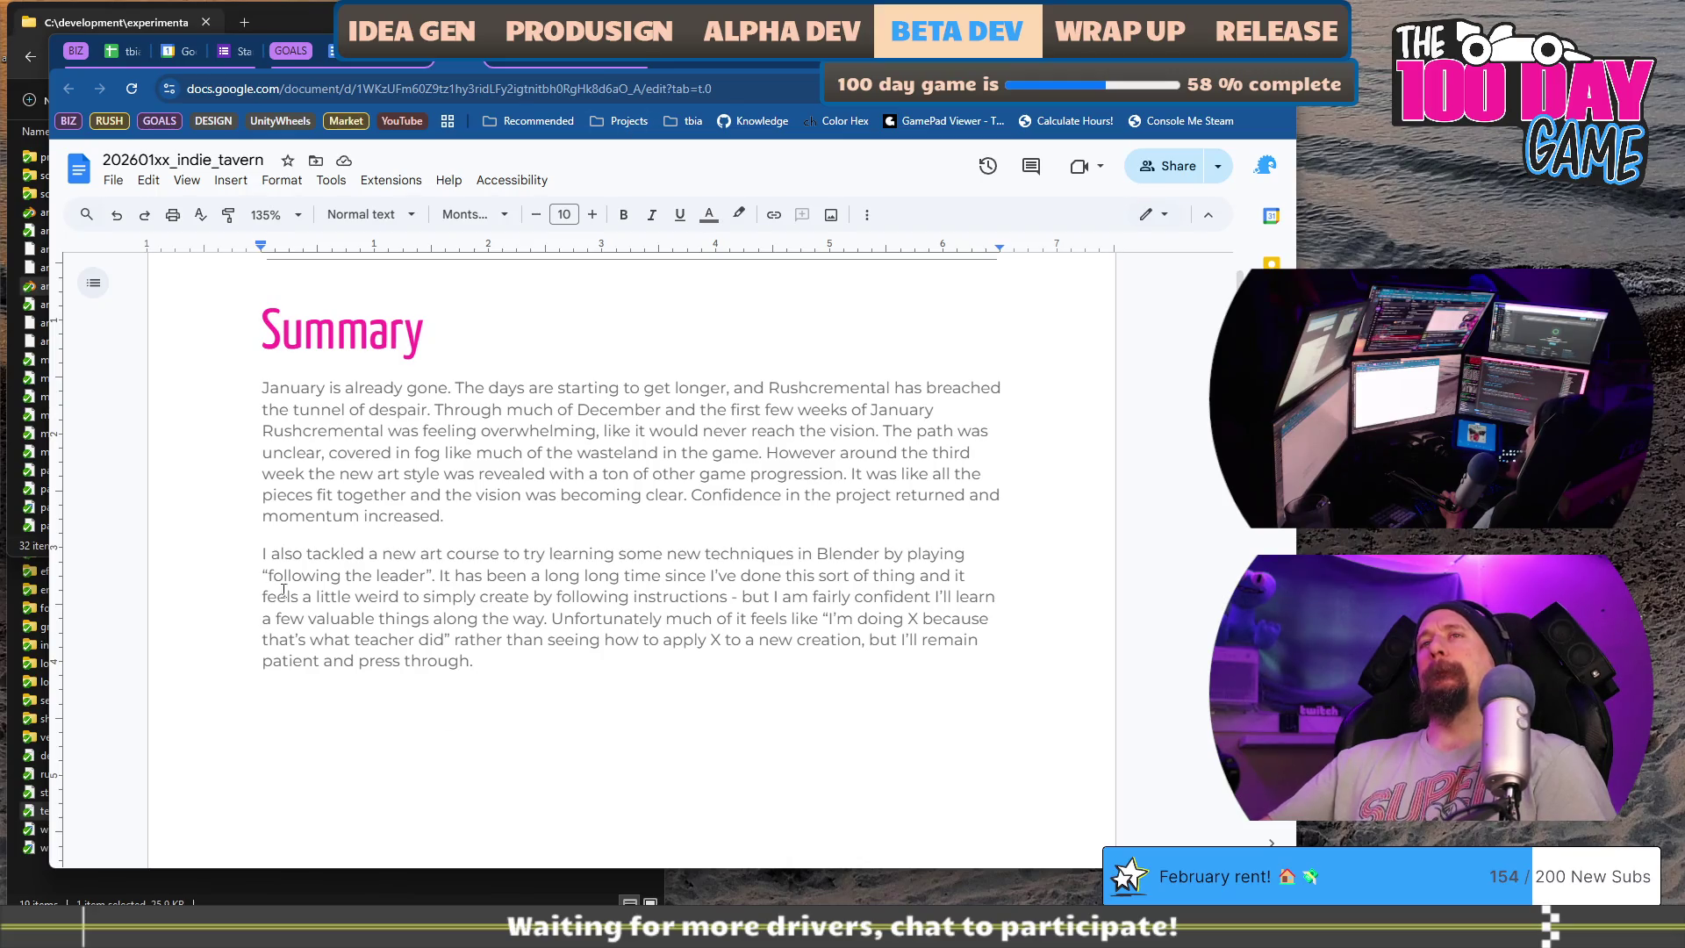
drag(263, 553, 474, 661)
click(483, 660)
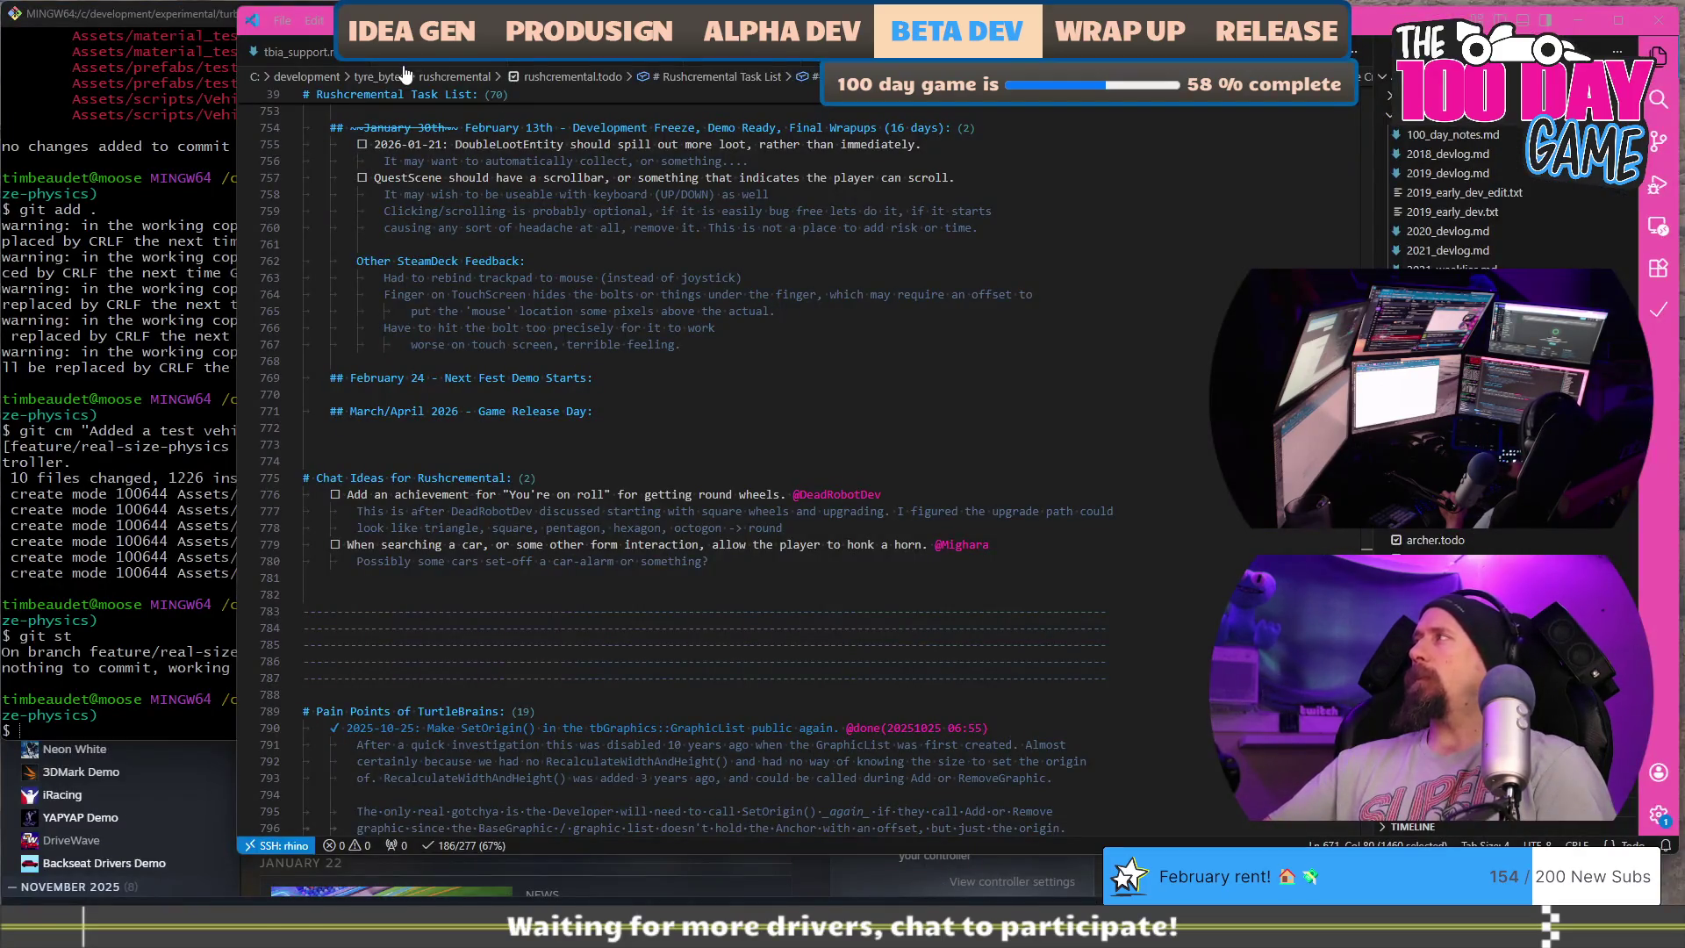
- Open 2026_devlog.md in VS Code to review the late-January development reports
click(408, 56)
scroll(580, 457, up, 5)
scroll(579, 457, up, 5)
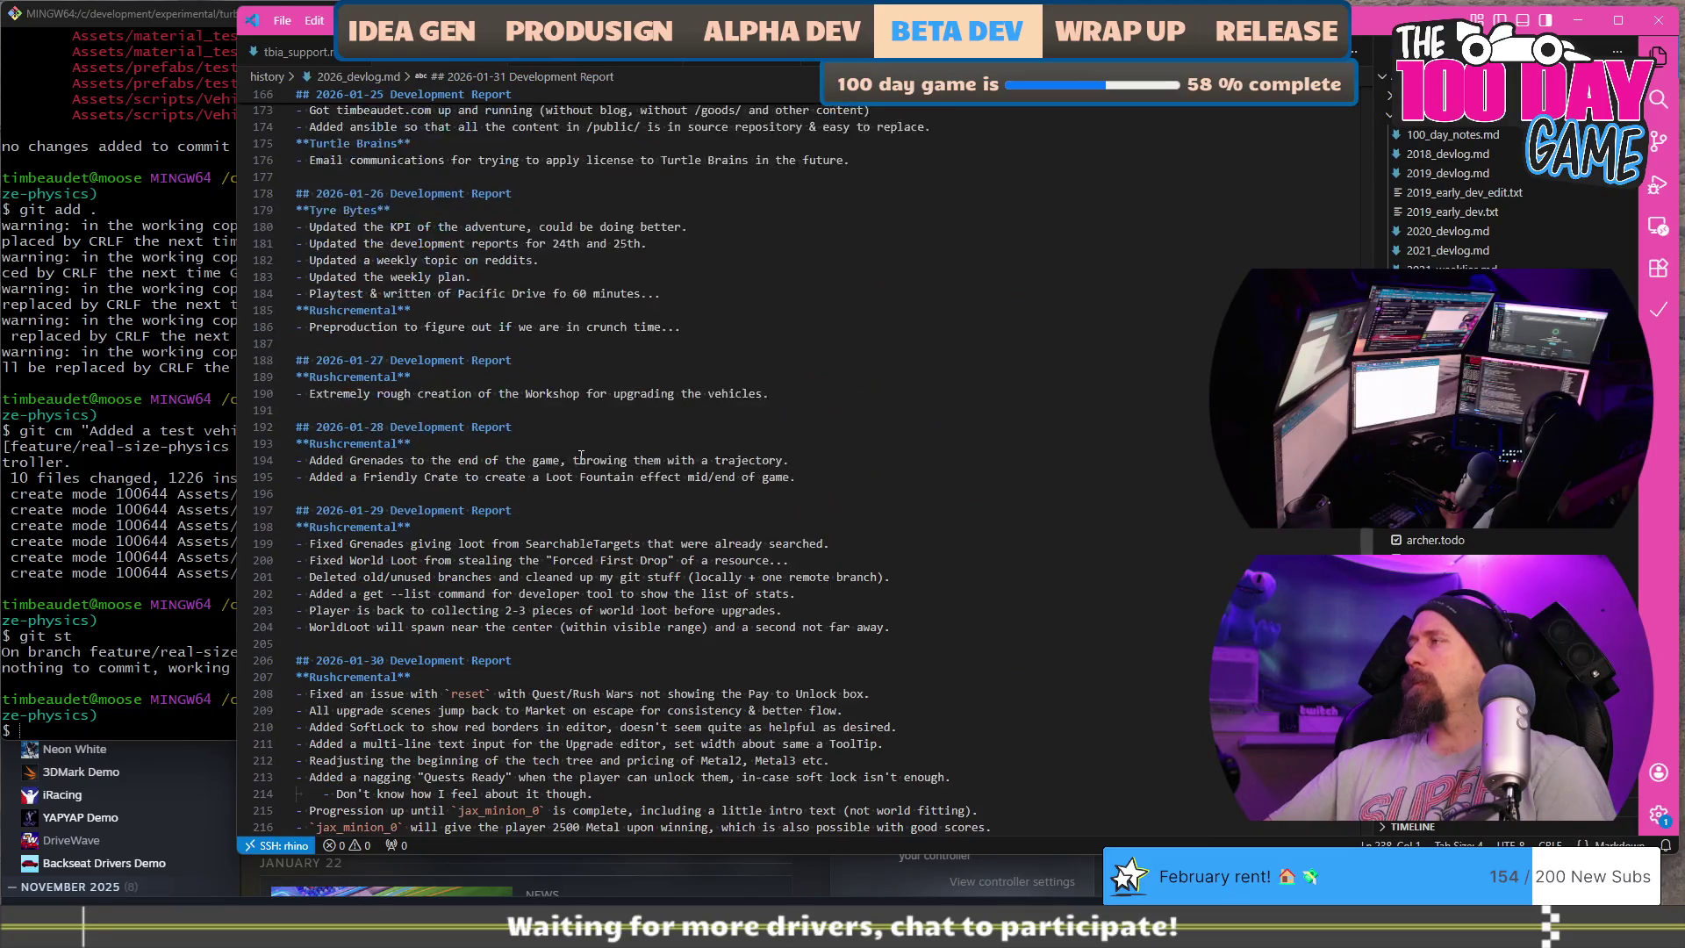
scroll(579, 457, up, 6)
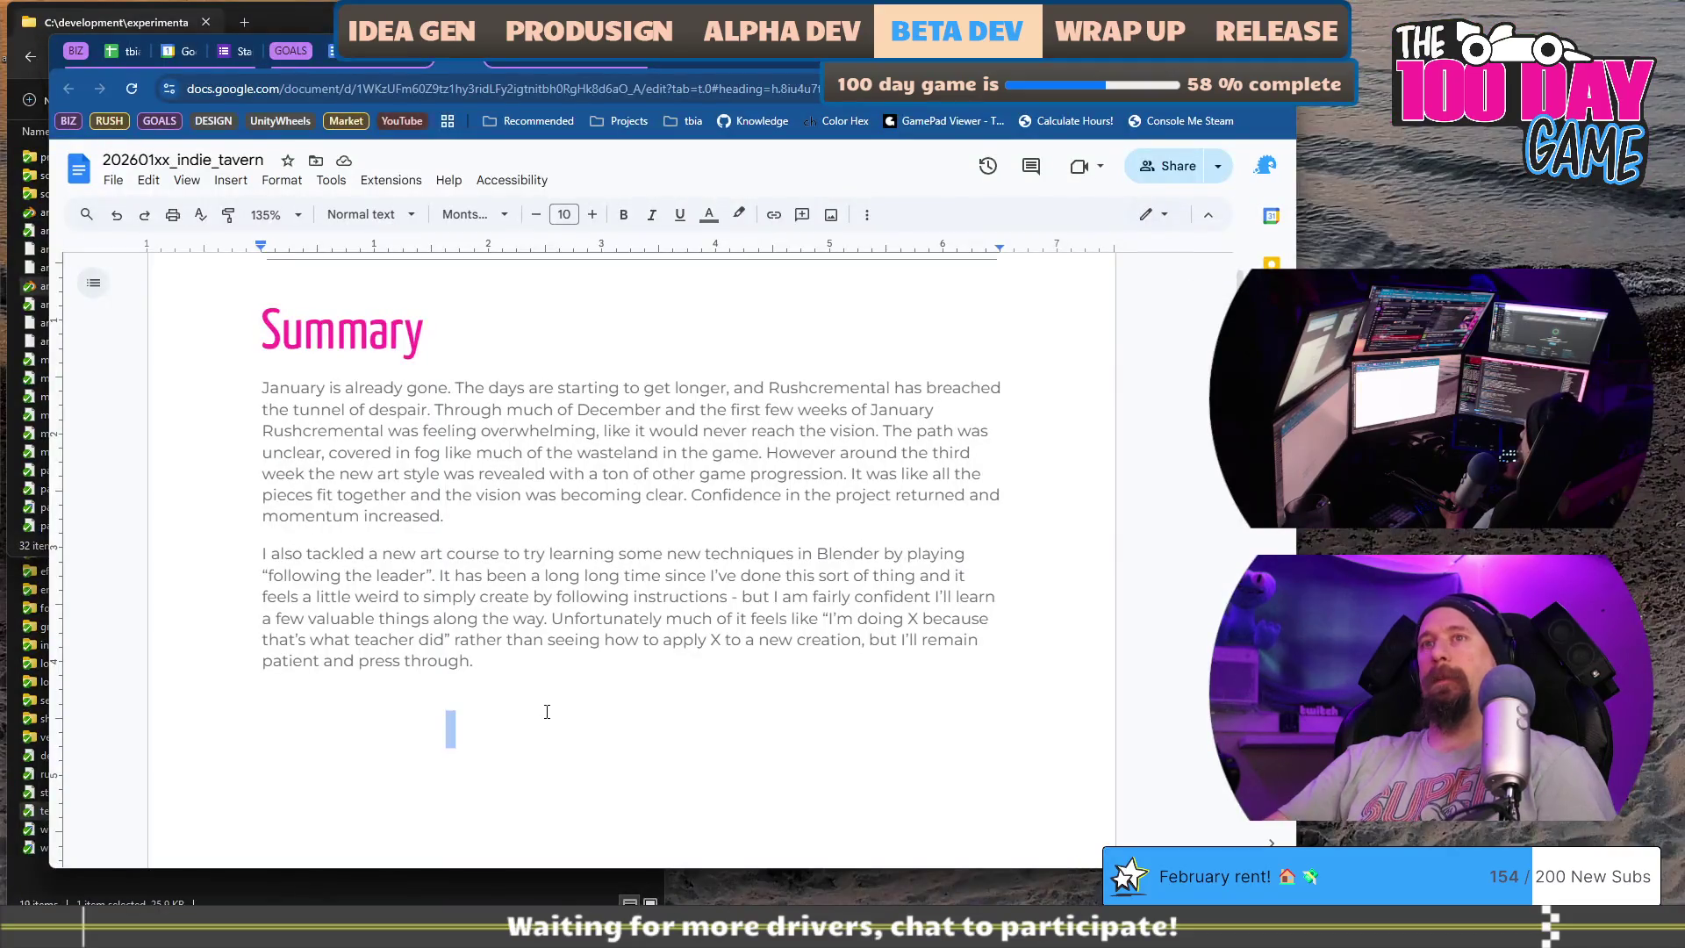
scroll(549, 597, down, 5)
scroll(549, 596, down, 5)
scroll(549, 597, down, 5)
scroll(549, 597, down, 5)
scroll(558, 579, down, 5)
scroll(559, 580, down, 5)
scroll(558, 579, down, 5)
scroll(558, 580, down, 5)
scroll(559, 579, down, 5)
scroll(559, 580, down, 5)
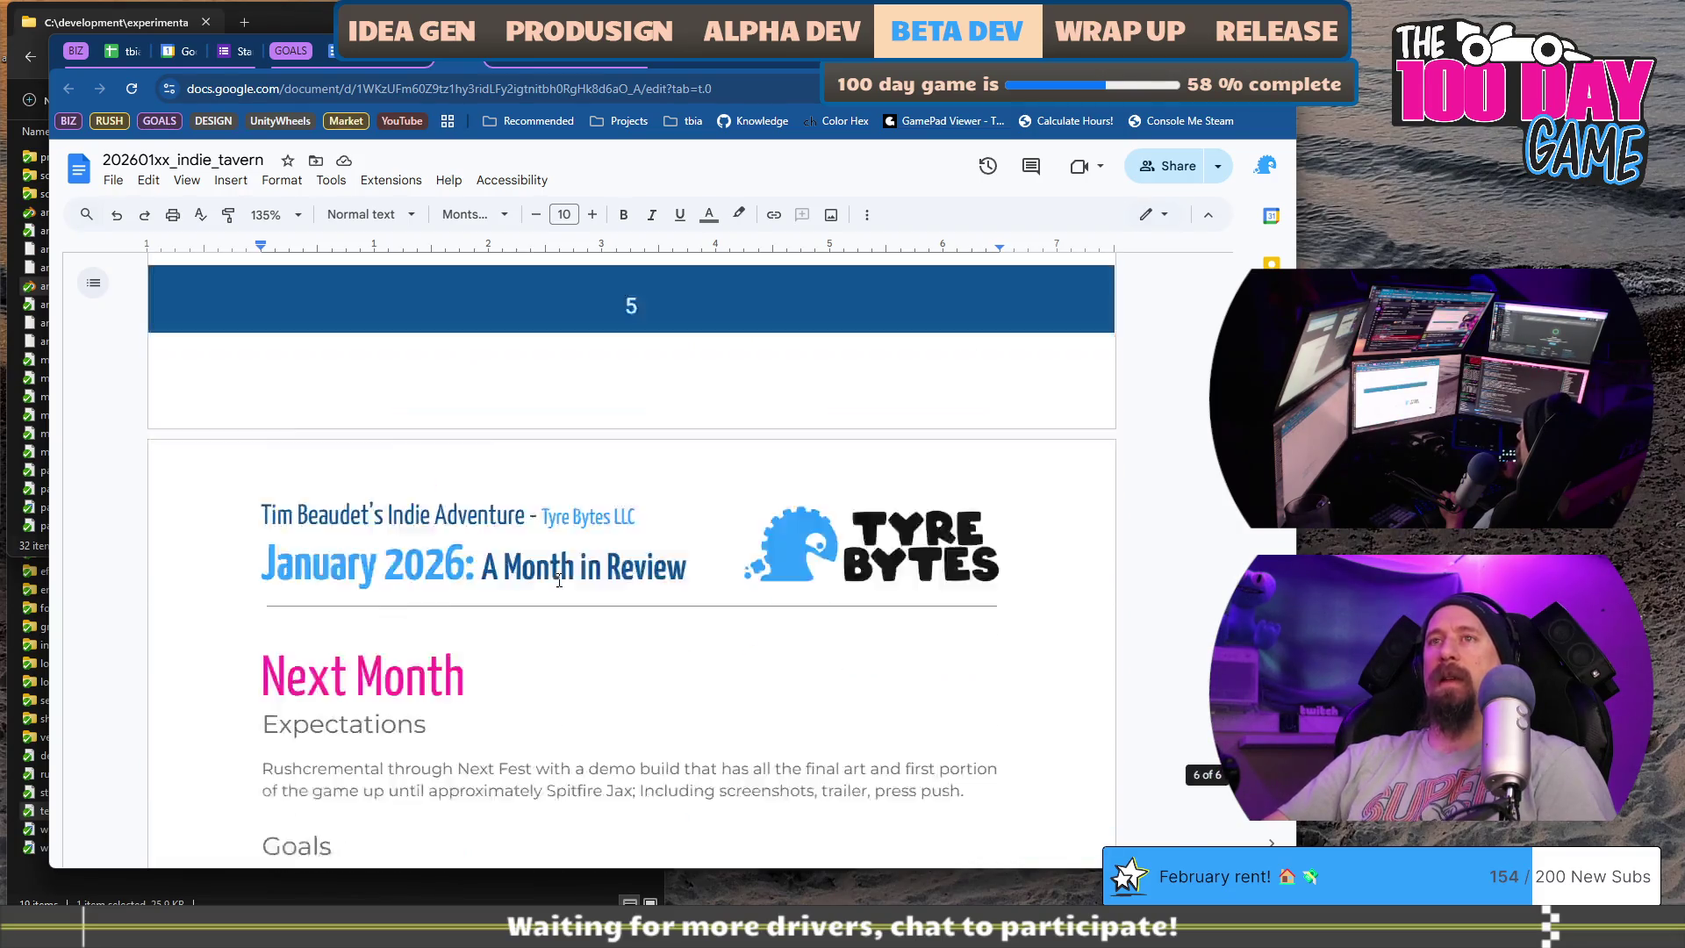
scroll(558, 580, down, 5)
scroll(558, 579, up, 1)
scroll(558, 579, up, 4)
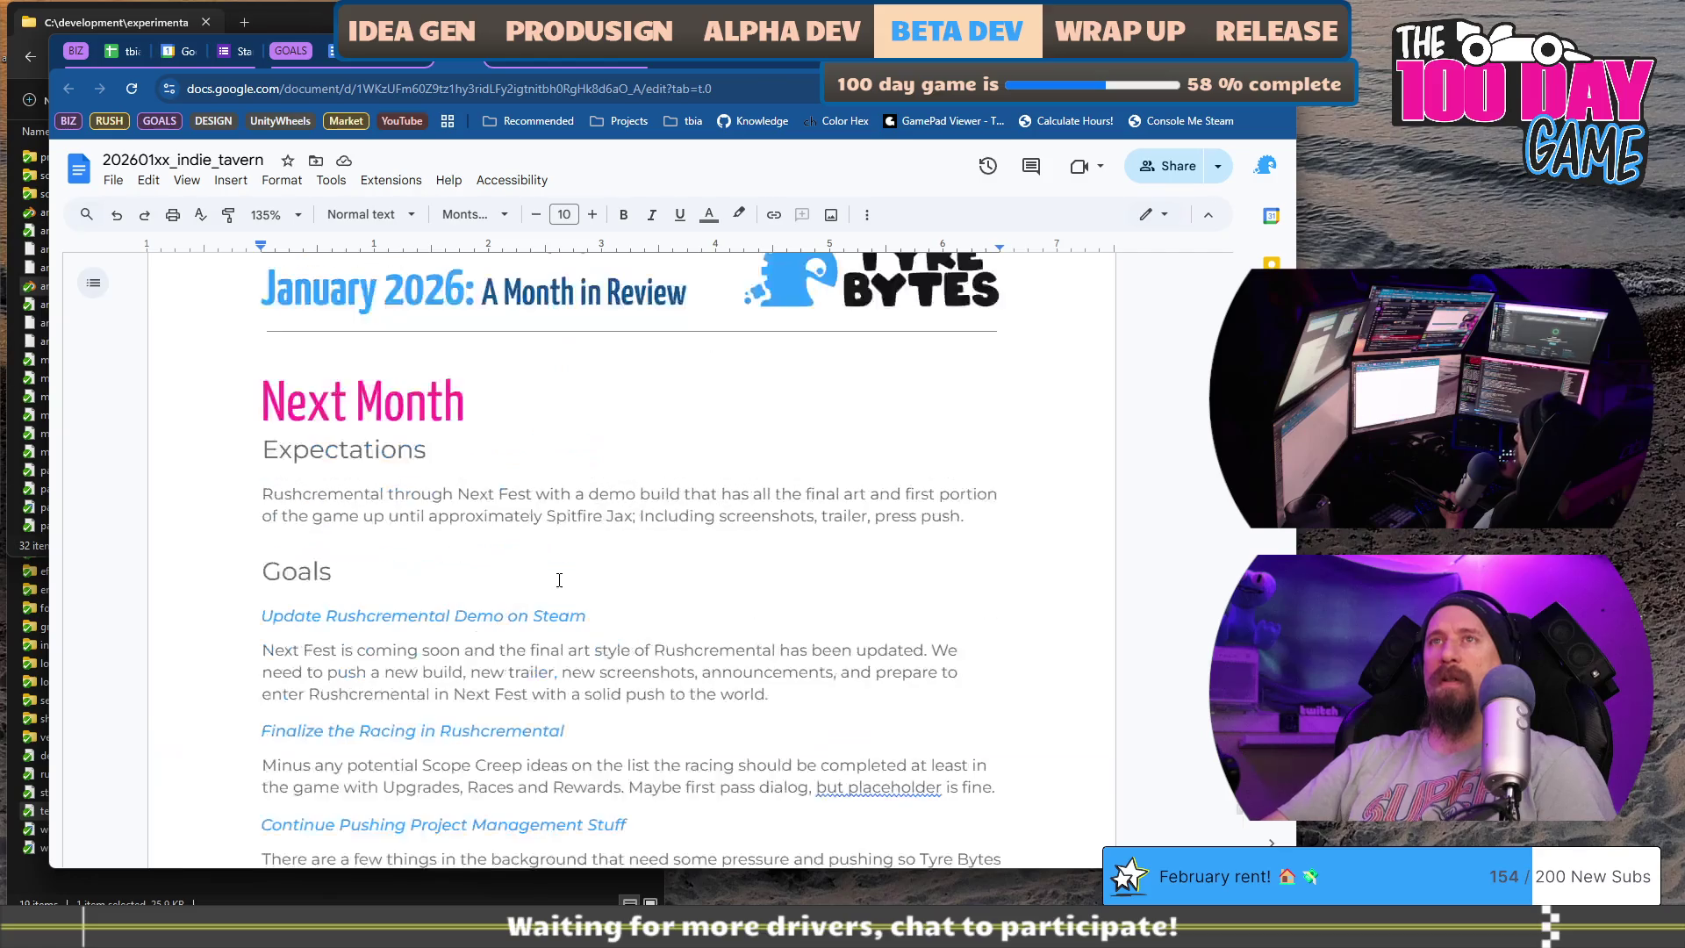
scroll(558, 579, up, 5)
- Begin a new Summary paragraph after 'press through.', starting with 'The hacks'
key(Return)
text(The hacks)
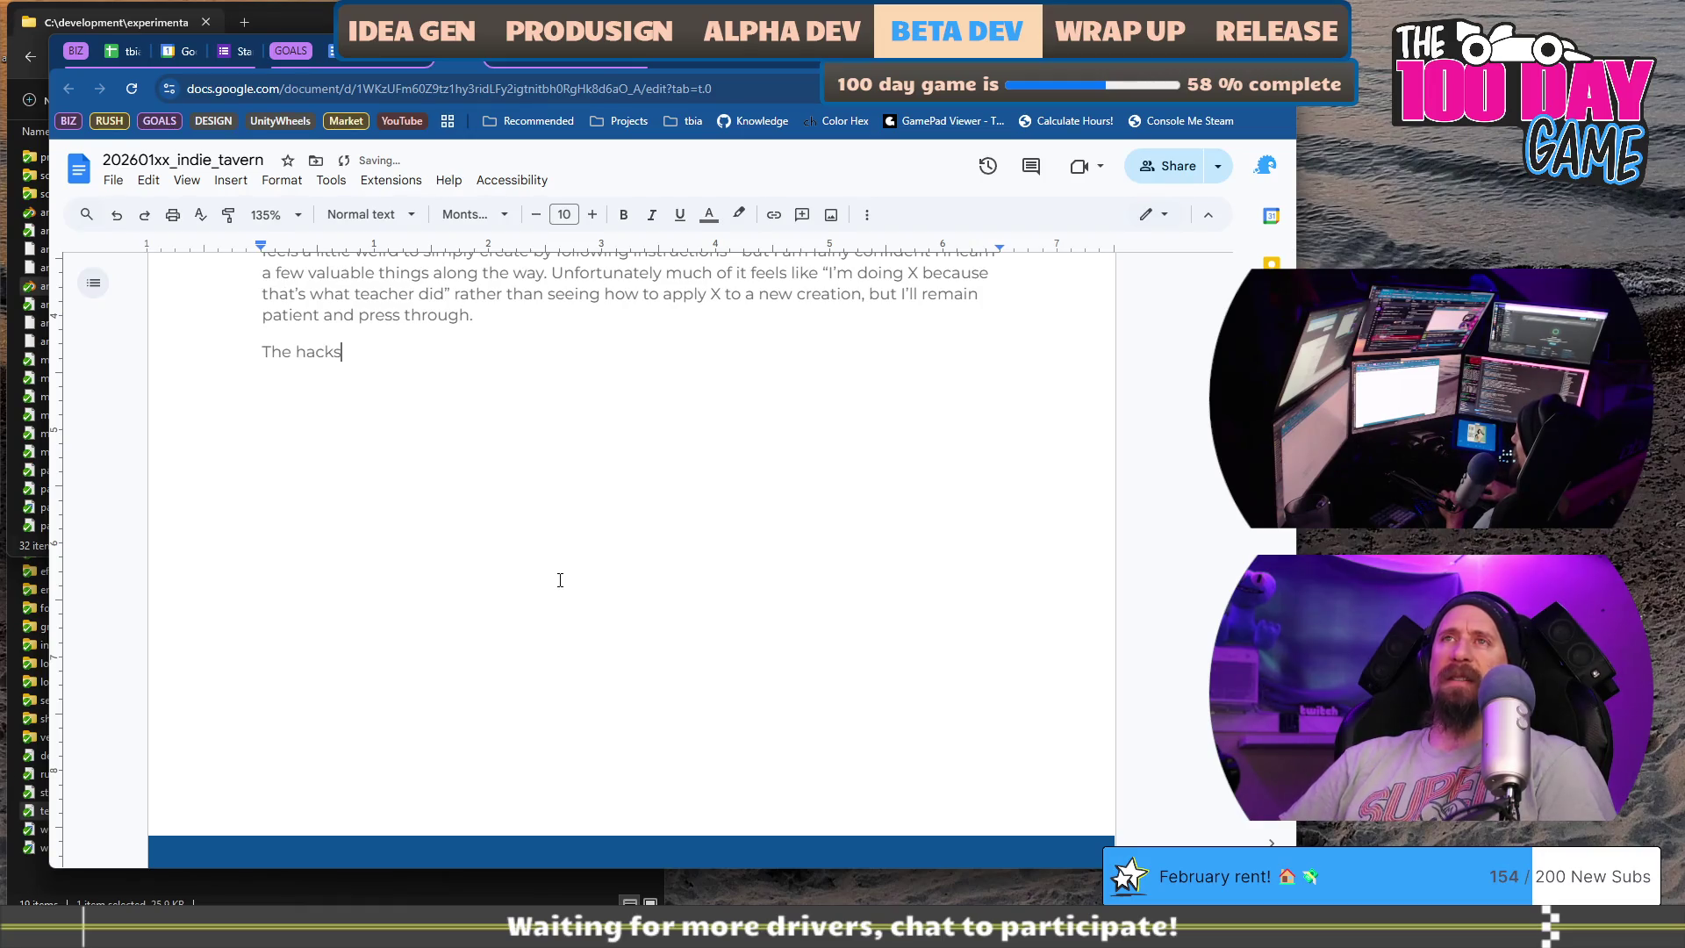
text( from )
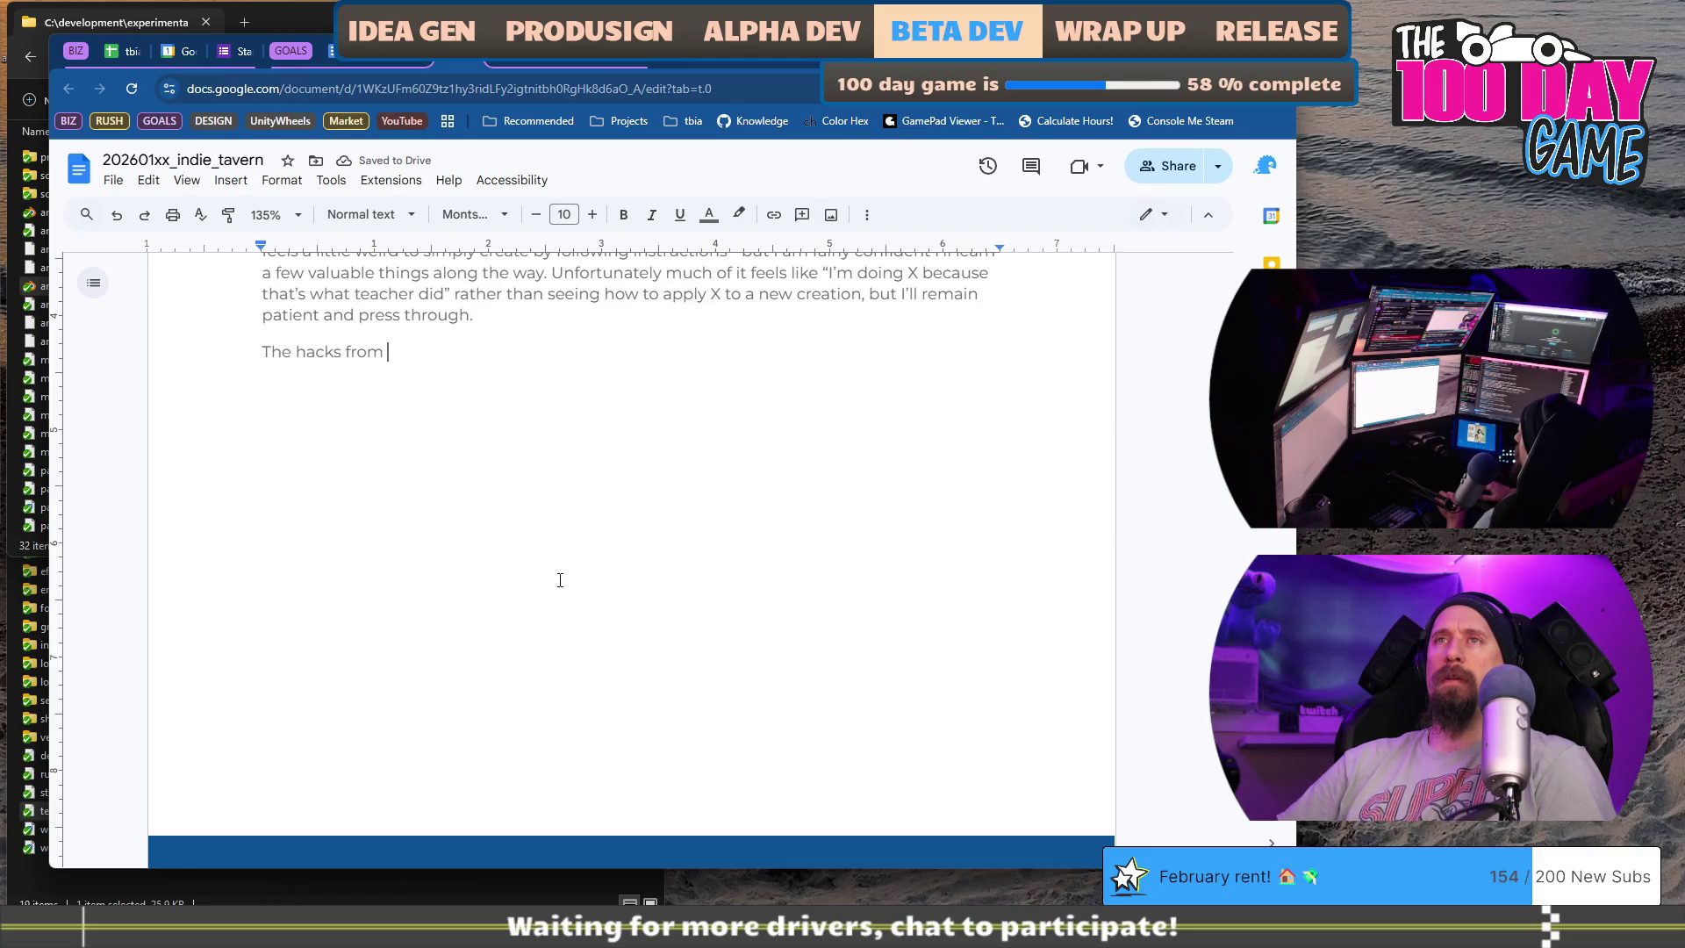
- Write about the webhost hacks and the WordPress archival backup before removing it, fixing typos
key(BackSpace)
key(BackSpace)
key(BackSpace)
key(BackSpace)
key(BackSpace)
text(on the)
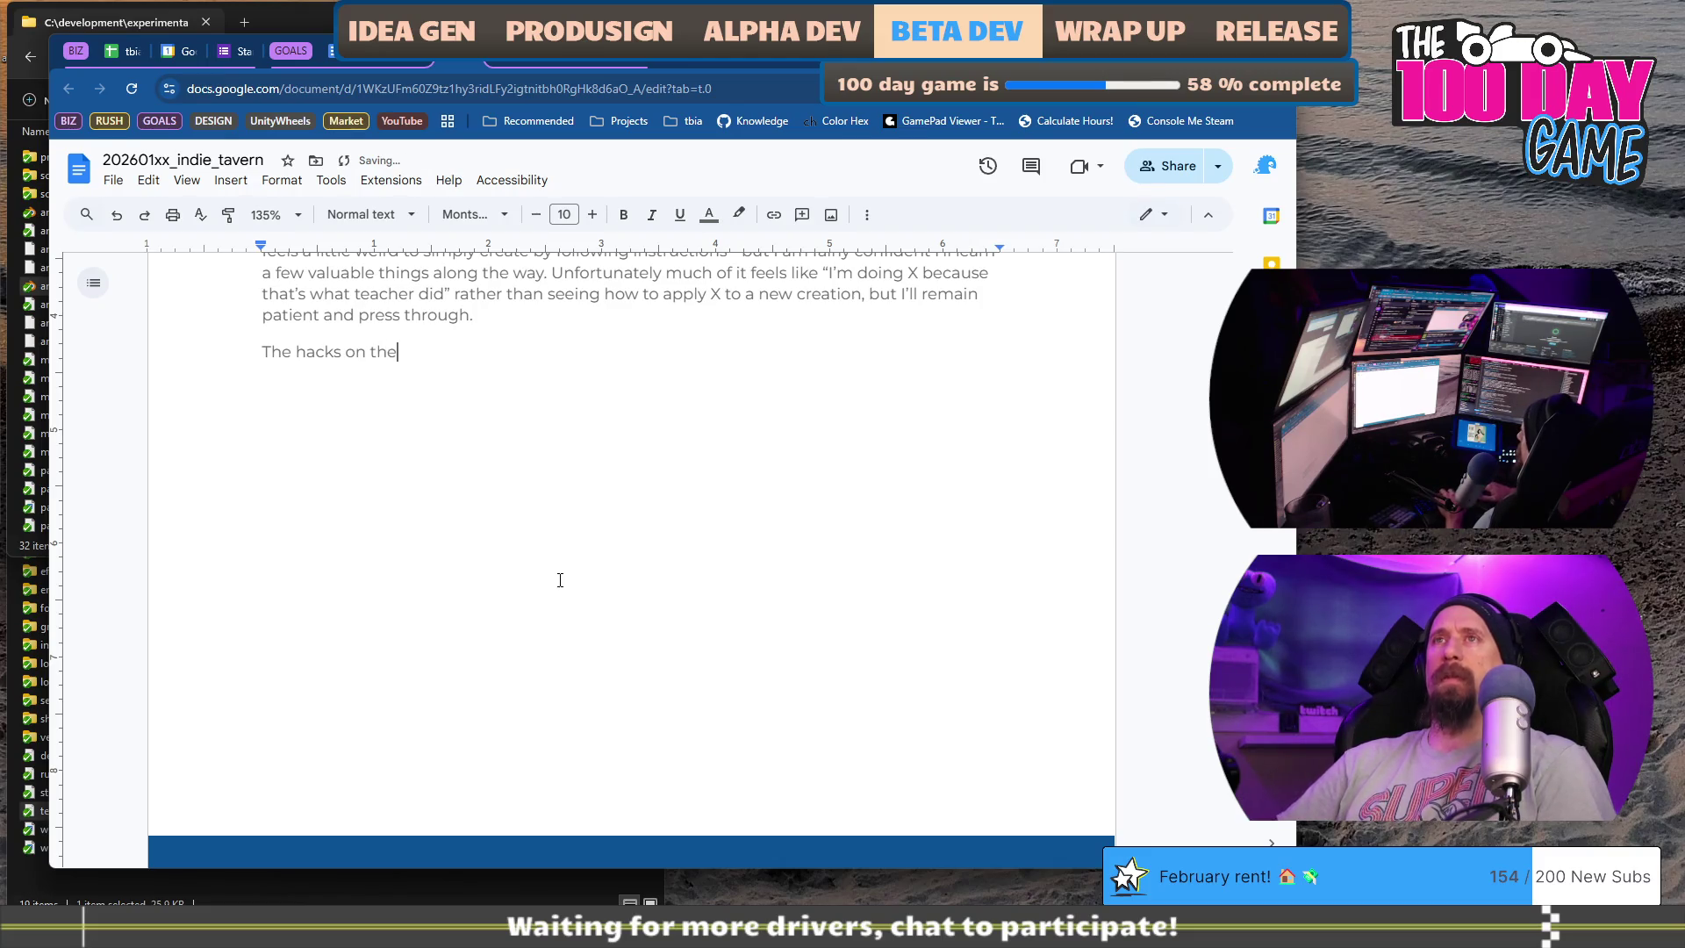
text( webhost continue)
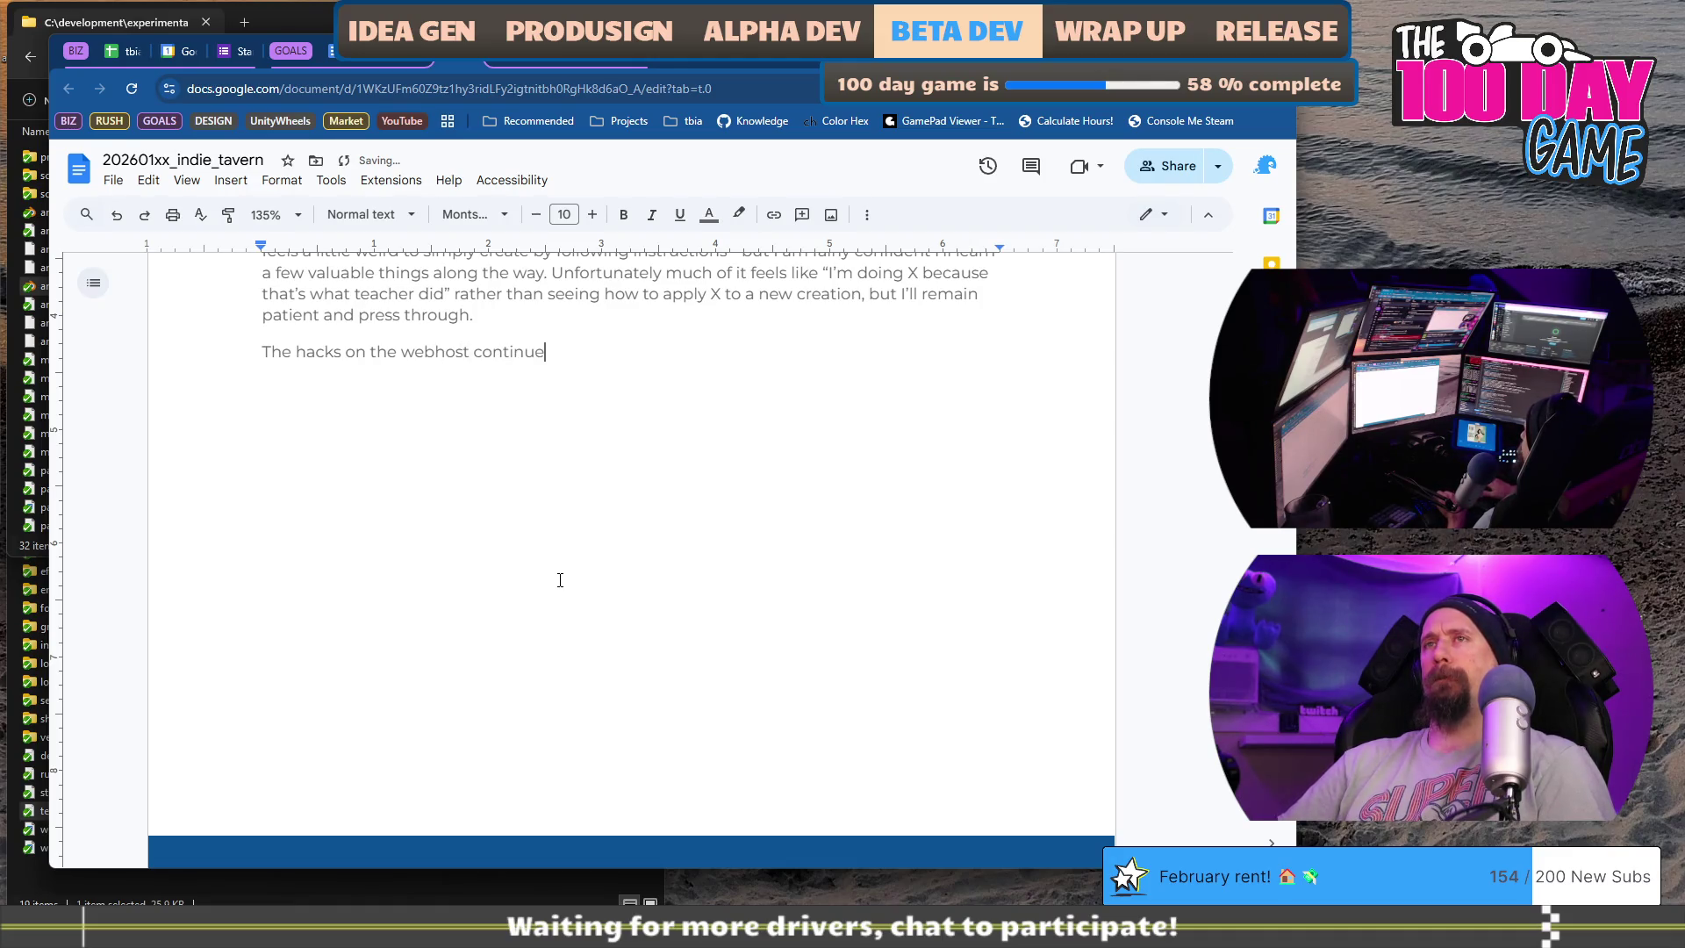
key(ctrl+BackSpace)
text(b)
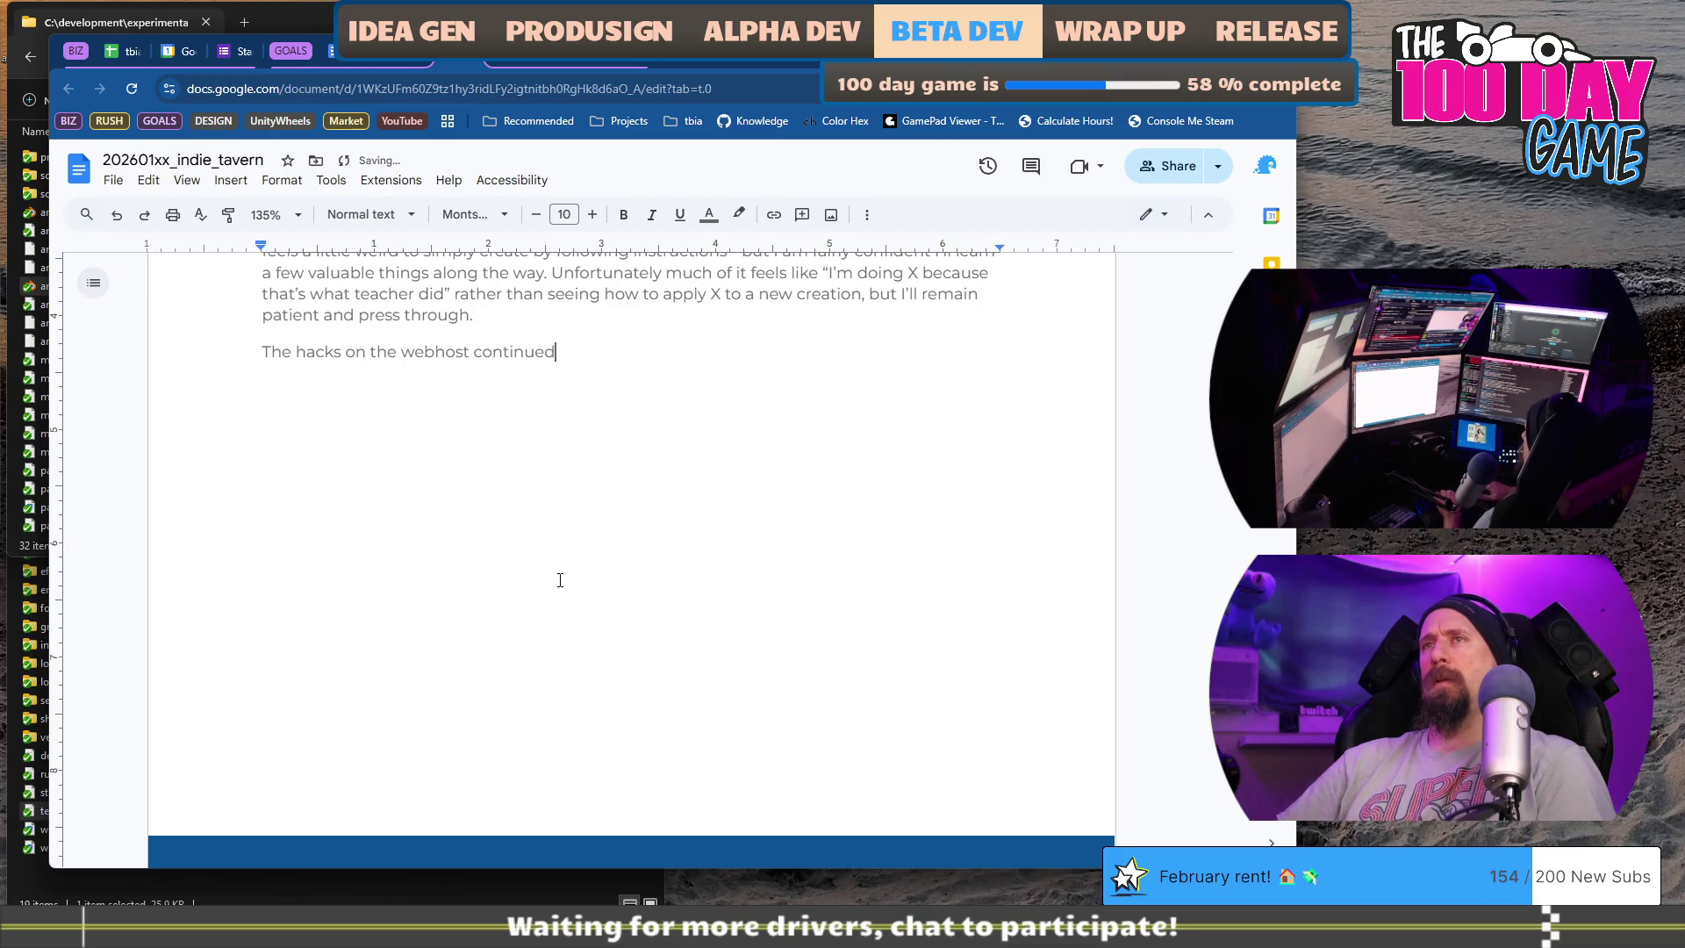
text(be )
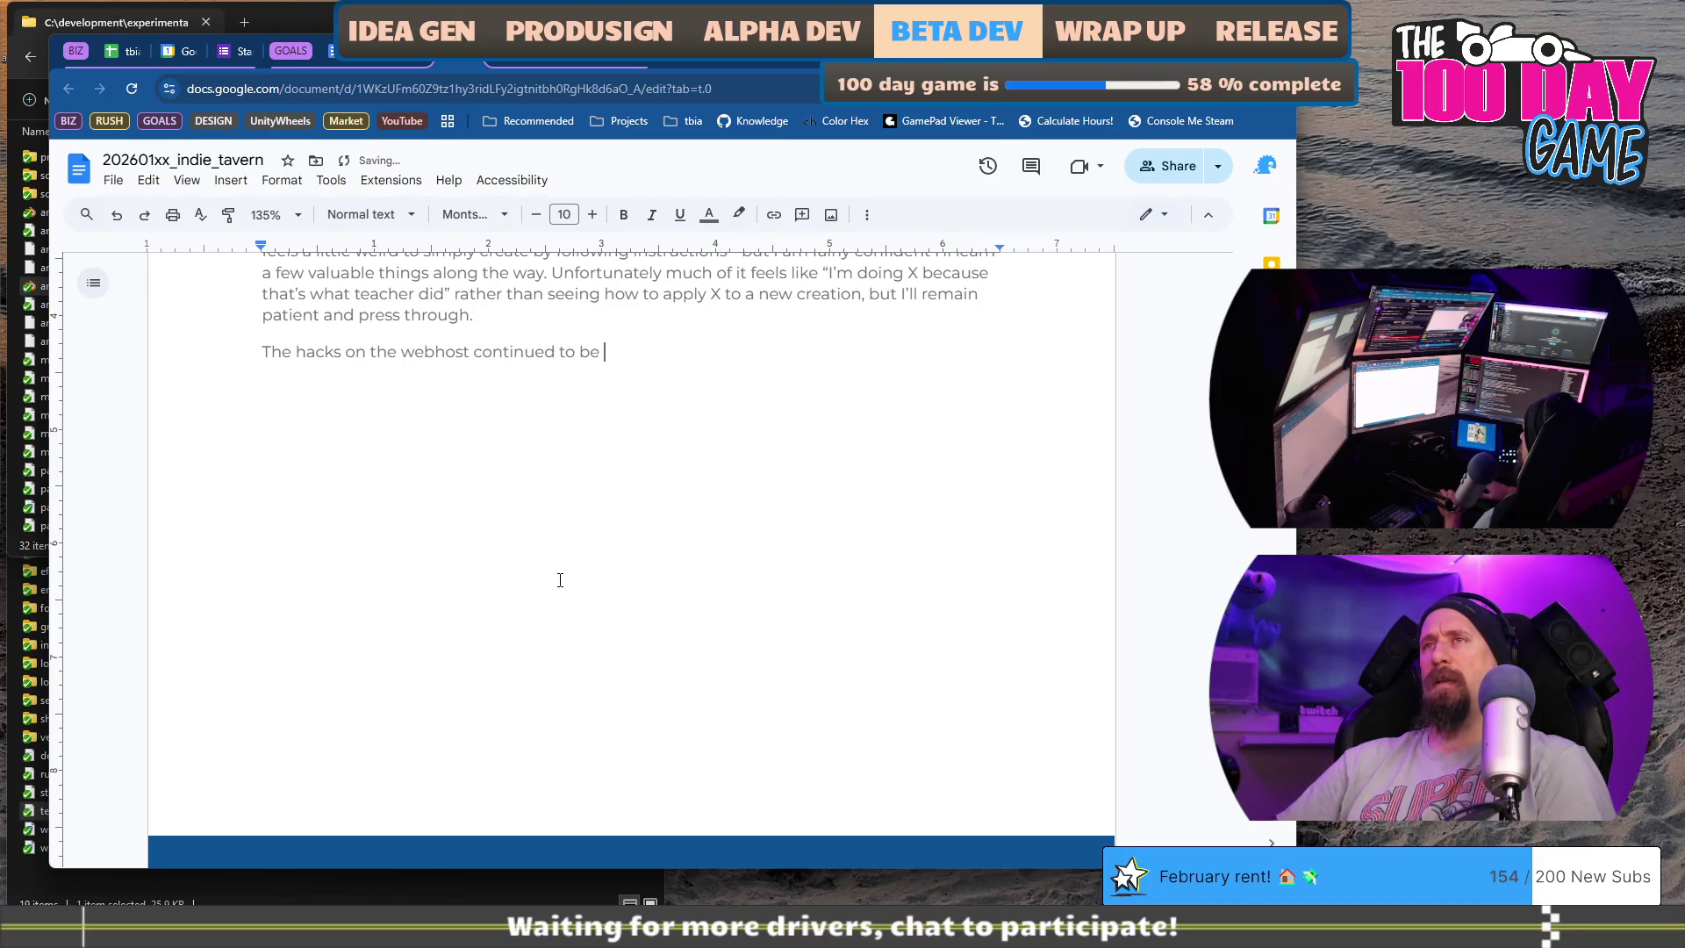
text(a problem and with some help I finally got into W)
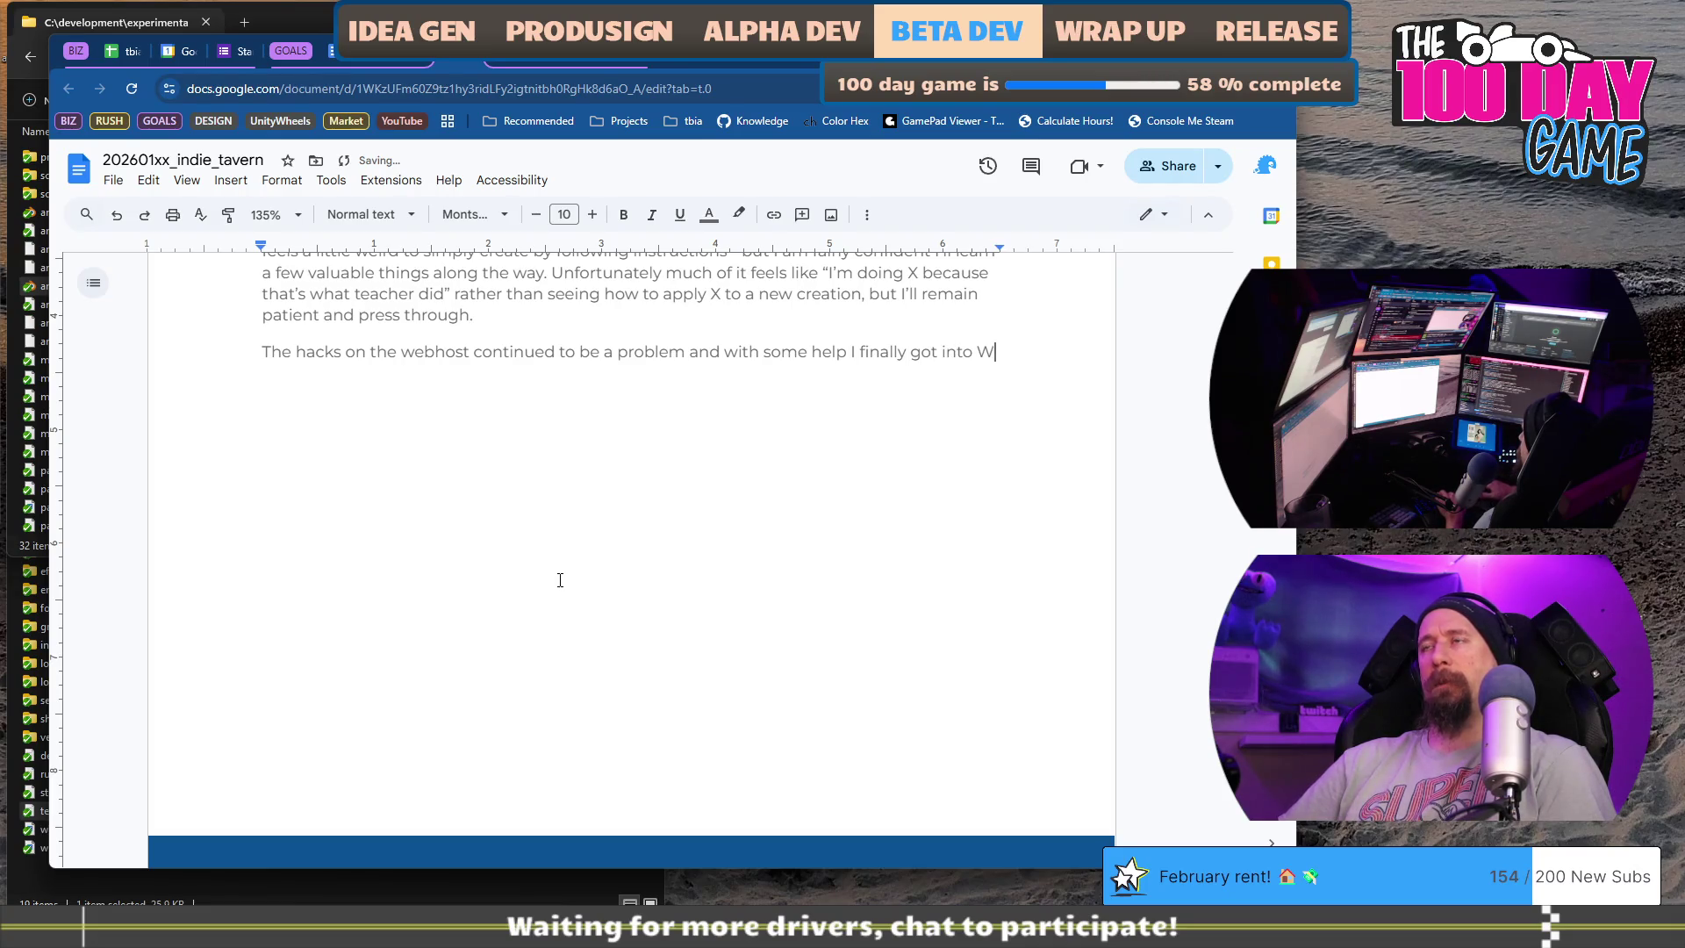
text(ordpress enough)
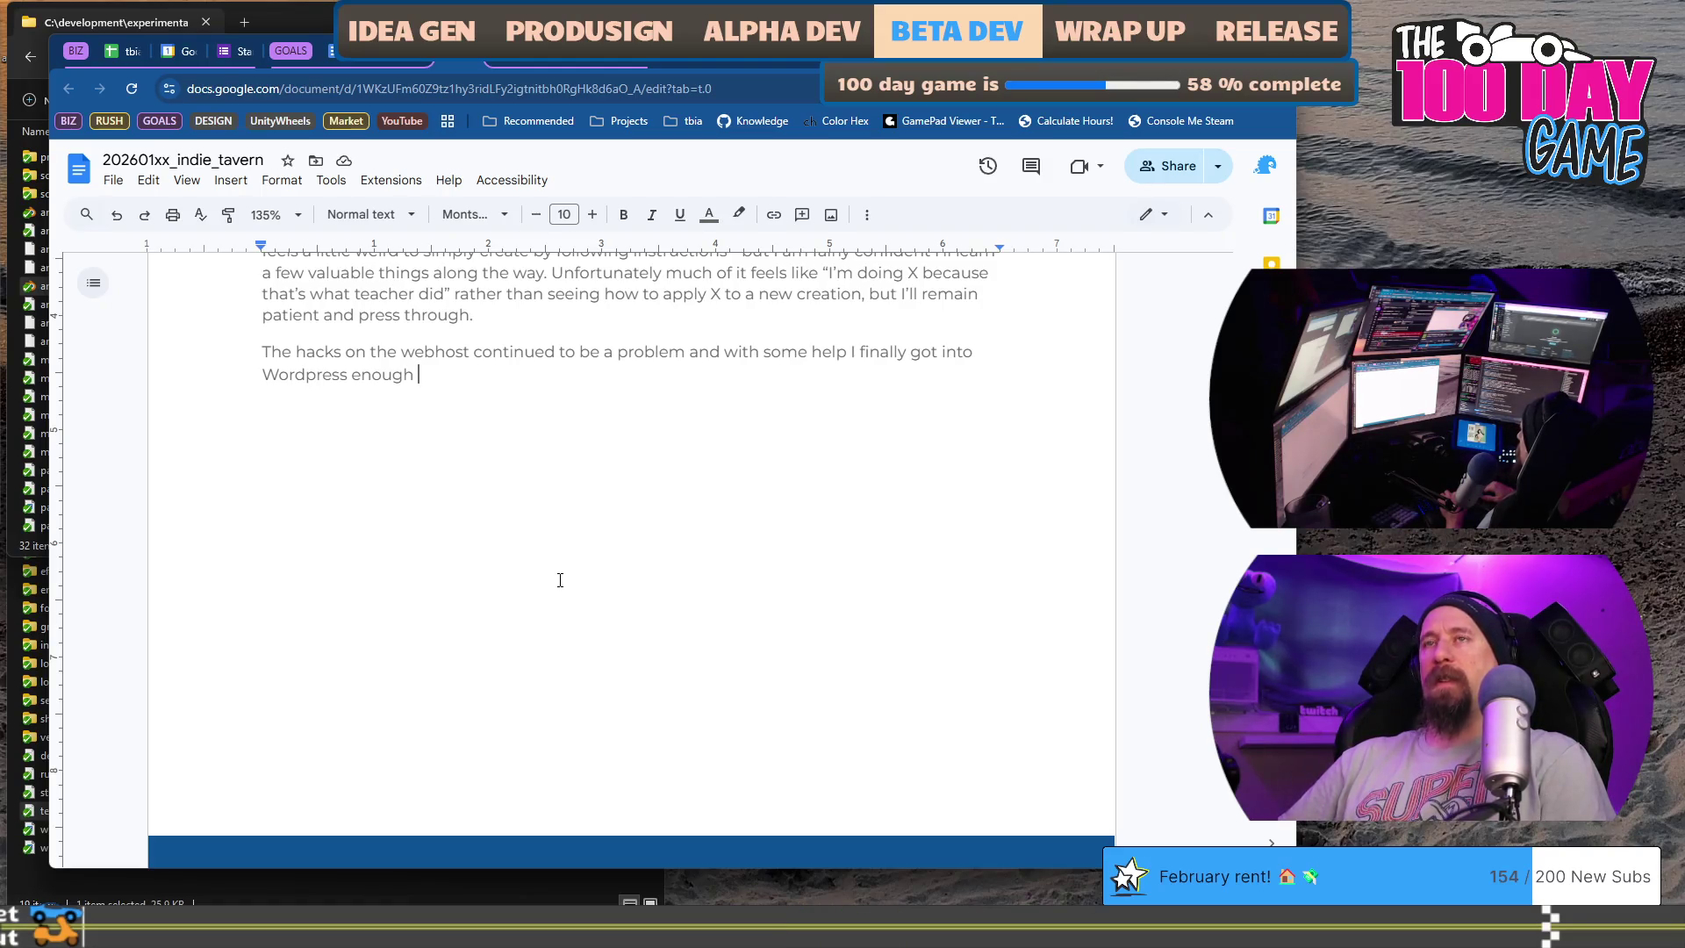
text(to)
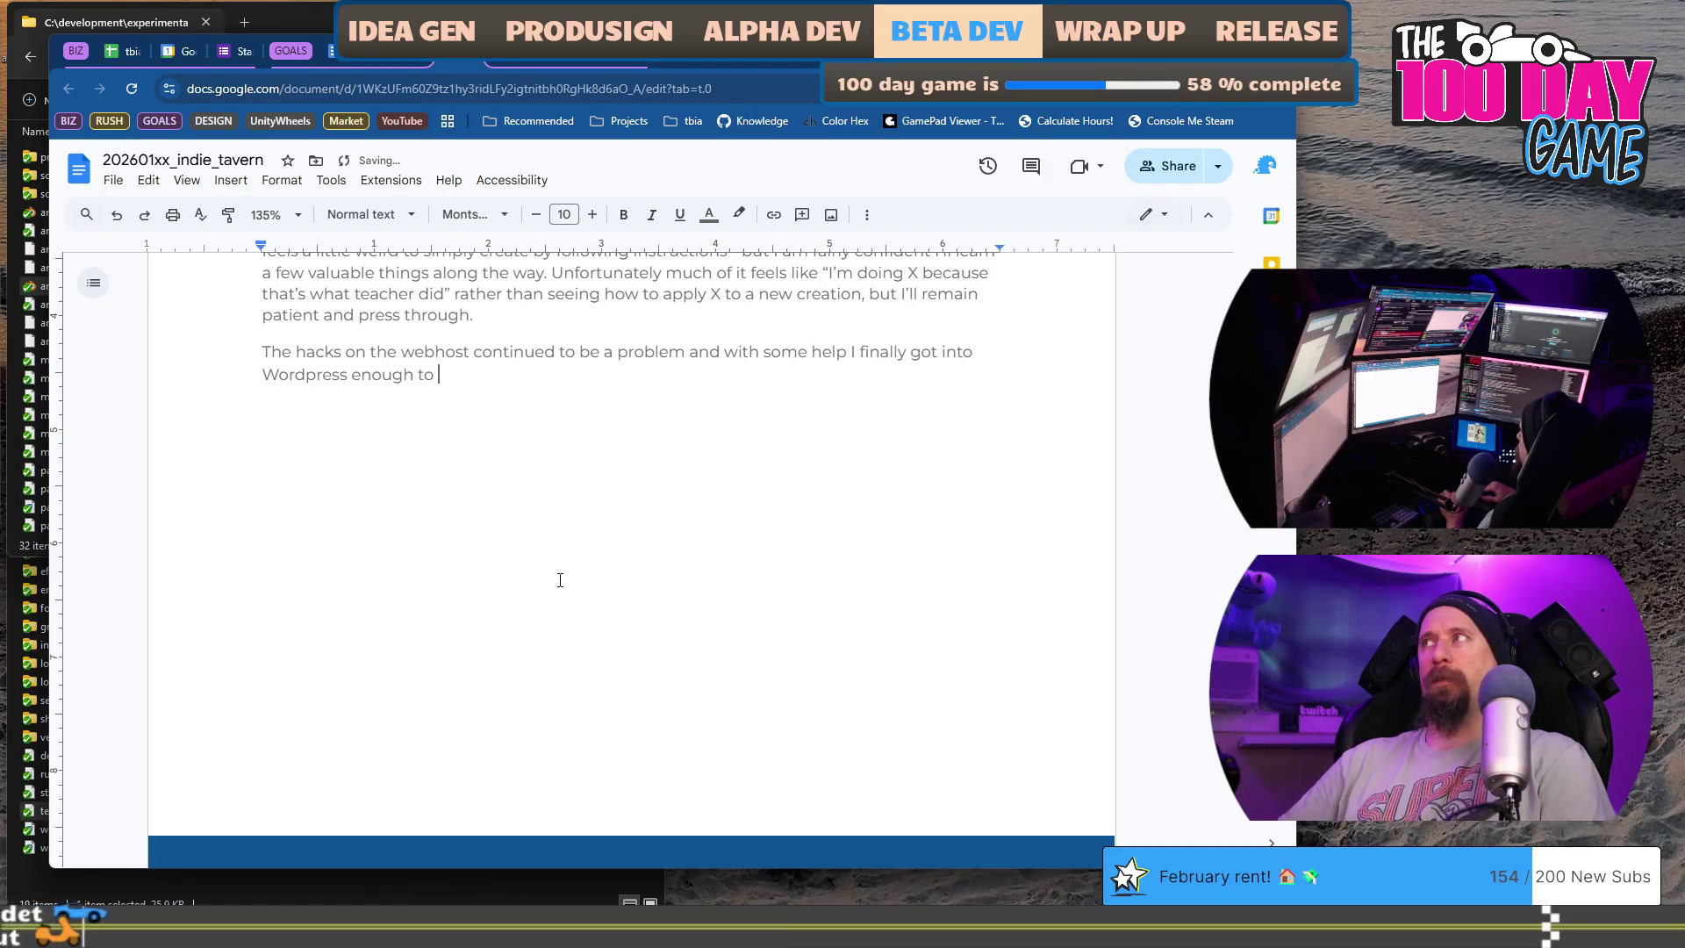
text( make as best of an archival backup as I could, and then promptly removed it. The)
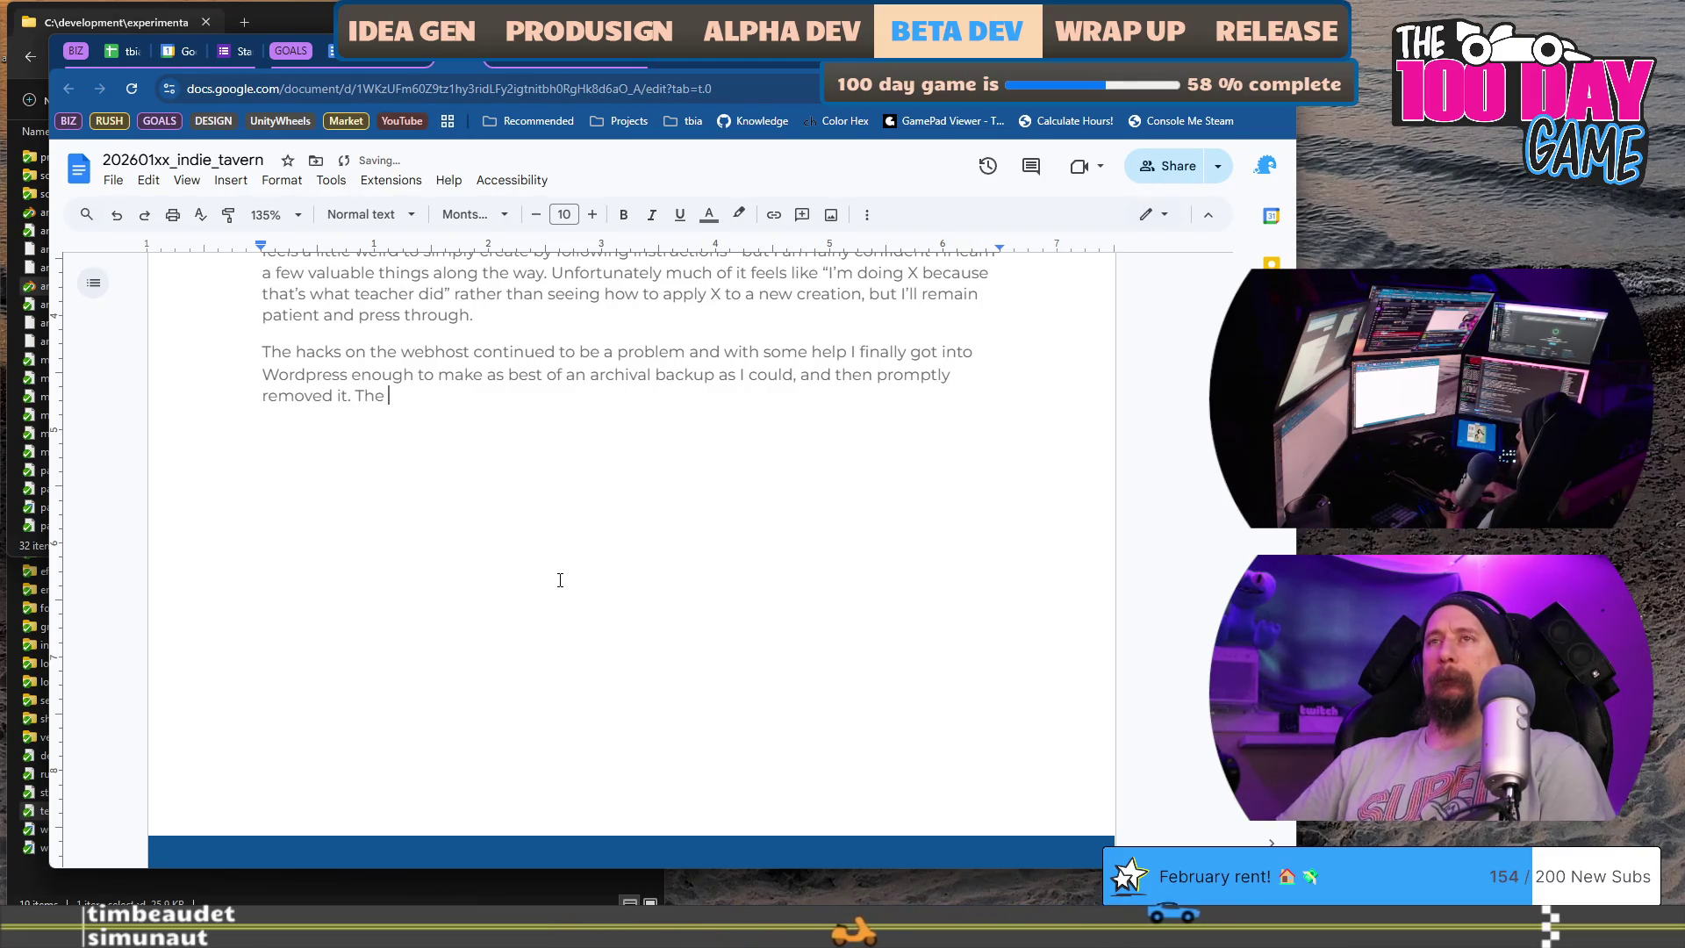
key(BackSpace)
key(BackSpace)
key(BackSpace)
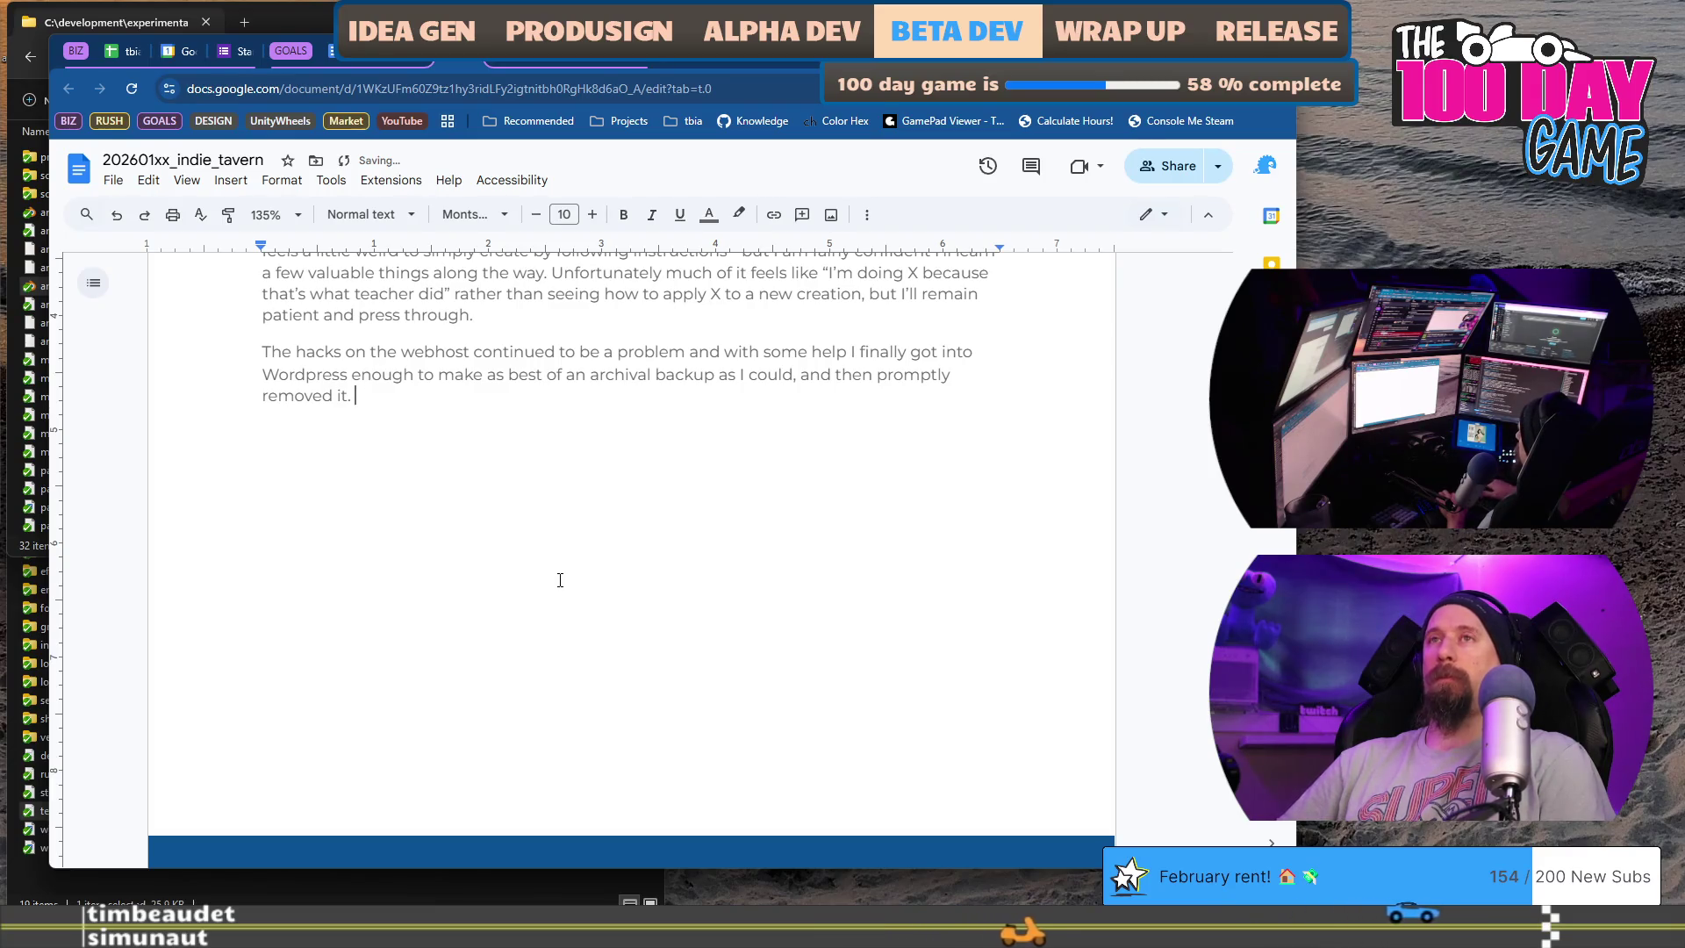
text(This also)
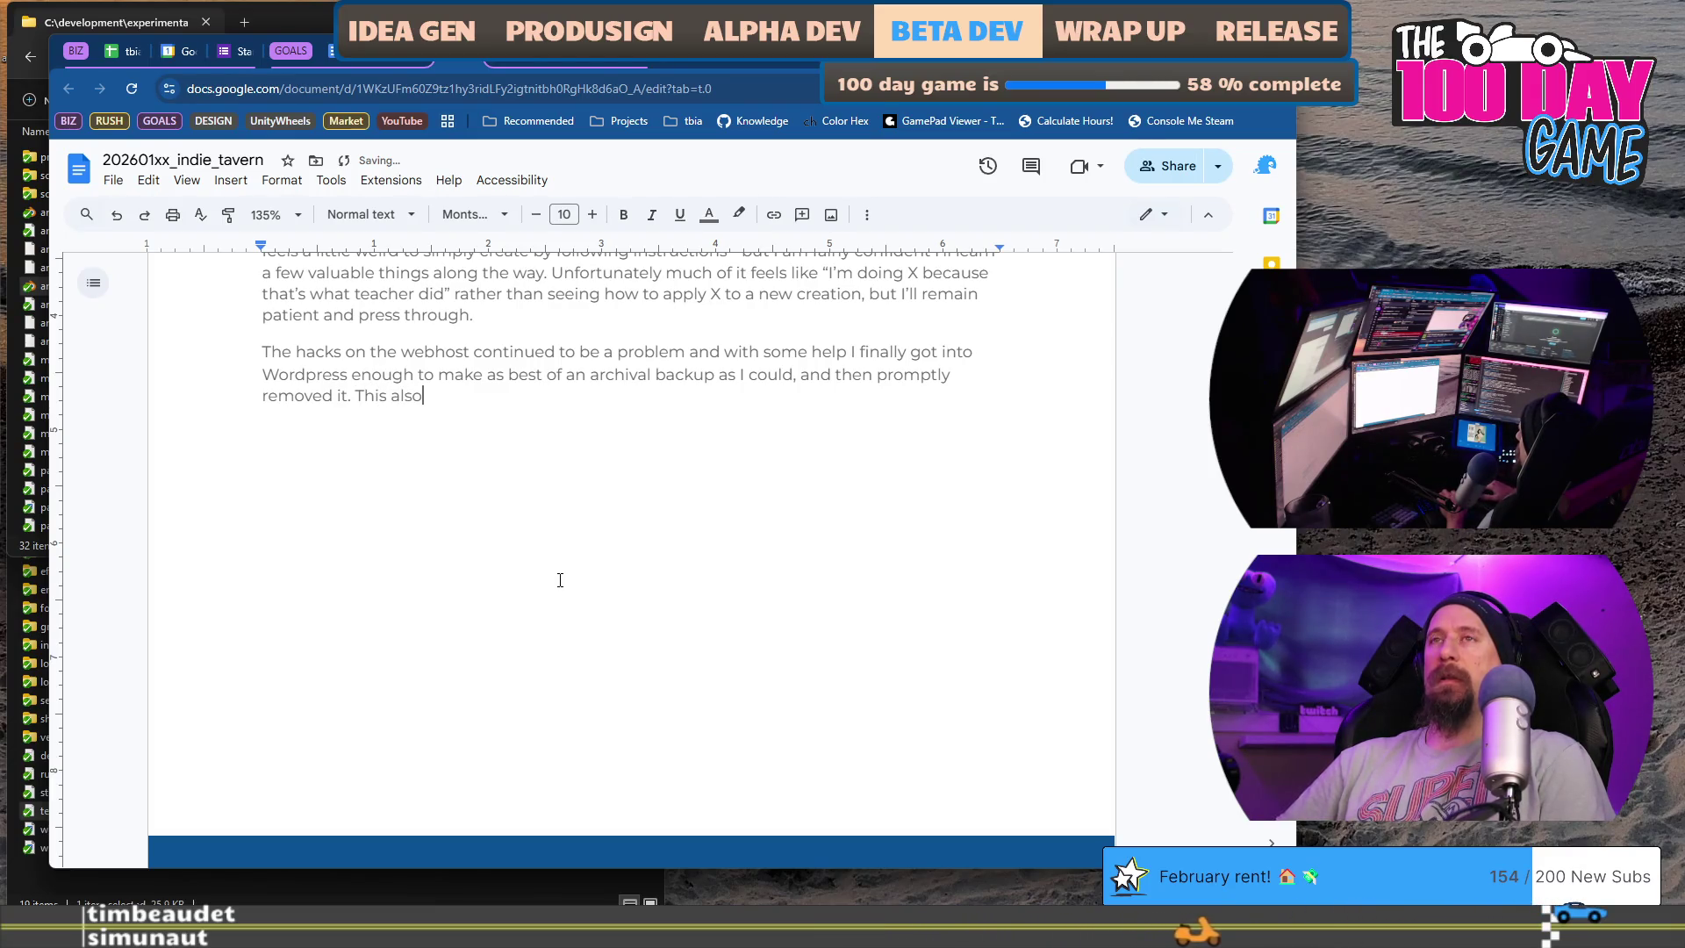
- Rephrase to wiping the web-host clean, noting it took a solid weekend of effort
key(BackSpace)
key(BackSpace)
key(BackSpace)
key(BackSpace)
key(BackSpace)
key(BackSpace)
key(BackSpace)
text(e natu)
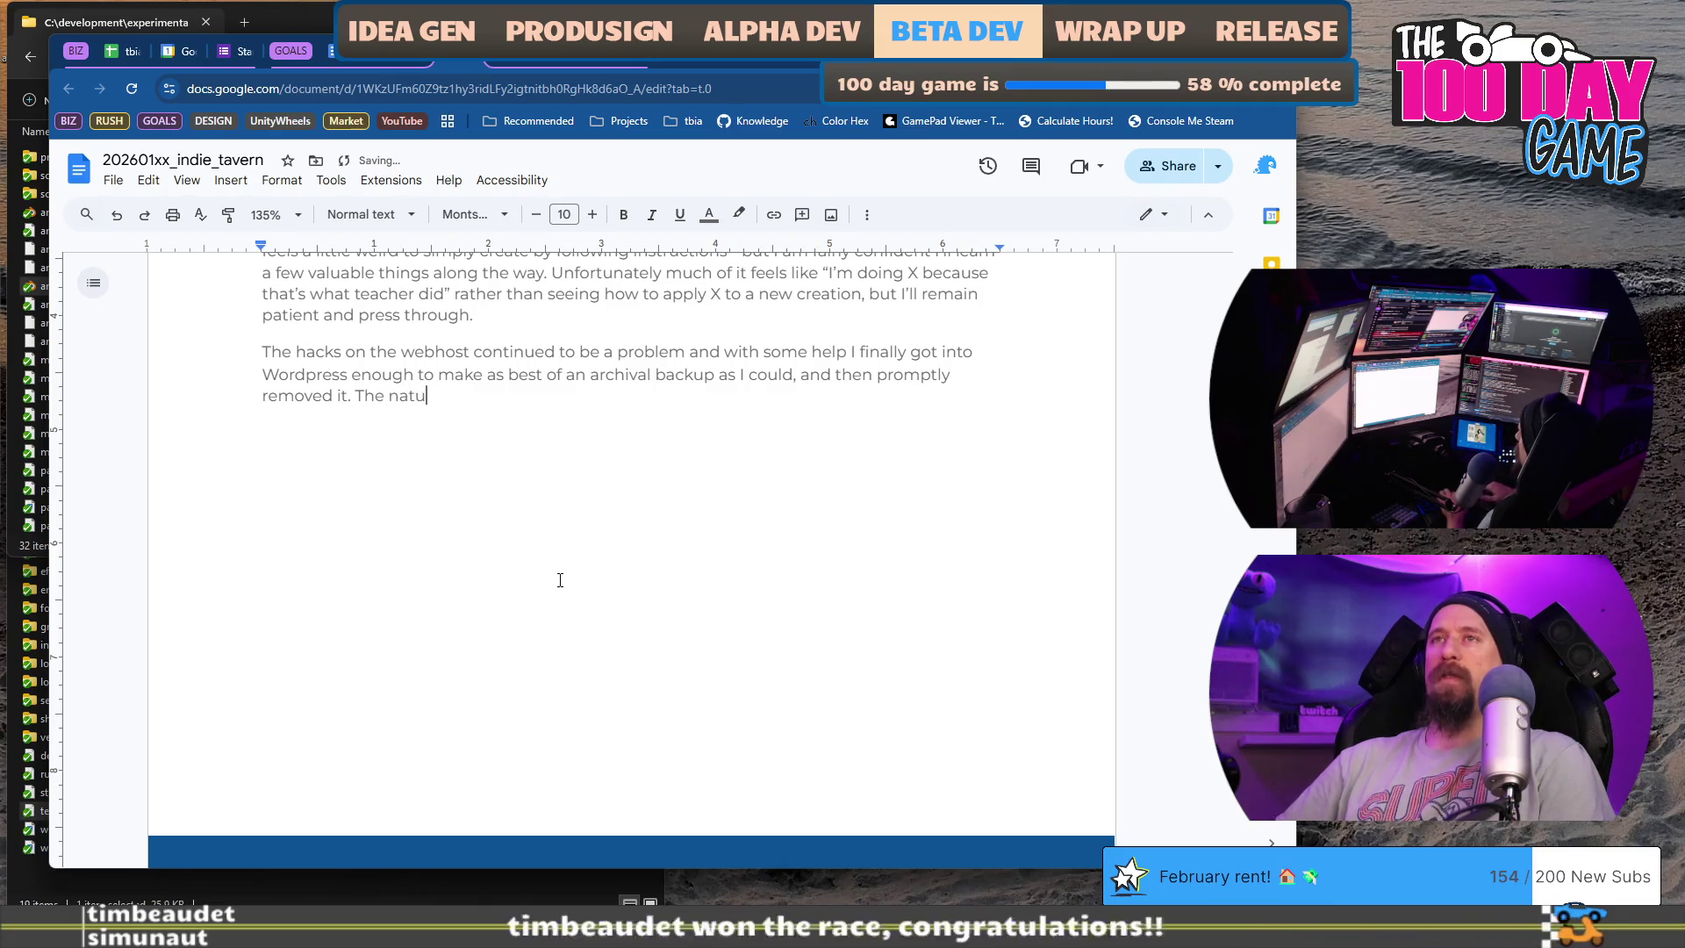
text(re of this attack required)
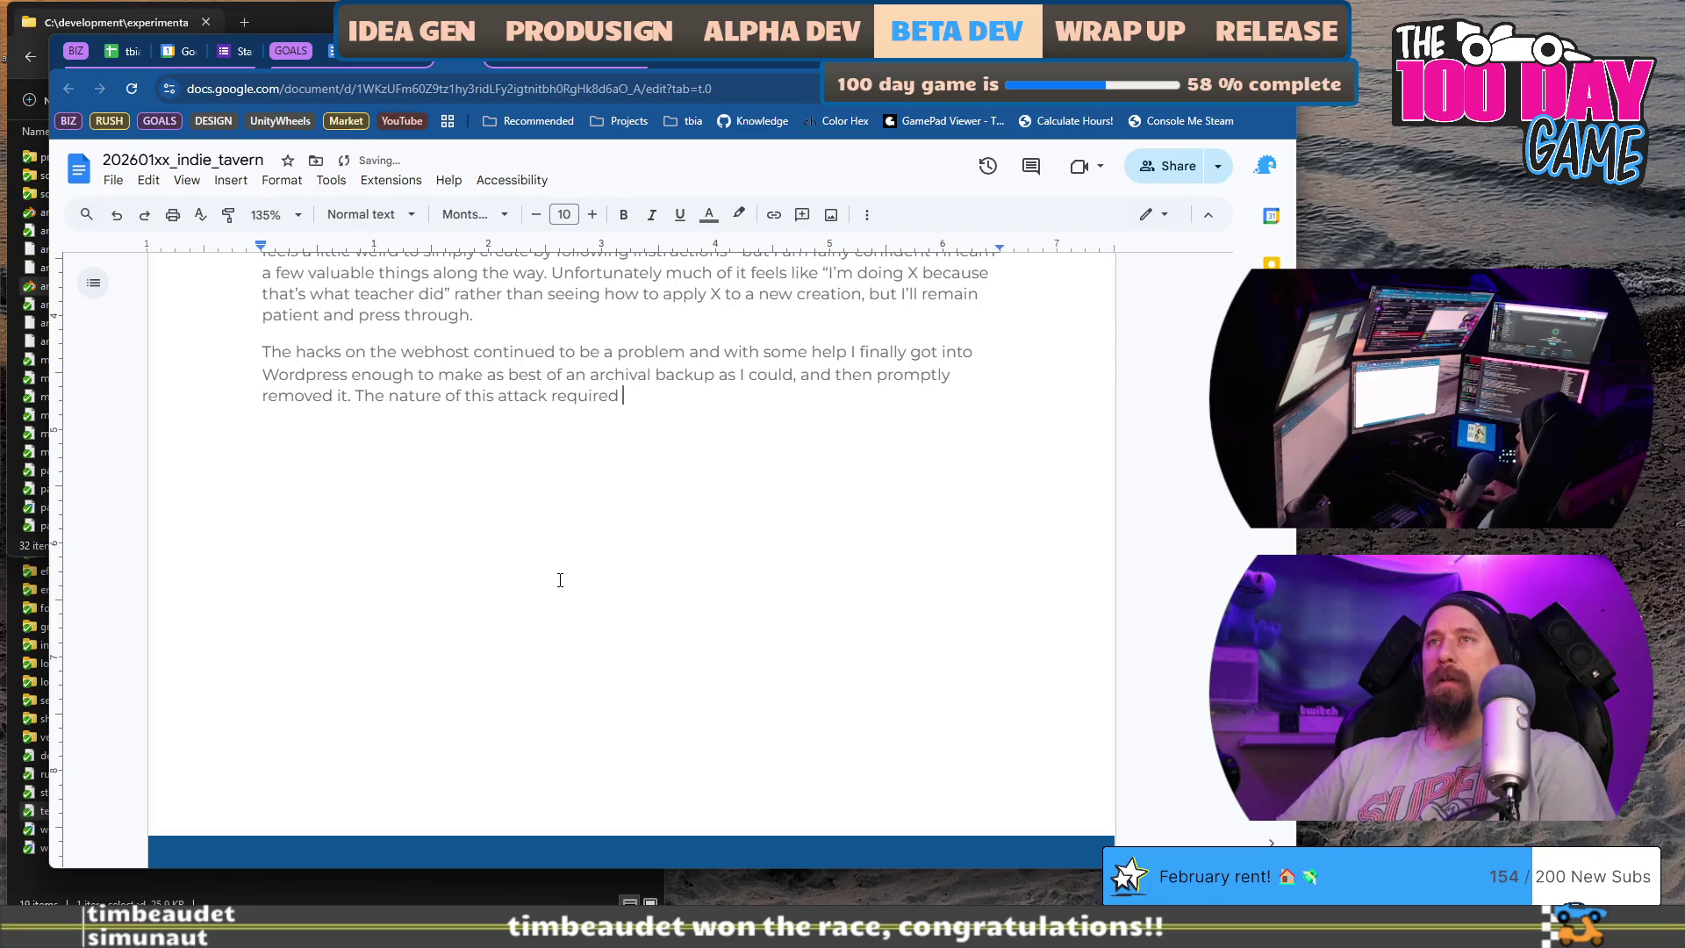
text(wiping/qu)
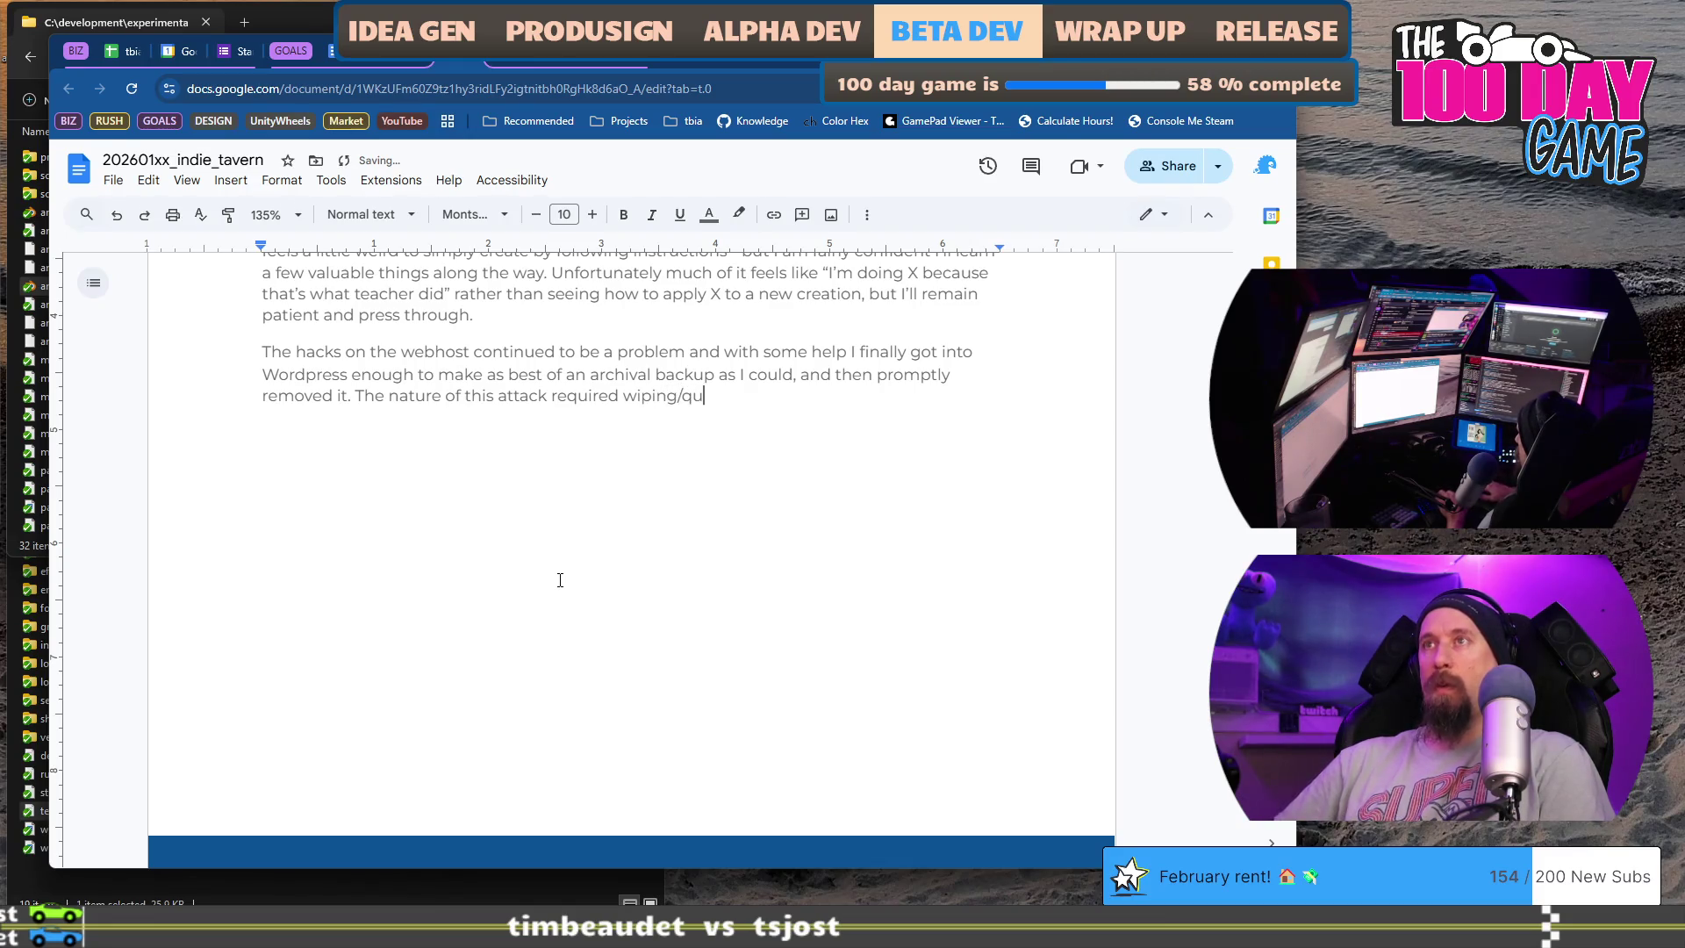
text(arent)
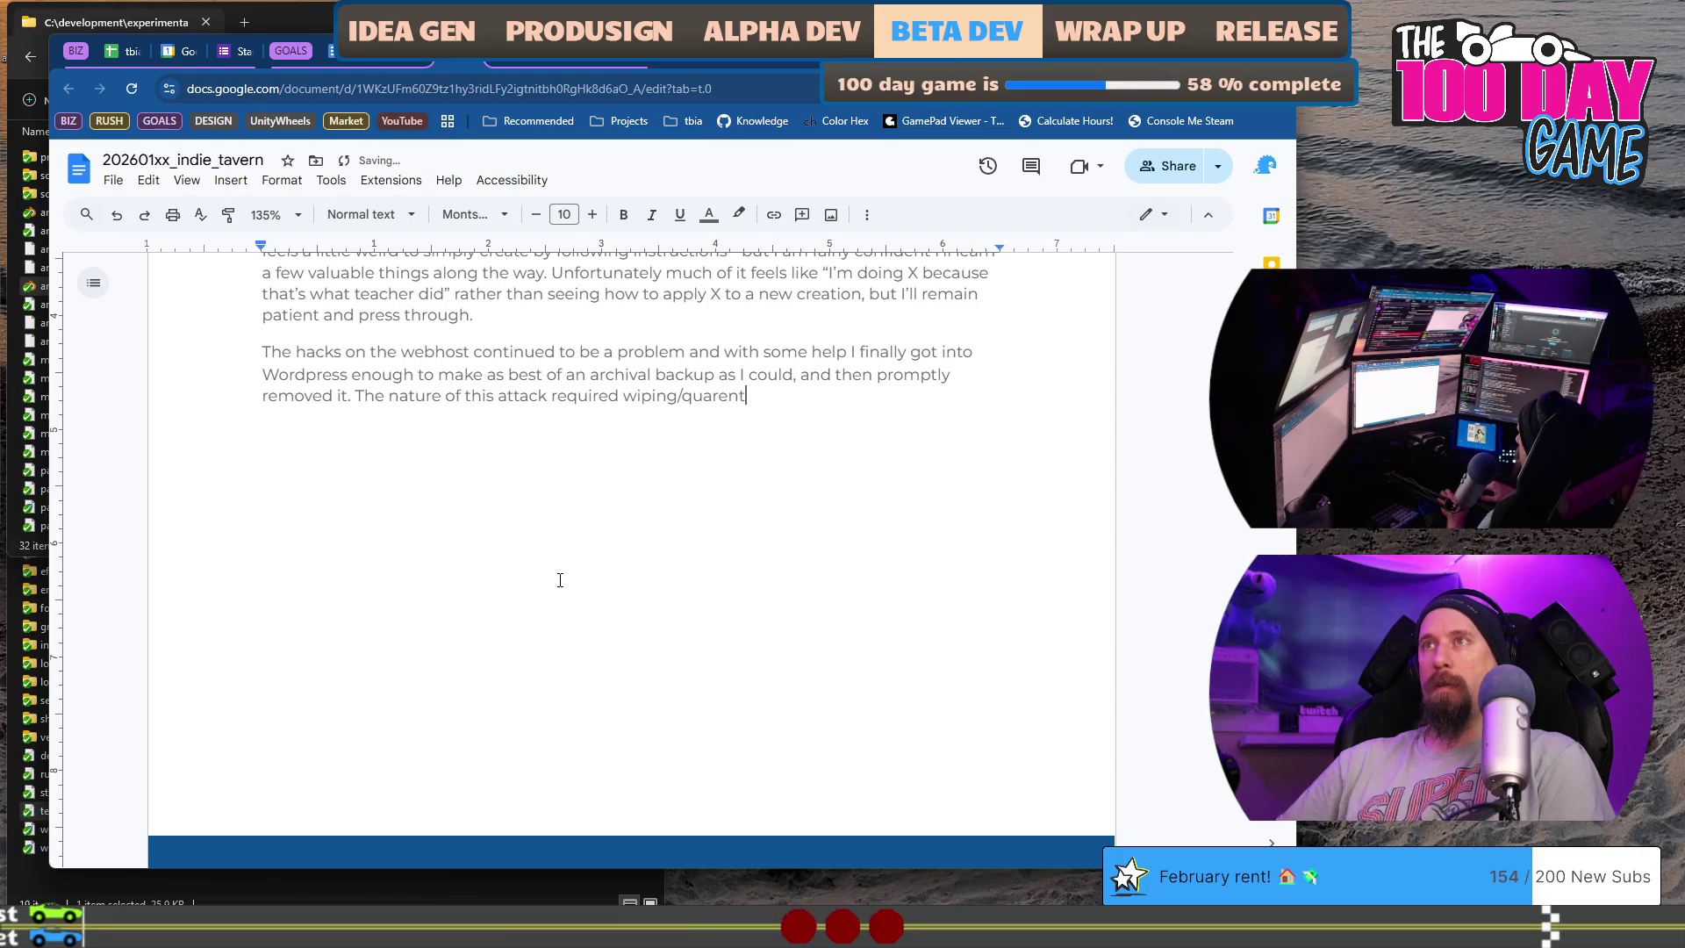
key(ctrl+BackSpace)
text(t)
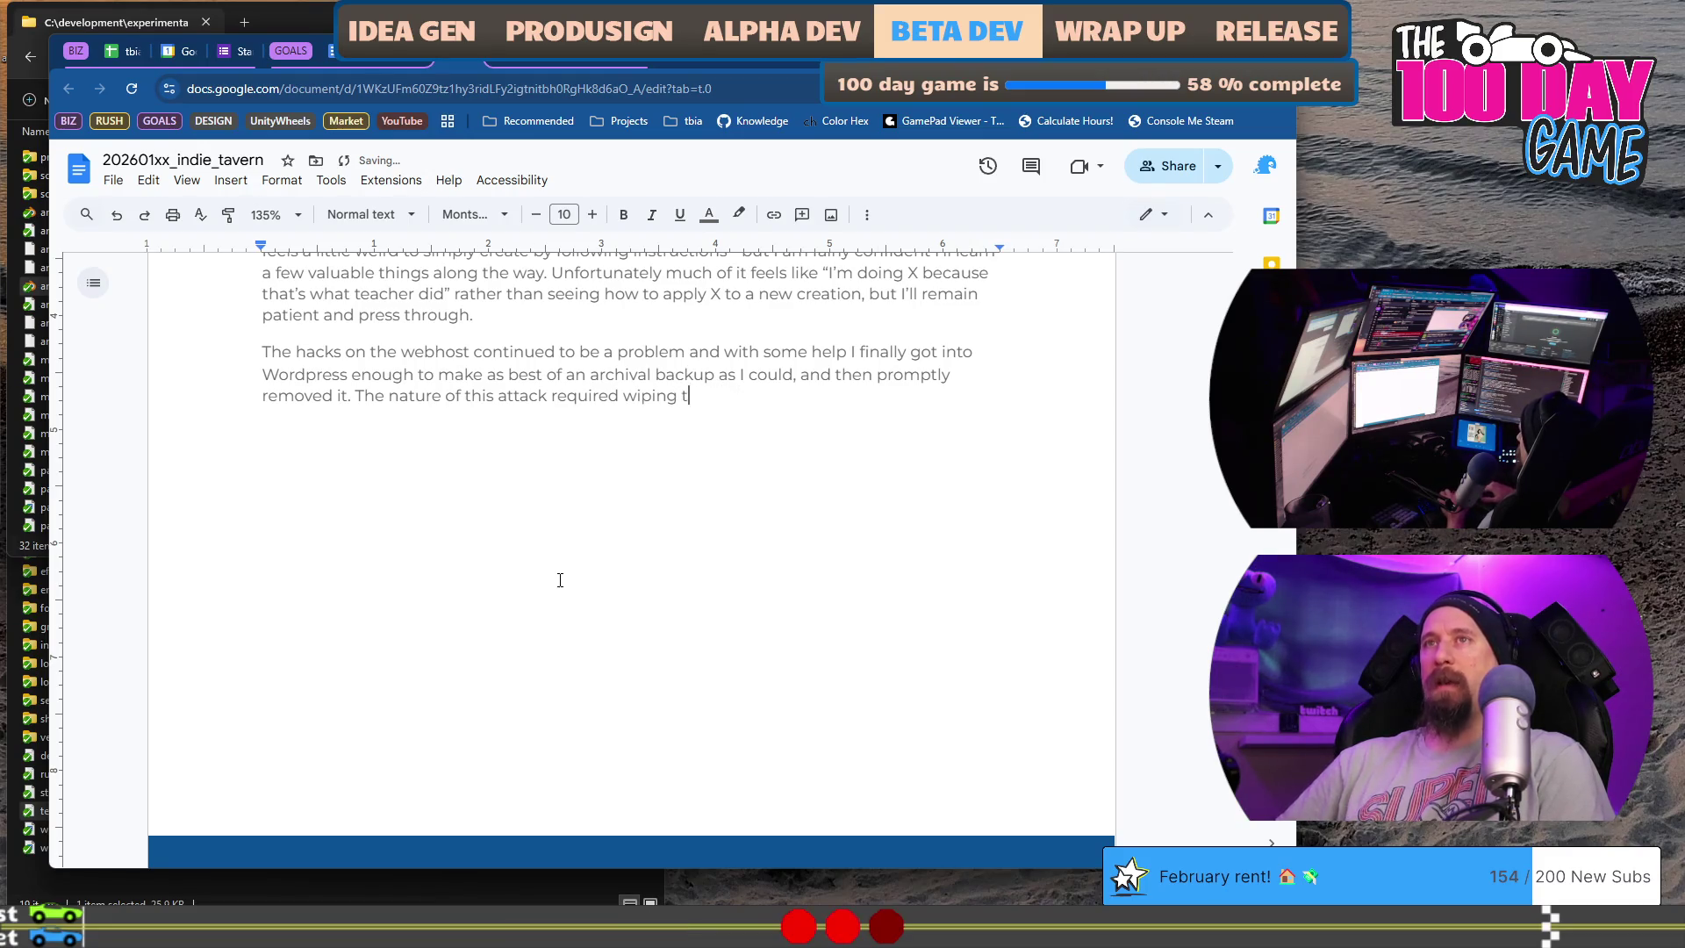
text(he en)
text(nt)
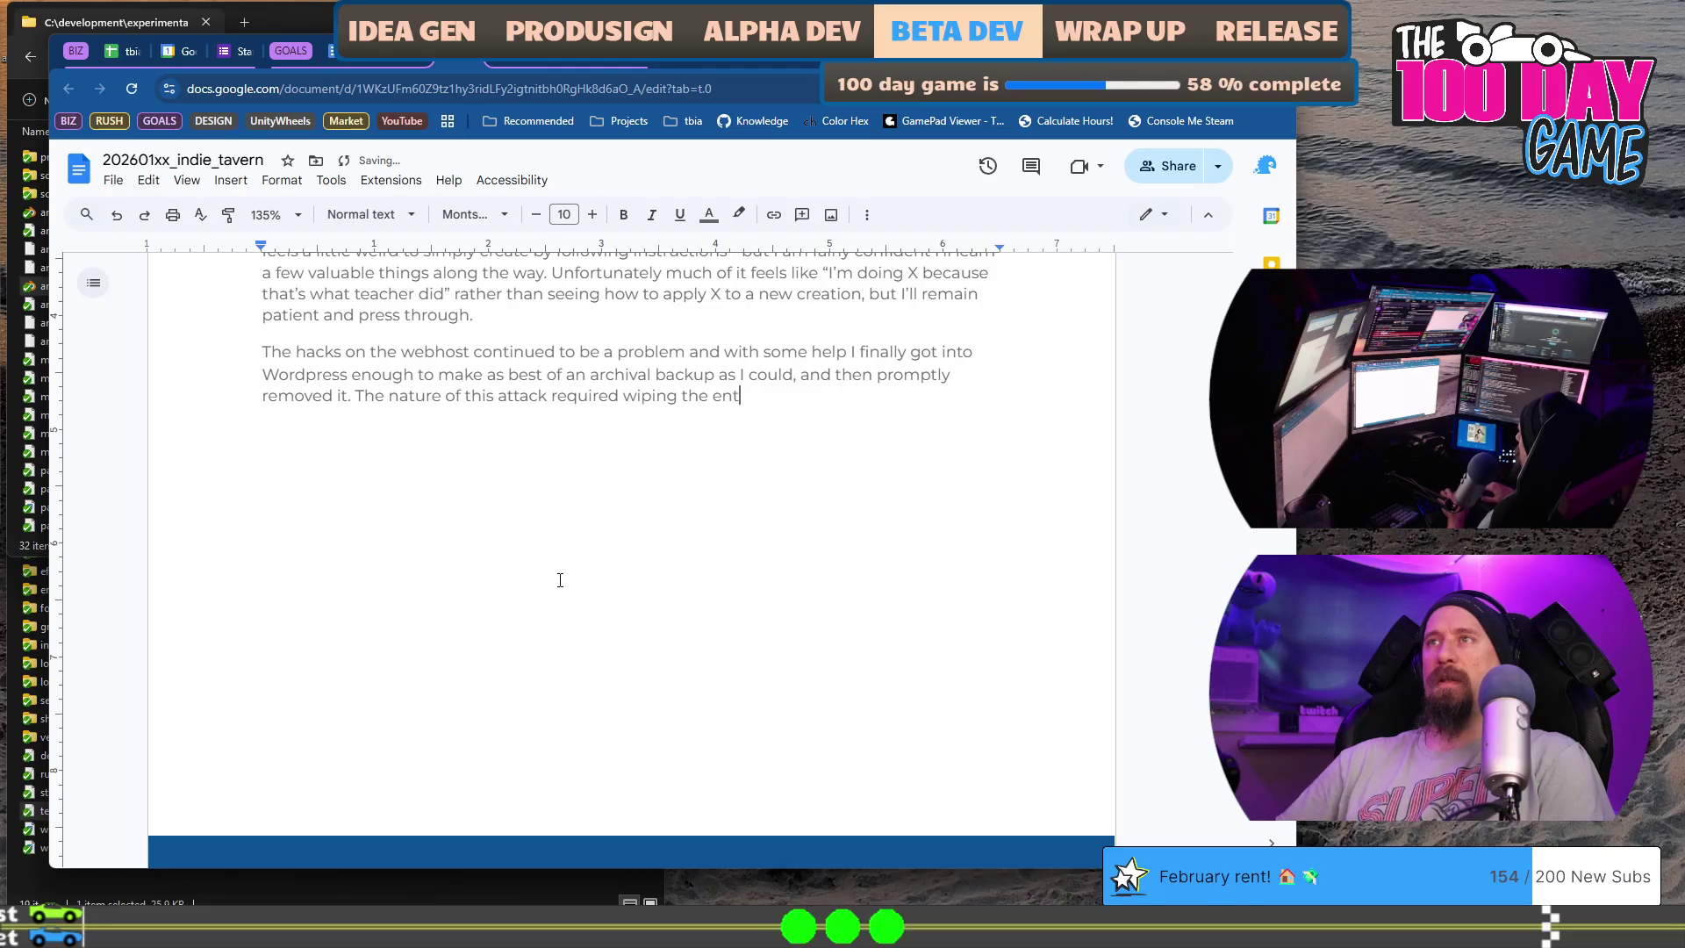
text(e web-host clean s)
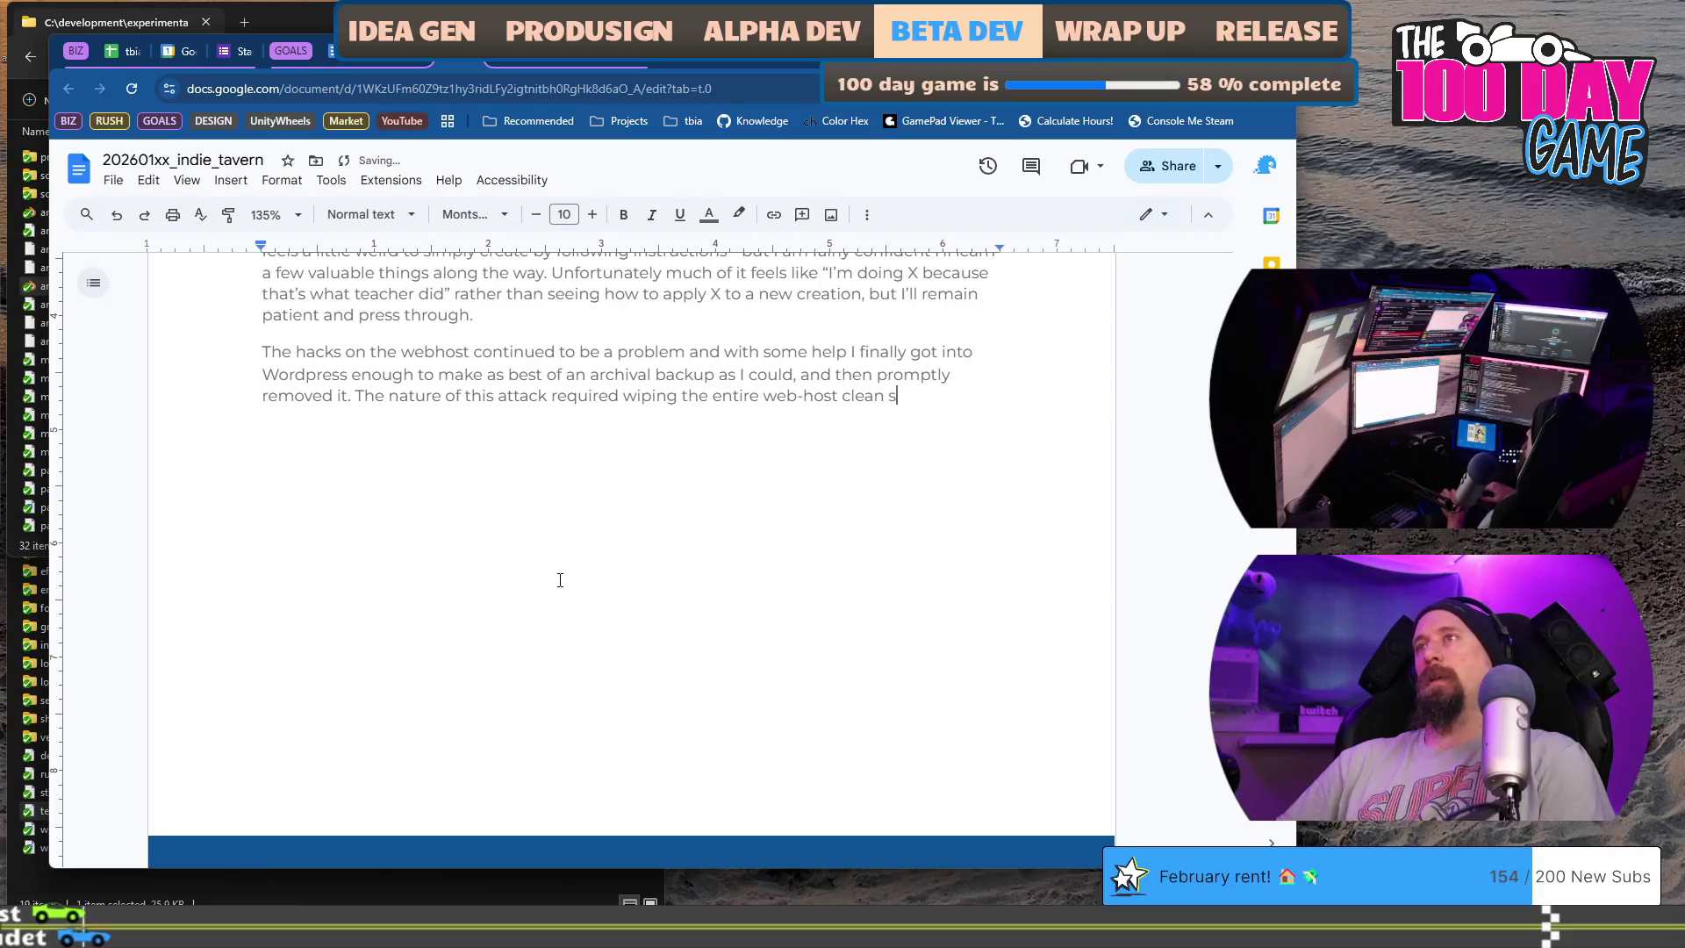
key(BackSpace)
text(. This was unpleasant and )
text(took a solid weekend of effort)
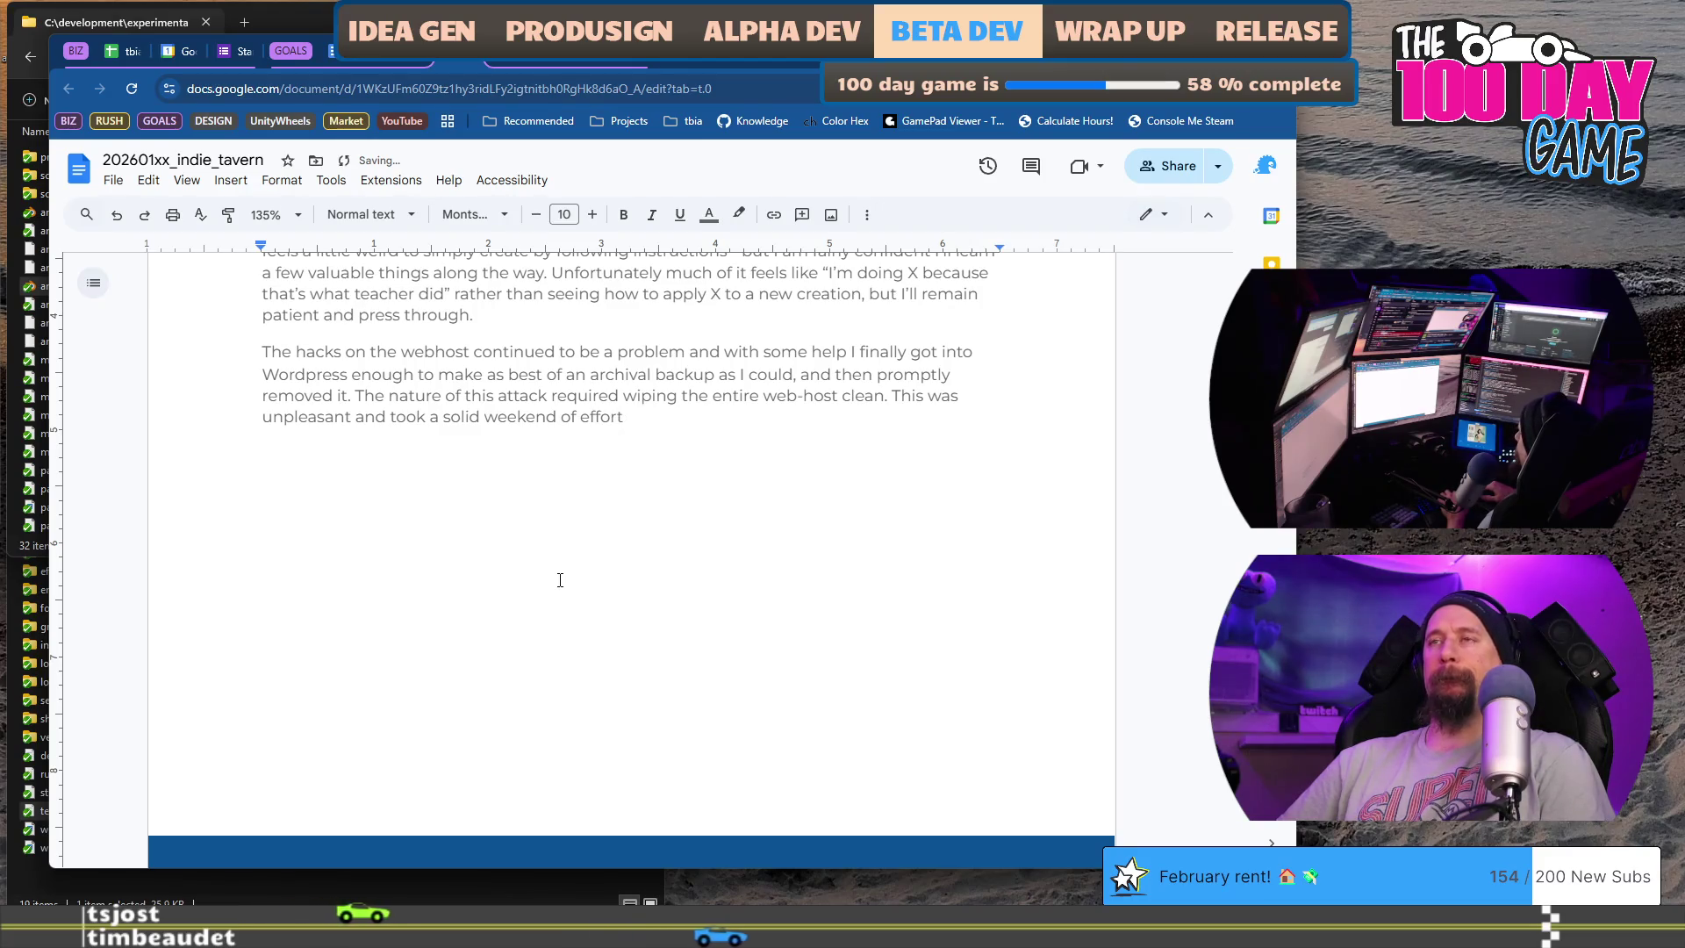
text( so far. The Wordpress blog is entirely down and not yet replaced with anything)
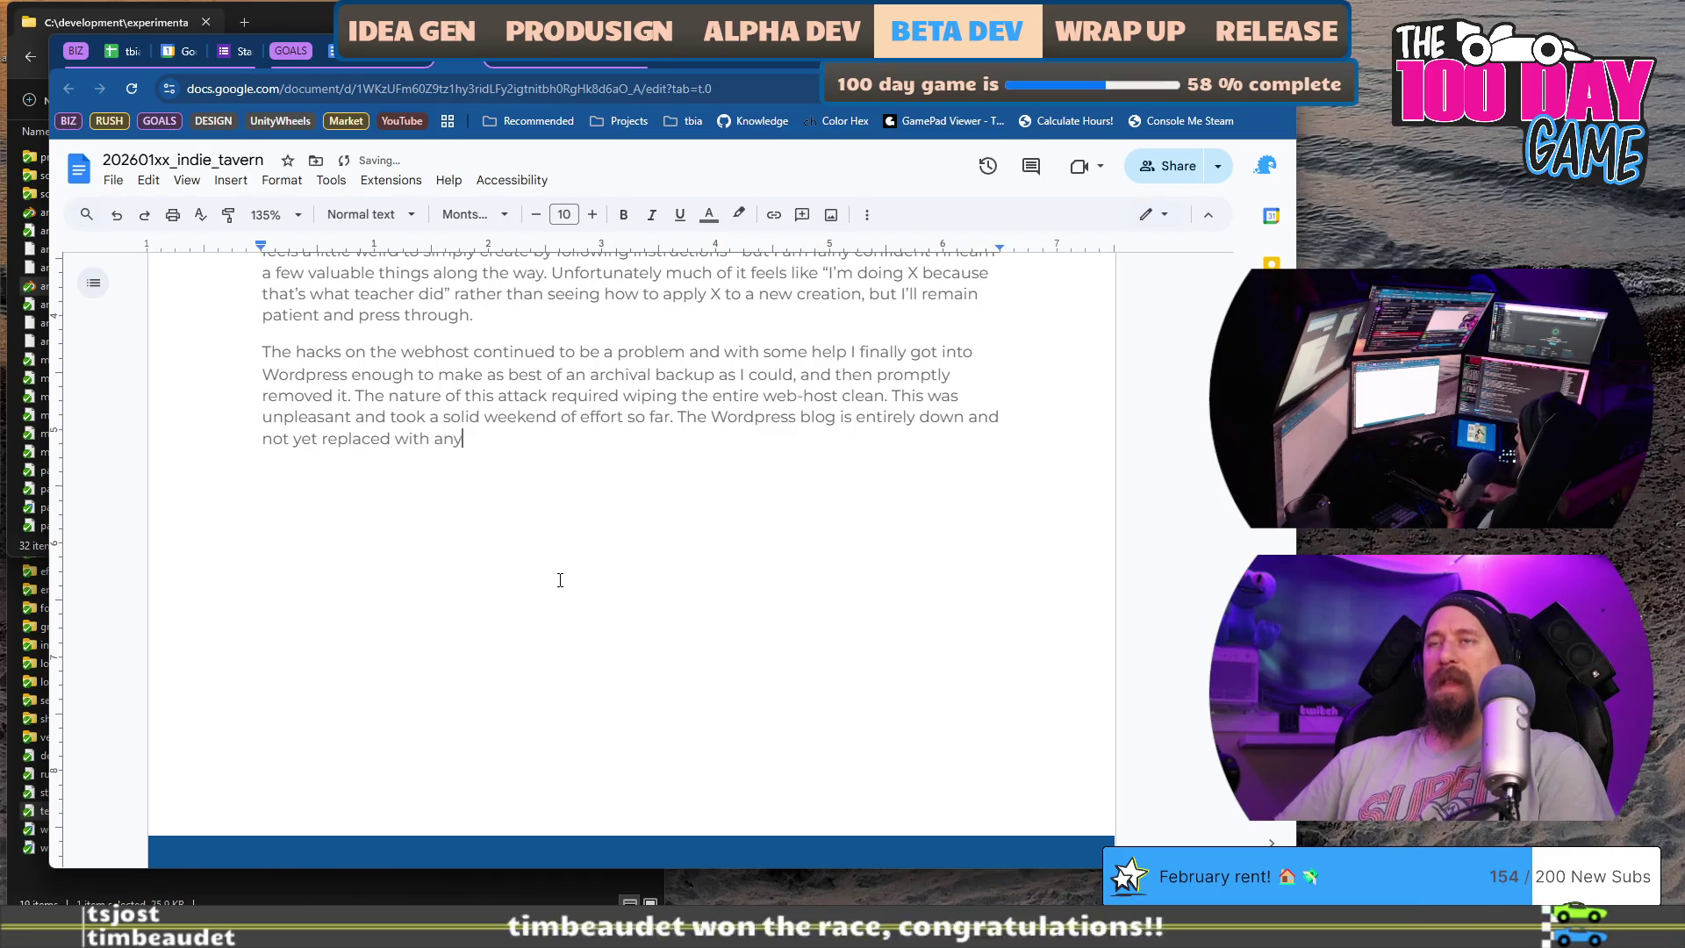
text(, although the plan is to)
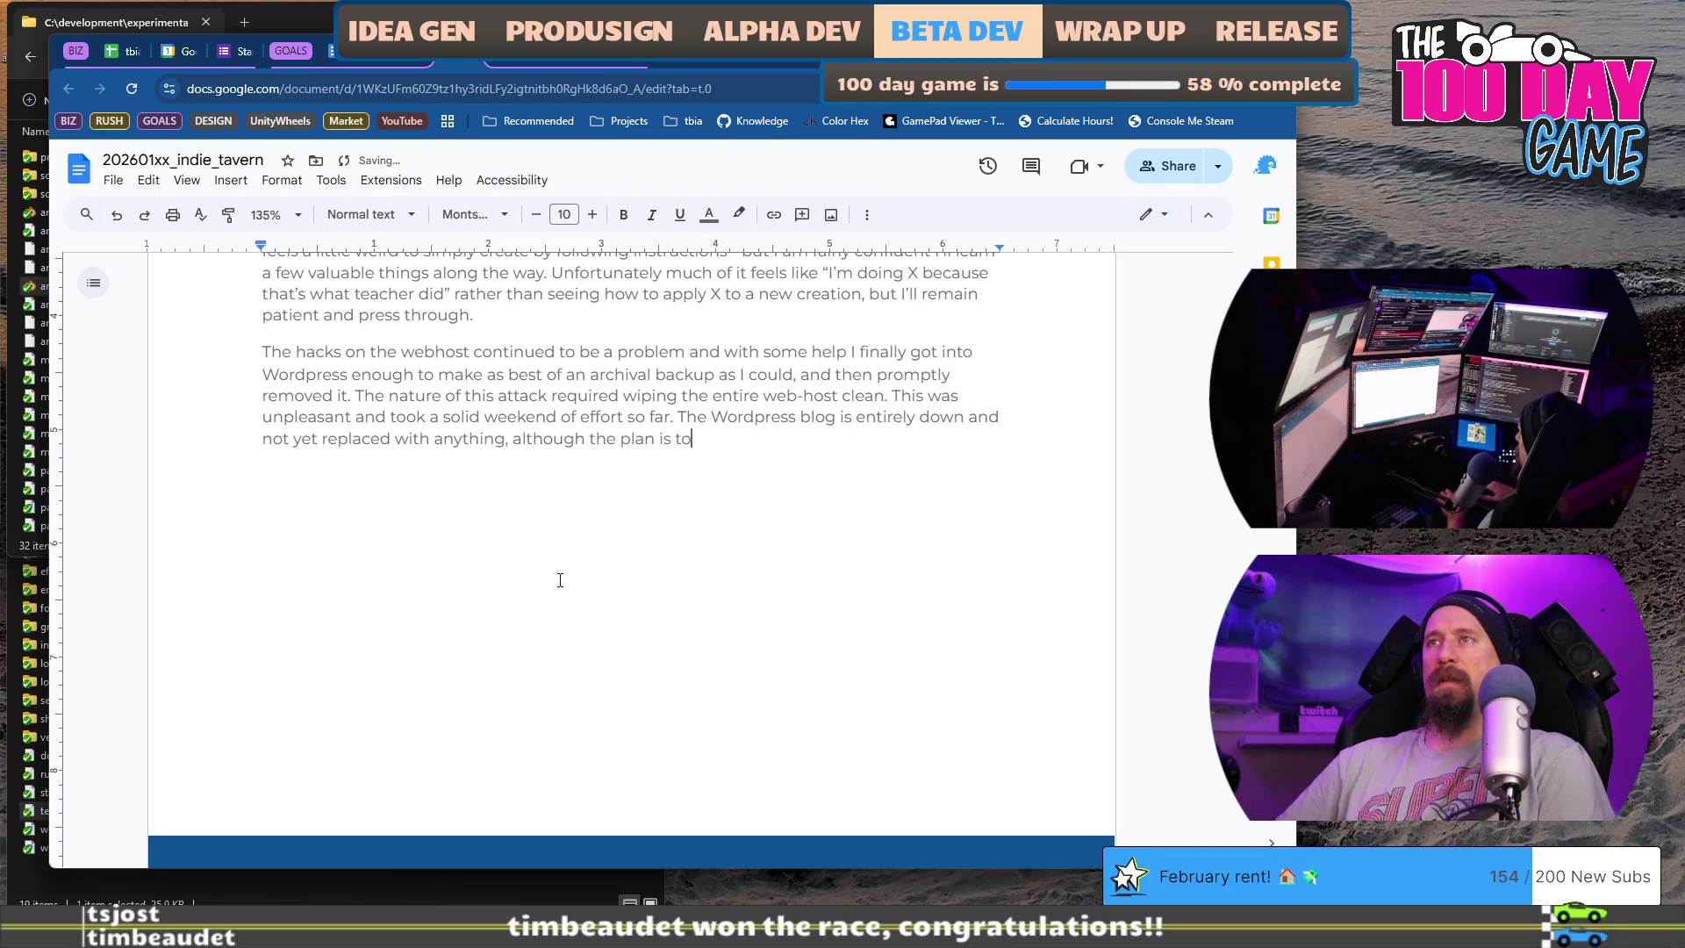
text( get it back up as a Static)
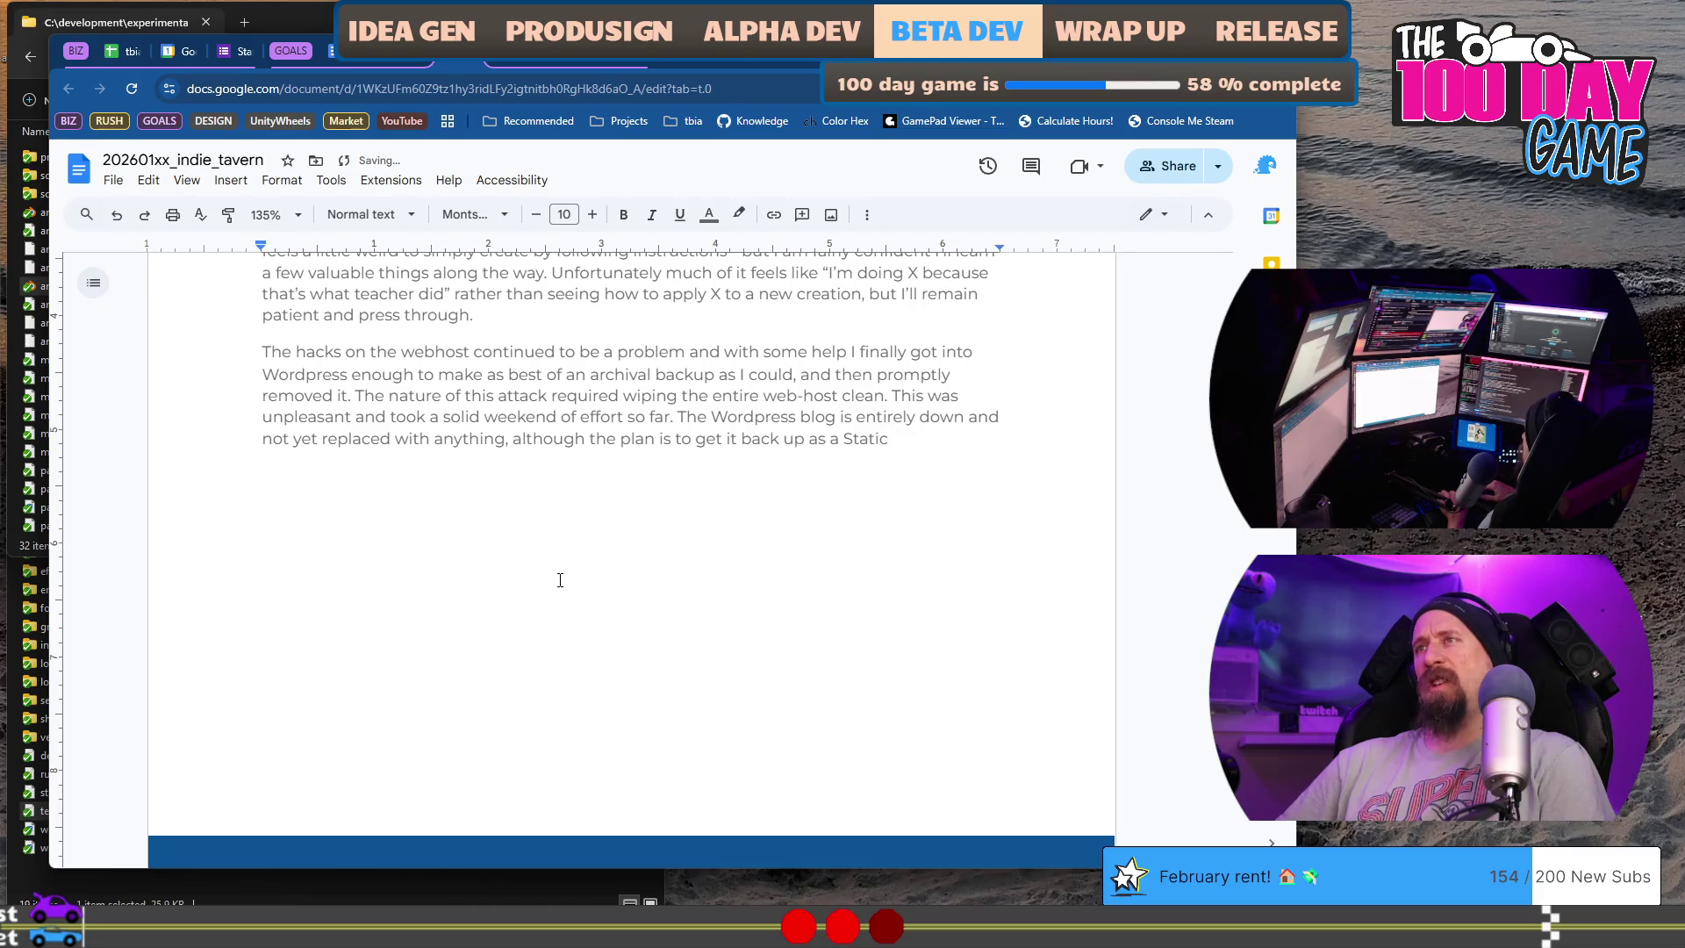
text( Get)
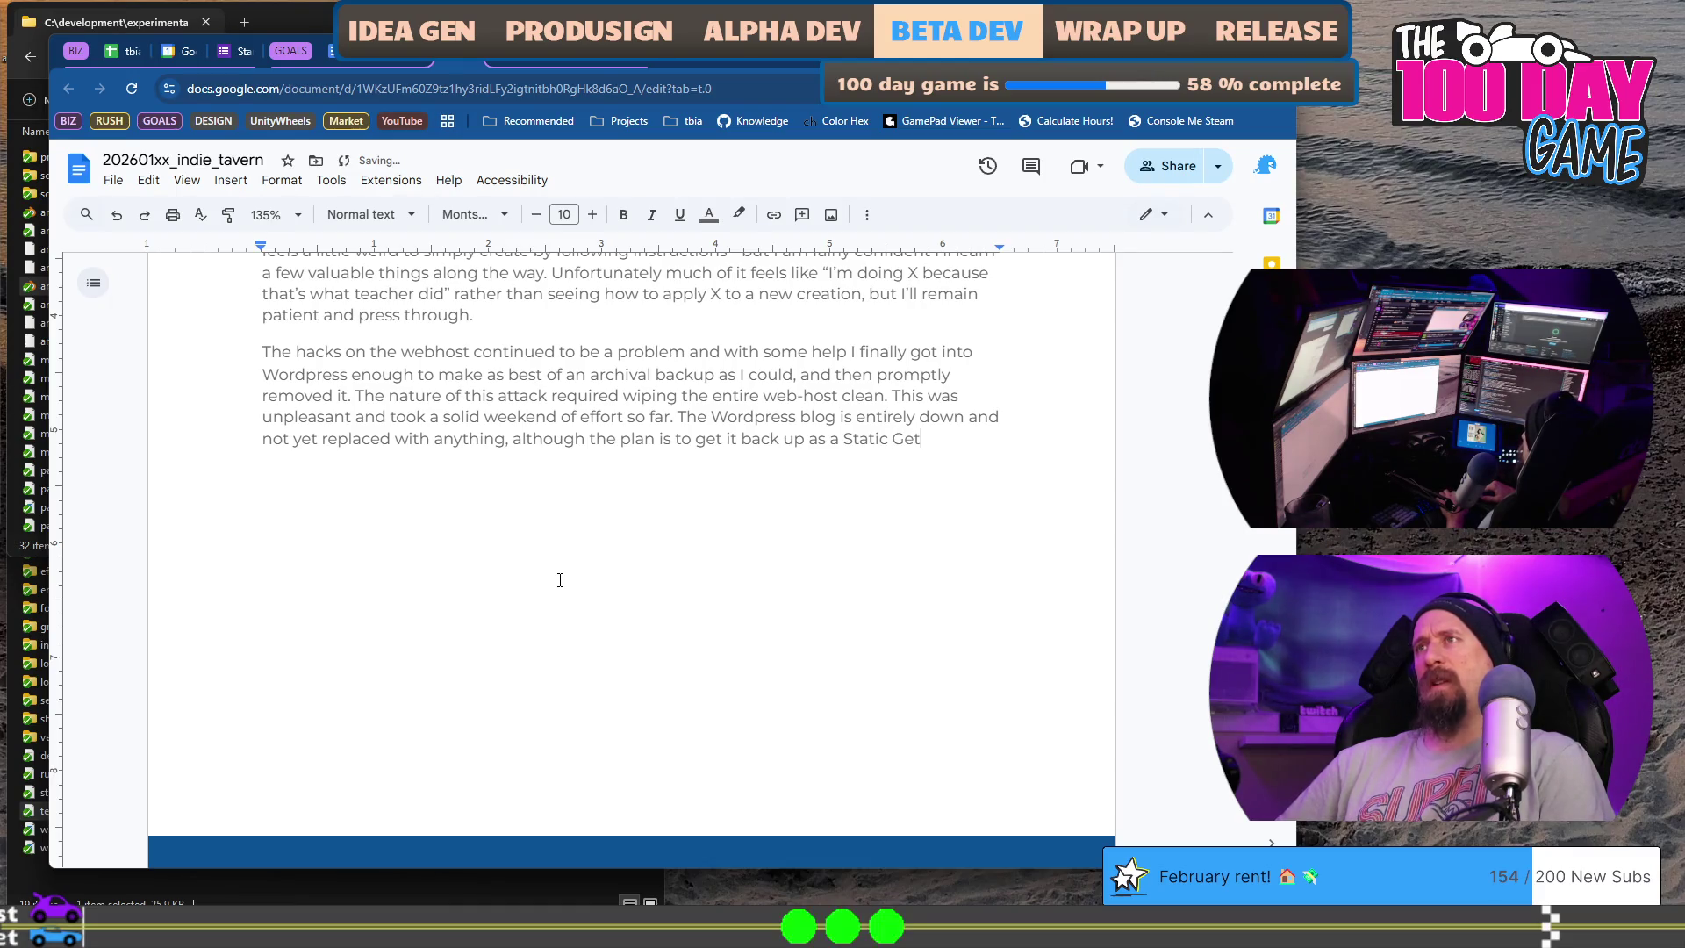
- Add that the blog is down and replace misspelled 'Generatated' with 'Generated' via spelling suggestions
key(BackSpace)
text(nera)
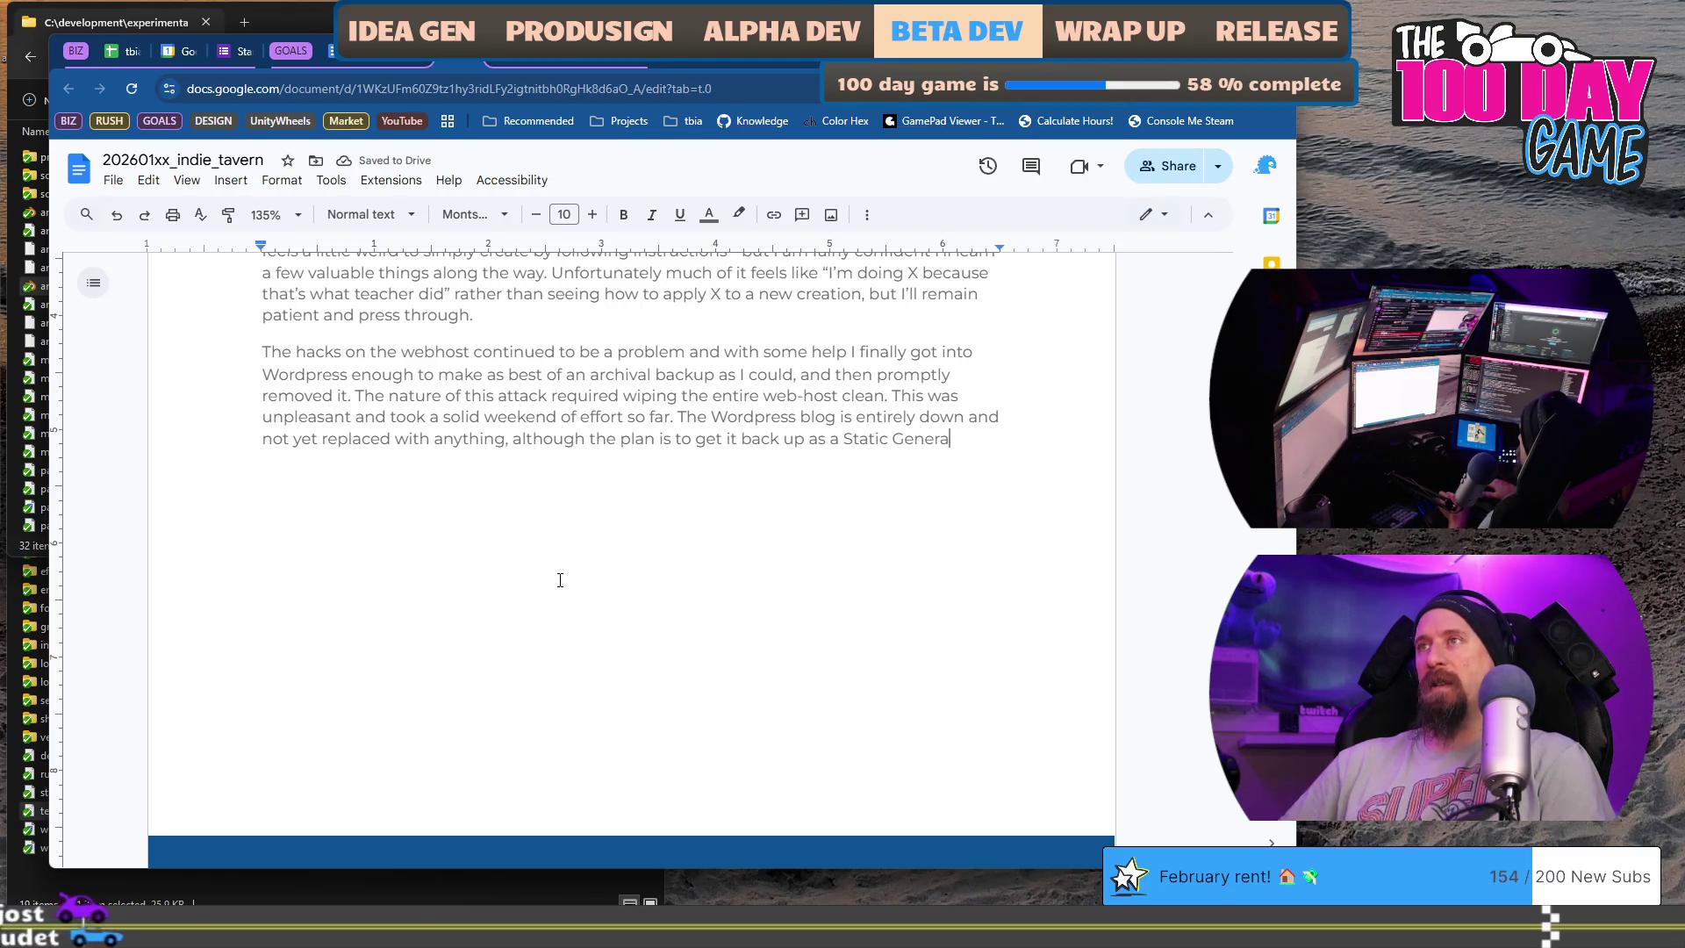
text(tated)
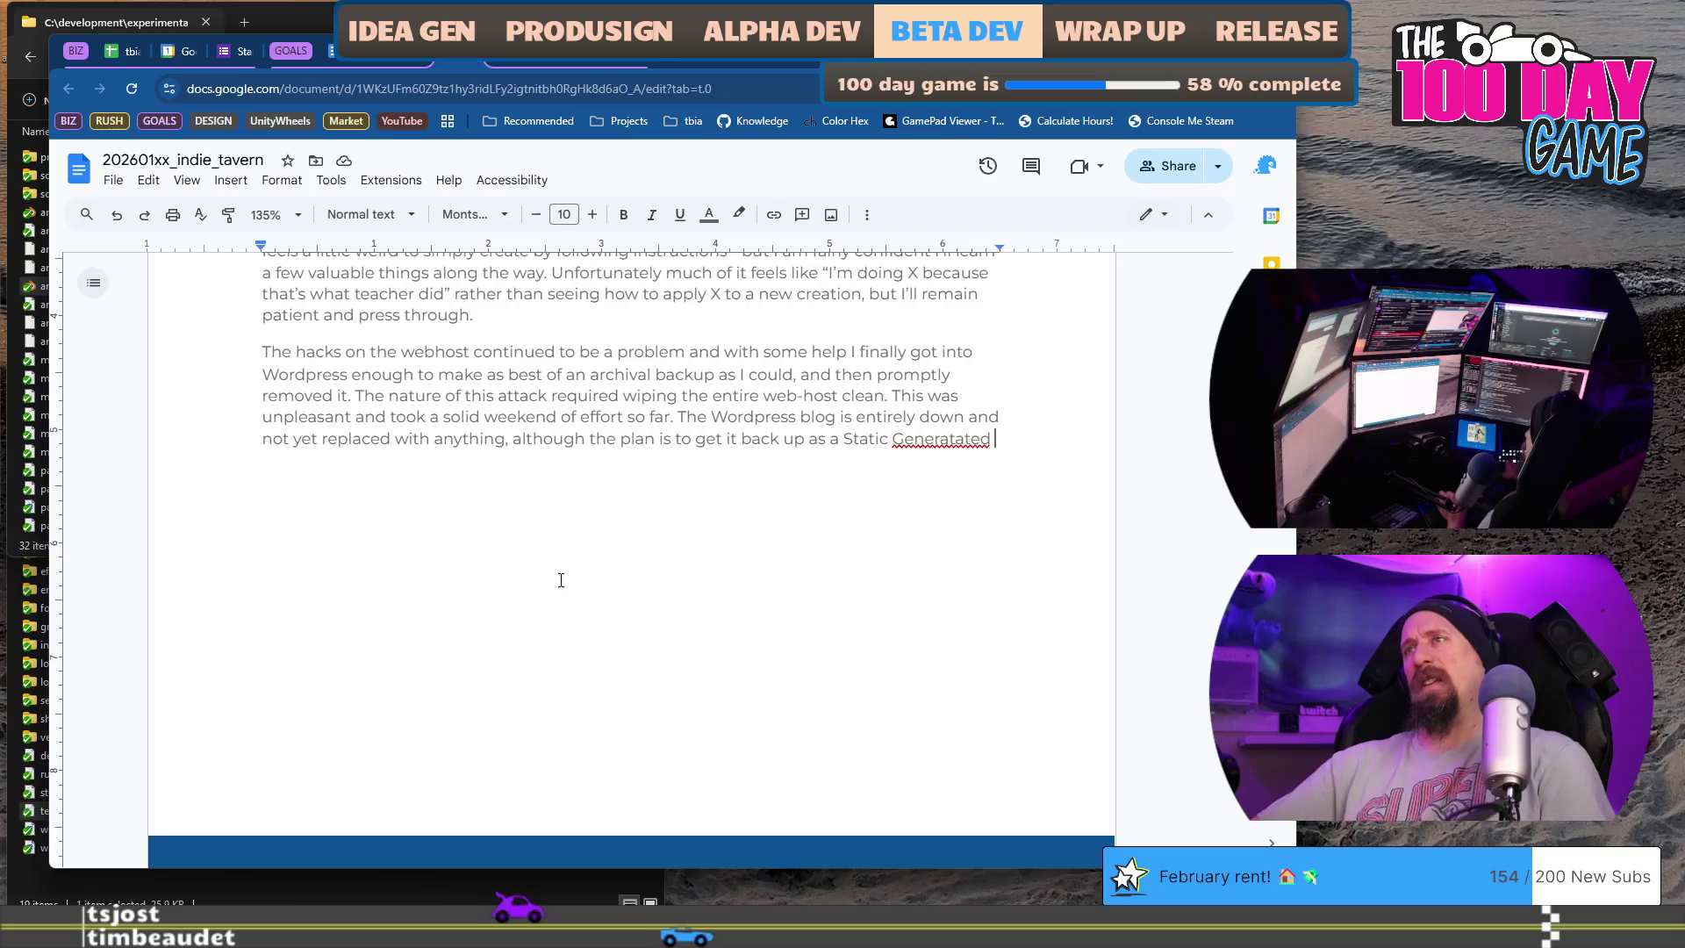
right_click(923, 446)
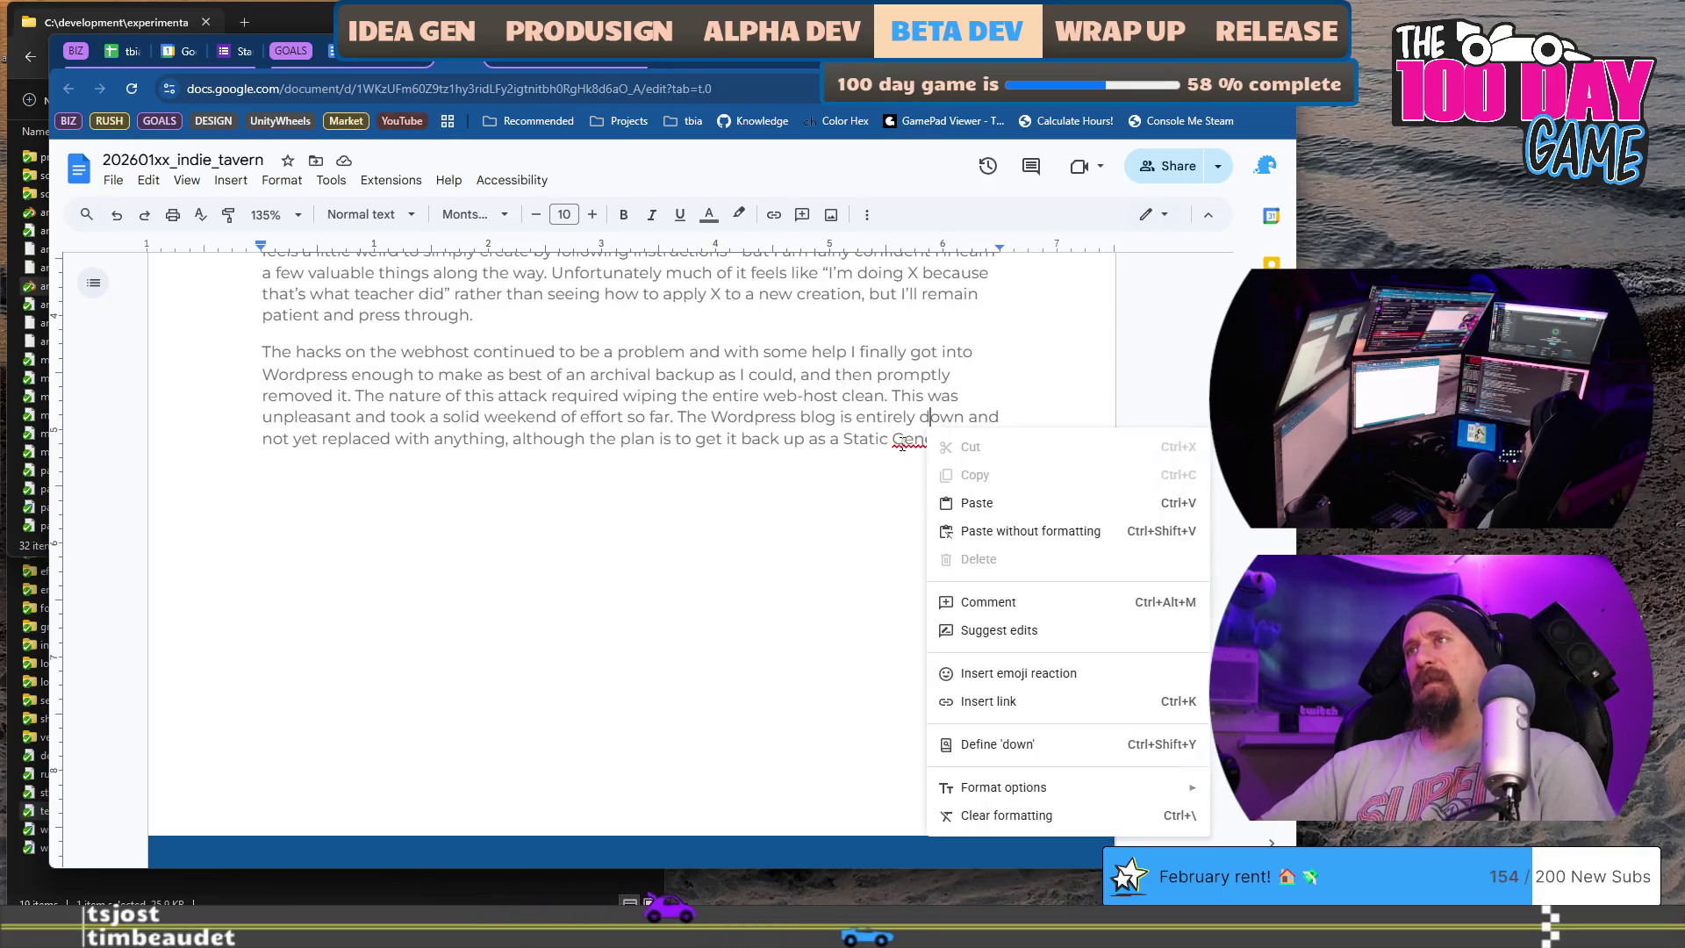
right_click(903, 446)
click(951, 493)
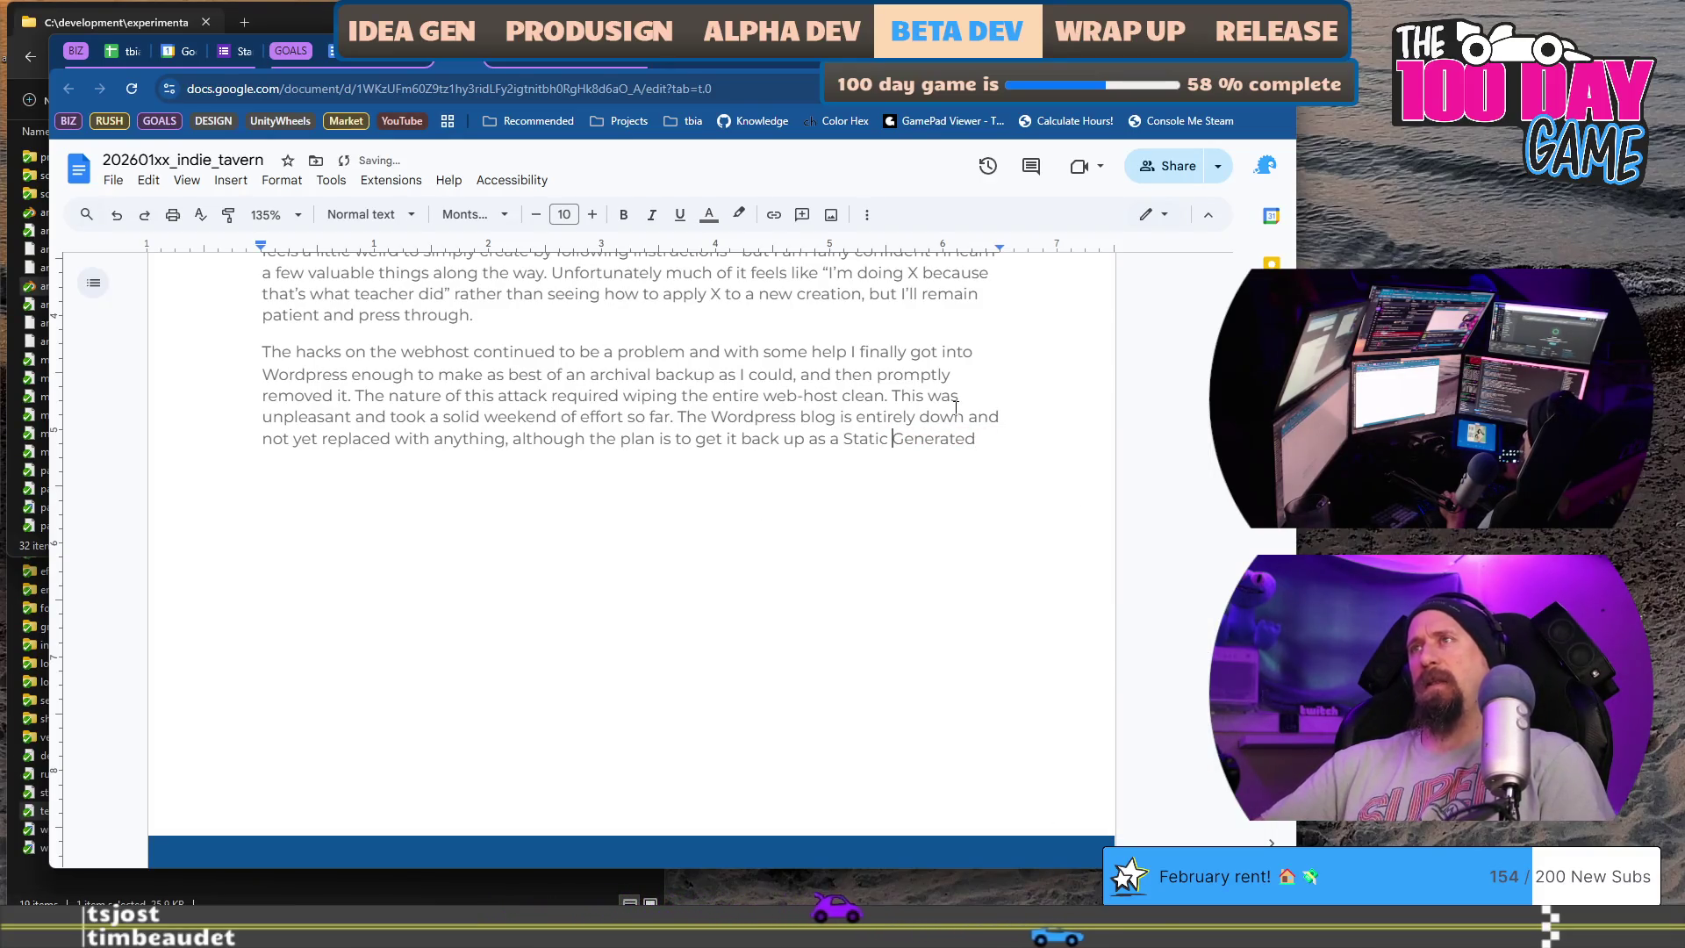
text(ly)
- Change 'Static' to 'Statically' and end the sentence with 'Site.'
key(End)
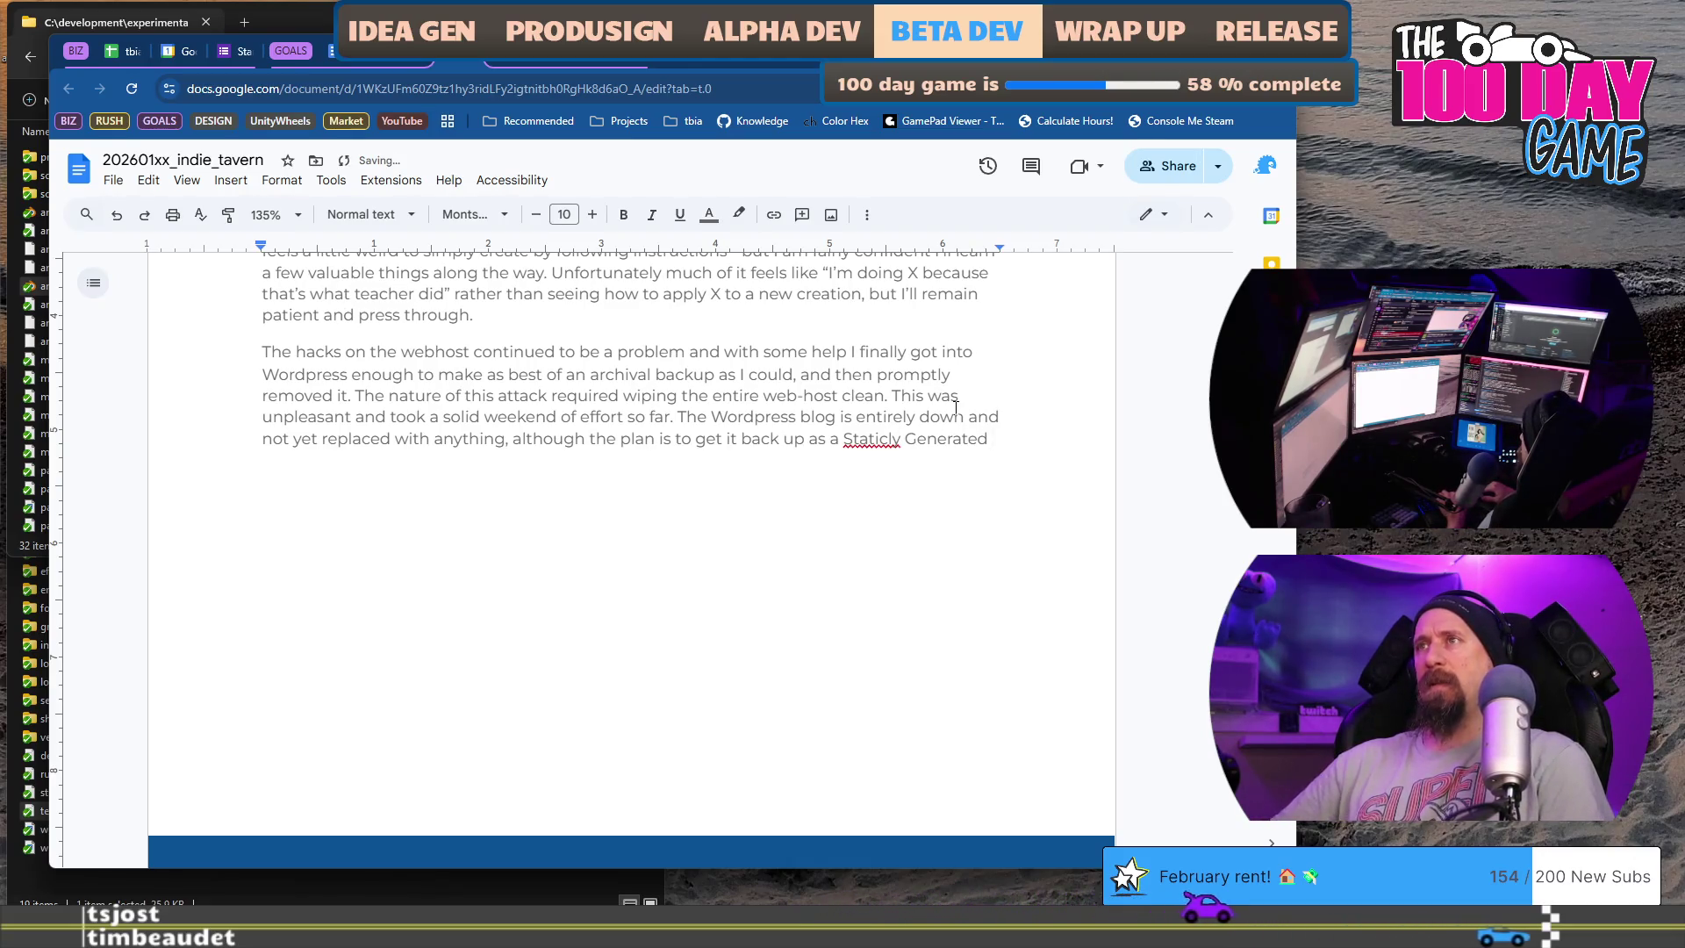
key(ctrl+Left)
key(ctrl+Left)
key(Left)
key(BackSpace)
key(BackSpace)
text(ally)
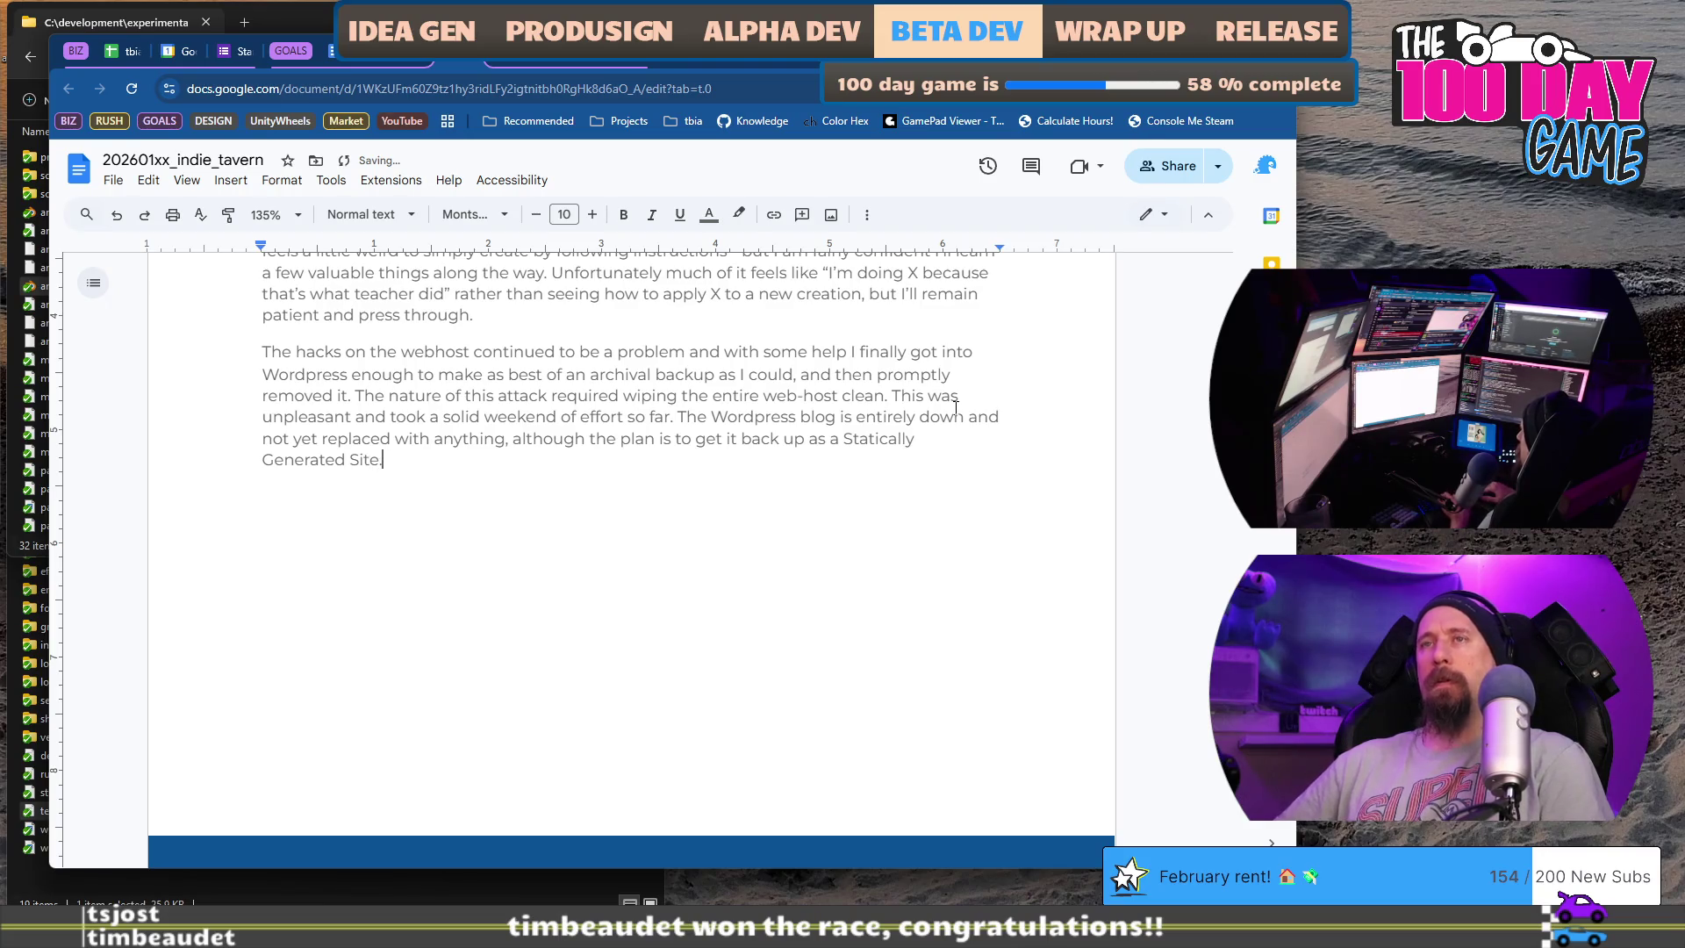
- Search Google for 'static generated website' in a new tab, then return to the review document
key(ctrl+t)
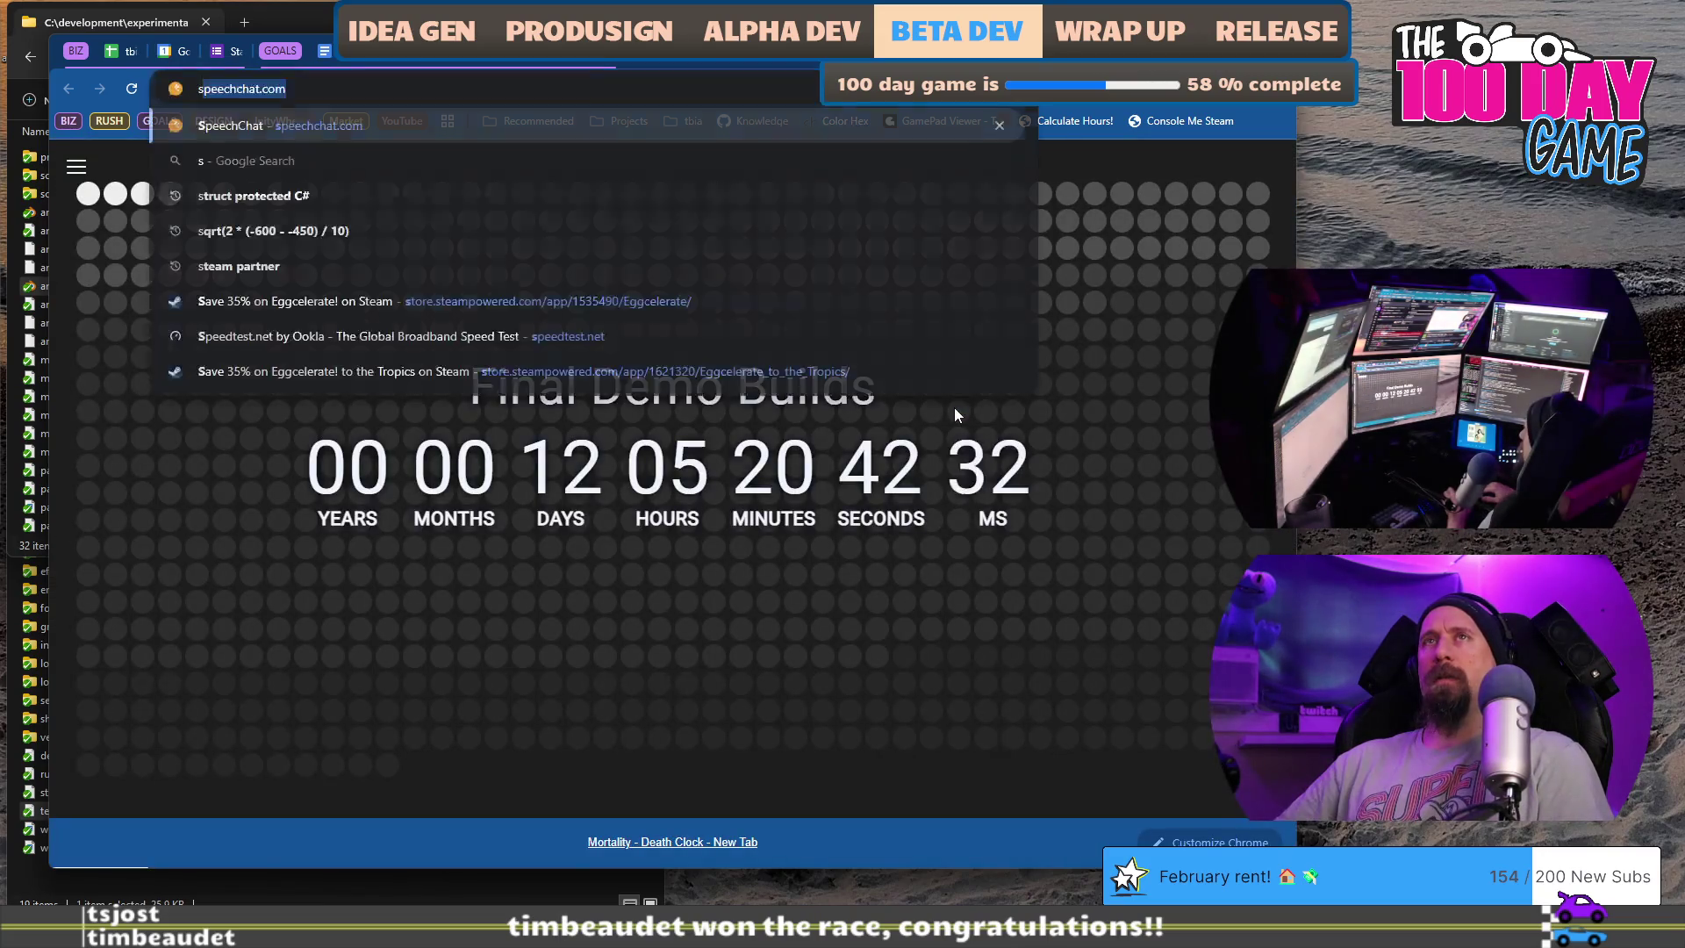
text(sgs)
key(BackSpace)
key(BackSpace)
key(BackSpace)
key(Escape)
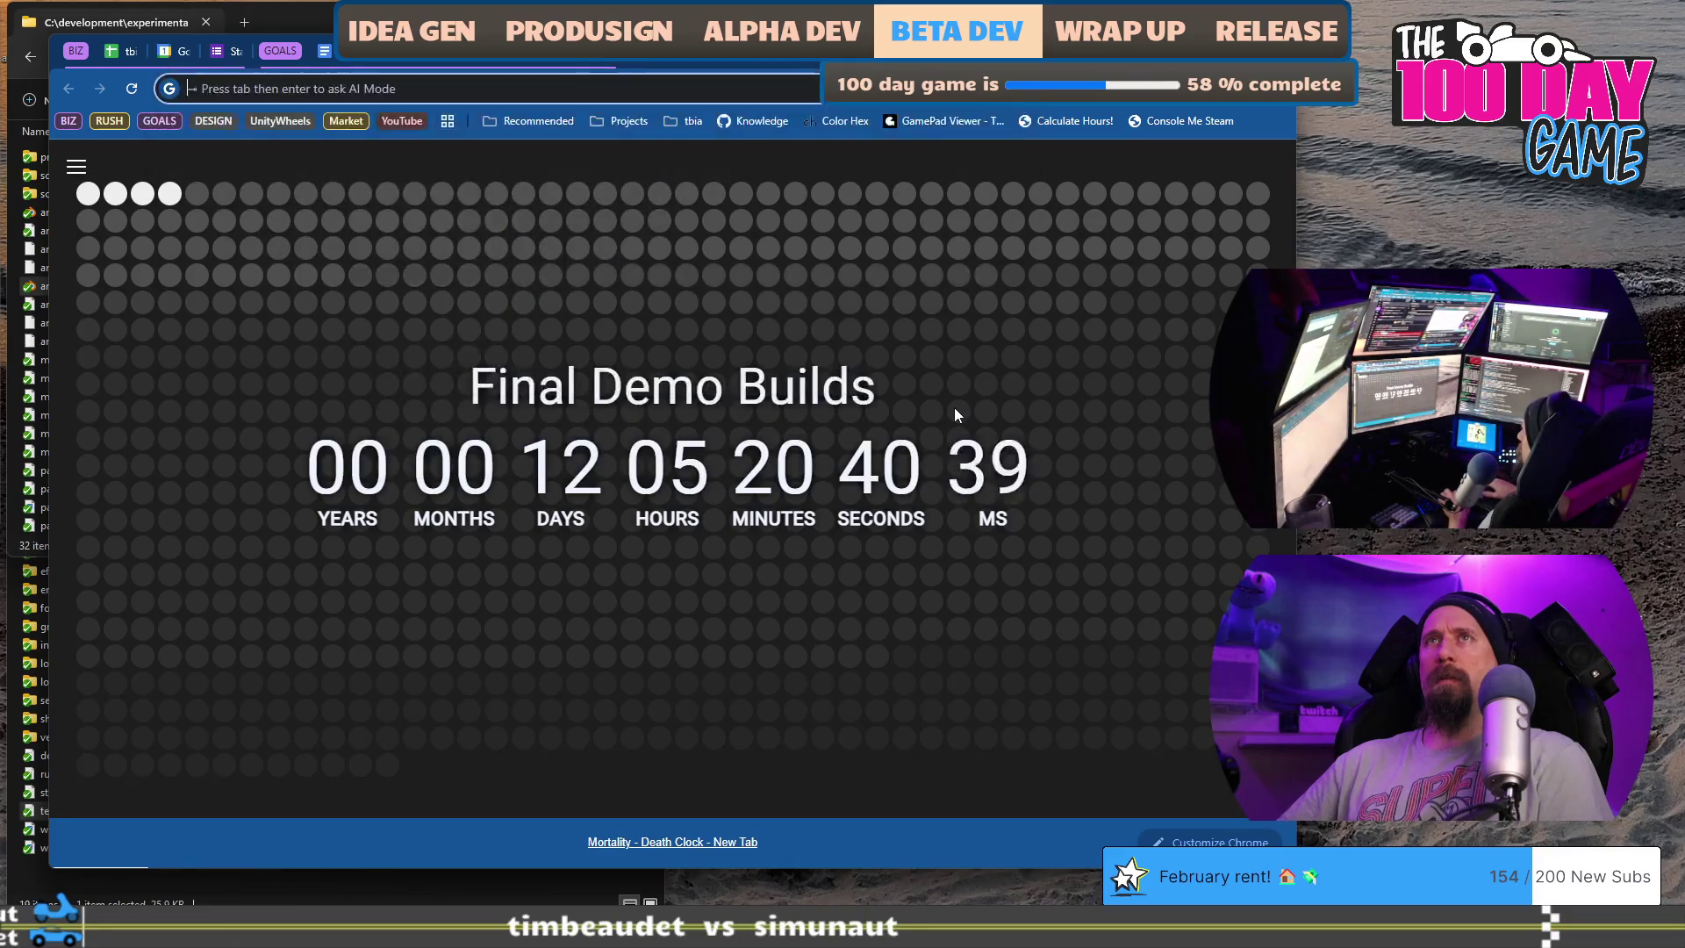
text(static gene)
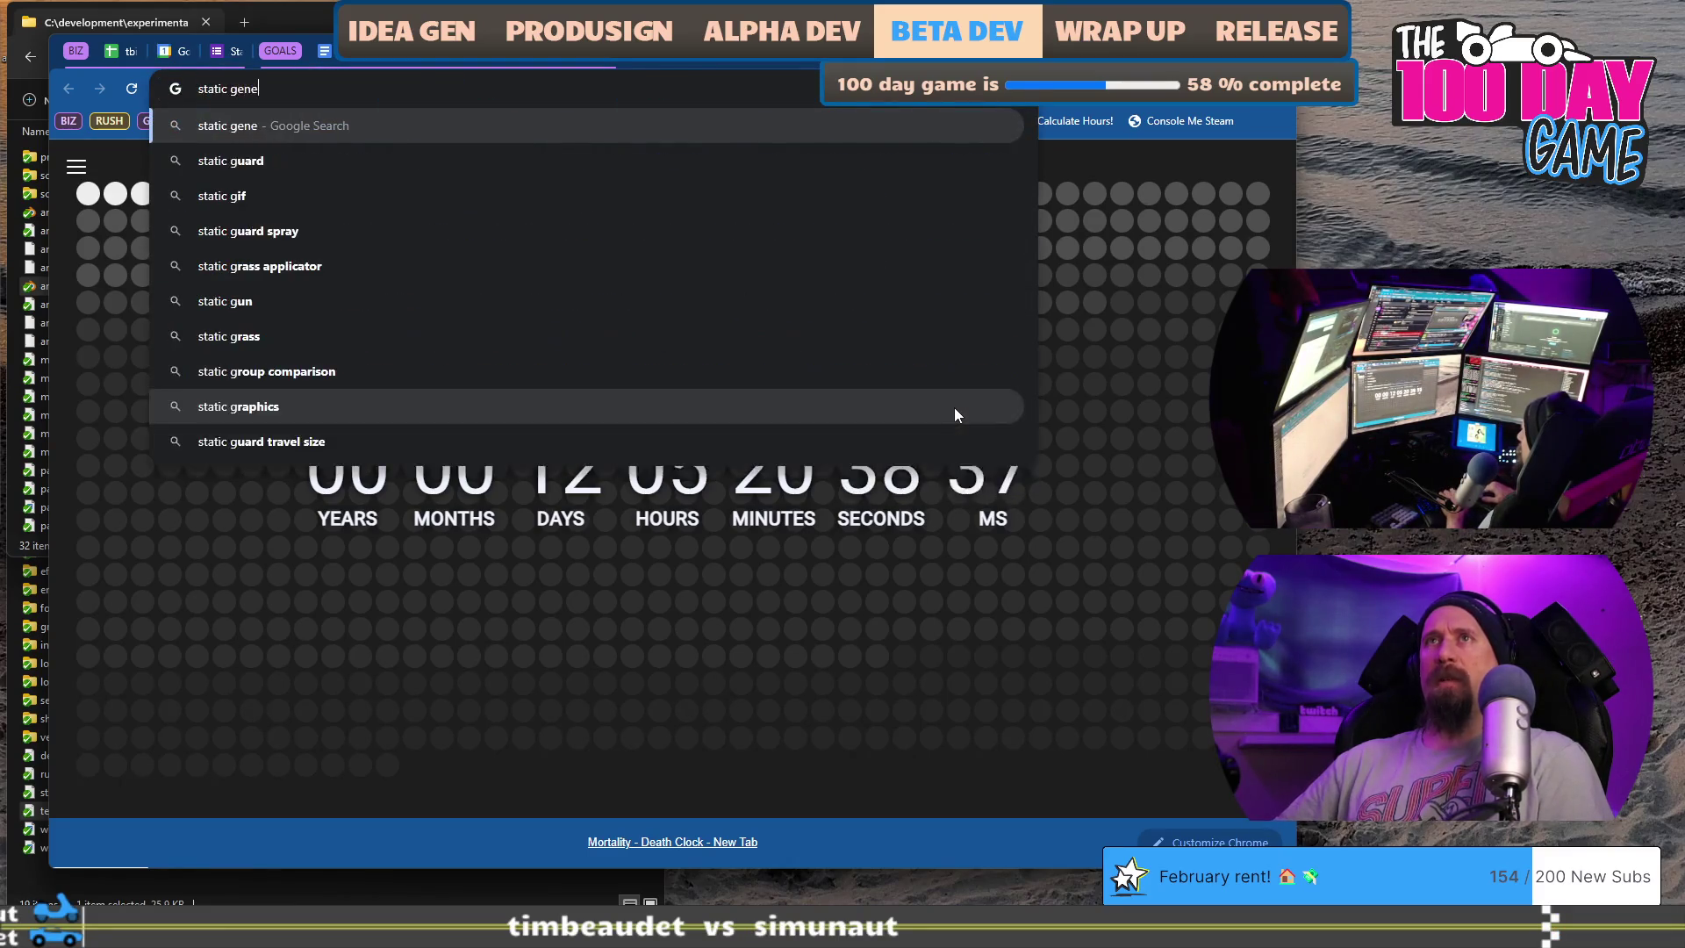
text(rated)
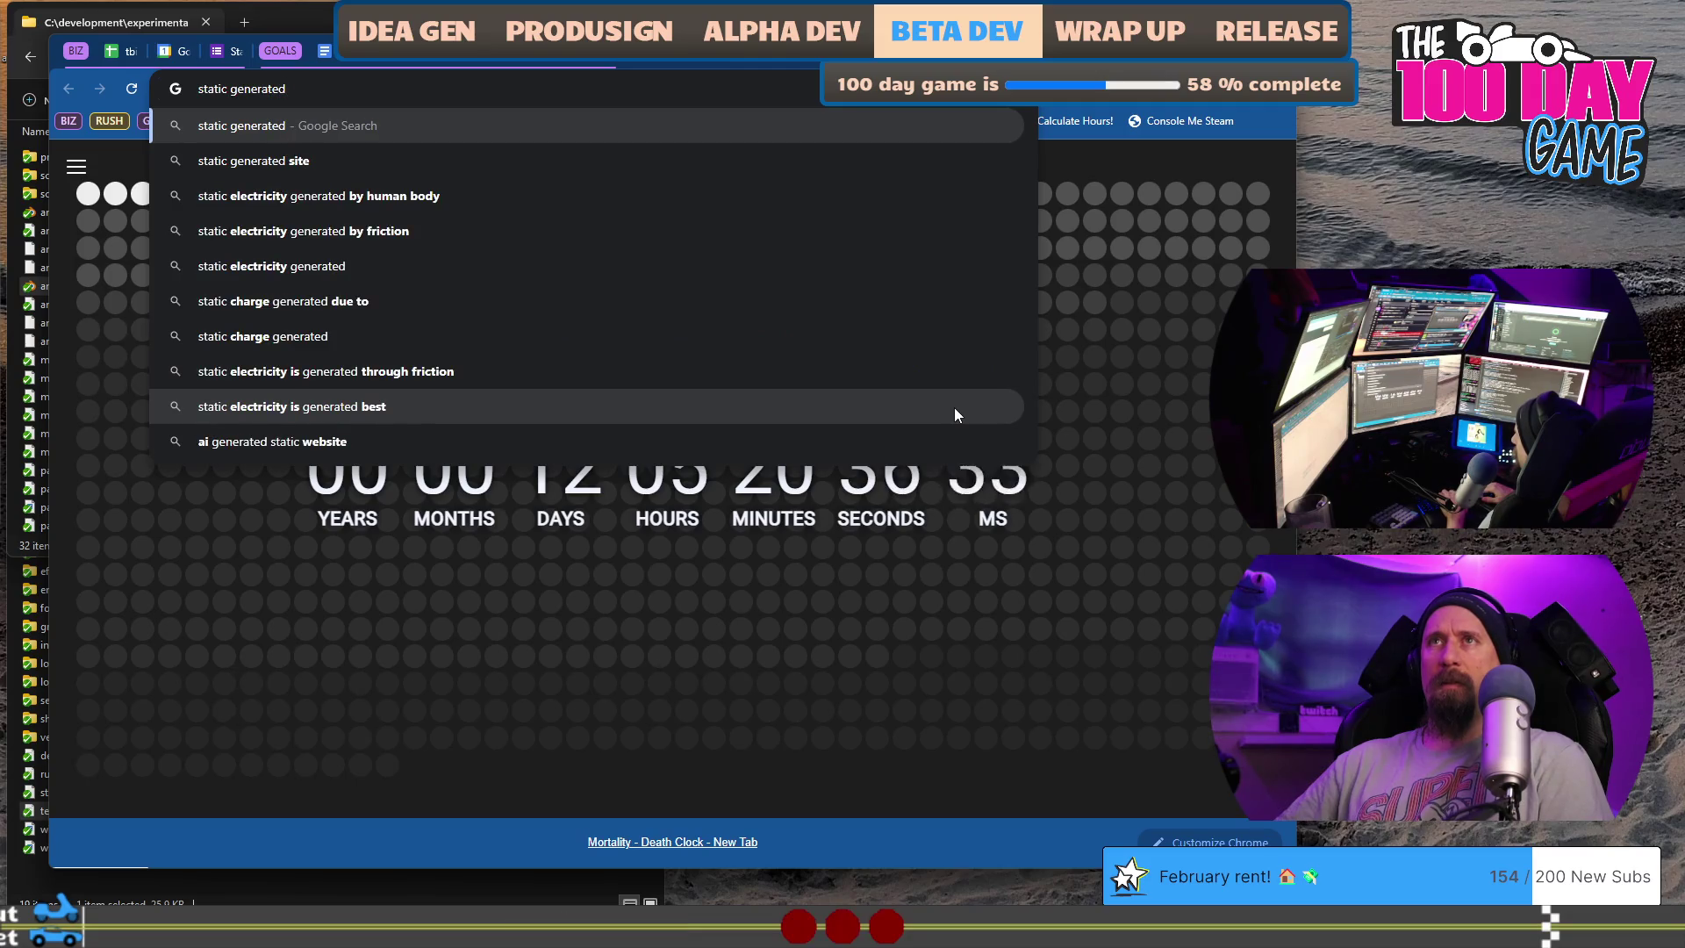
text( w)
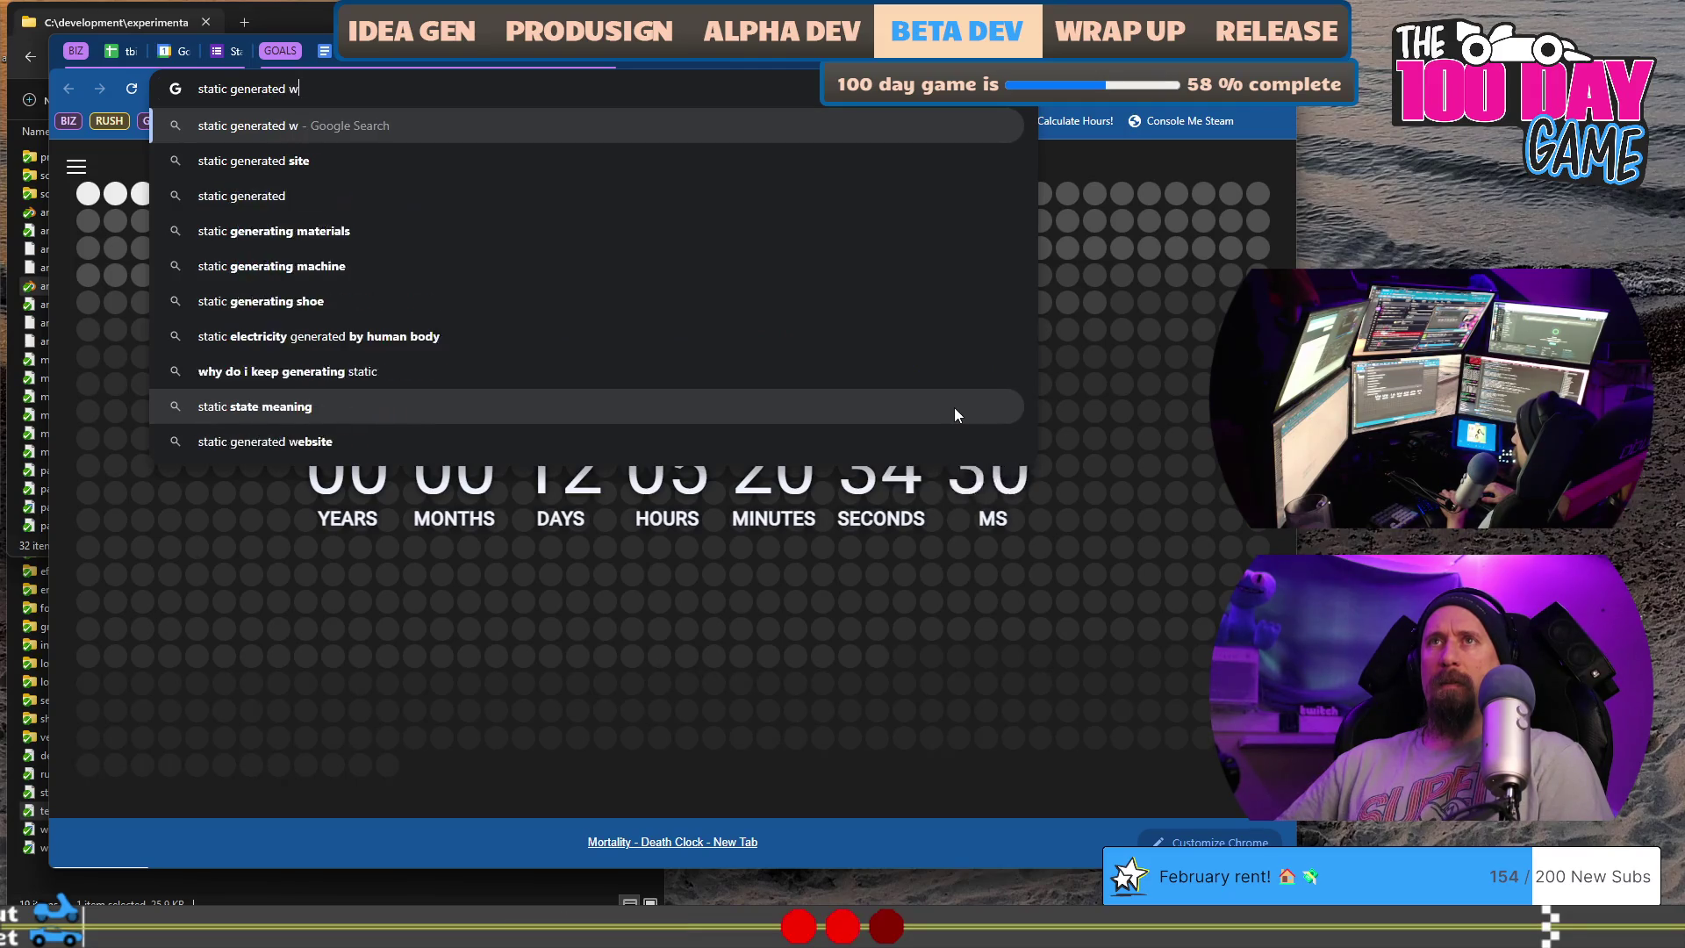
text(ebsite)
key(Return)
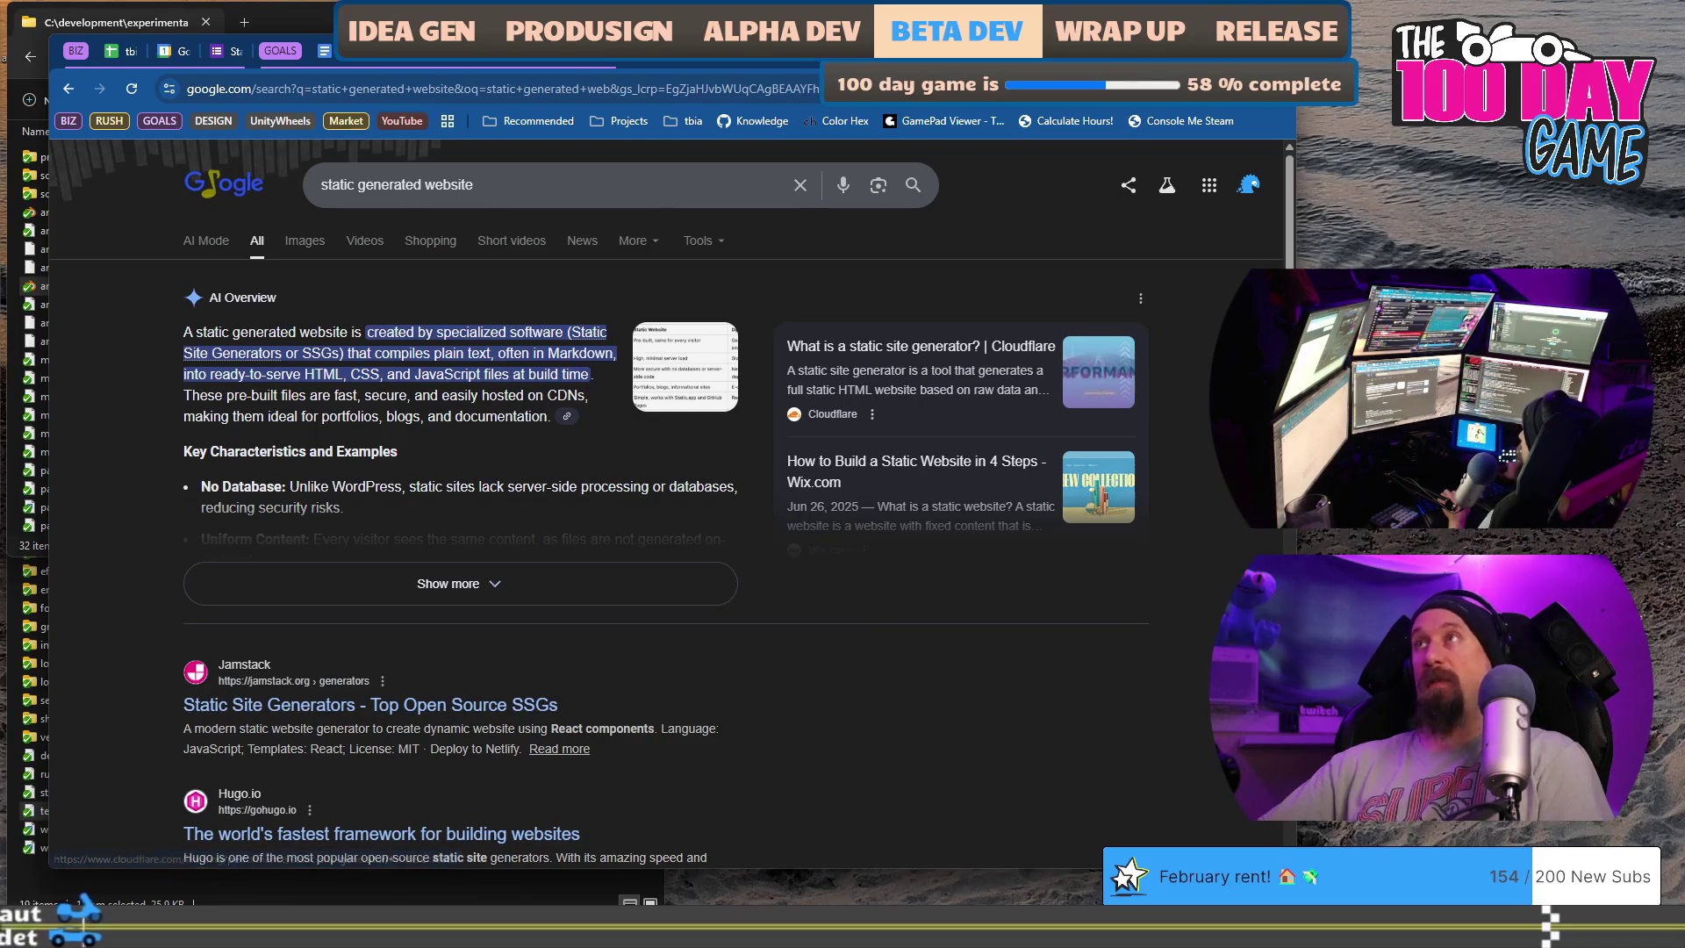
click(1066, 50)
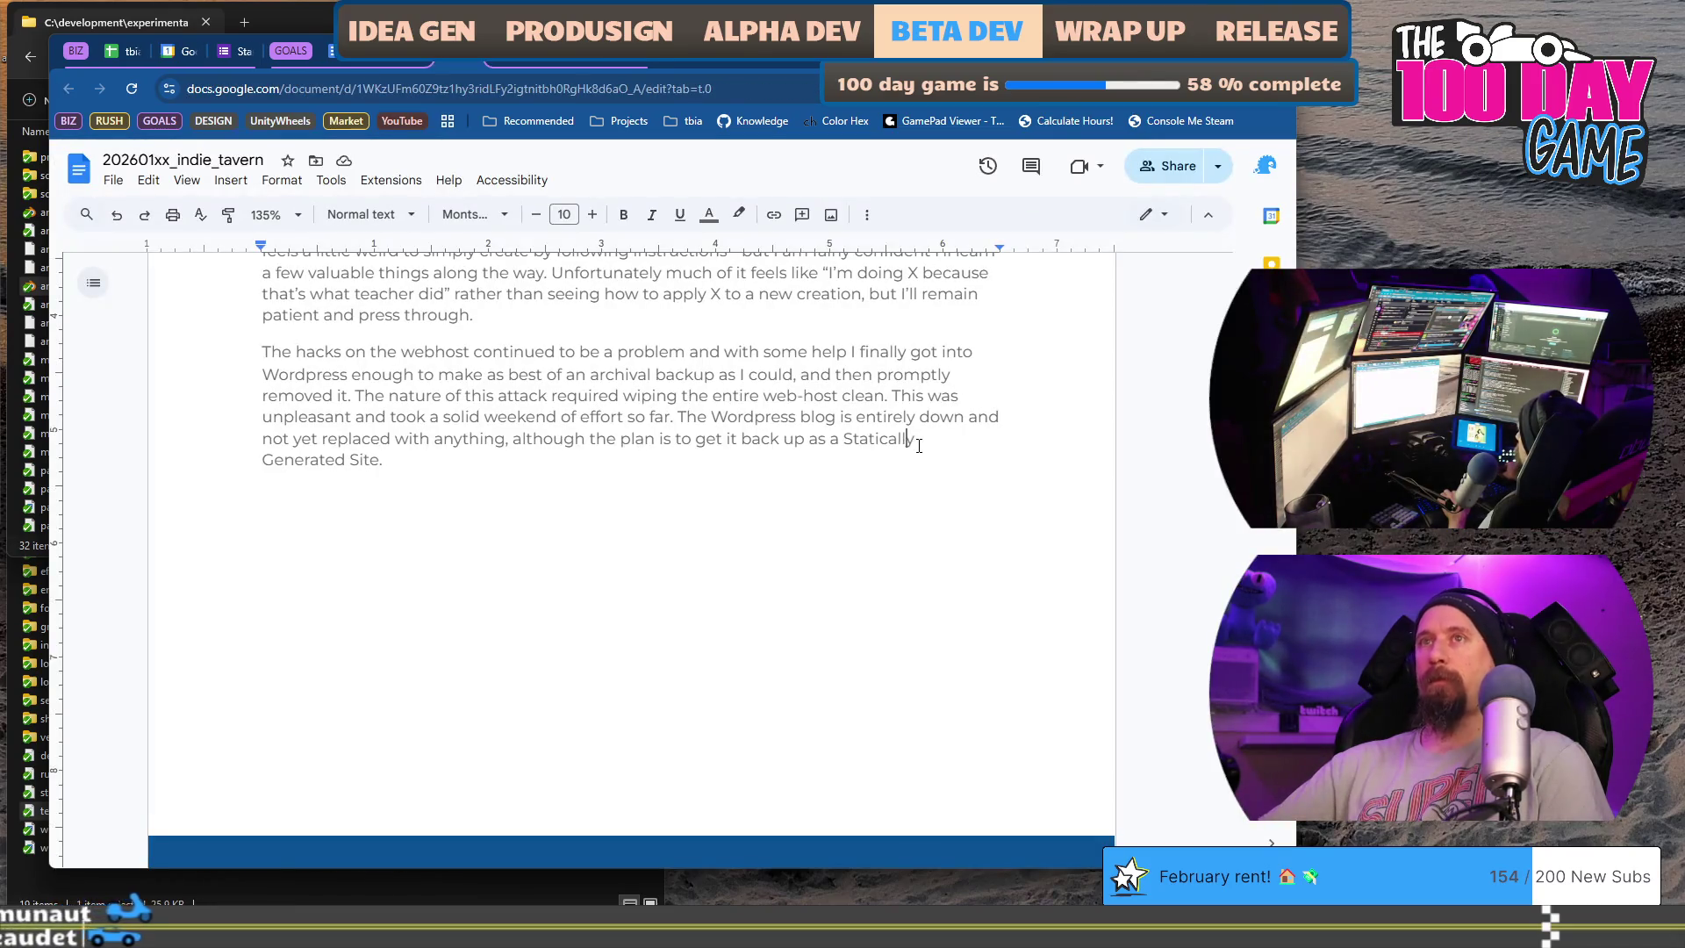
- Replace 'as a Statically Generated Site.' with 'with a static site generator, probably hugo?' and begin 'Looking into February'
key(shift+Home)
key(shift+End)
key(BackSpace)
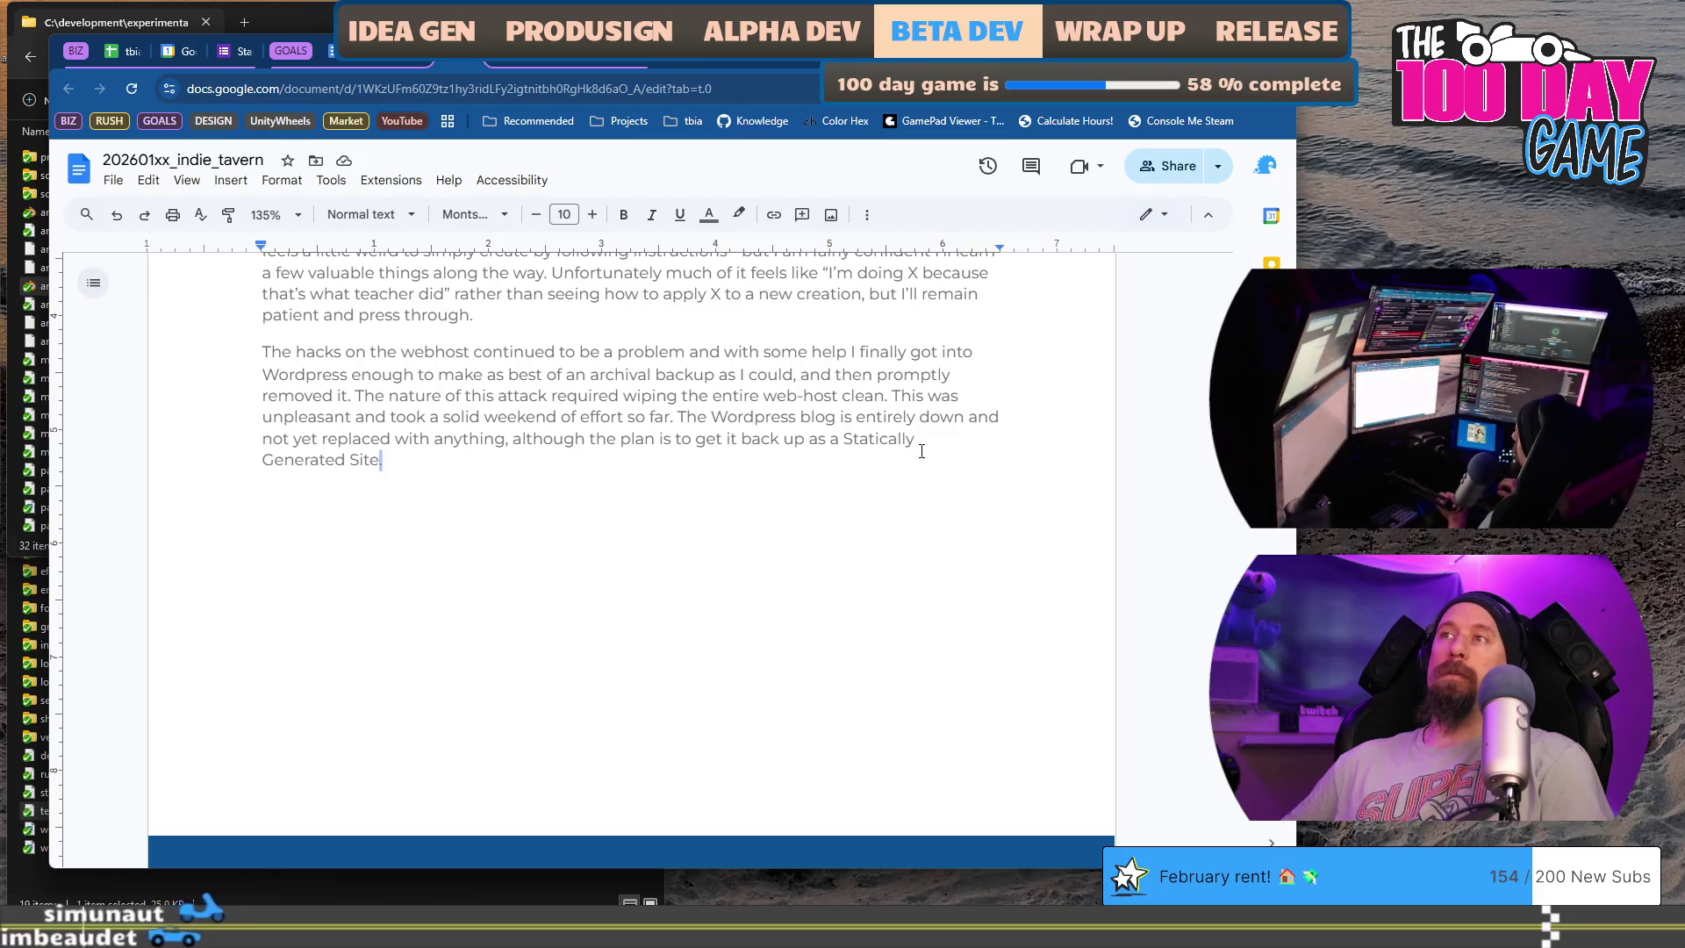
key(ctrl+shift+Left)
key(ctrl+shift+Left)
key(ctrl+shift+Left)
key(ctrl+shift+Left)
key(ctrl+shift+Left)
text(with a )
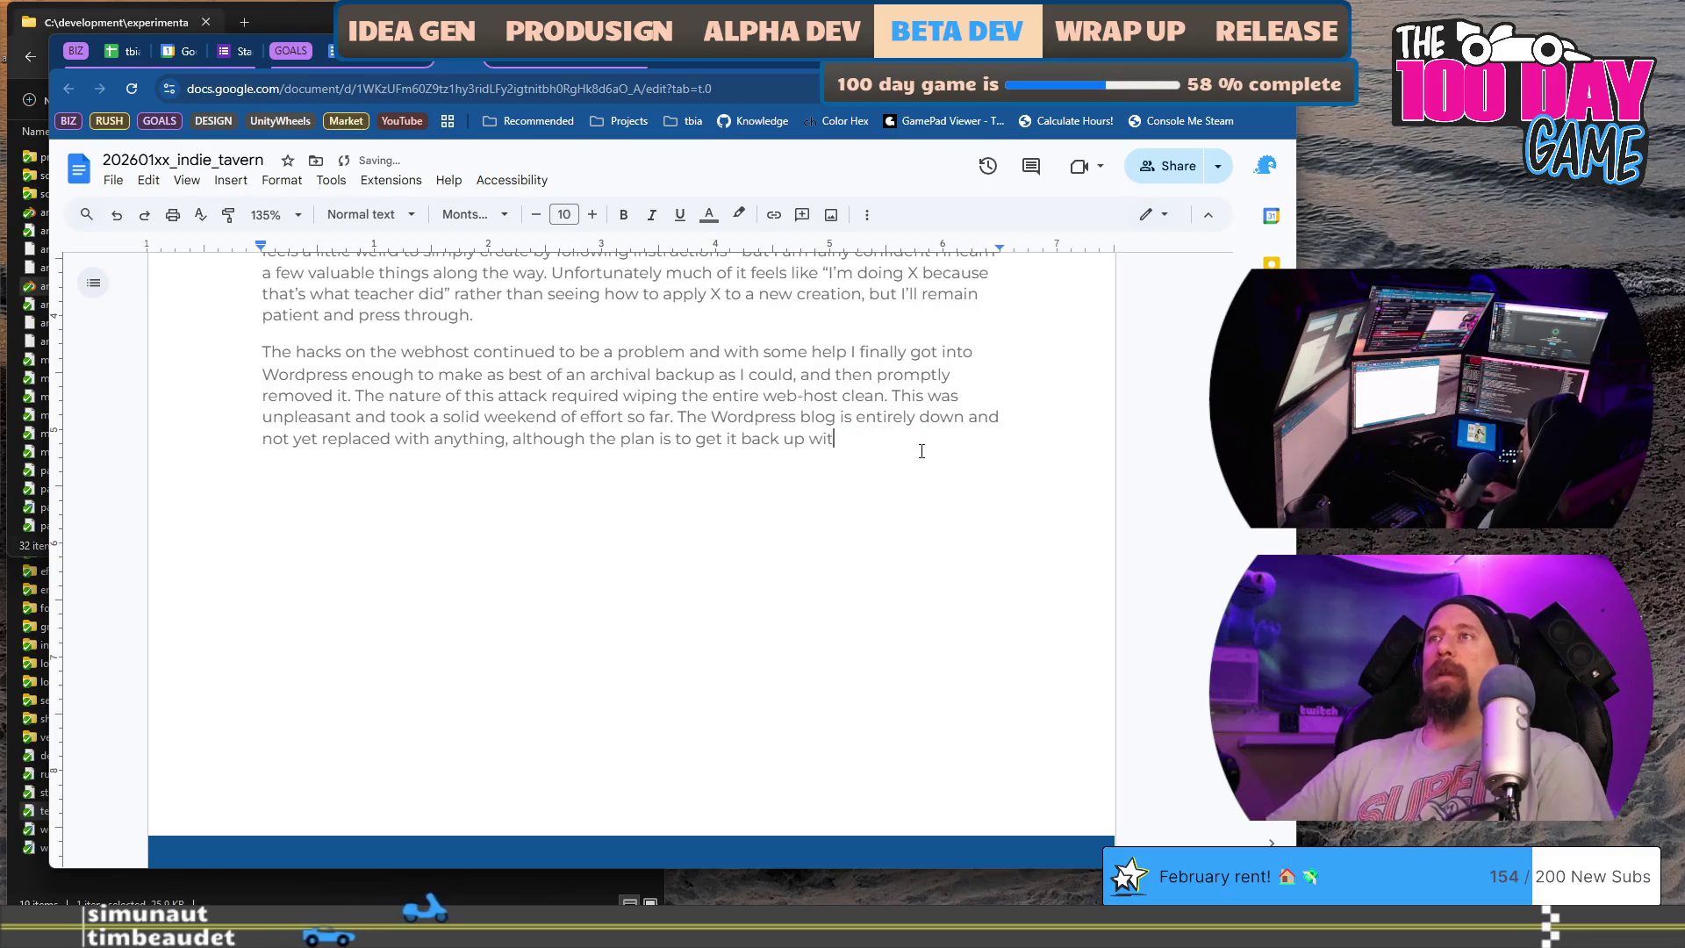
text(static site generator, probably)
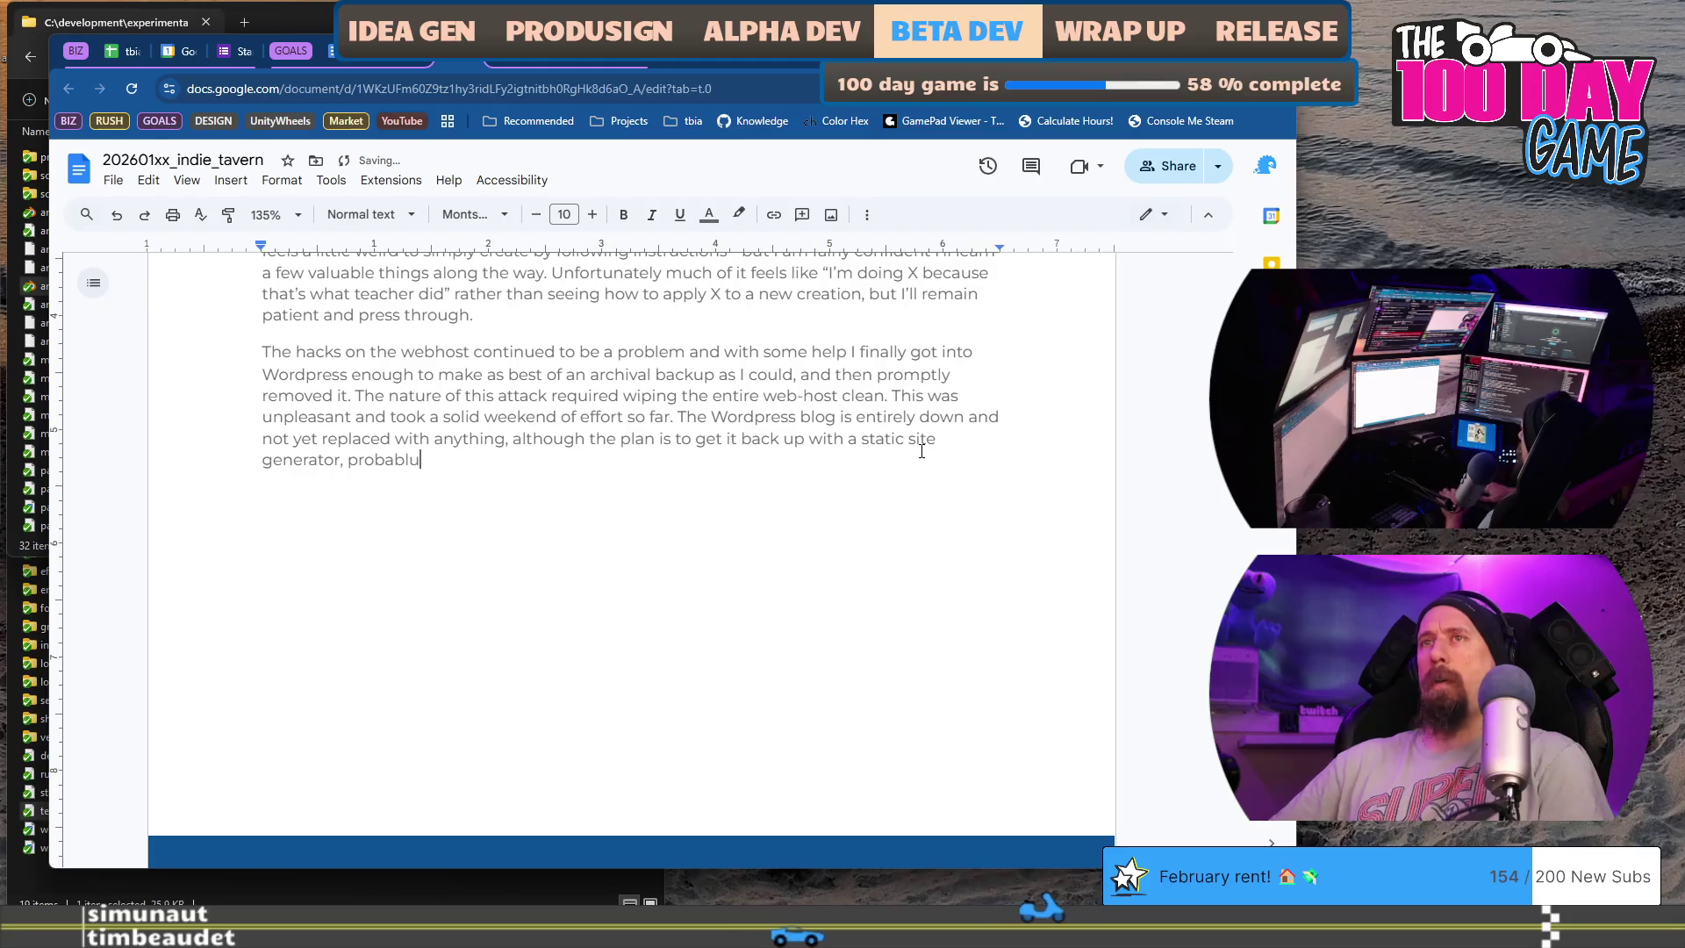
text( hugo? I )
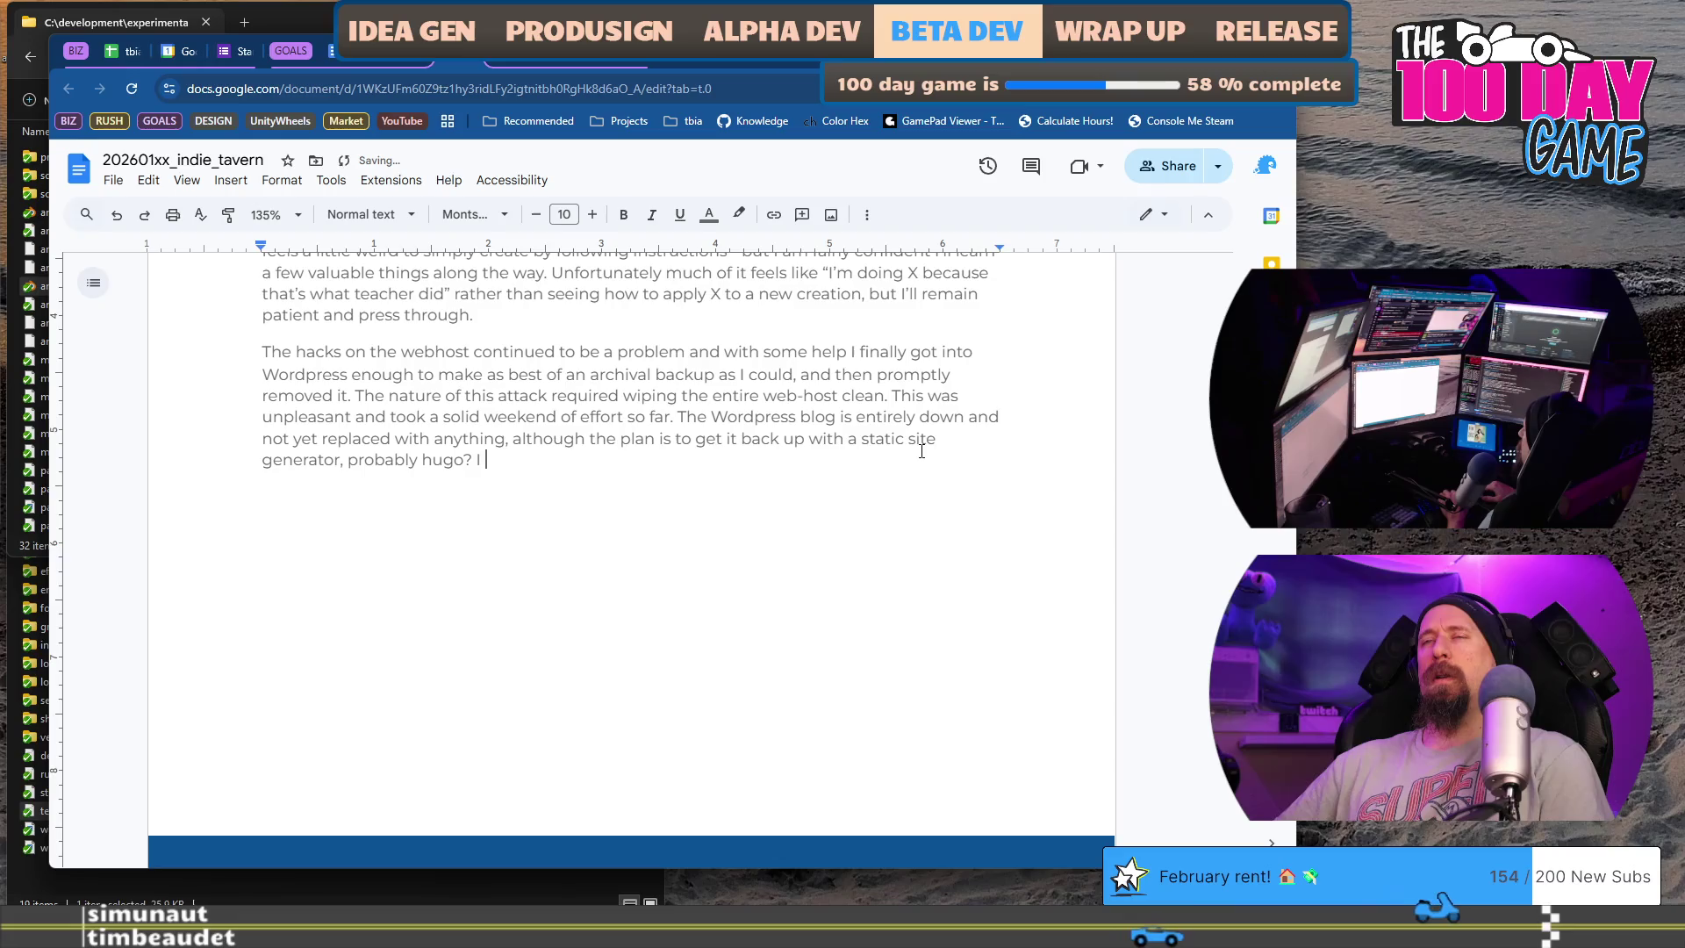
text(don't rel)
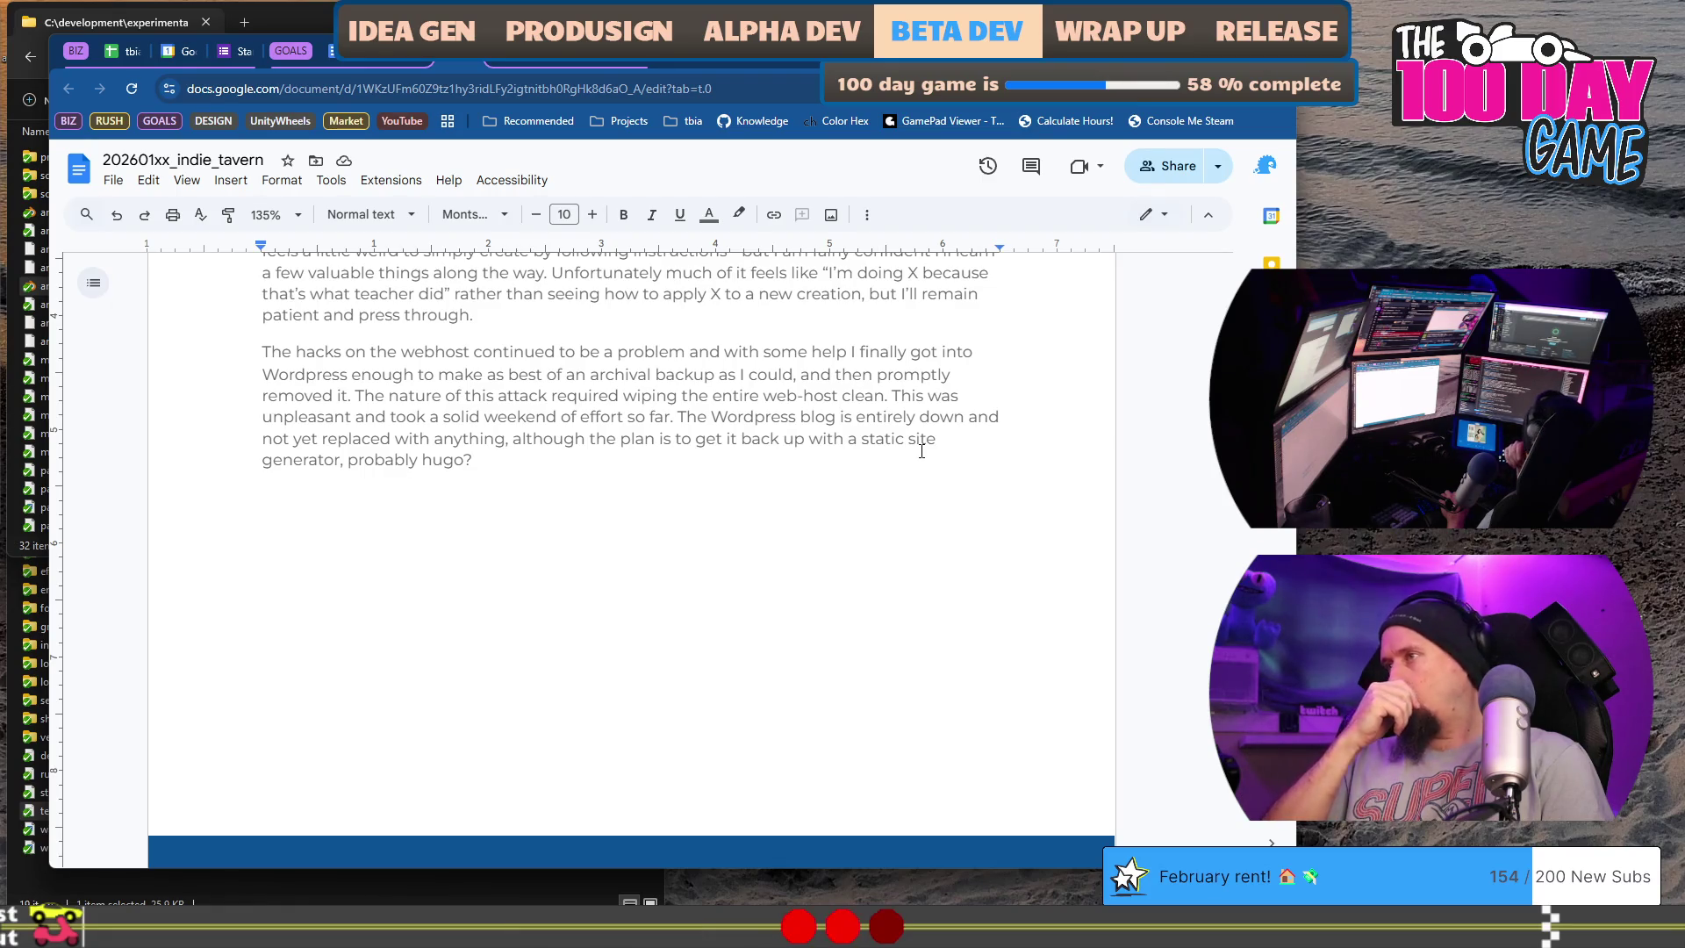
text(Look)
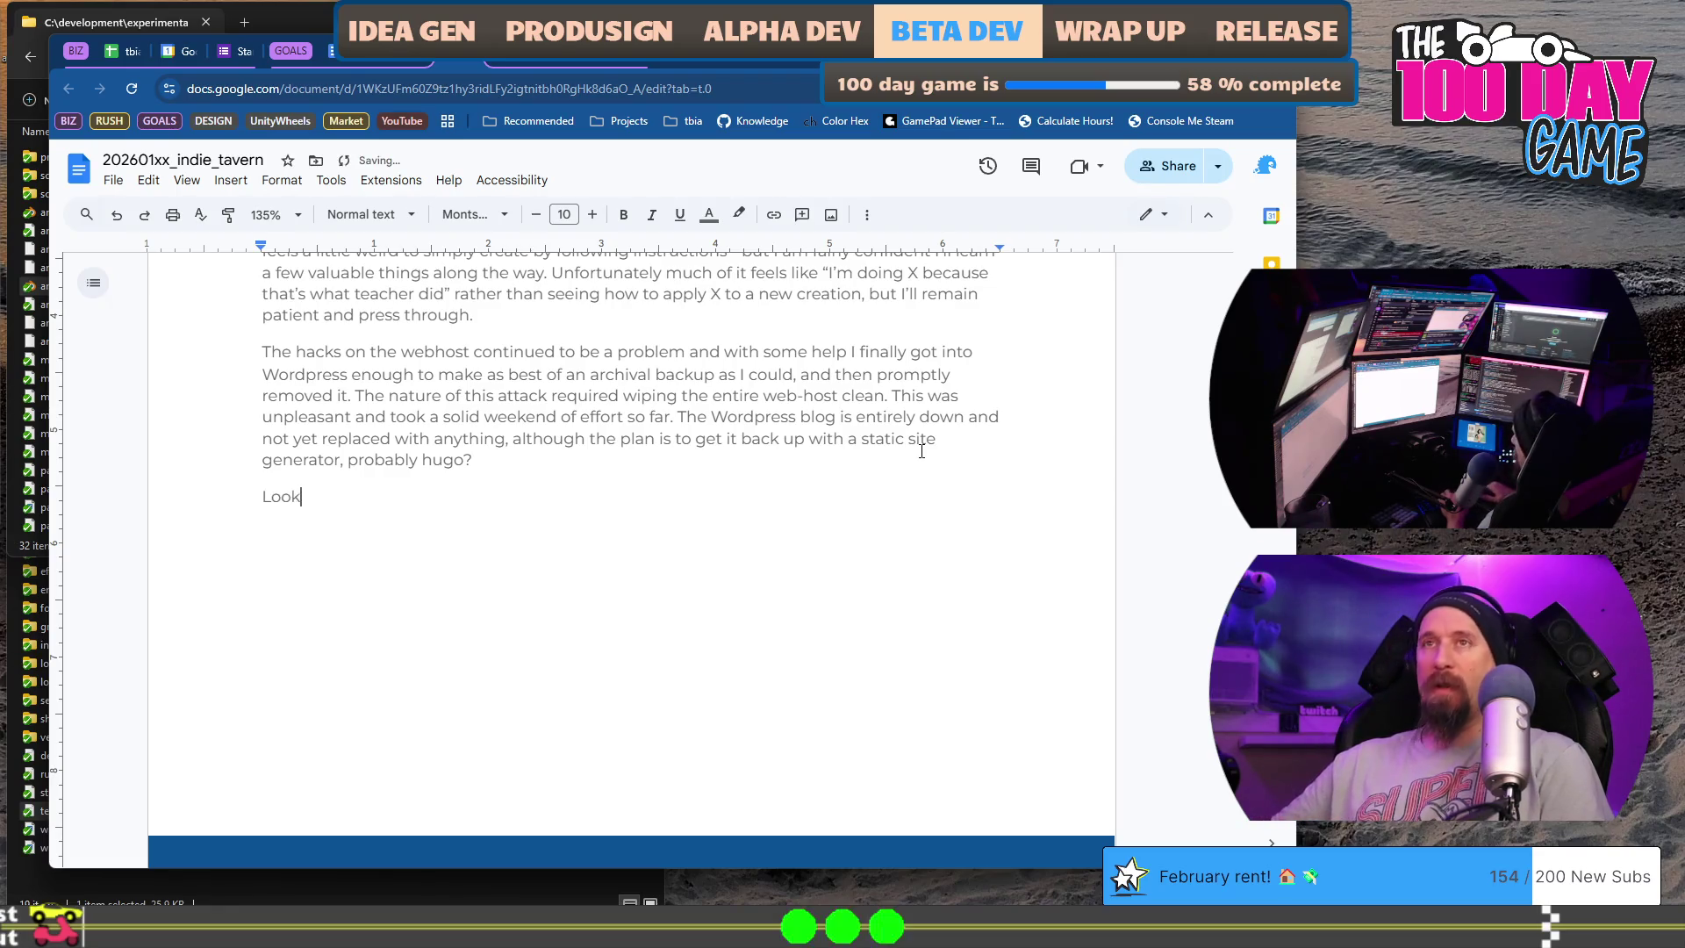
text(nf)
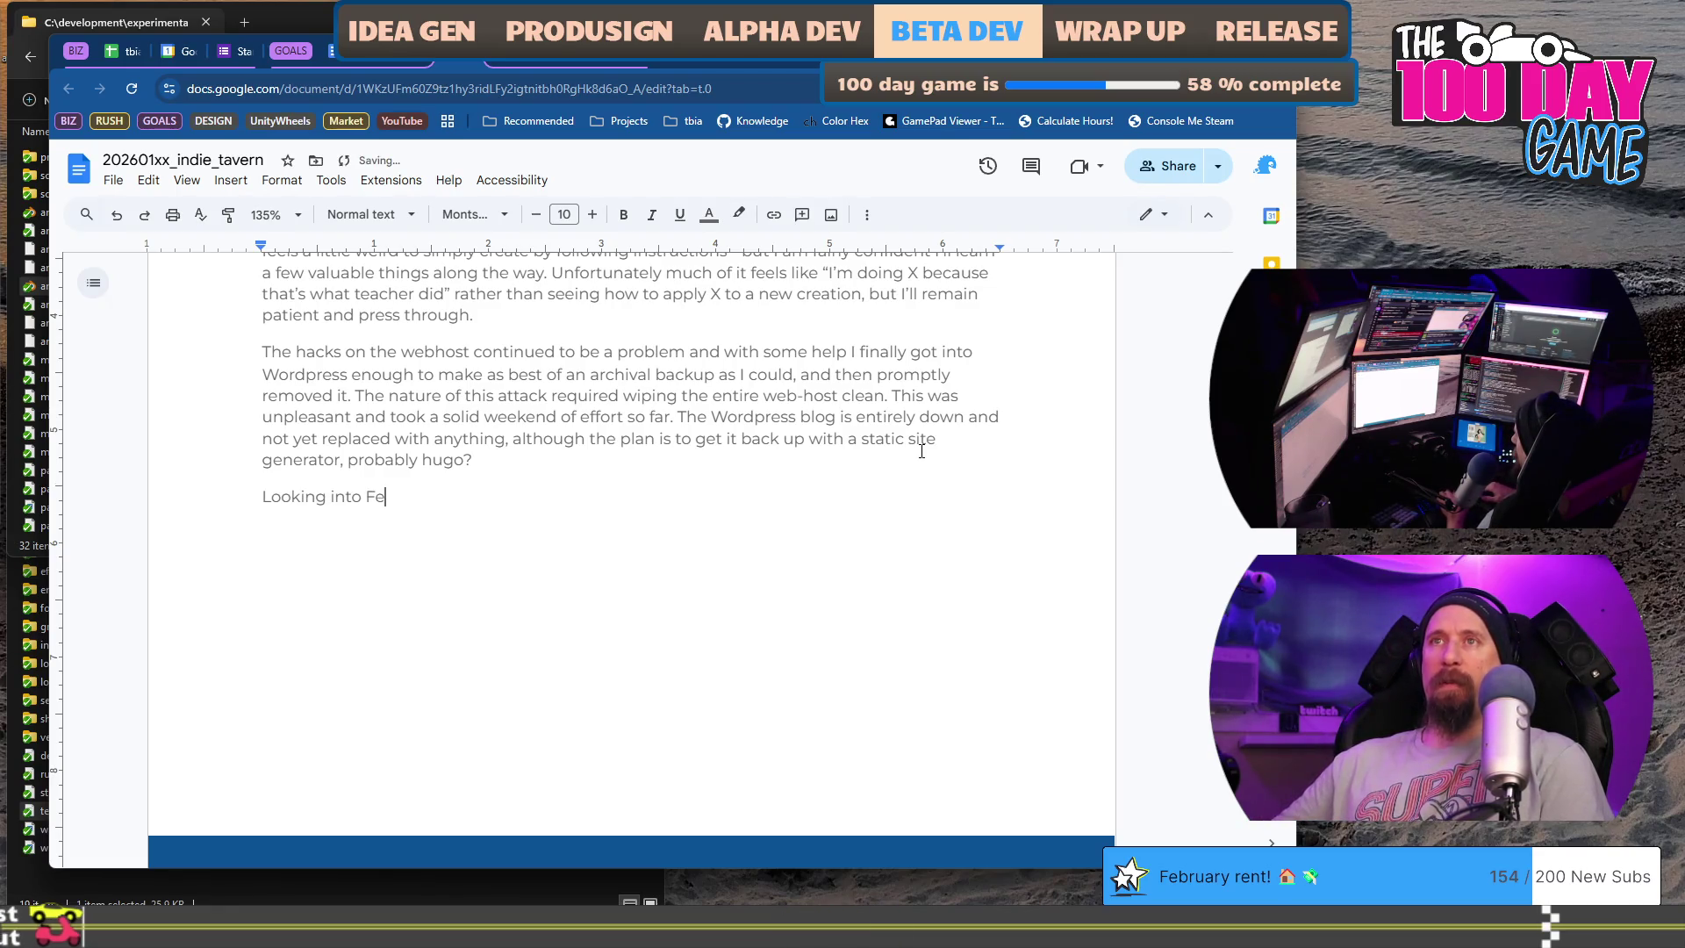
text(we have)
- Write 'Looking into February' and move 'Next Fest approaching' to sit right after 'February'
key(BackSpace)
key(BackSpace)
key(BackSpace)
key(BackSpace)
key(BackSpace)
key(BackSpace)
text(t)
key(ctrl+z)
key(ctrl+z)
key(BackSpace)
key(BackSpace)
key(BackSpace)
text(there is a big )
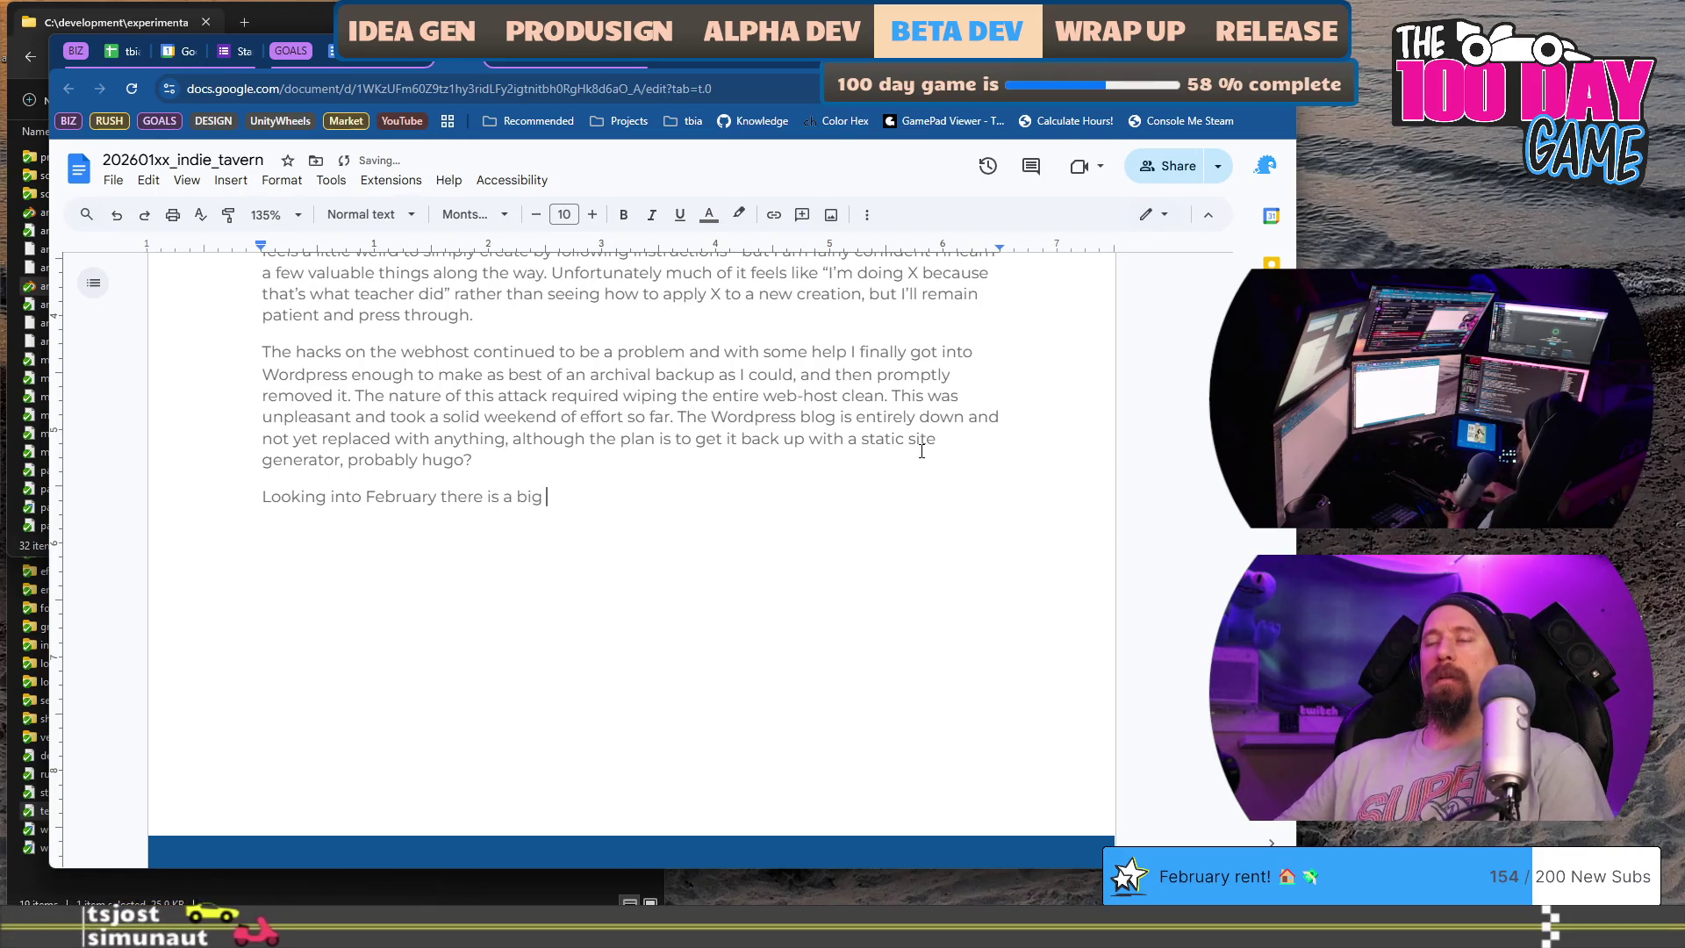
text(demo and Nex)
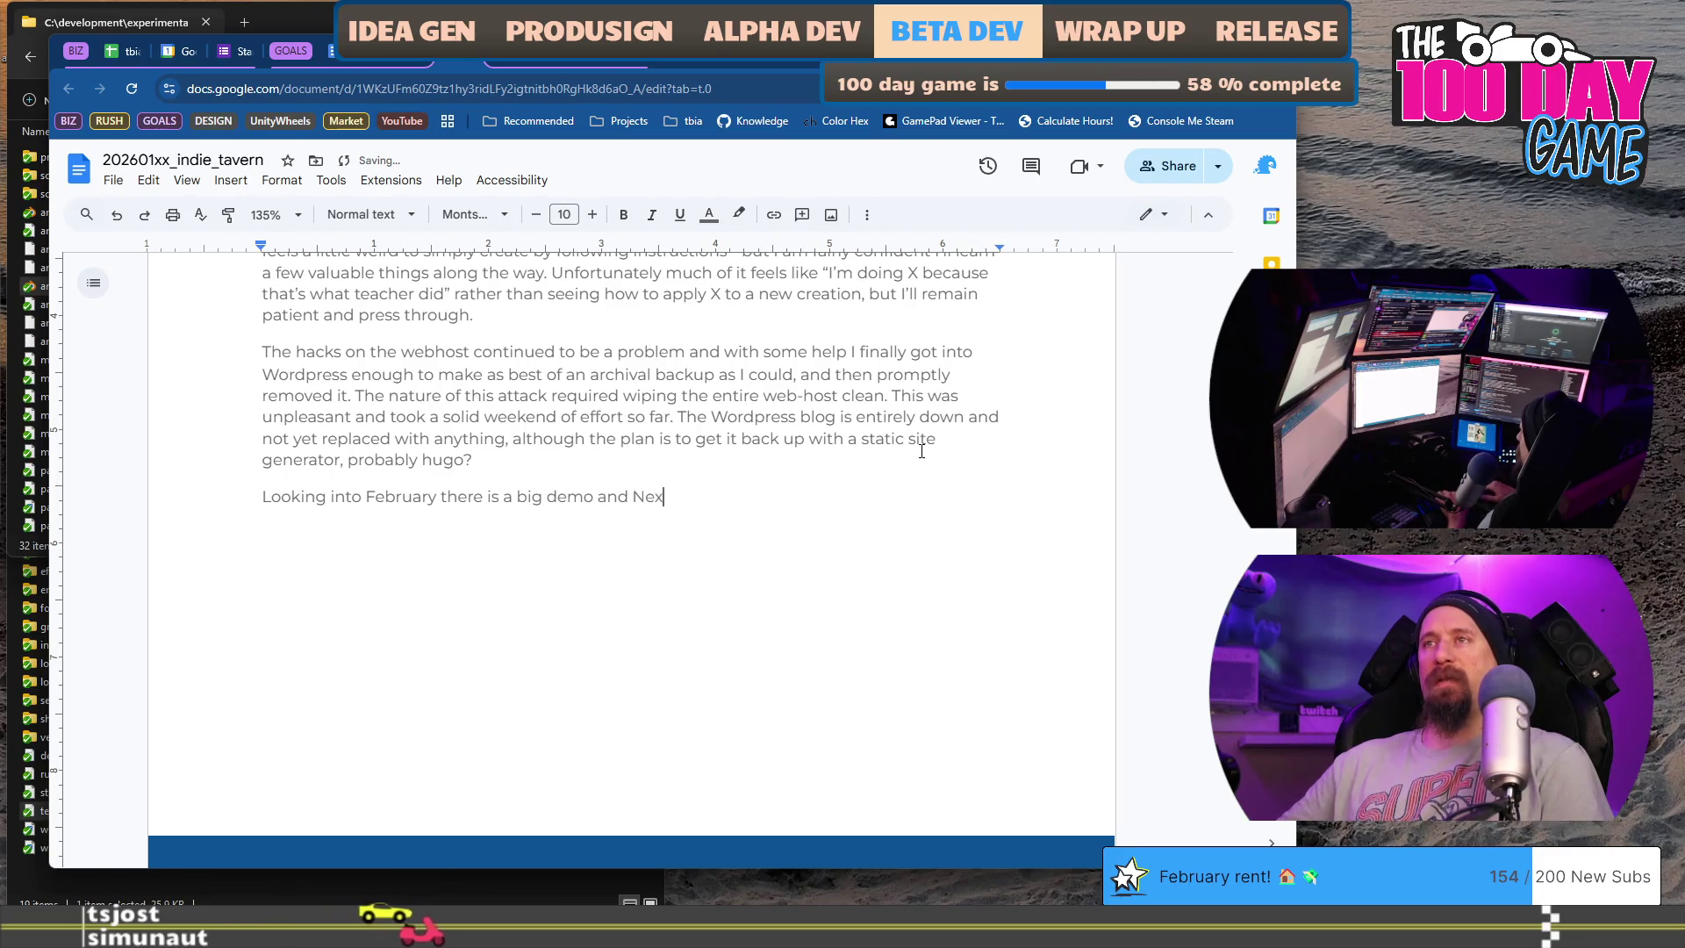
text(t Fest approaching which i)
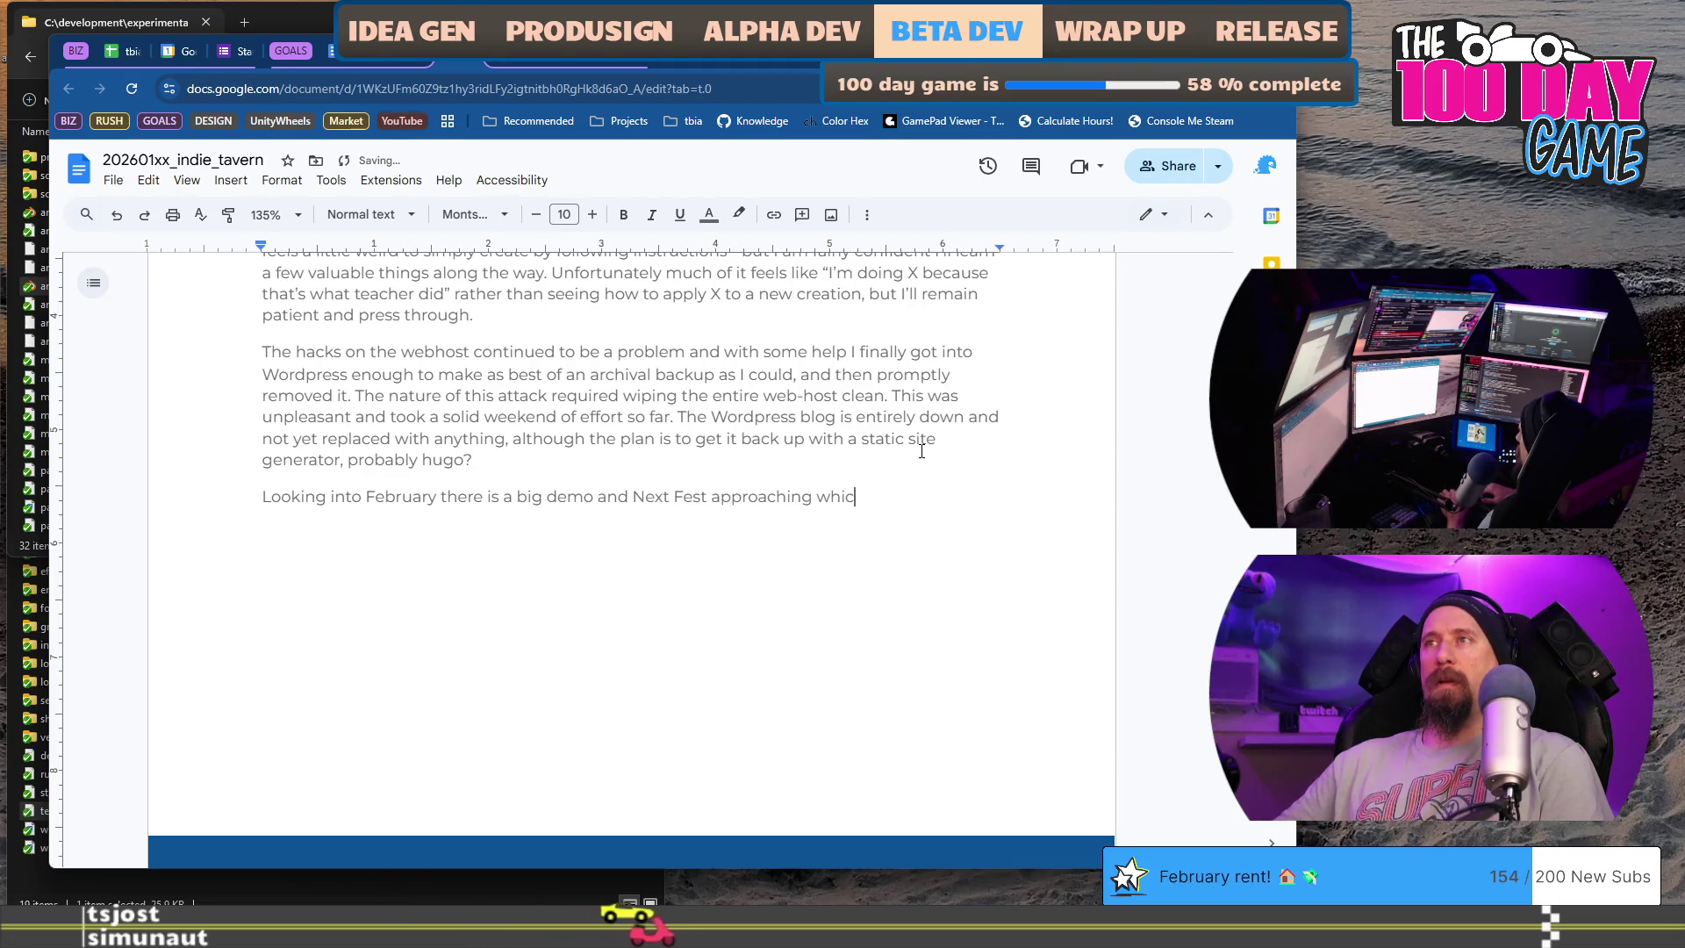
text(s a ver)
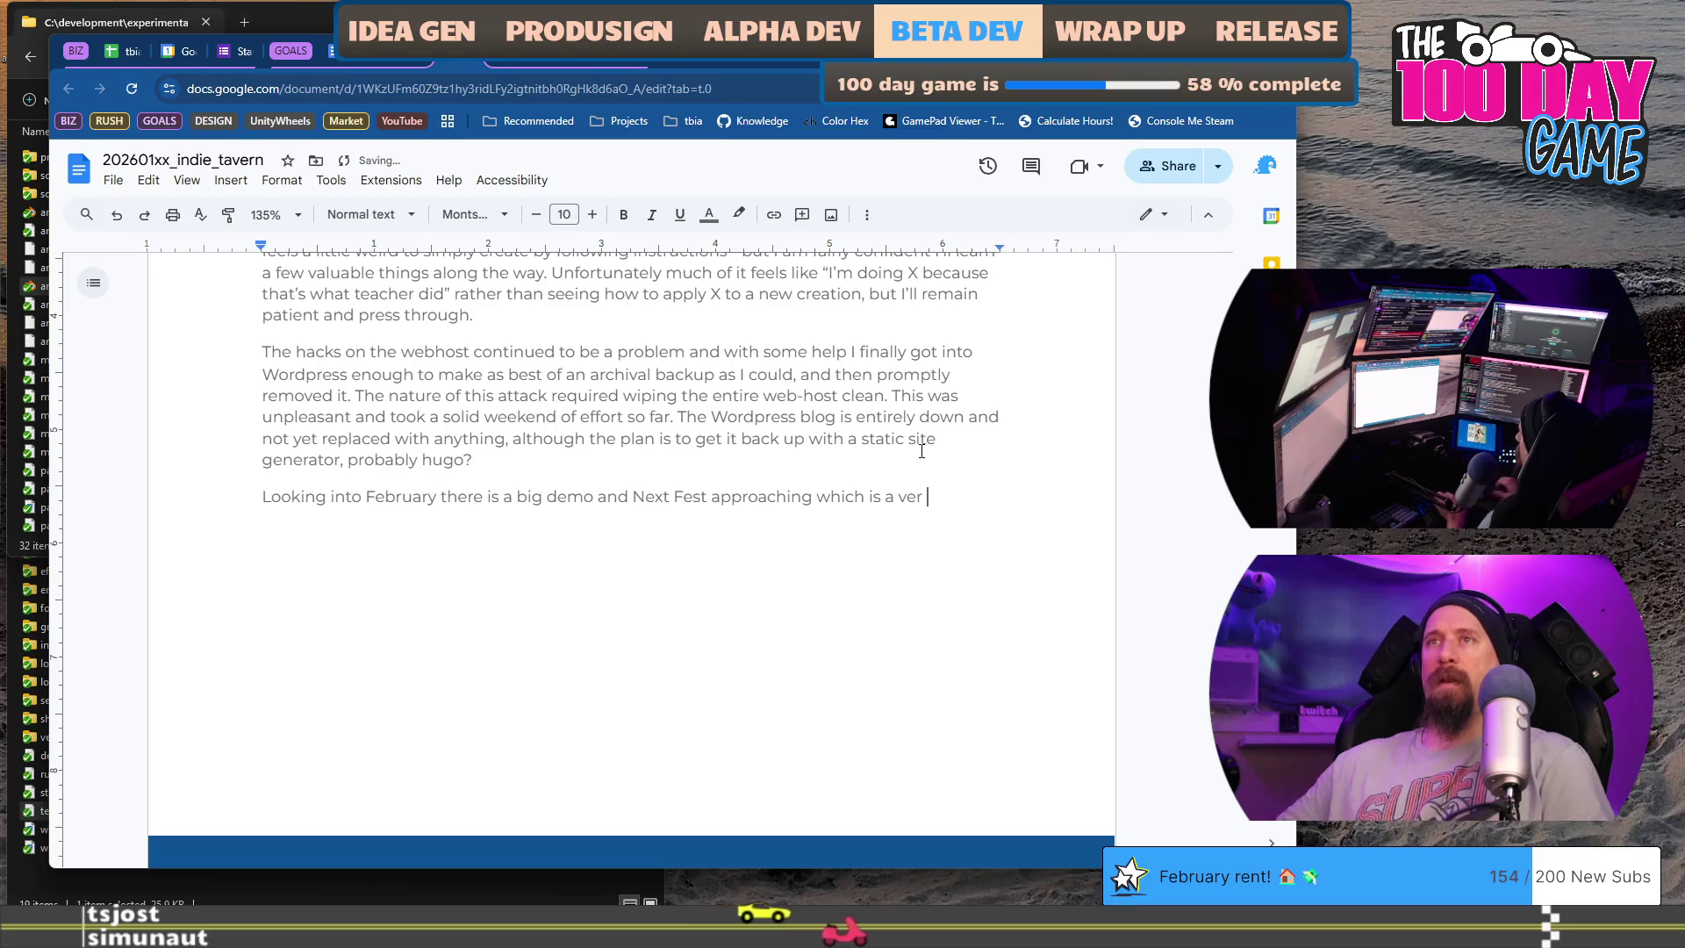
key(ctrl+shift+Left)
key(ctrl+shift+Left)
key(Left)
key(ctrl+shift+Right)
key(ctrl+shift+Right)
key(ctrl+shift+Right)
key(BackSpace)
key(ctrl+Left)
key(ctrl+Left)
key(ctrl+Left)
key(ctrl+Left)
key(ctrl+Left)
text(Next Fest approaching)
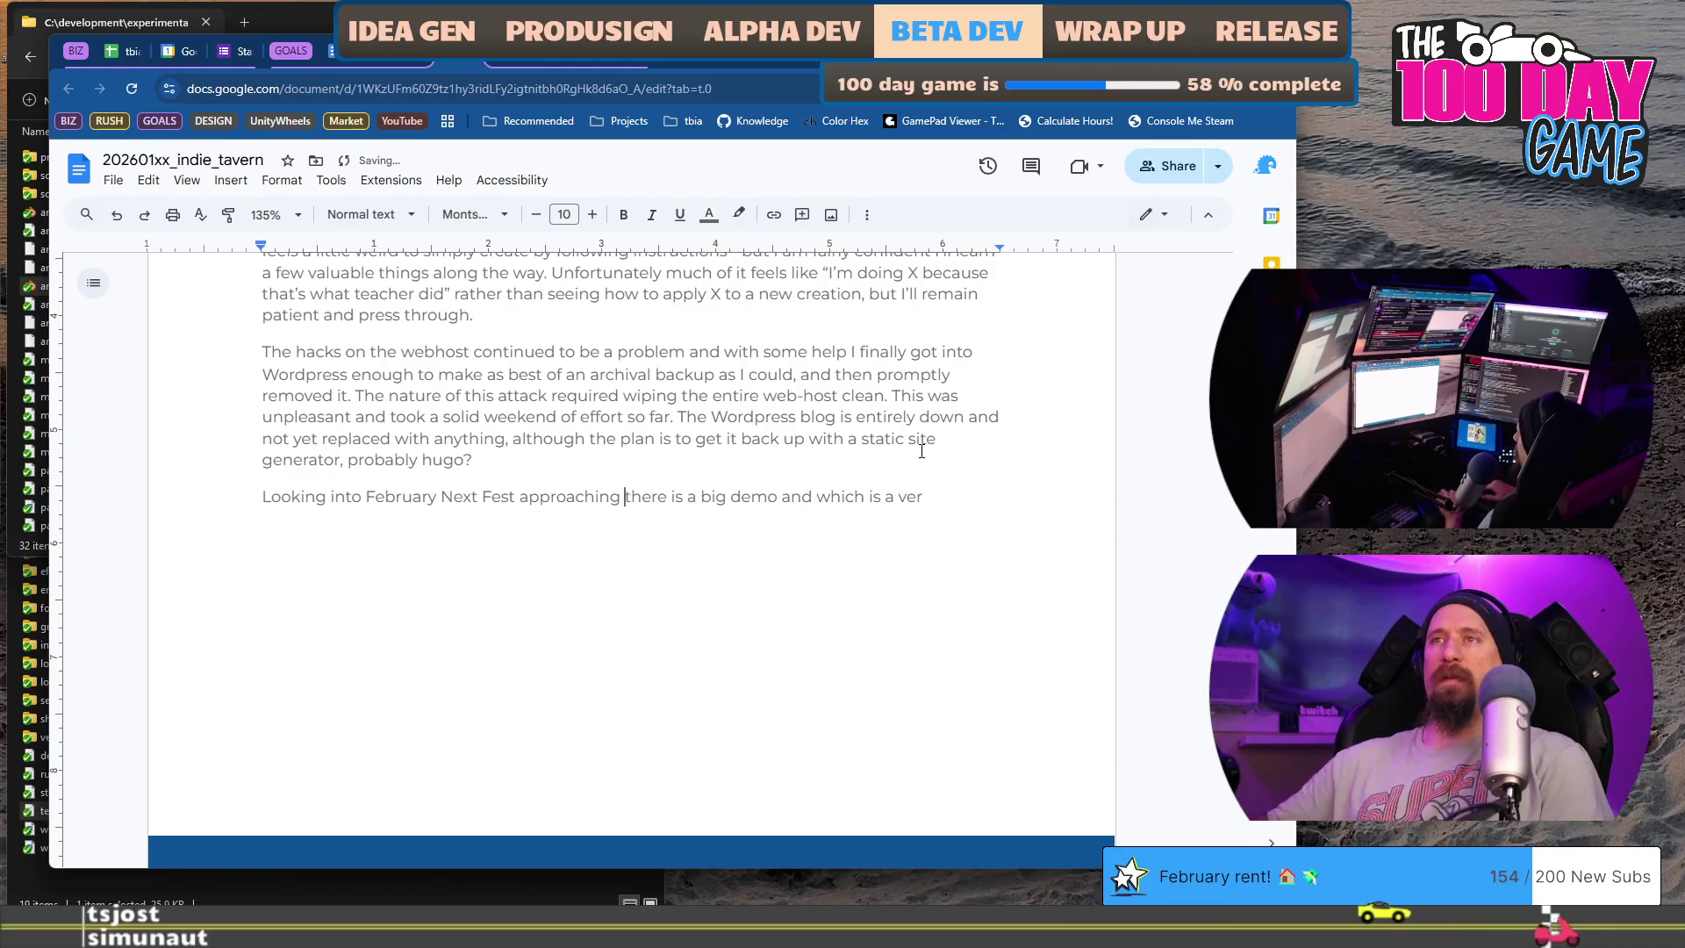
text(is)
key(ctrl+Right)
key(Delete)
text(which requir)
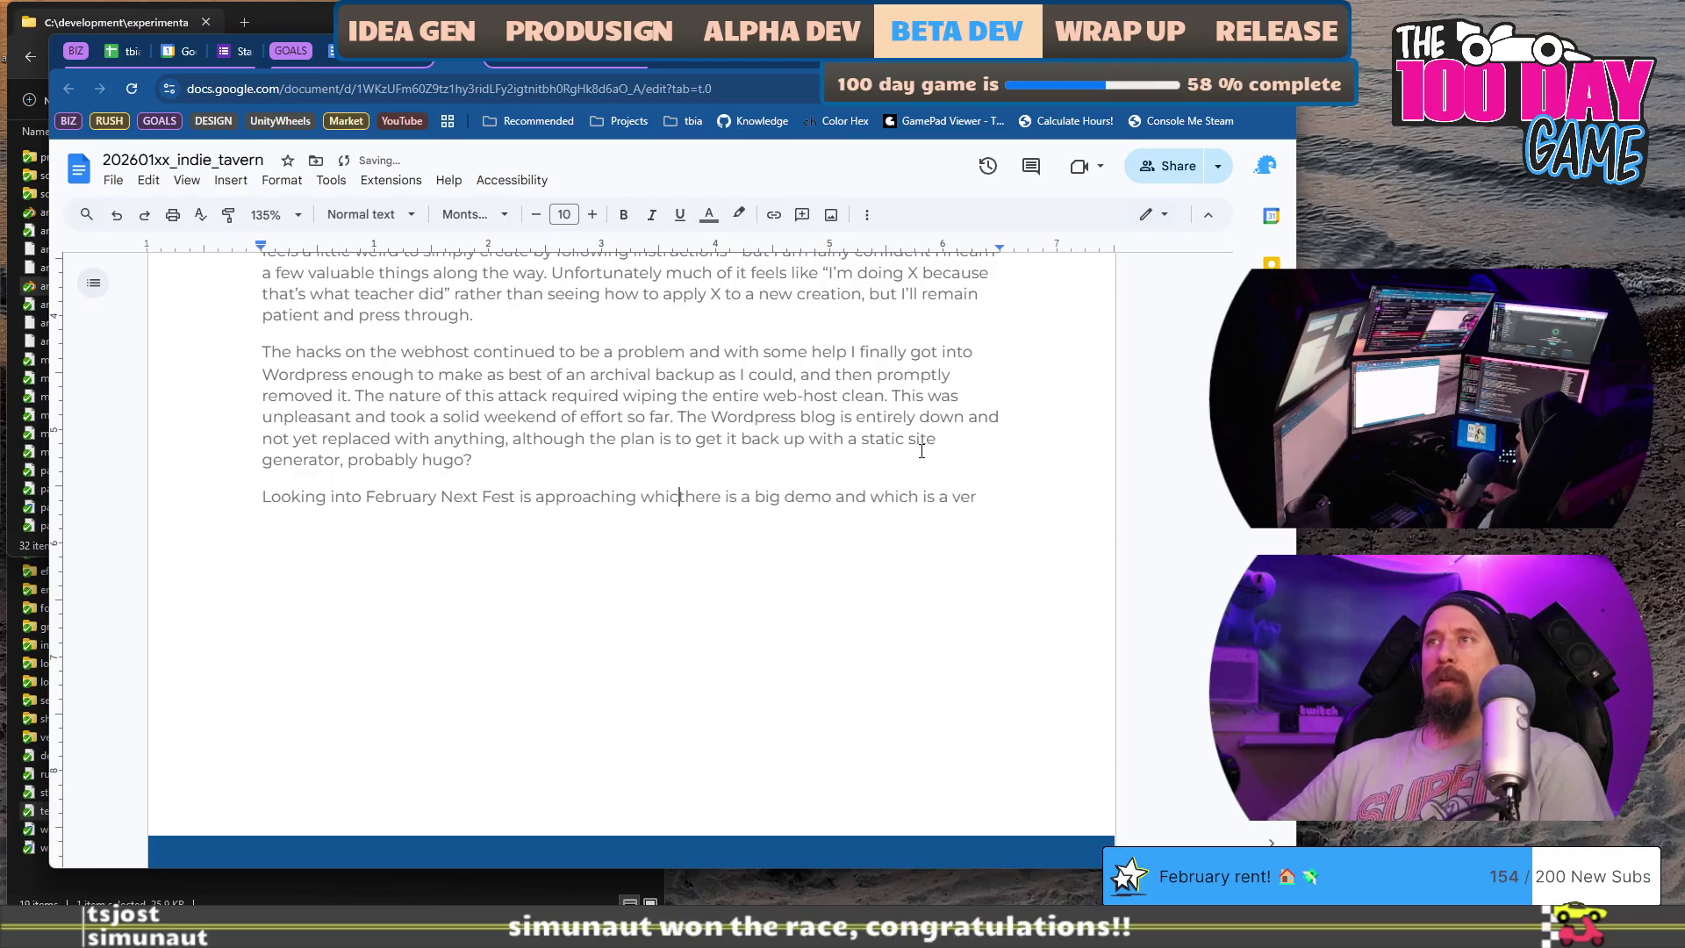
text(es )
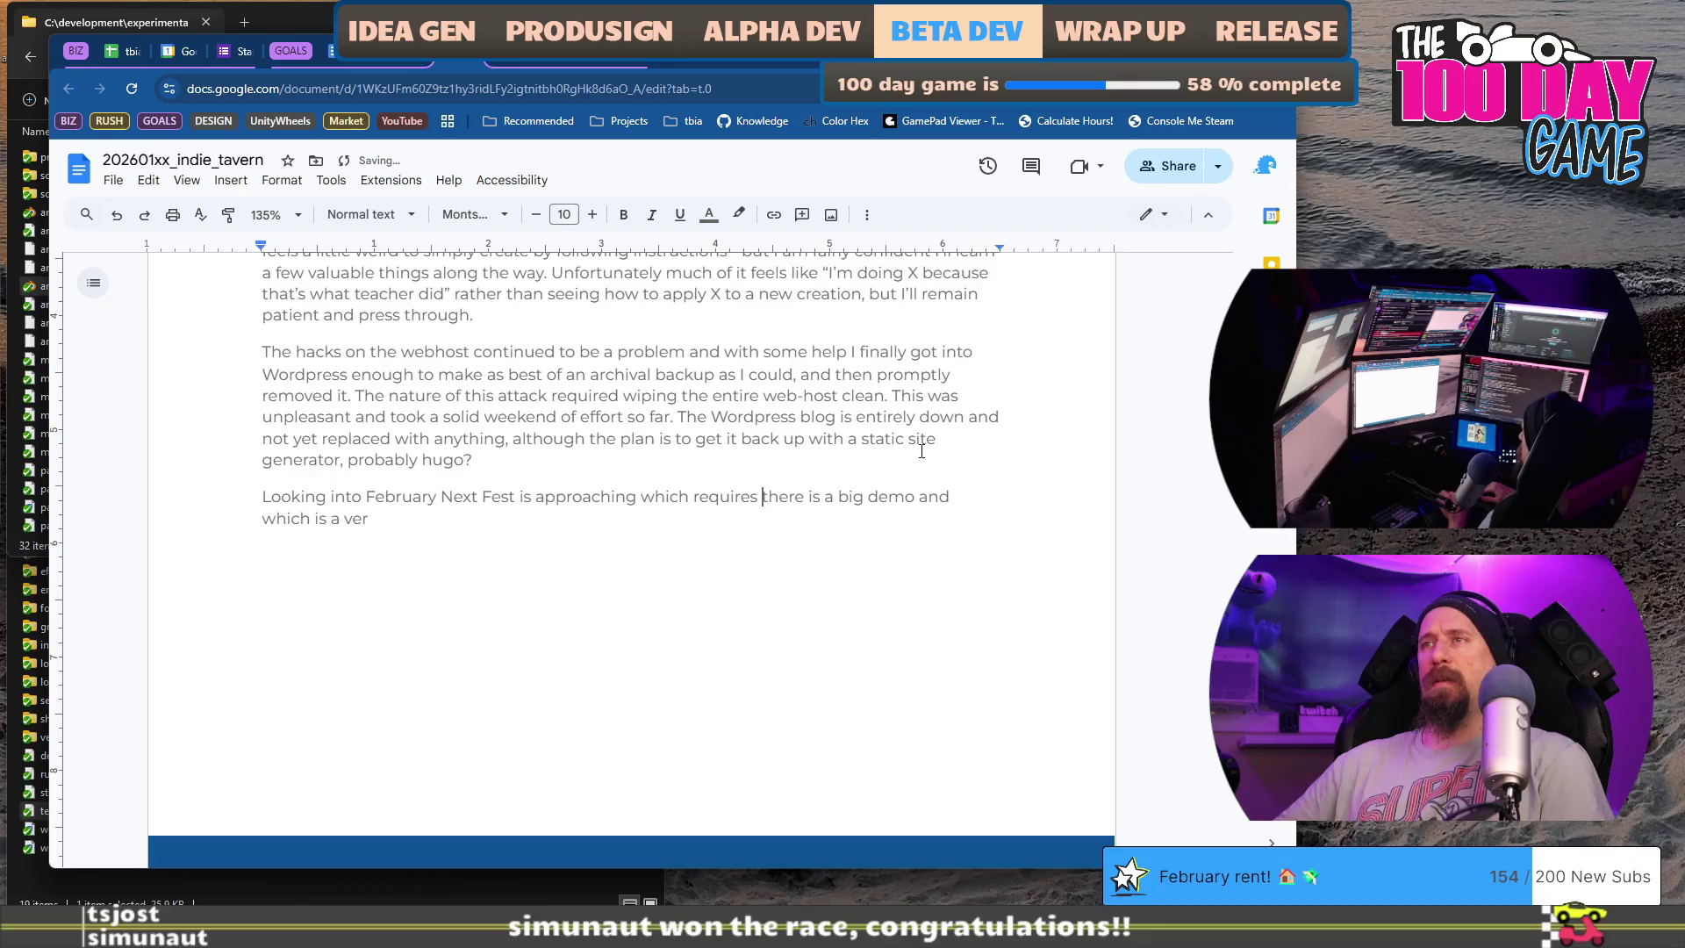
text(a very )
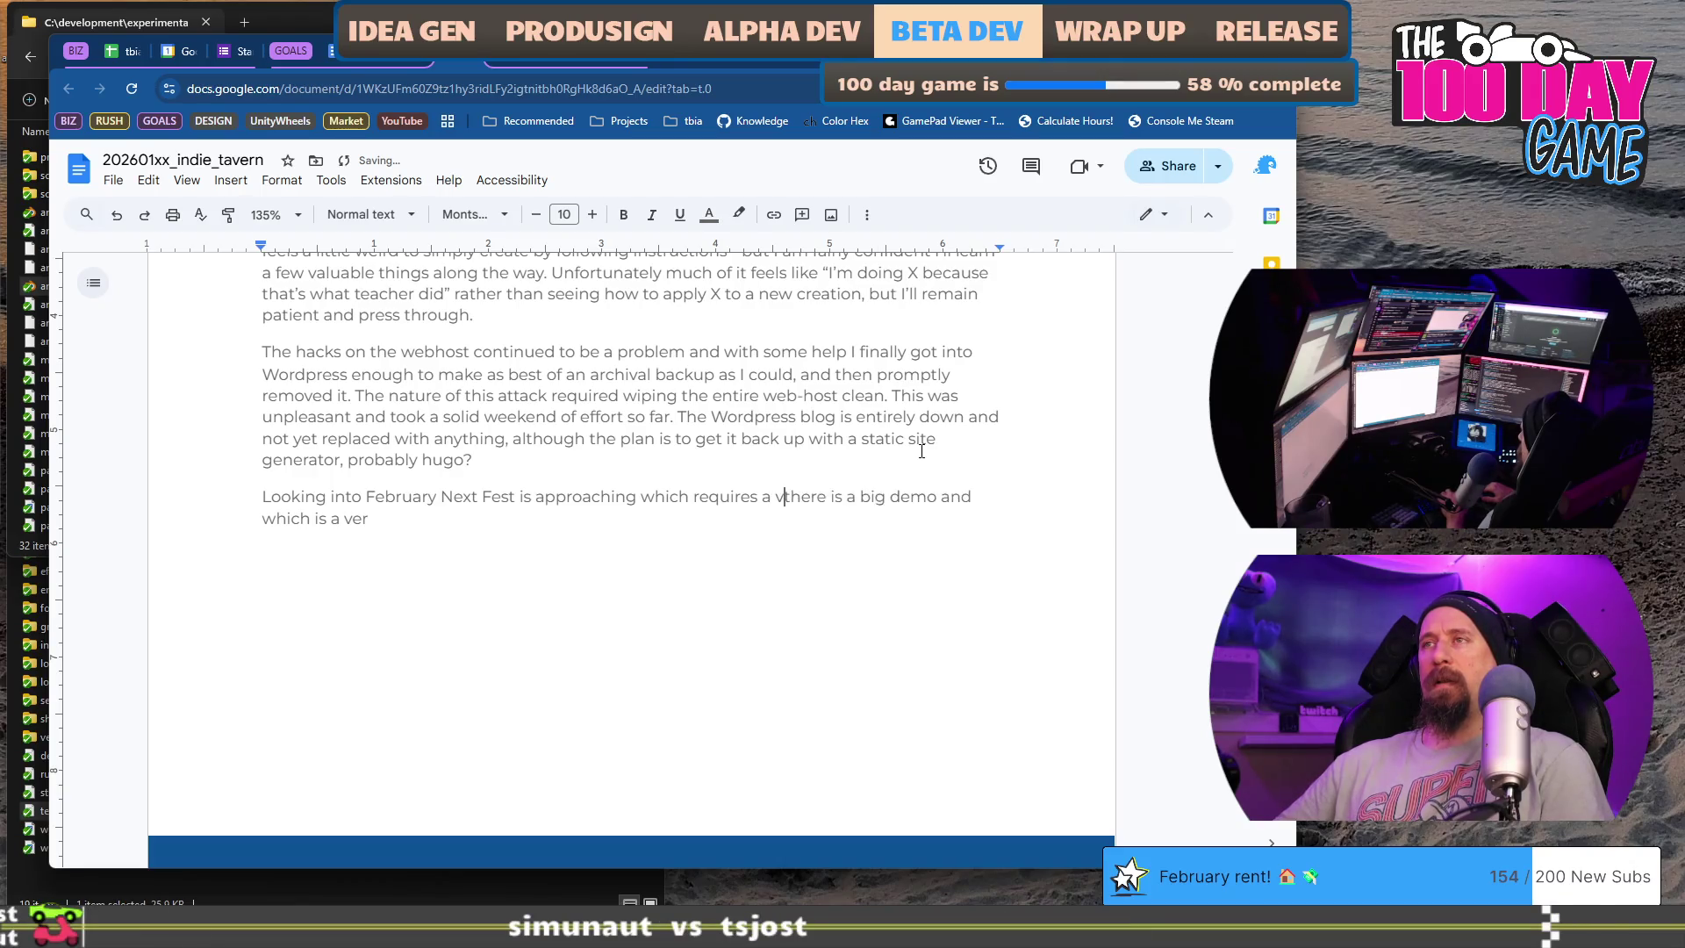
text(sold demo build, marketing push and)
- Finish the sentence: Next Fest needs a solid demo build, marketing push, new trailer and screenshots
key(shift+End)
text(the n)
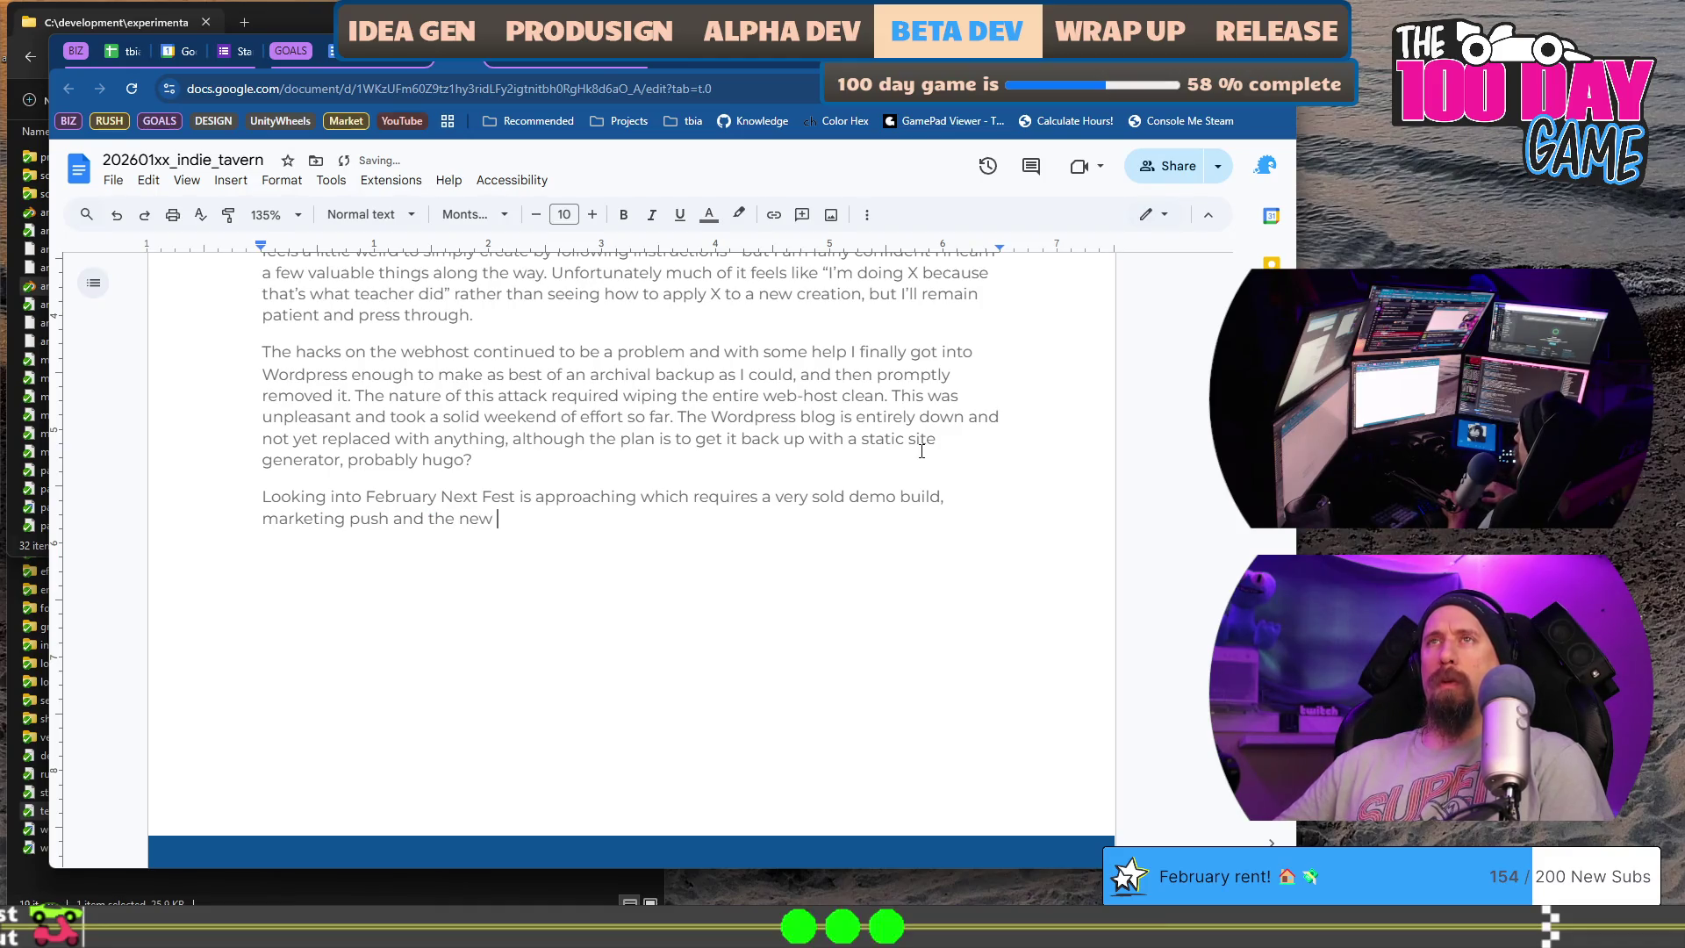
text(ew content being create)
key(ctrl+Left)
key(ctrl+Left)
key(ctrl+Left)
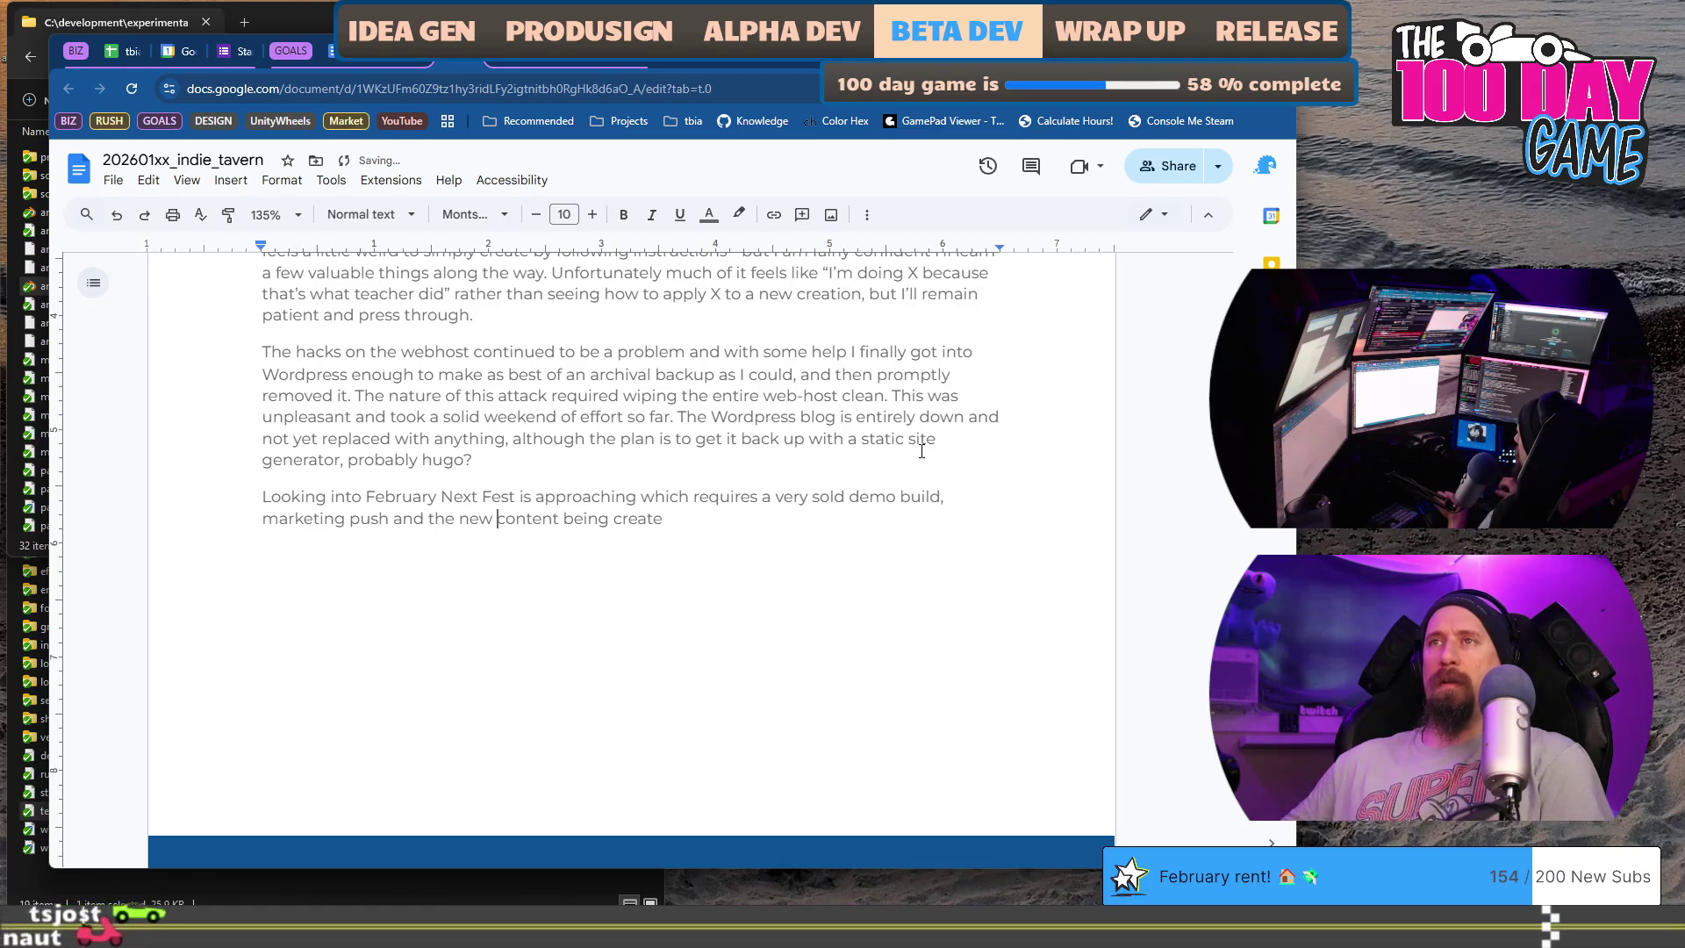
text(art)
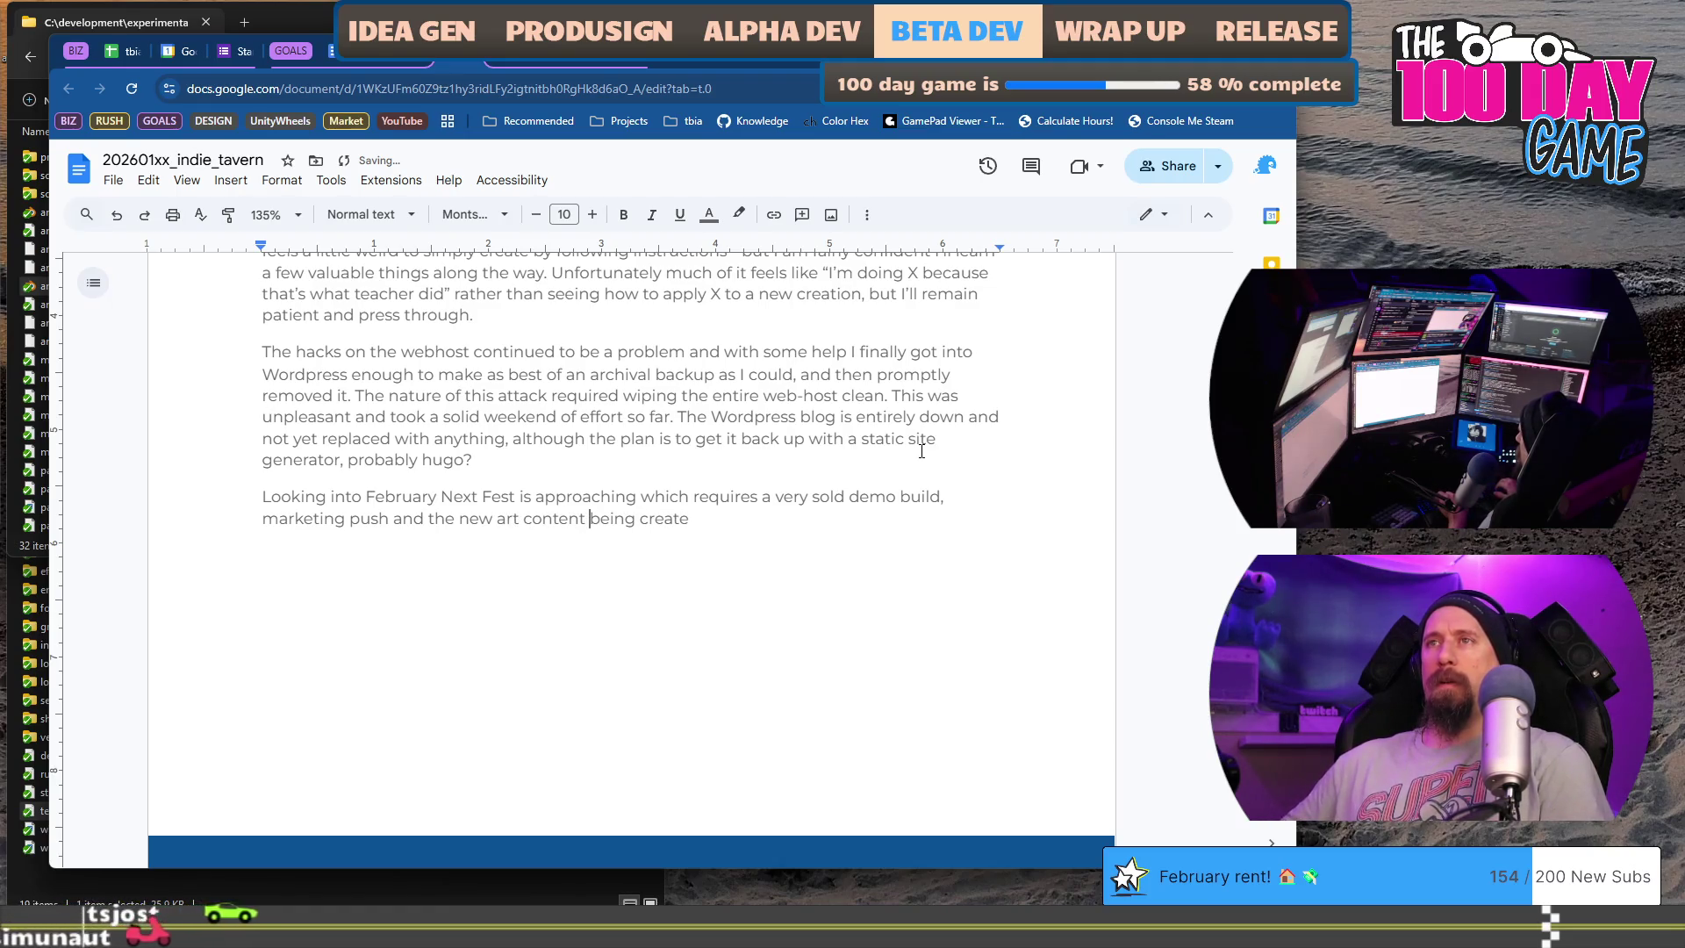
key(End)
text(d is a)
key(BackSpace)
key(BackSpace)
text(going to require a new trailer and screenshots)
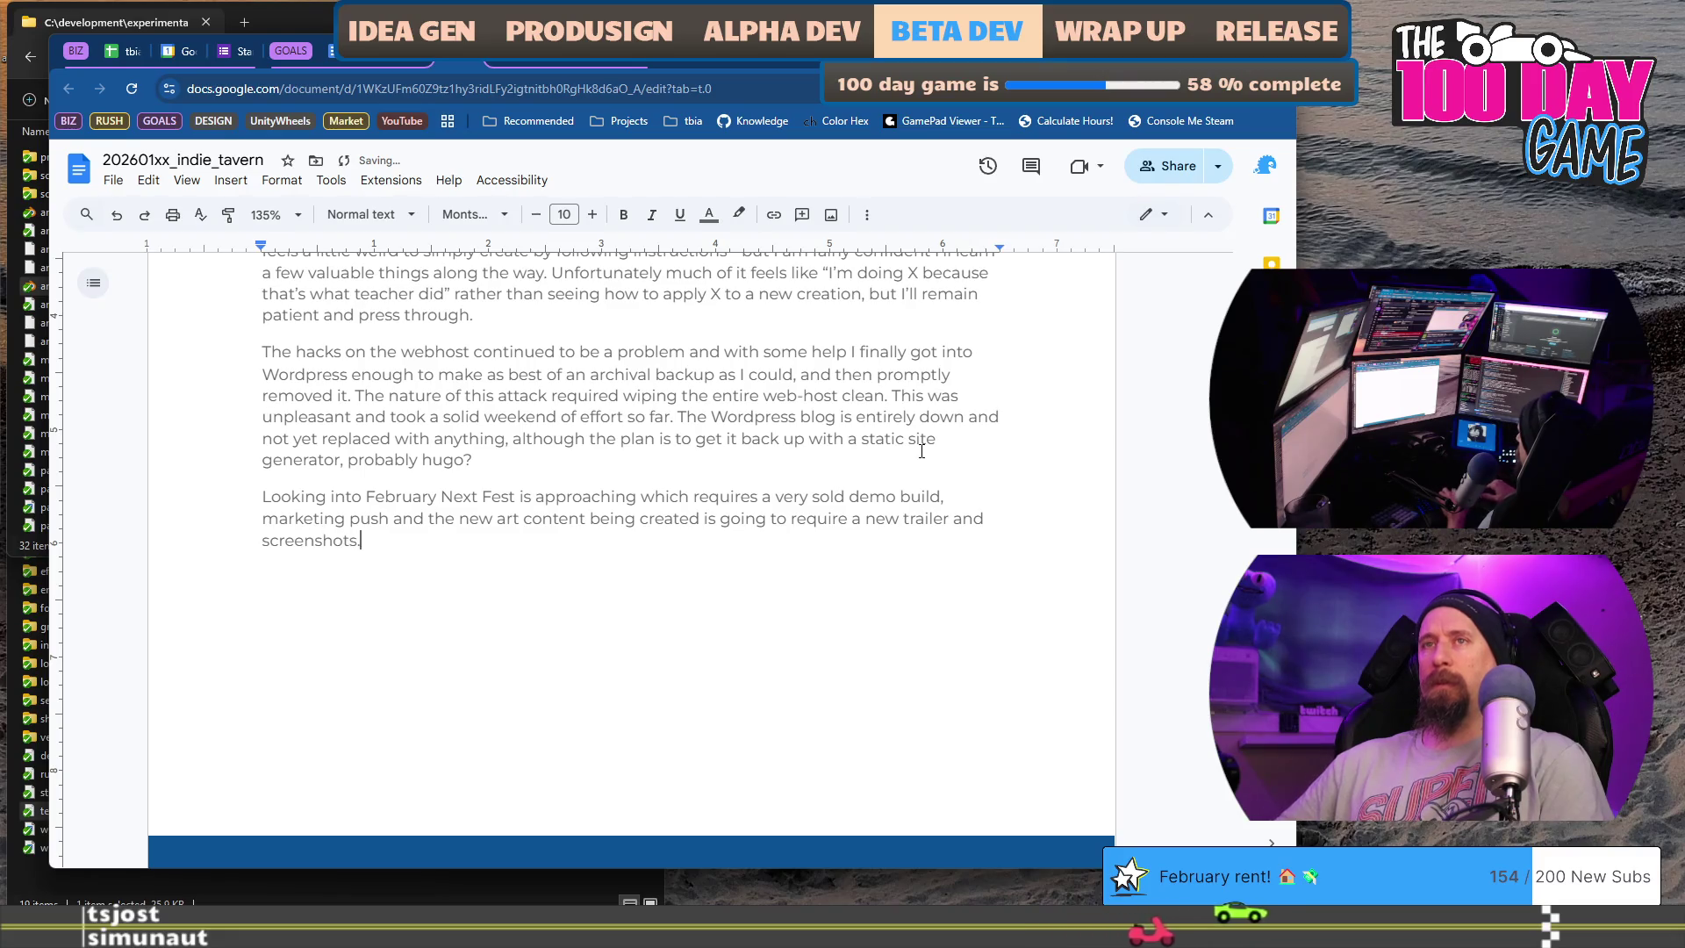
text(. This)
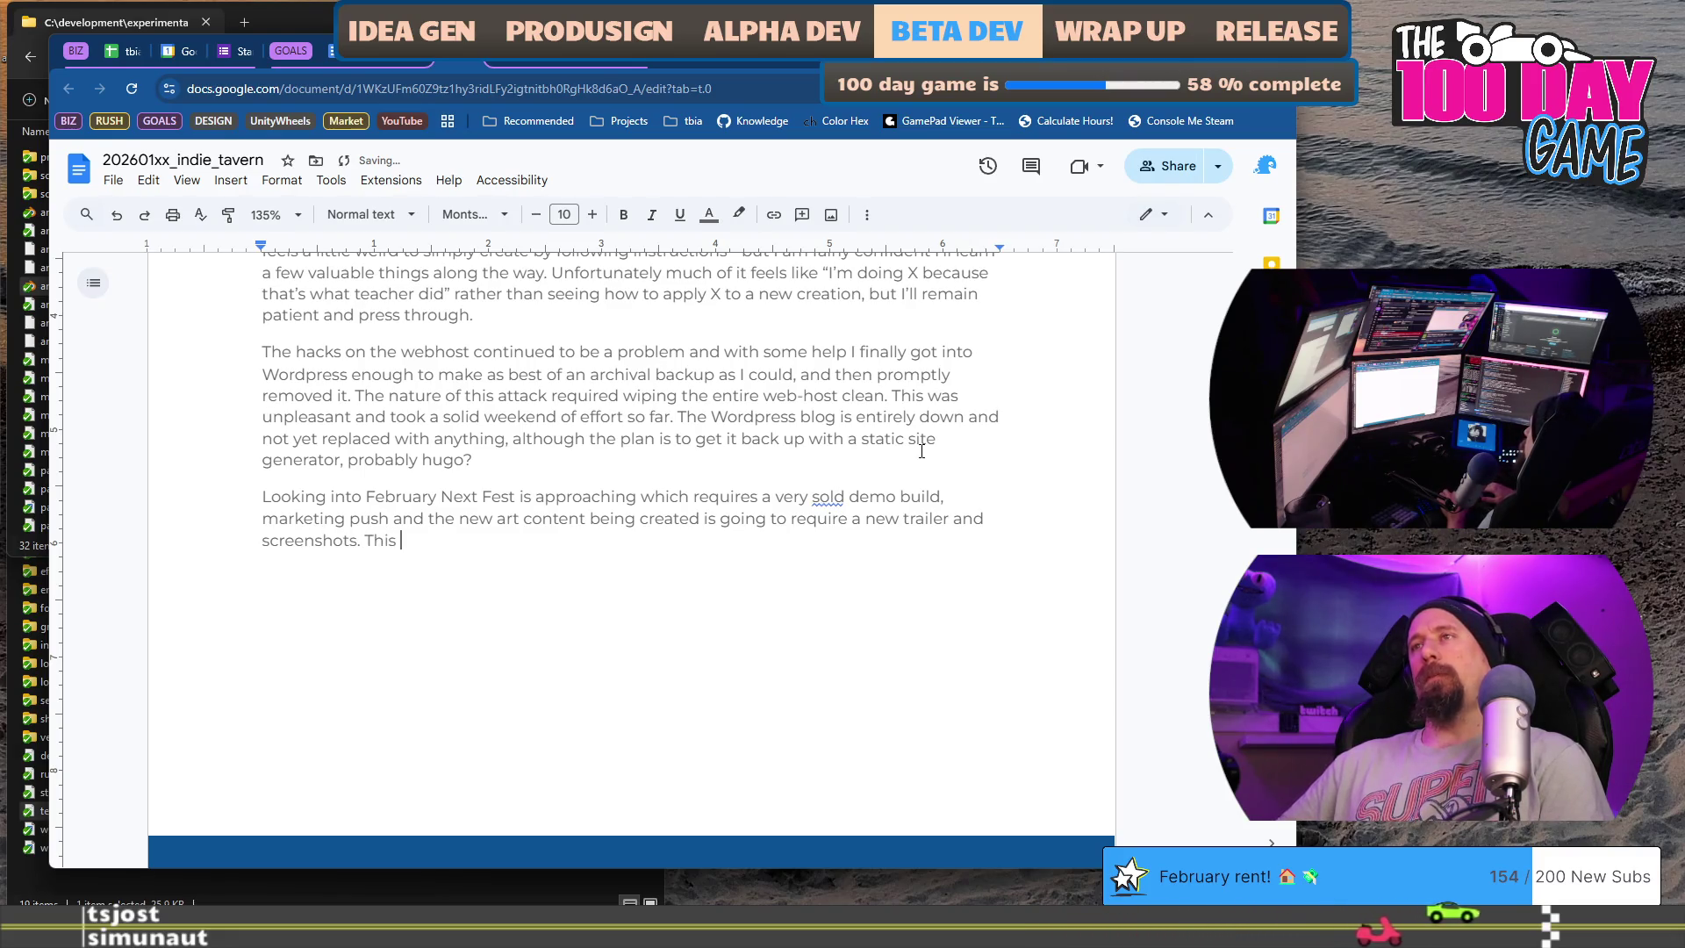
- Correct 'sold' to 'solid' and reword the verb around 'is' in the demo sentence
key(ctrl+Right)
key(ctrl+Right)
key(ctrl+Right)
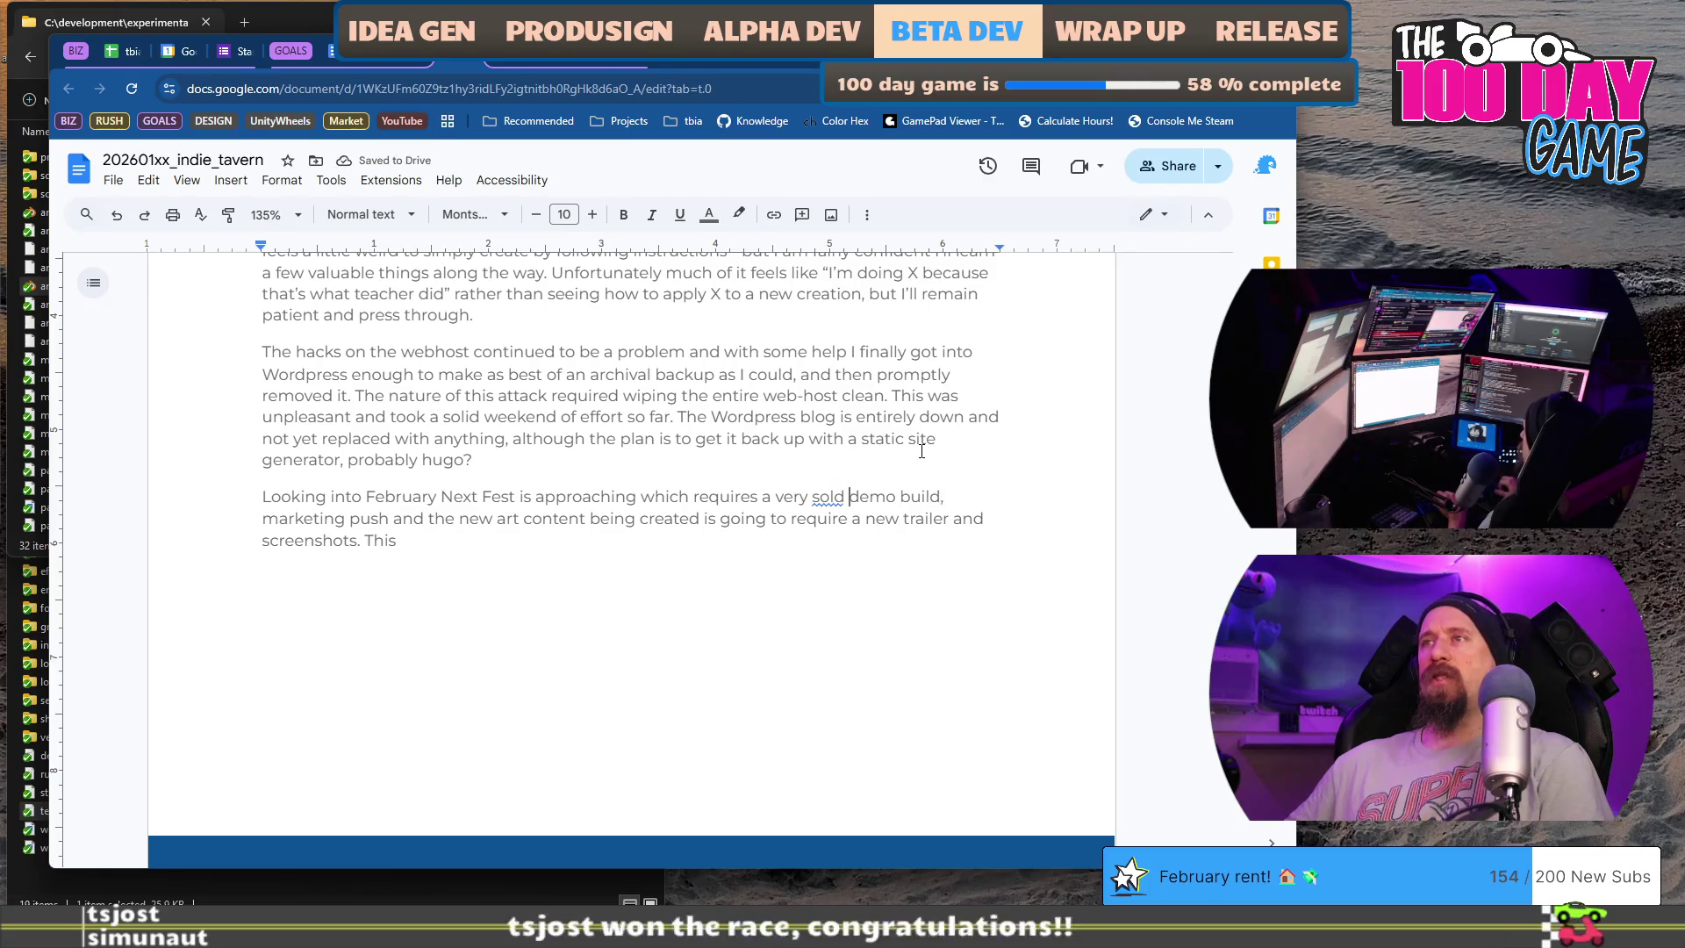
text(i)
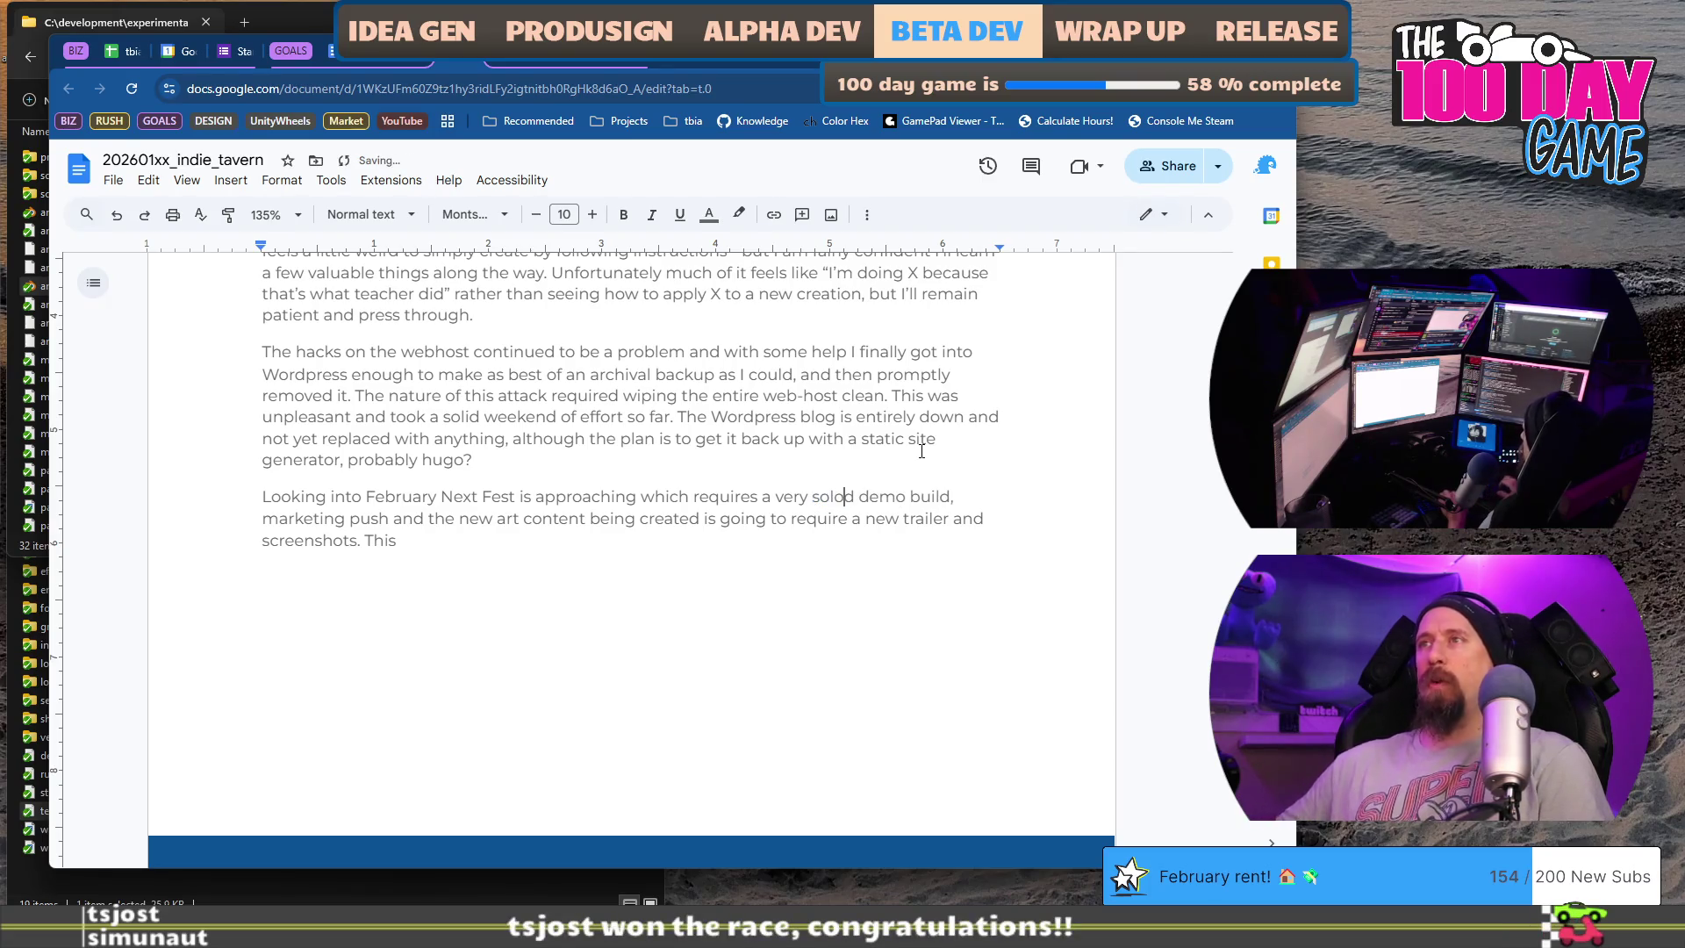
key(BackSpace)
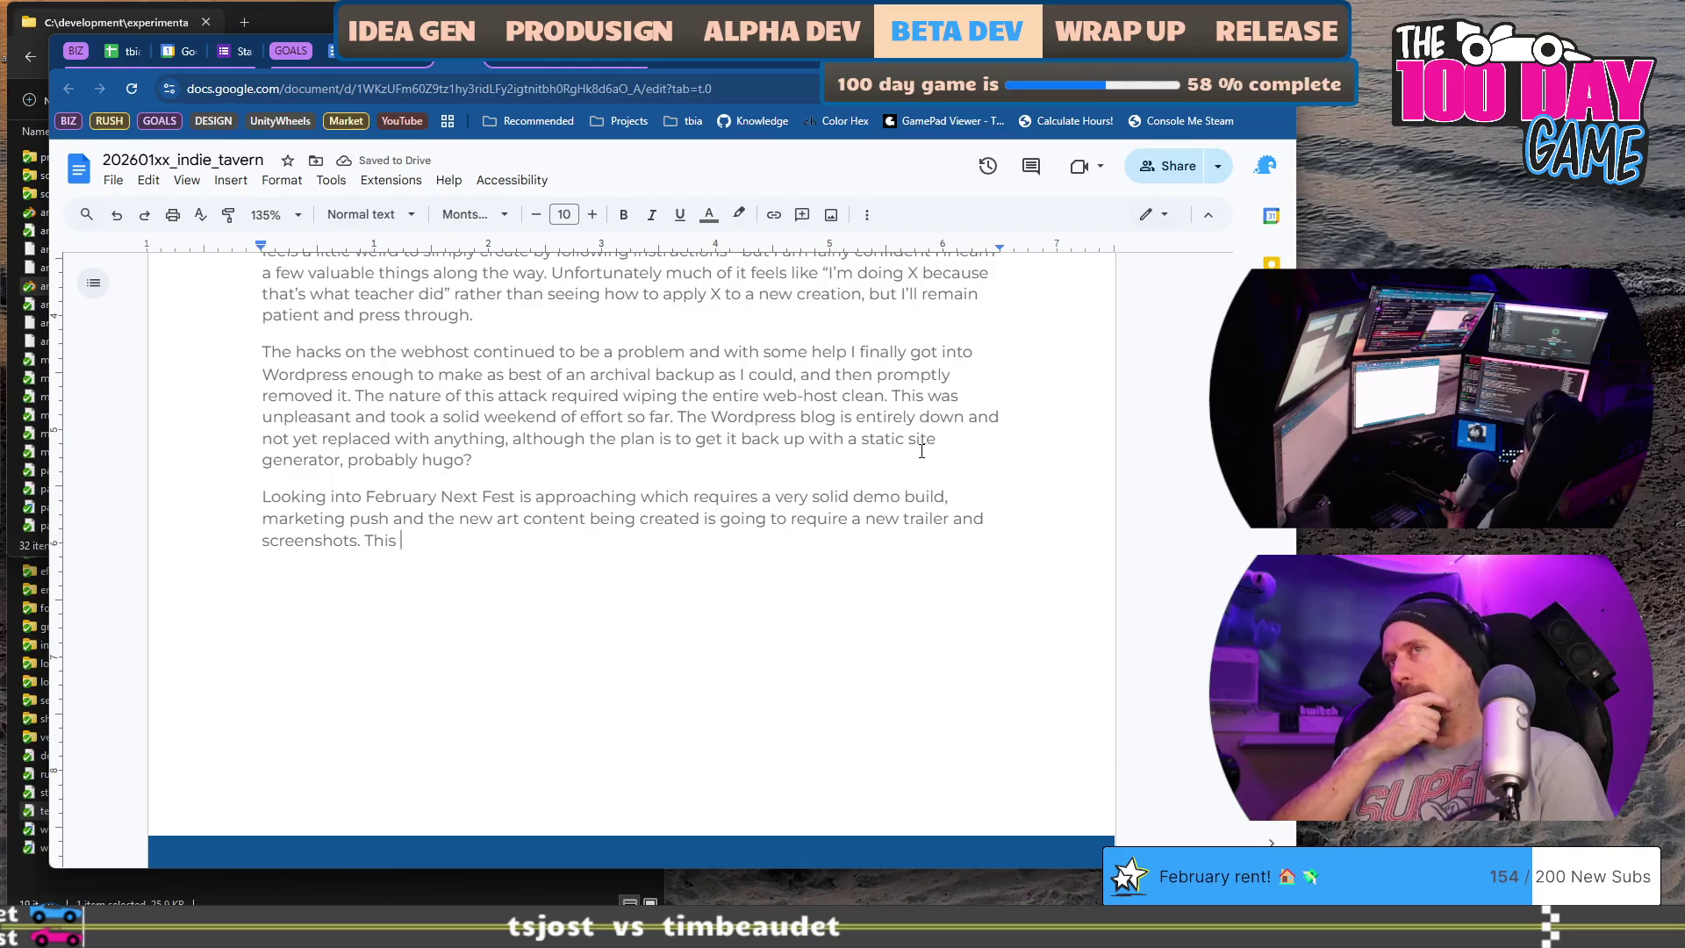
text(is the prim)
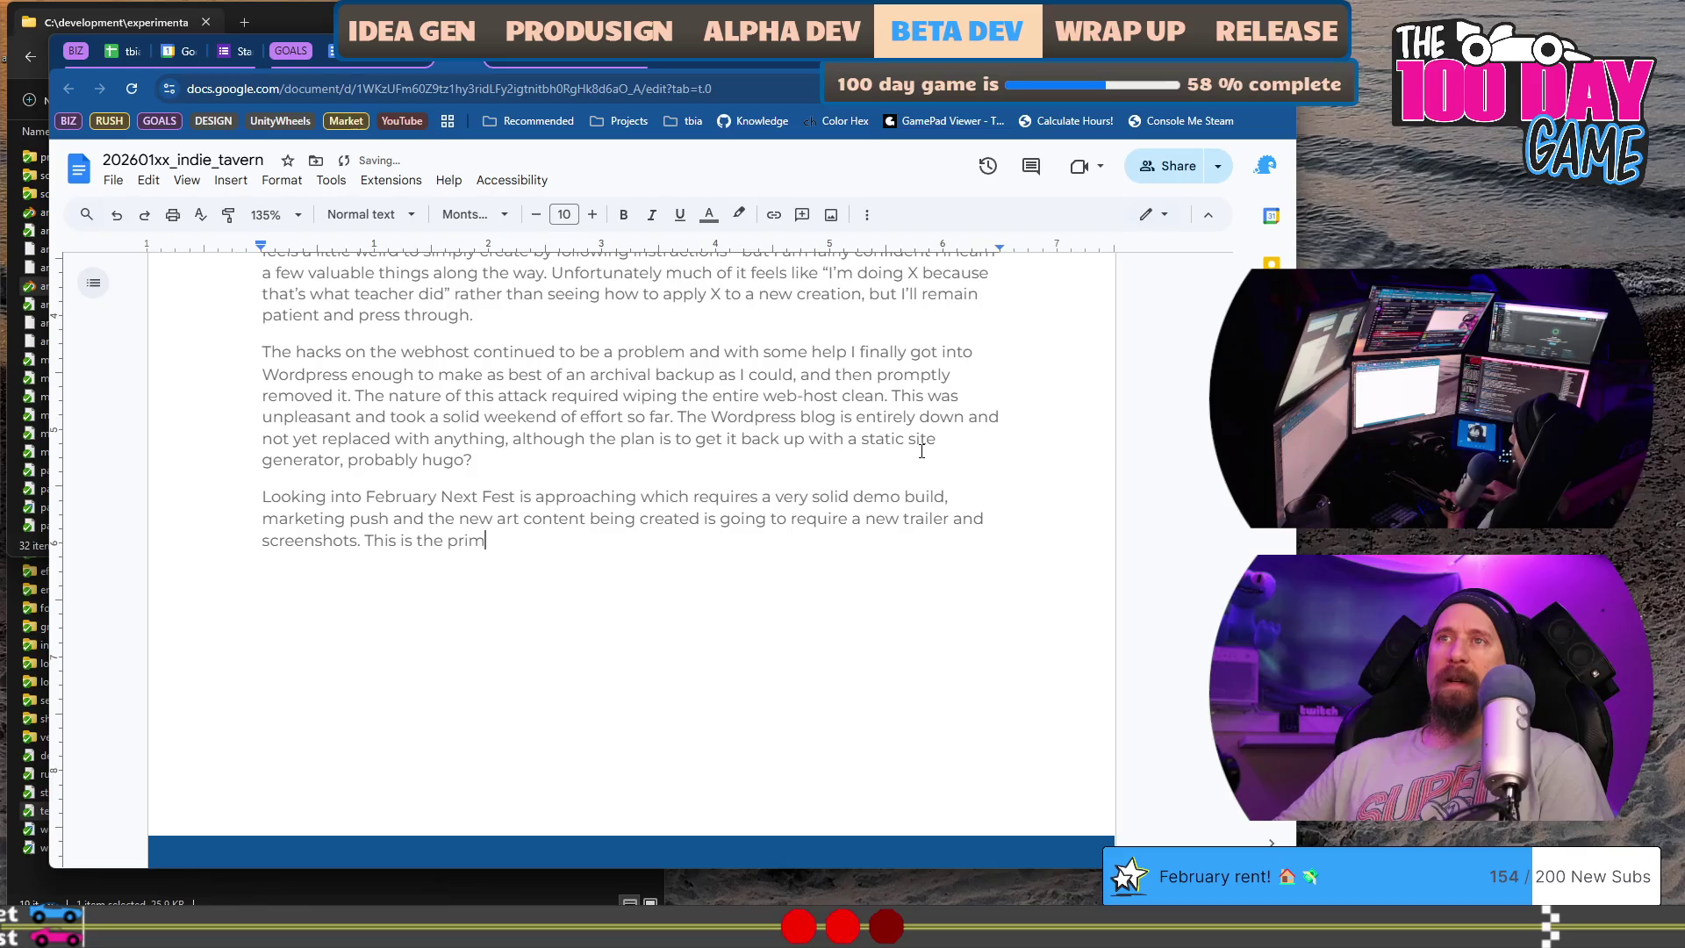
text(ary focus of the f)
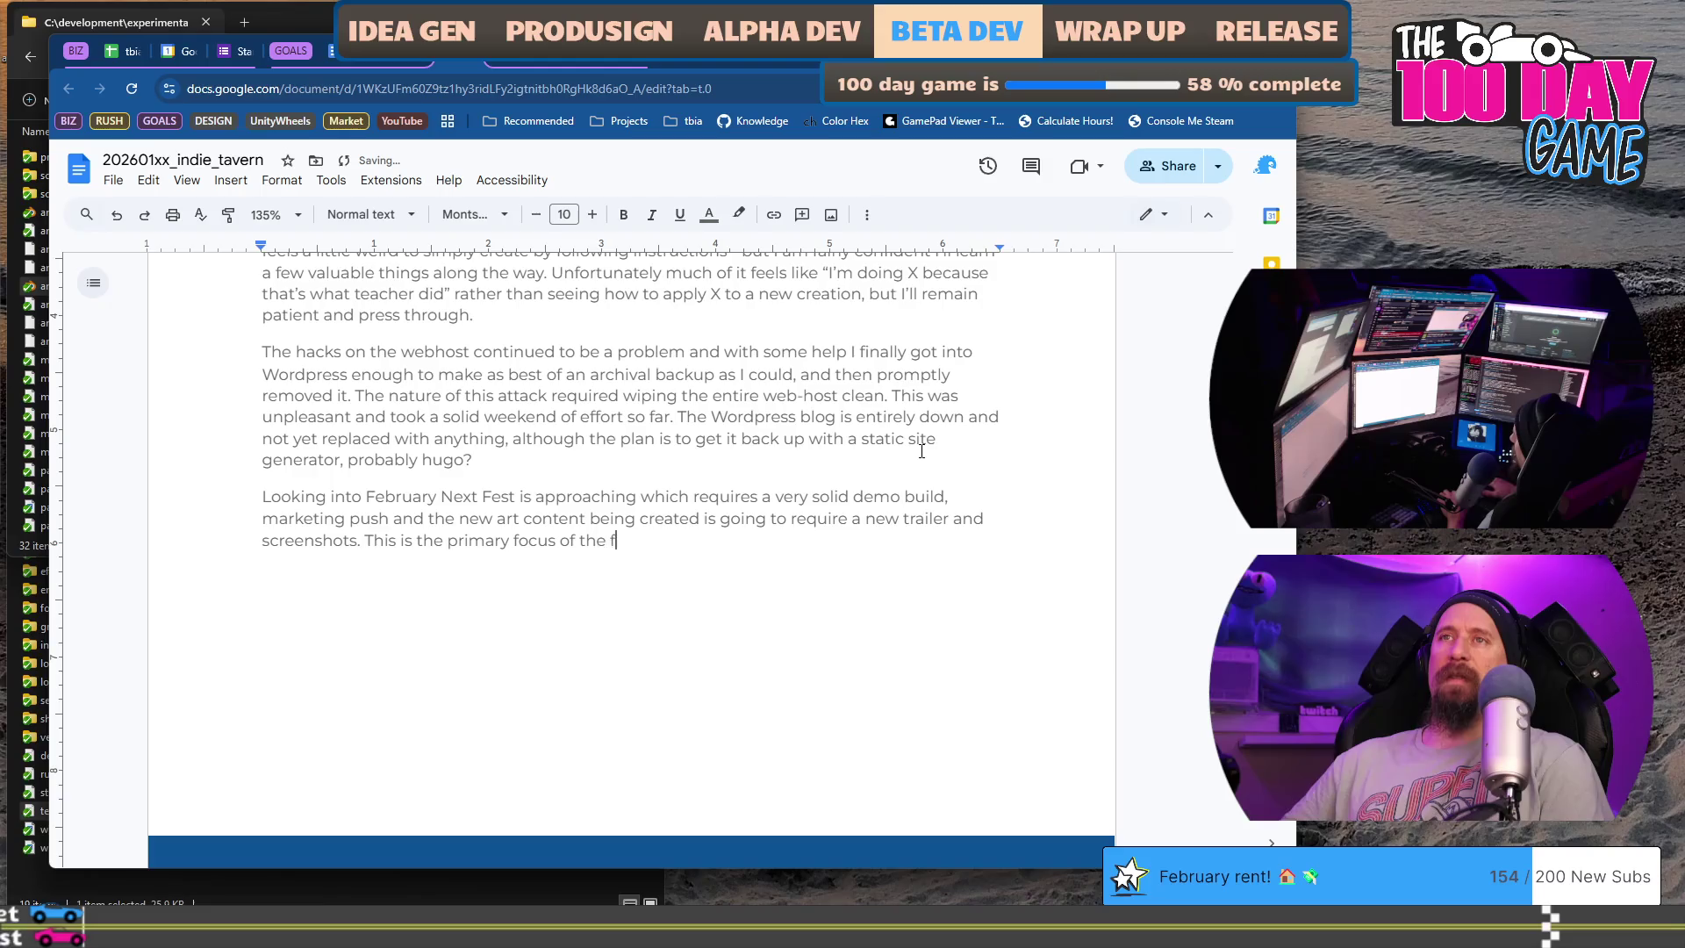
key(ctrl+Left)
key(ctrl+Left)
key(ctrl+Left)
key(Left)
key(BackSpace)
key(BackSpace)
text(will be)
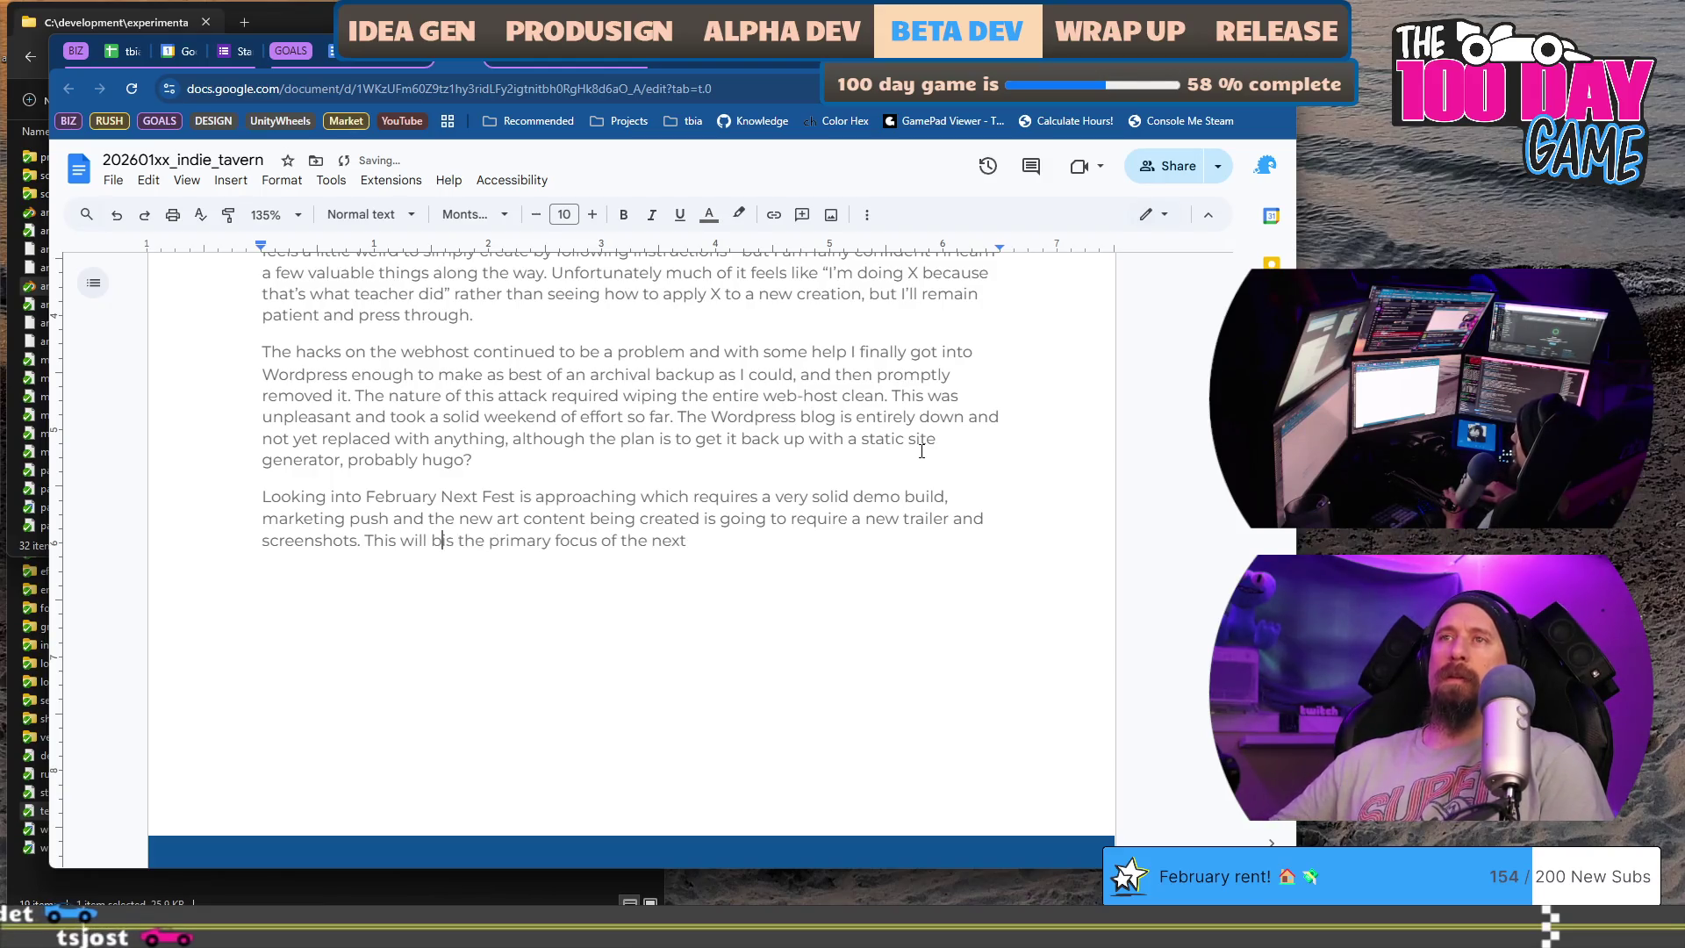
- Add the closing sentence making the demo February's primary focus, hoping to revive the blog too
key(End)
key(ctrl+shift+Left)
key(ctrl+shift+Left)
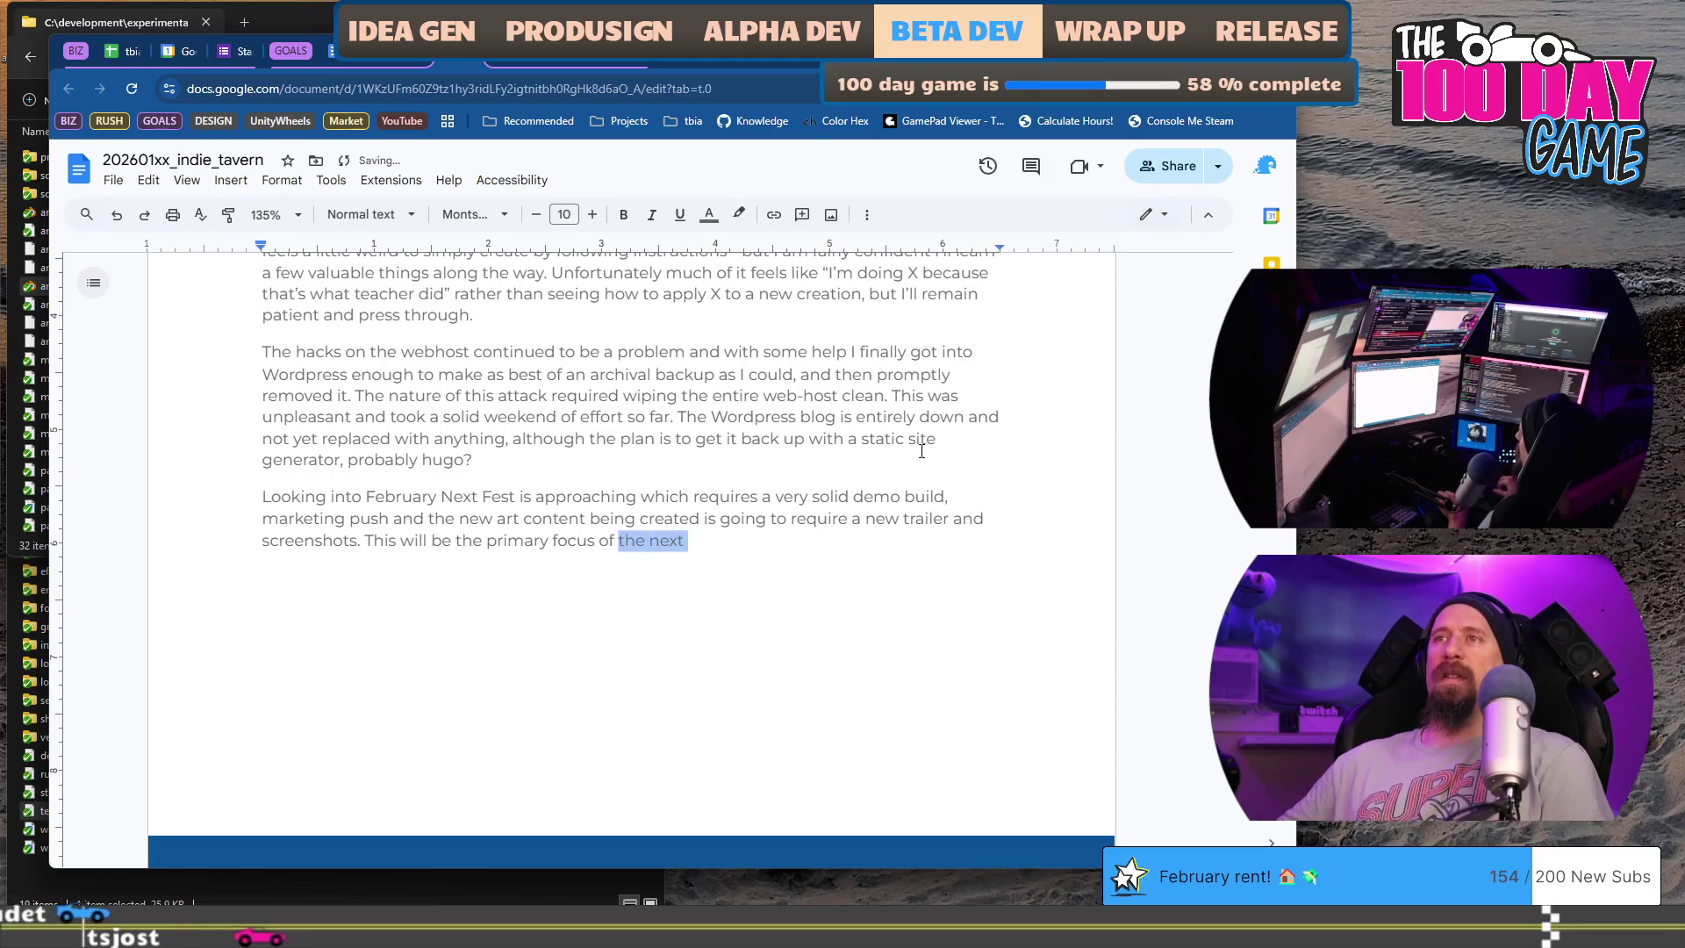
key(BackSpace)
key(BackSpace)
key(BackSpace)
text(during February, but I hop)
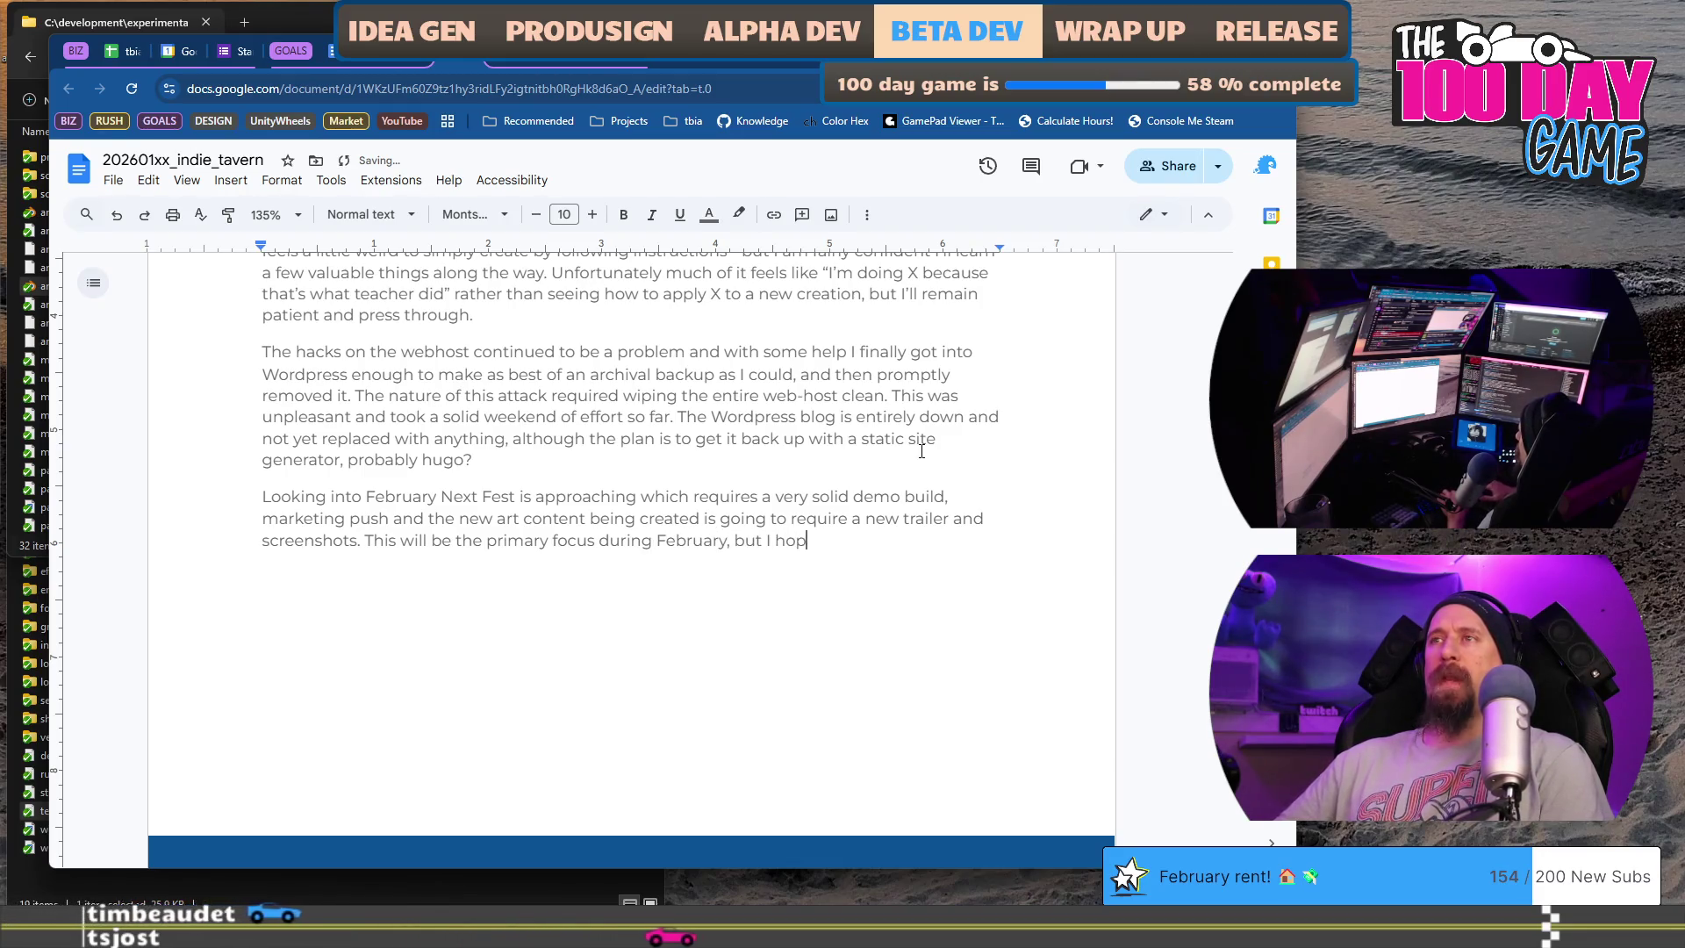
text(e to get the we)
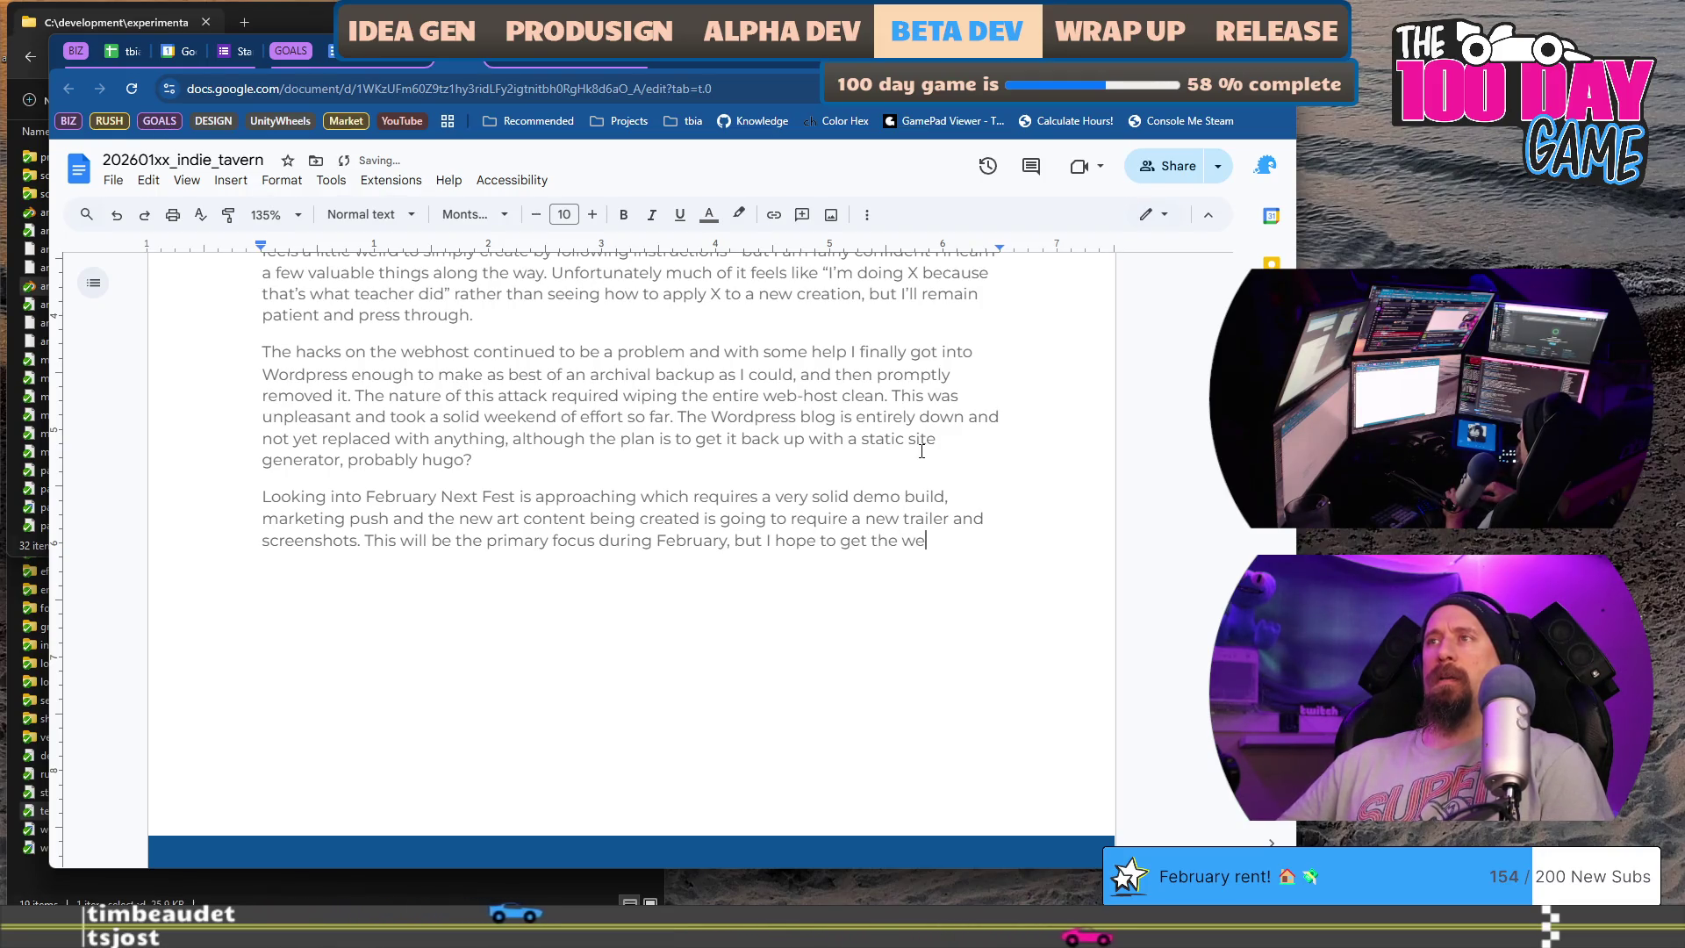
key(BackSpace)
key(BackSpace)
text(blog back up and tu)
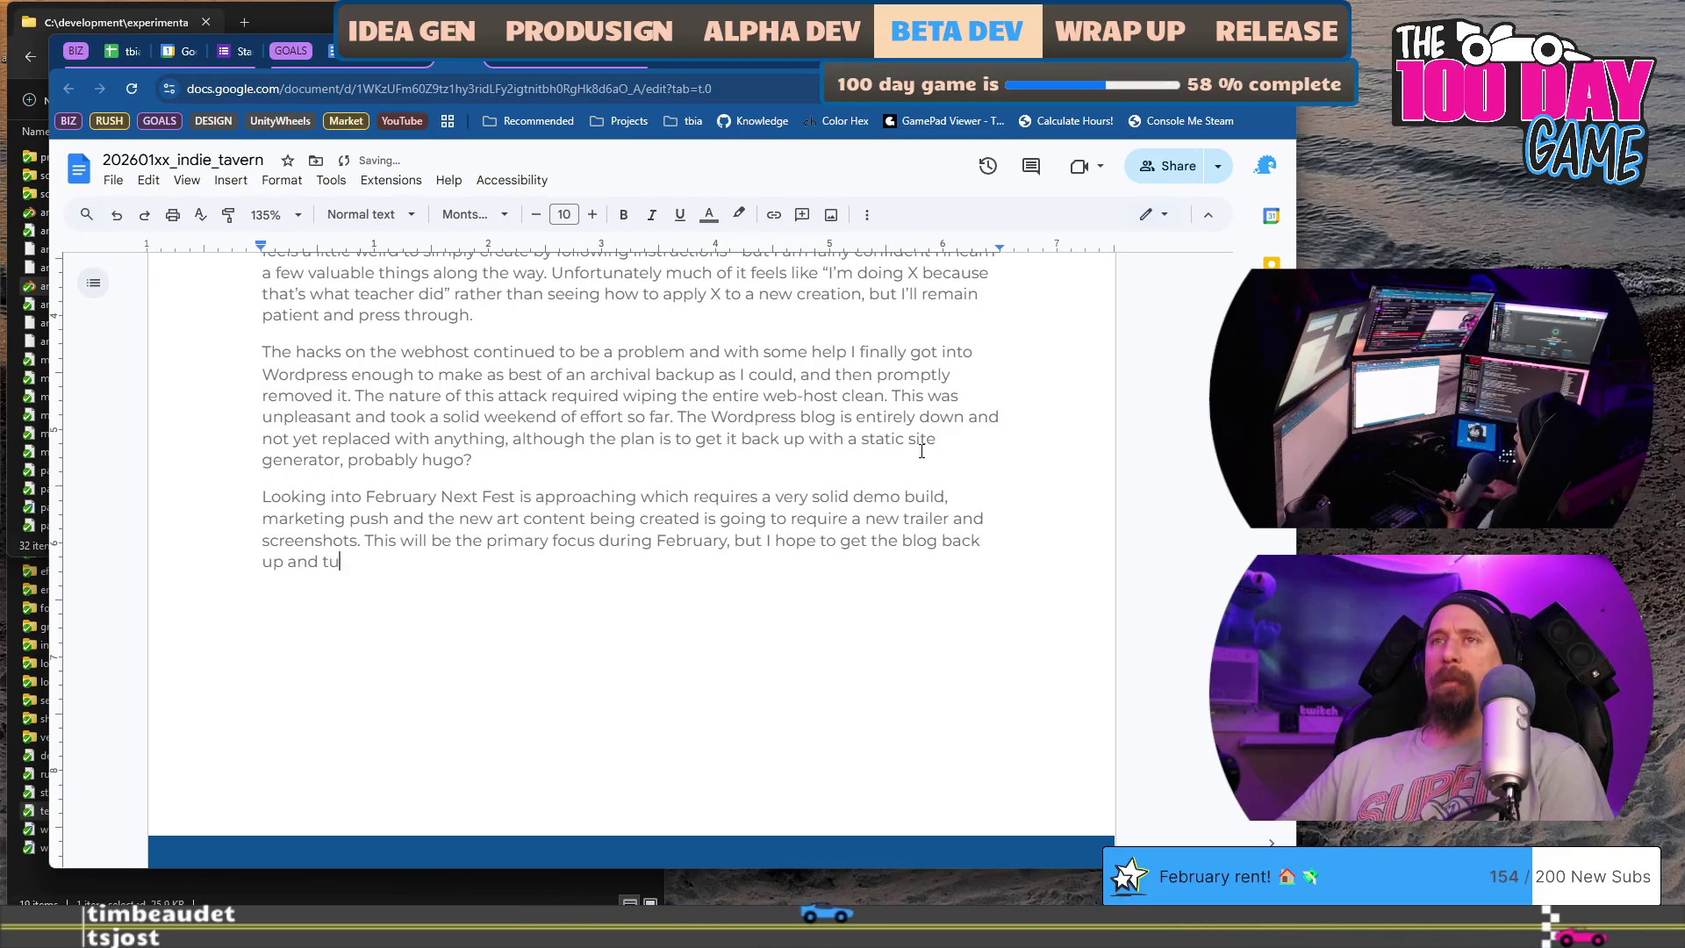
text(, game)
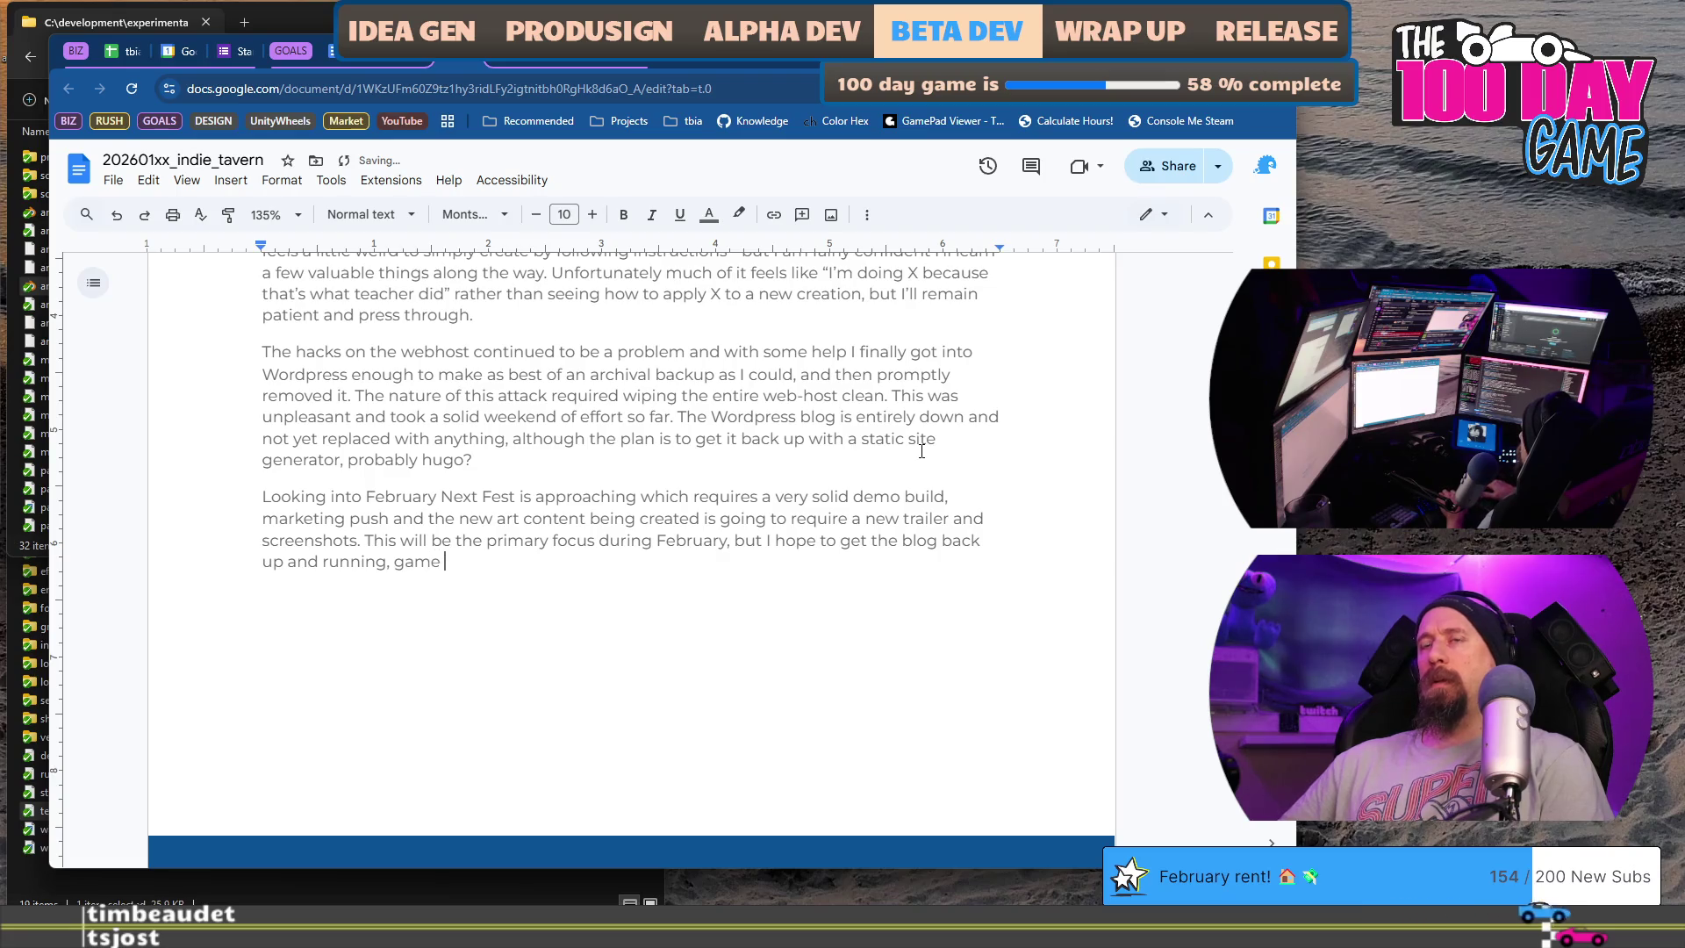
key(BackSpace)
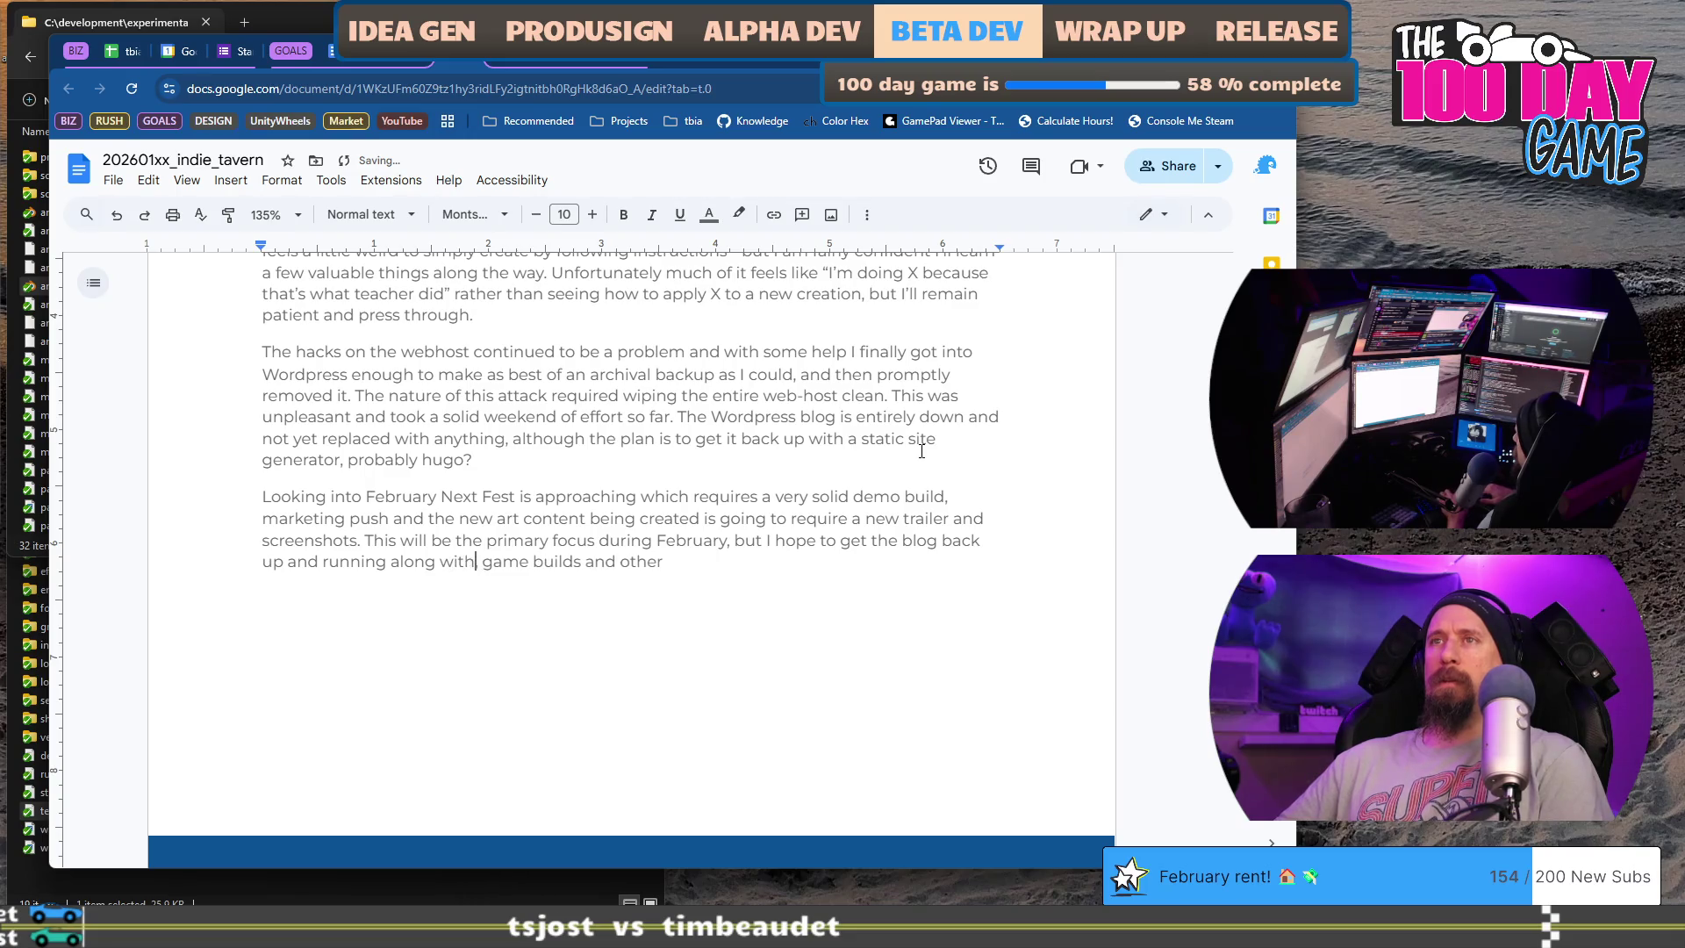
text(t)
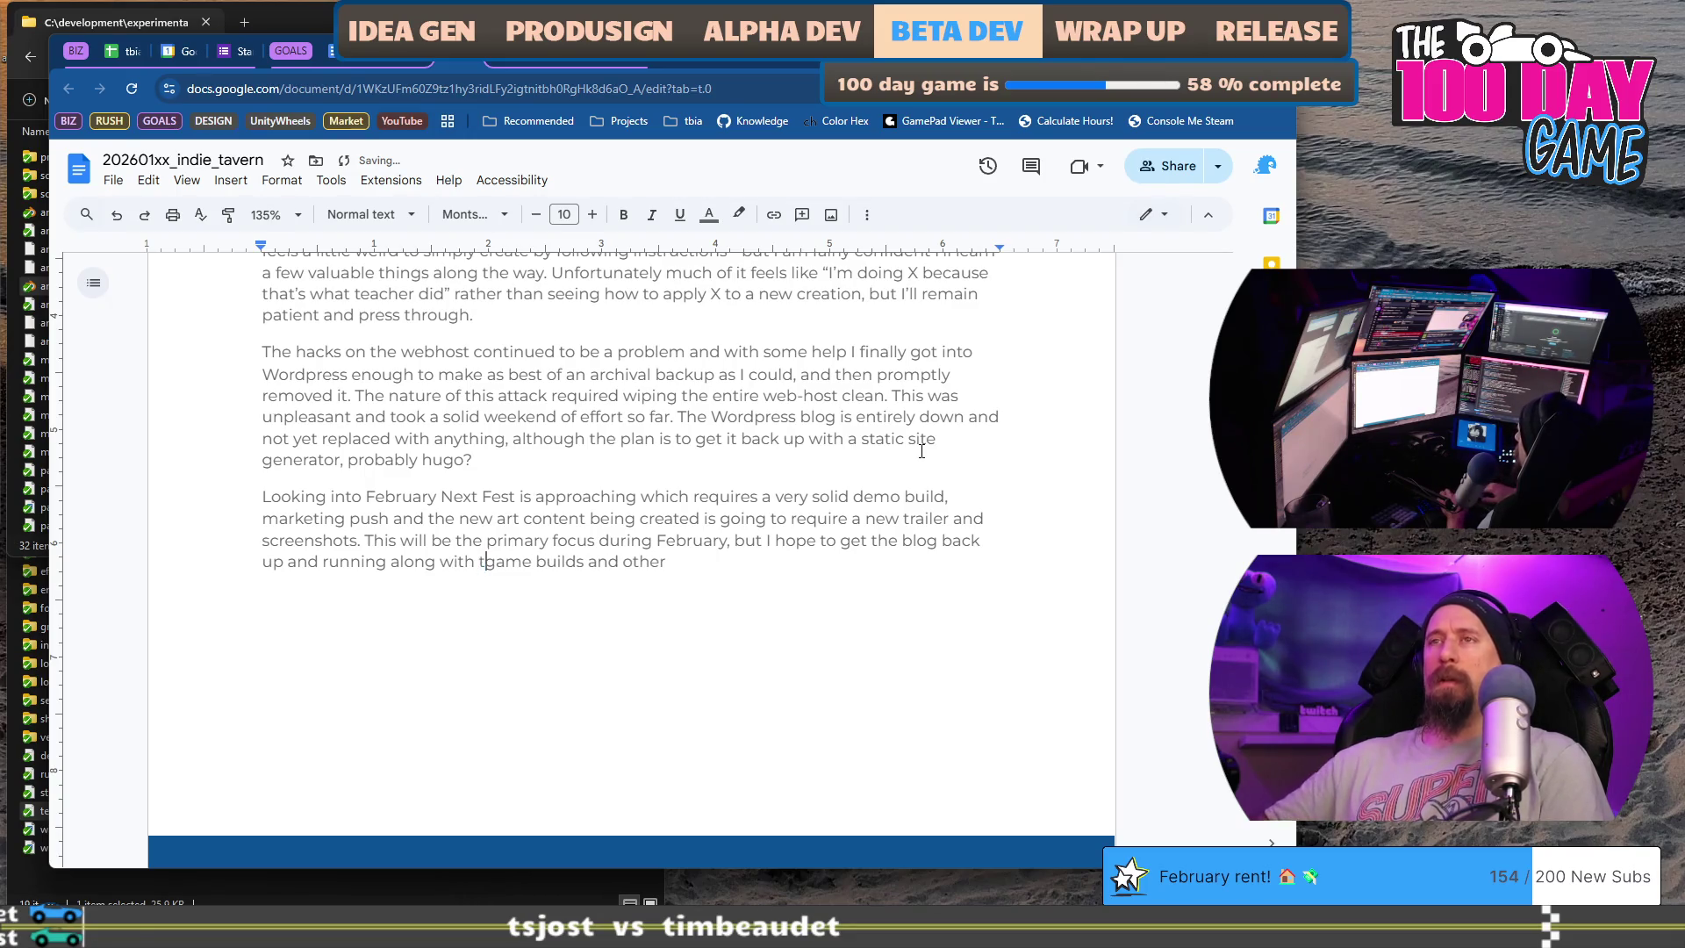
text(he)
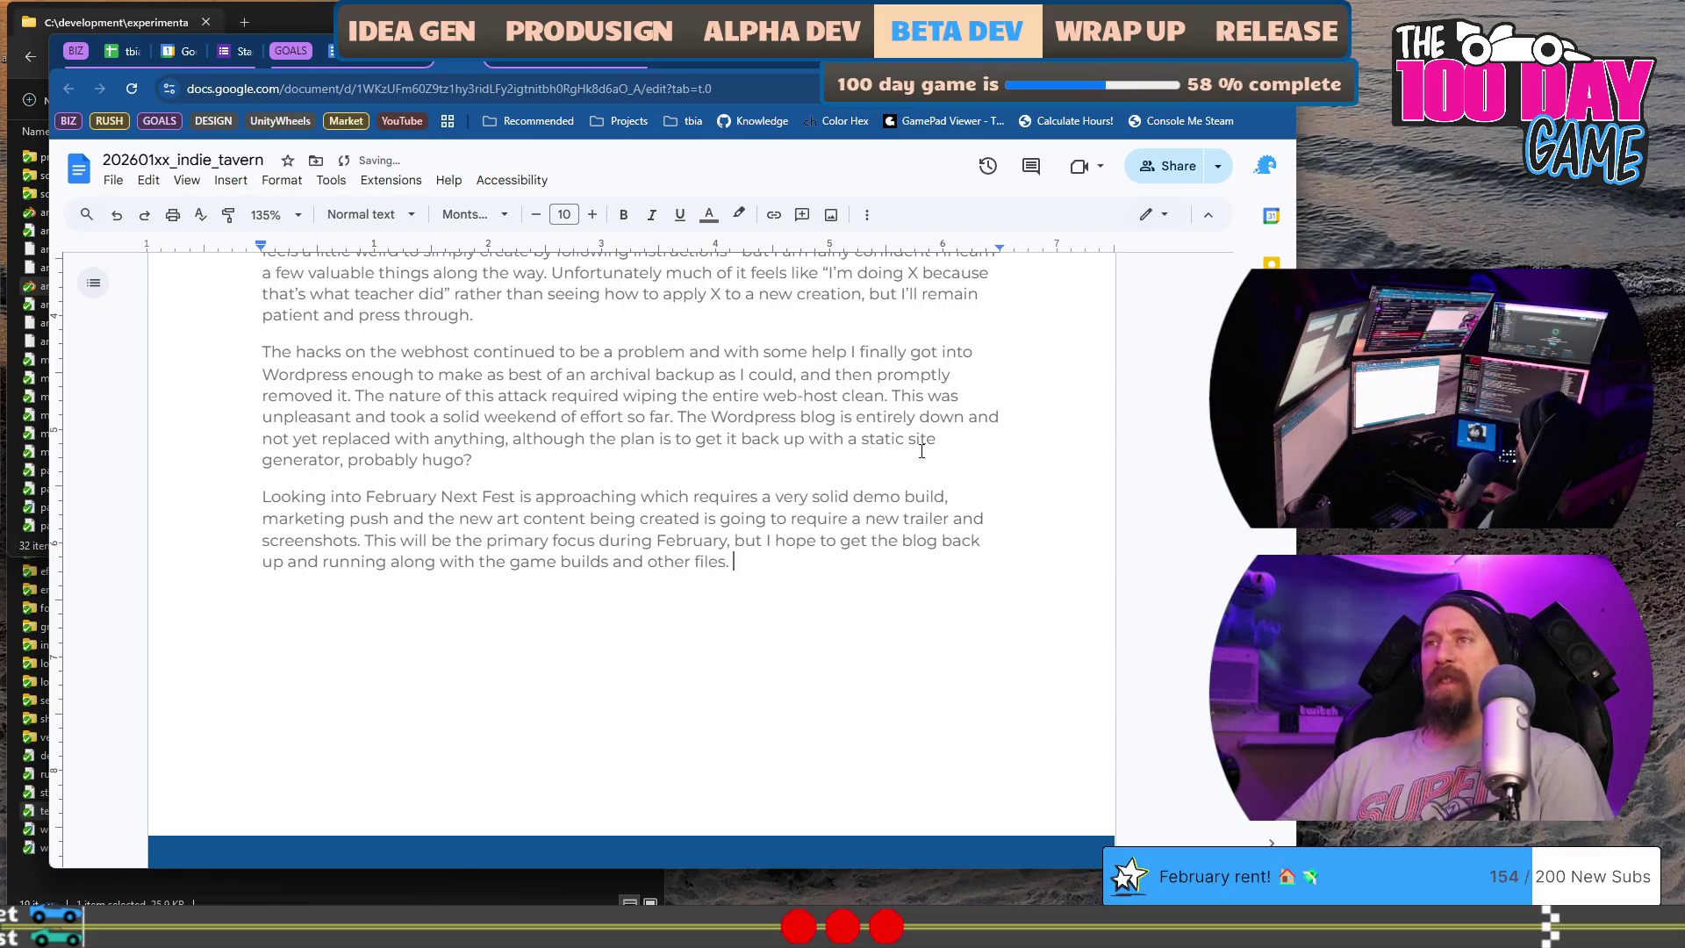
key(shift+Up)
key(shift+Home)
key(ctrl+shift+Right)
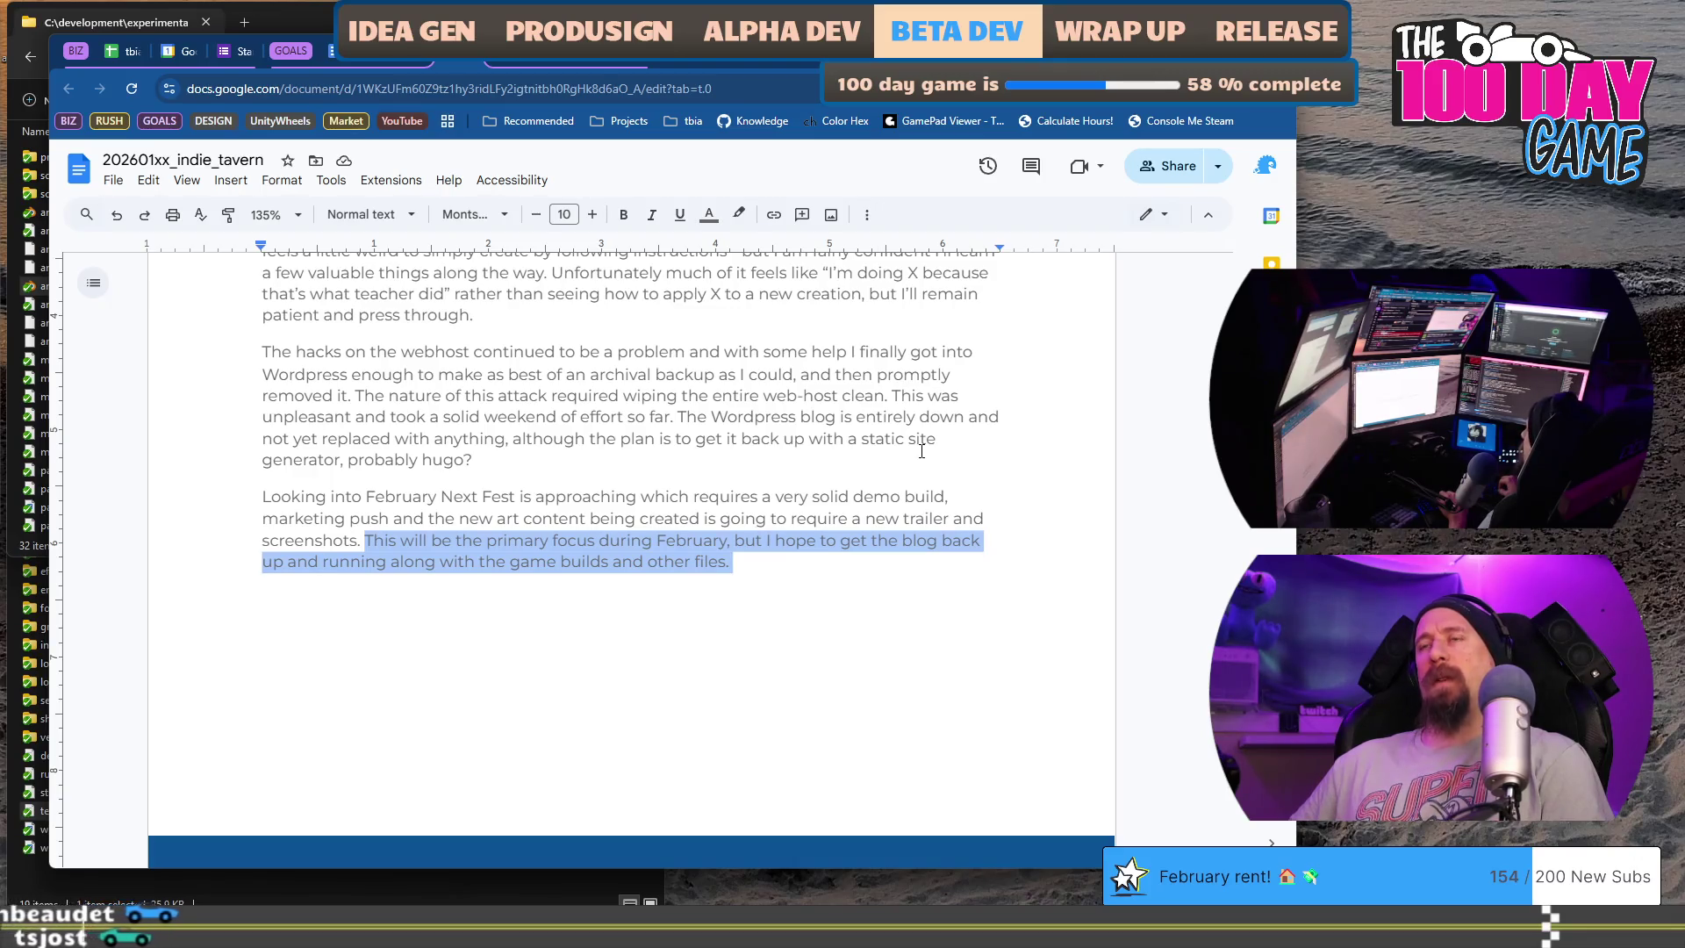
- Insert 'also' and a clause about pushing game progression further and perhaps completing the racing
click(921, 450)
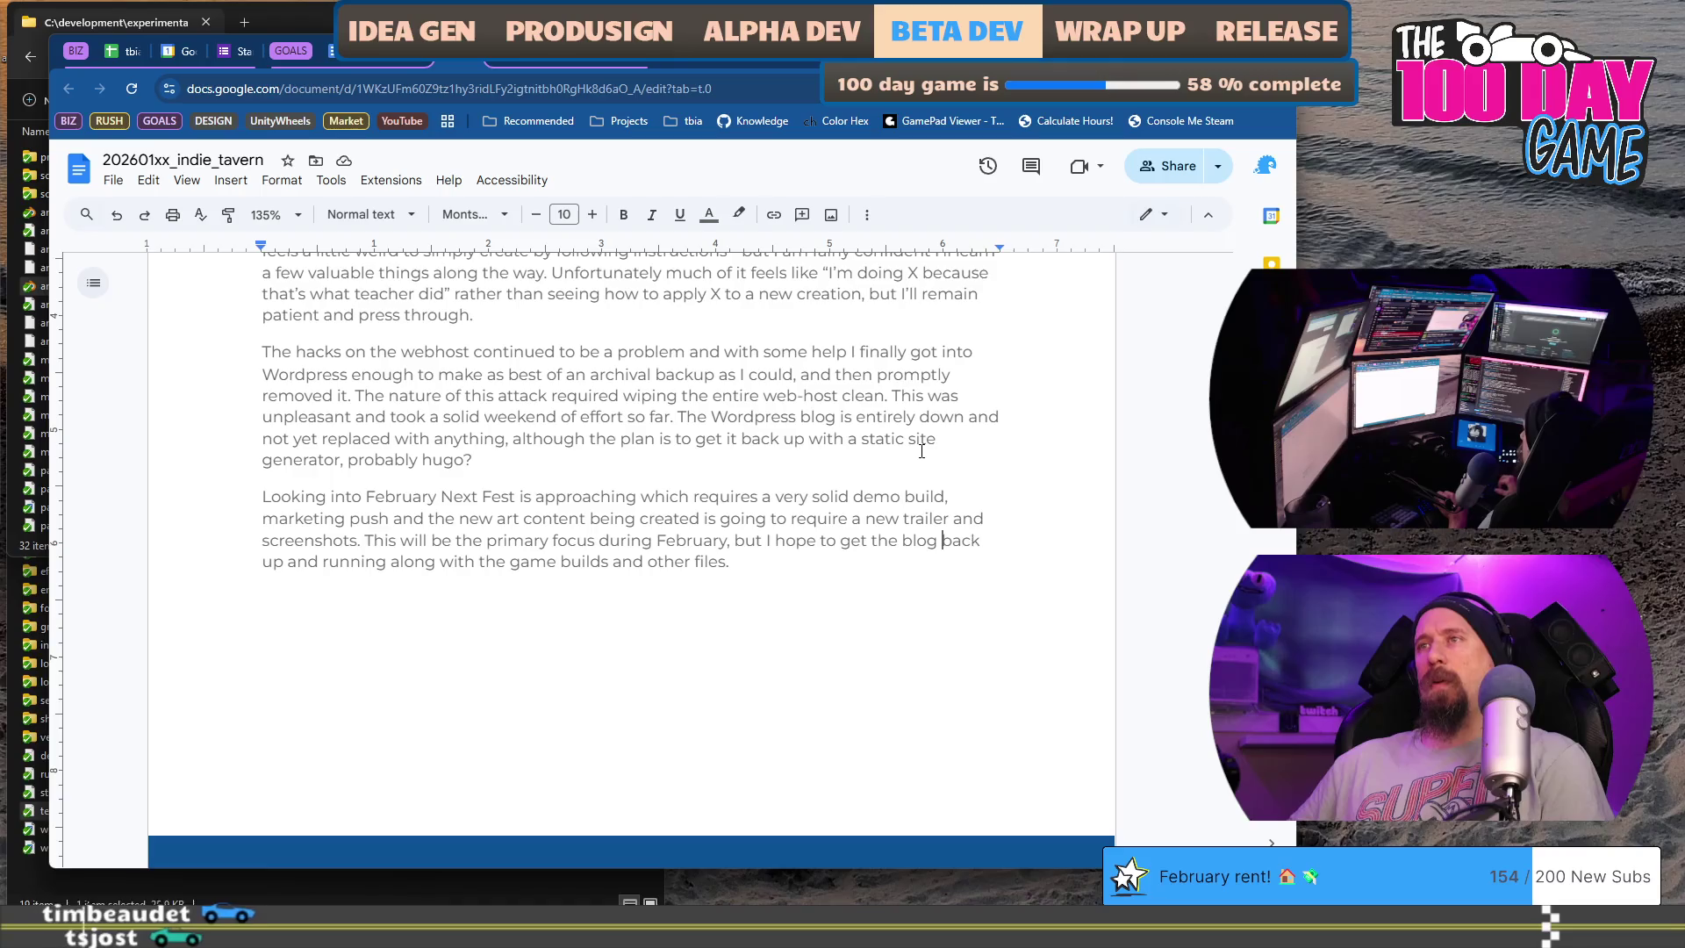
text(also)
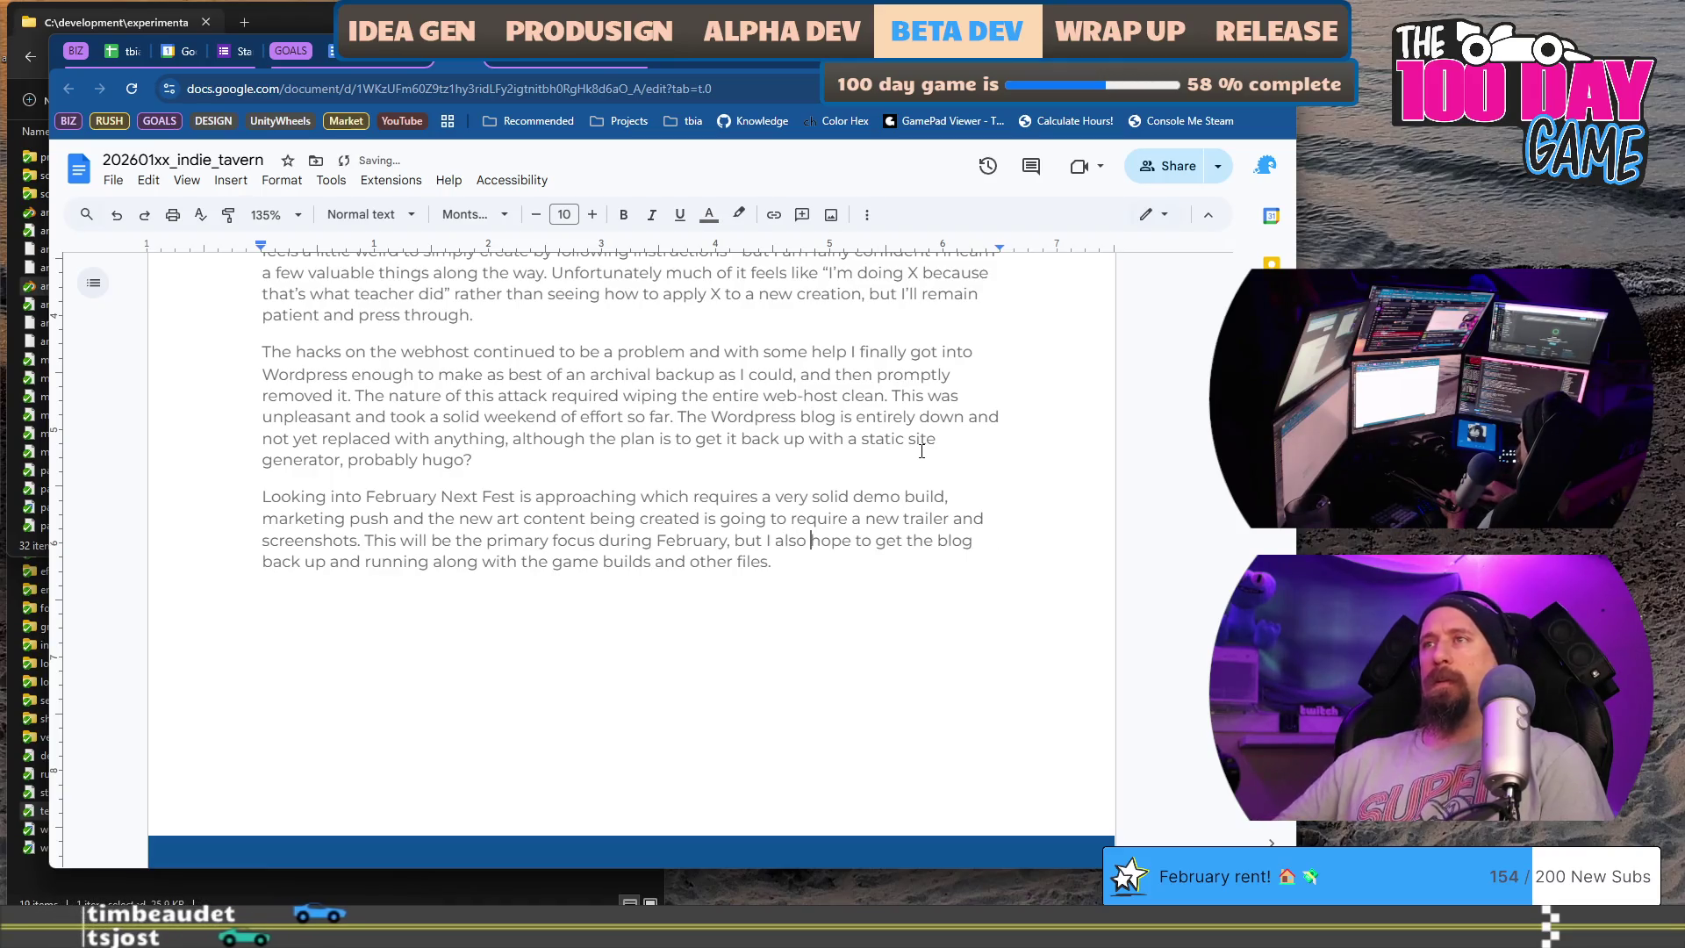
key(ctrl+Right)
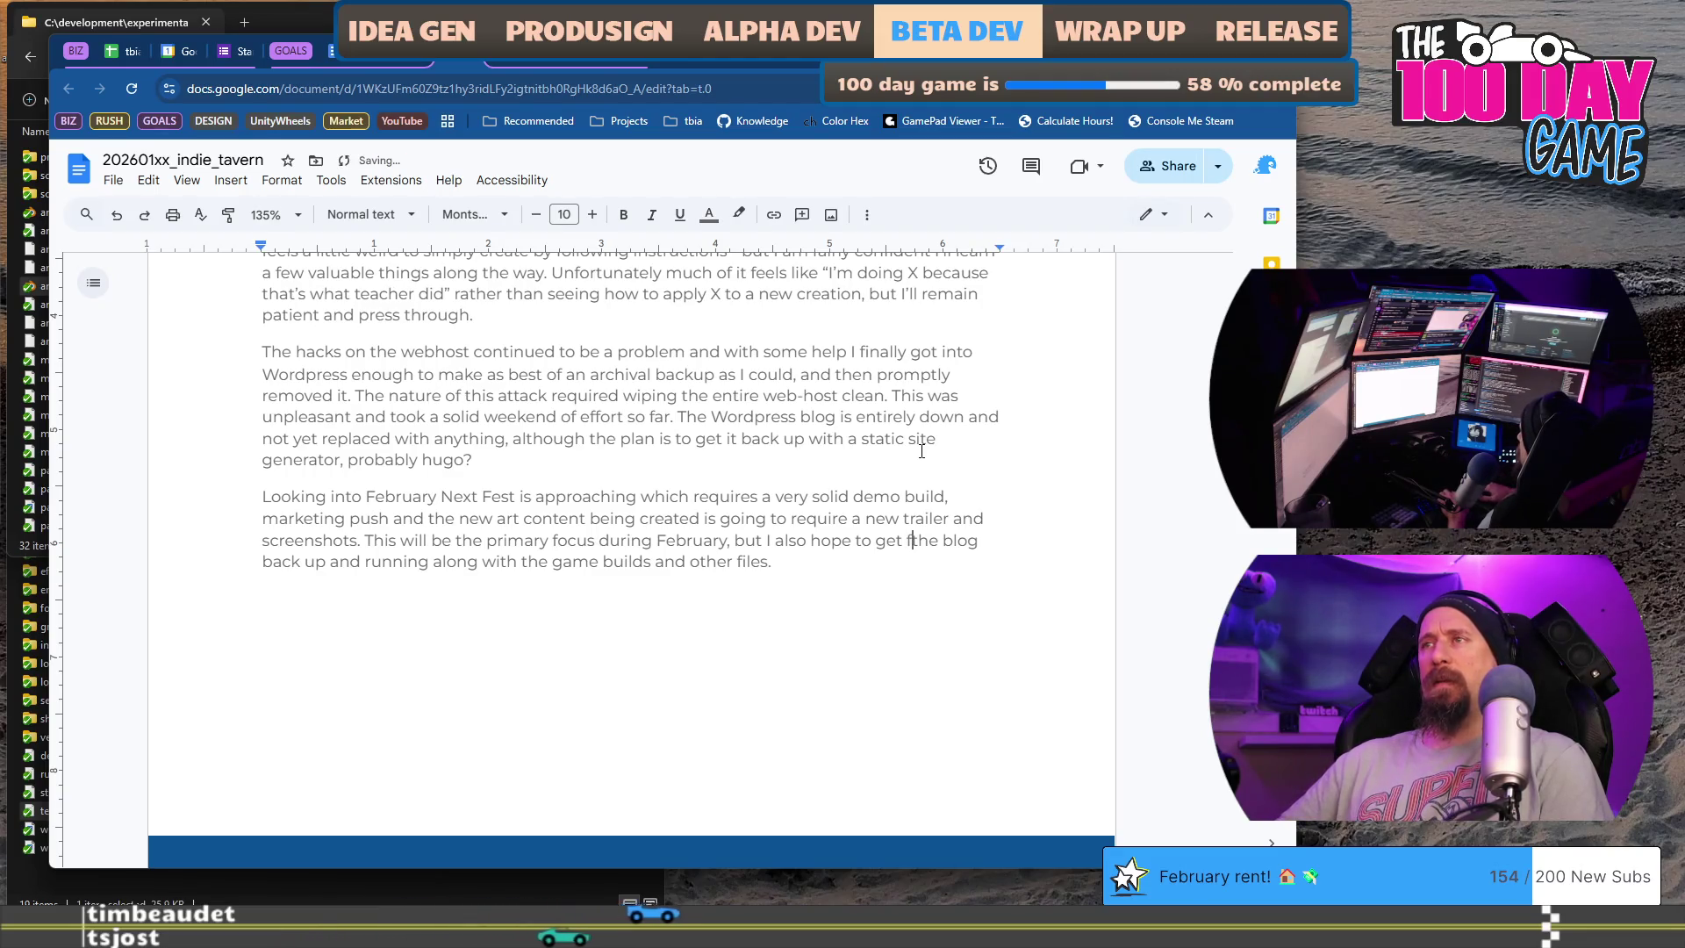
text(the game progression a bit further, pre)
key(BackSpace)
key(BackSpace)
key(BackSpace)
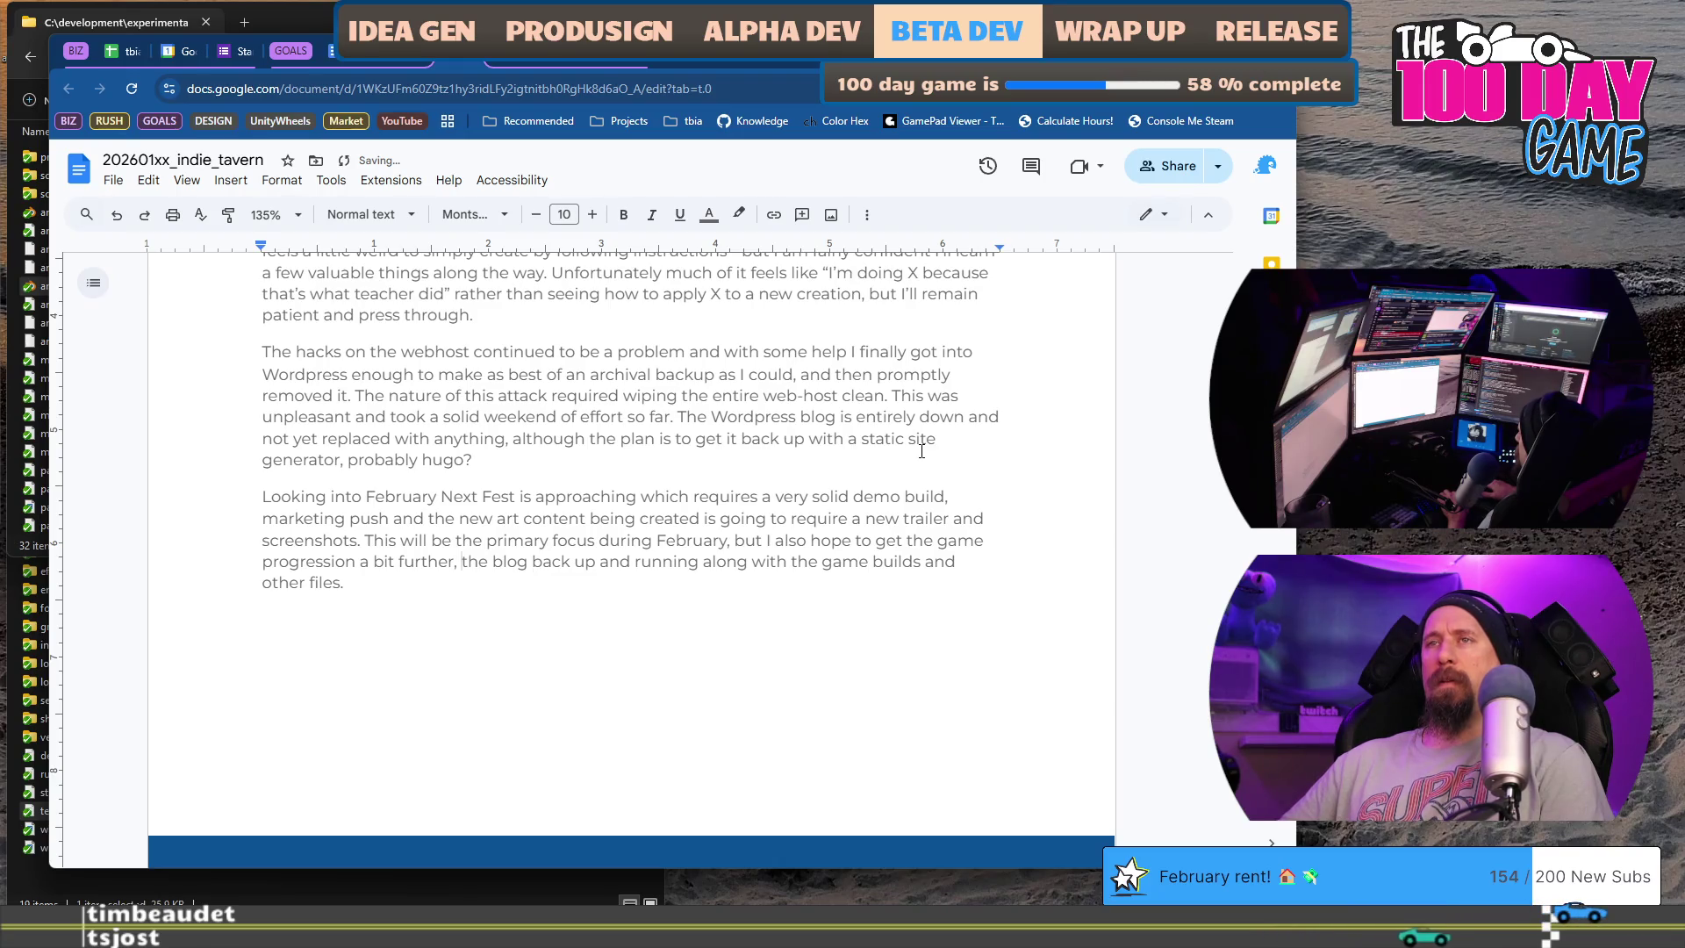
text(perhaps completed the racing)
key(BackSpace)
text(. Al)
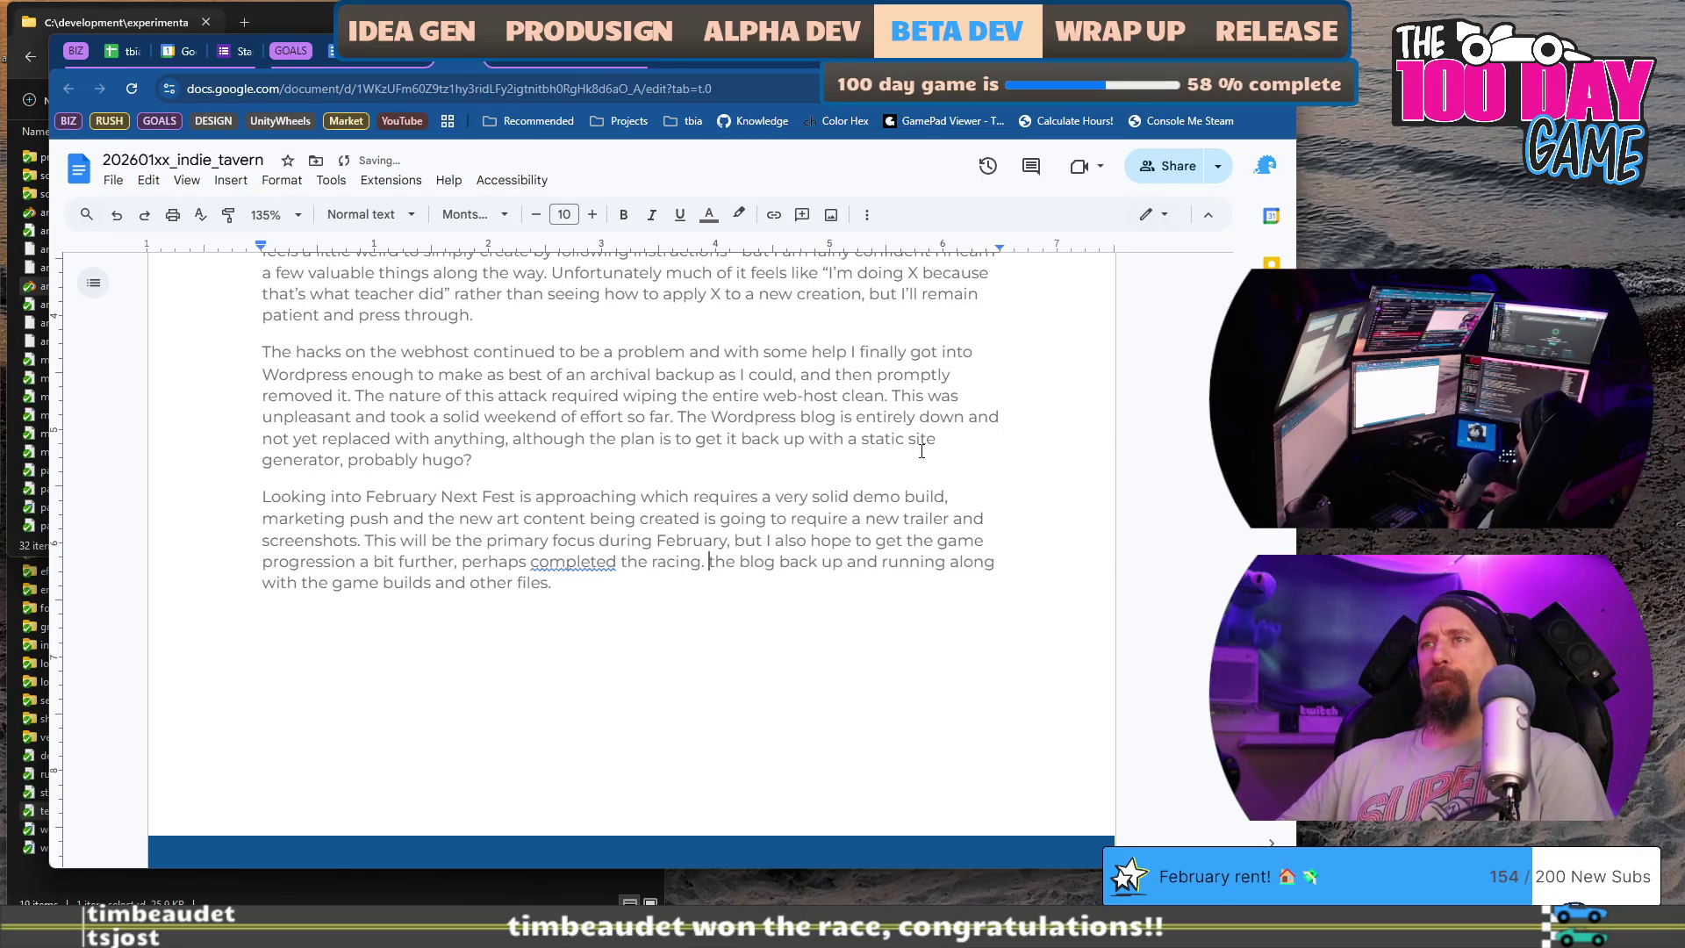
text(so would be nice to )
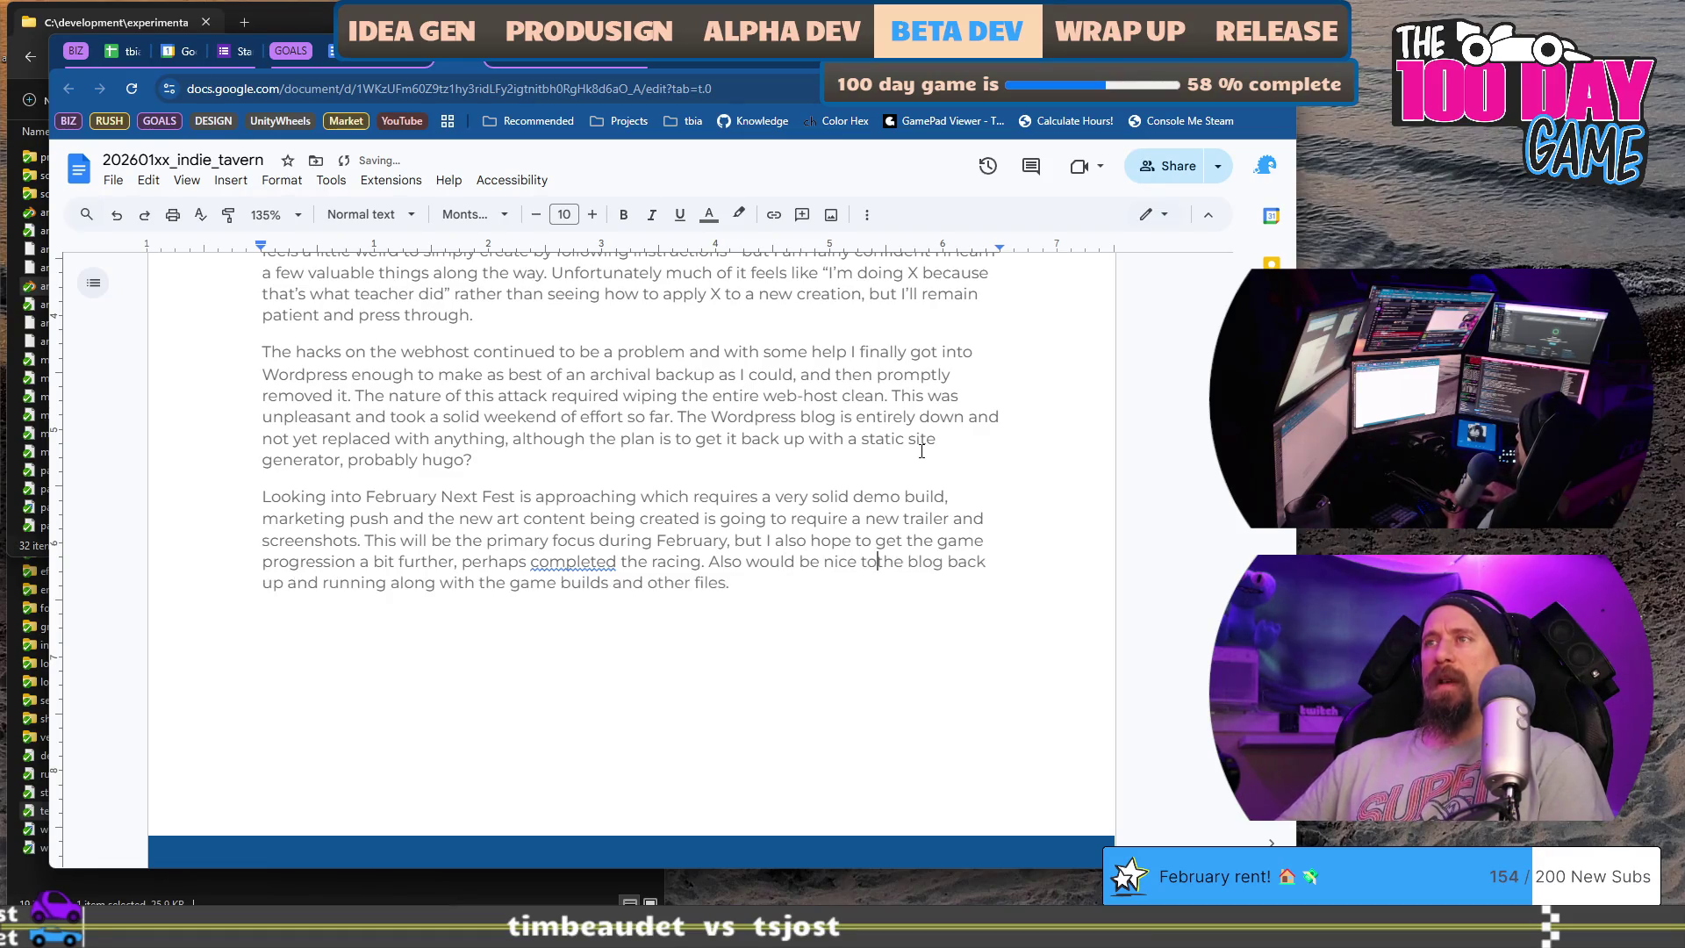
text(get)
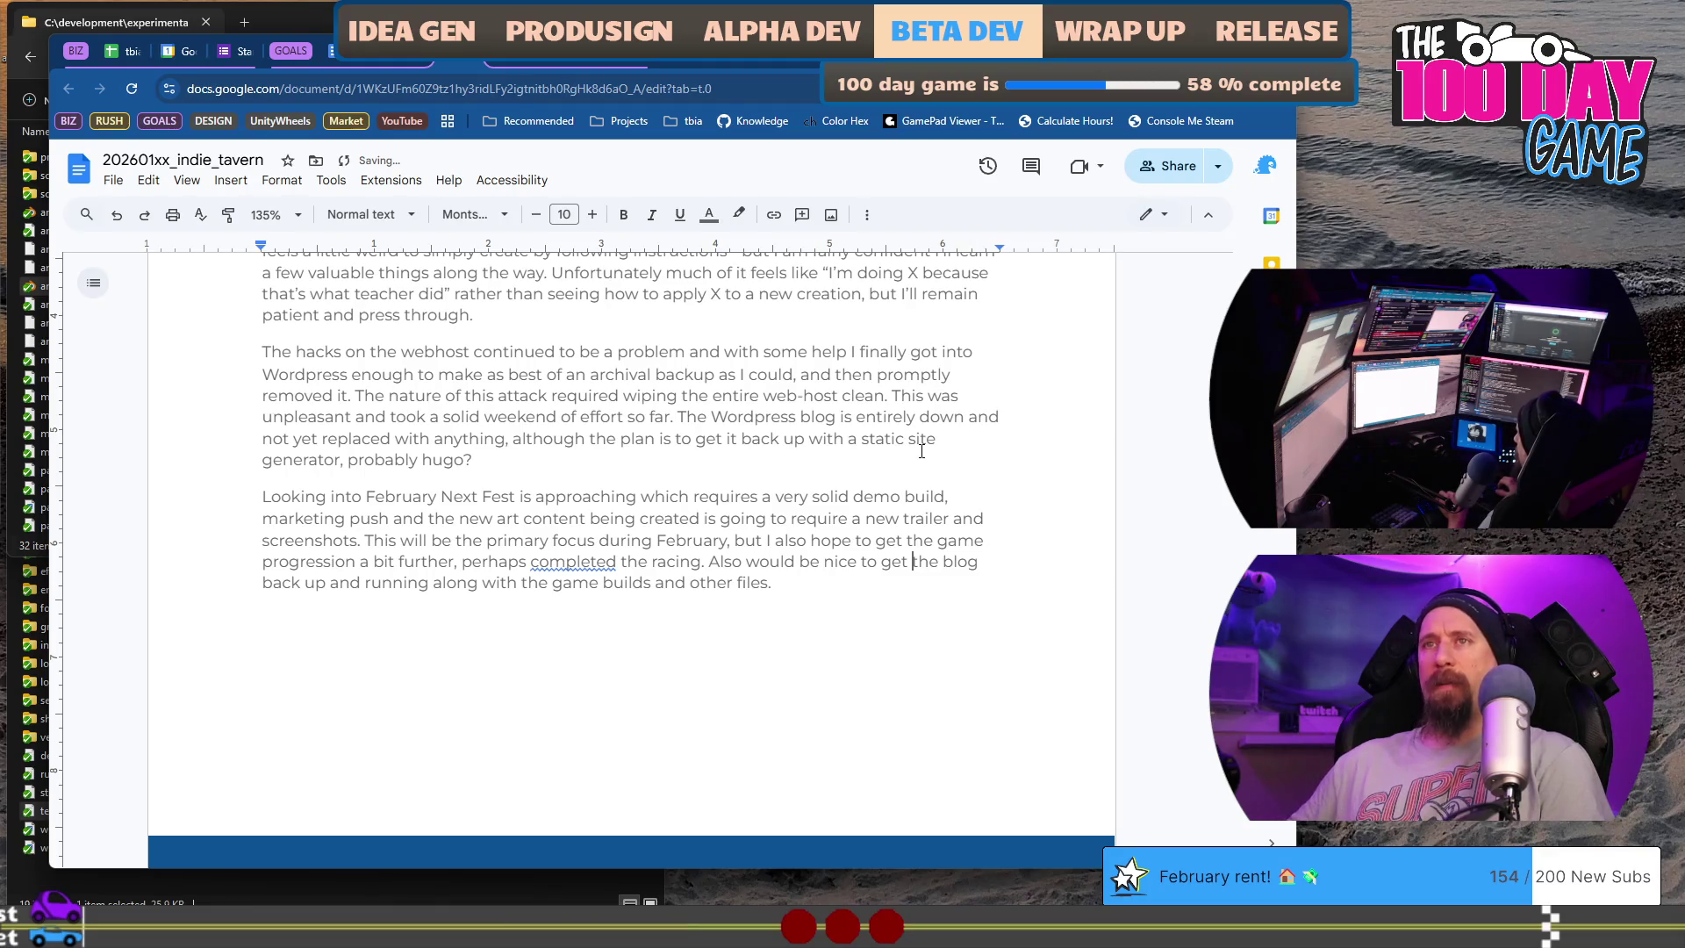
- Use spelling suggestions on 'completed', trim it to 'complete', and add the closing period after racing
right_click(586, 566)
click(619, 611)
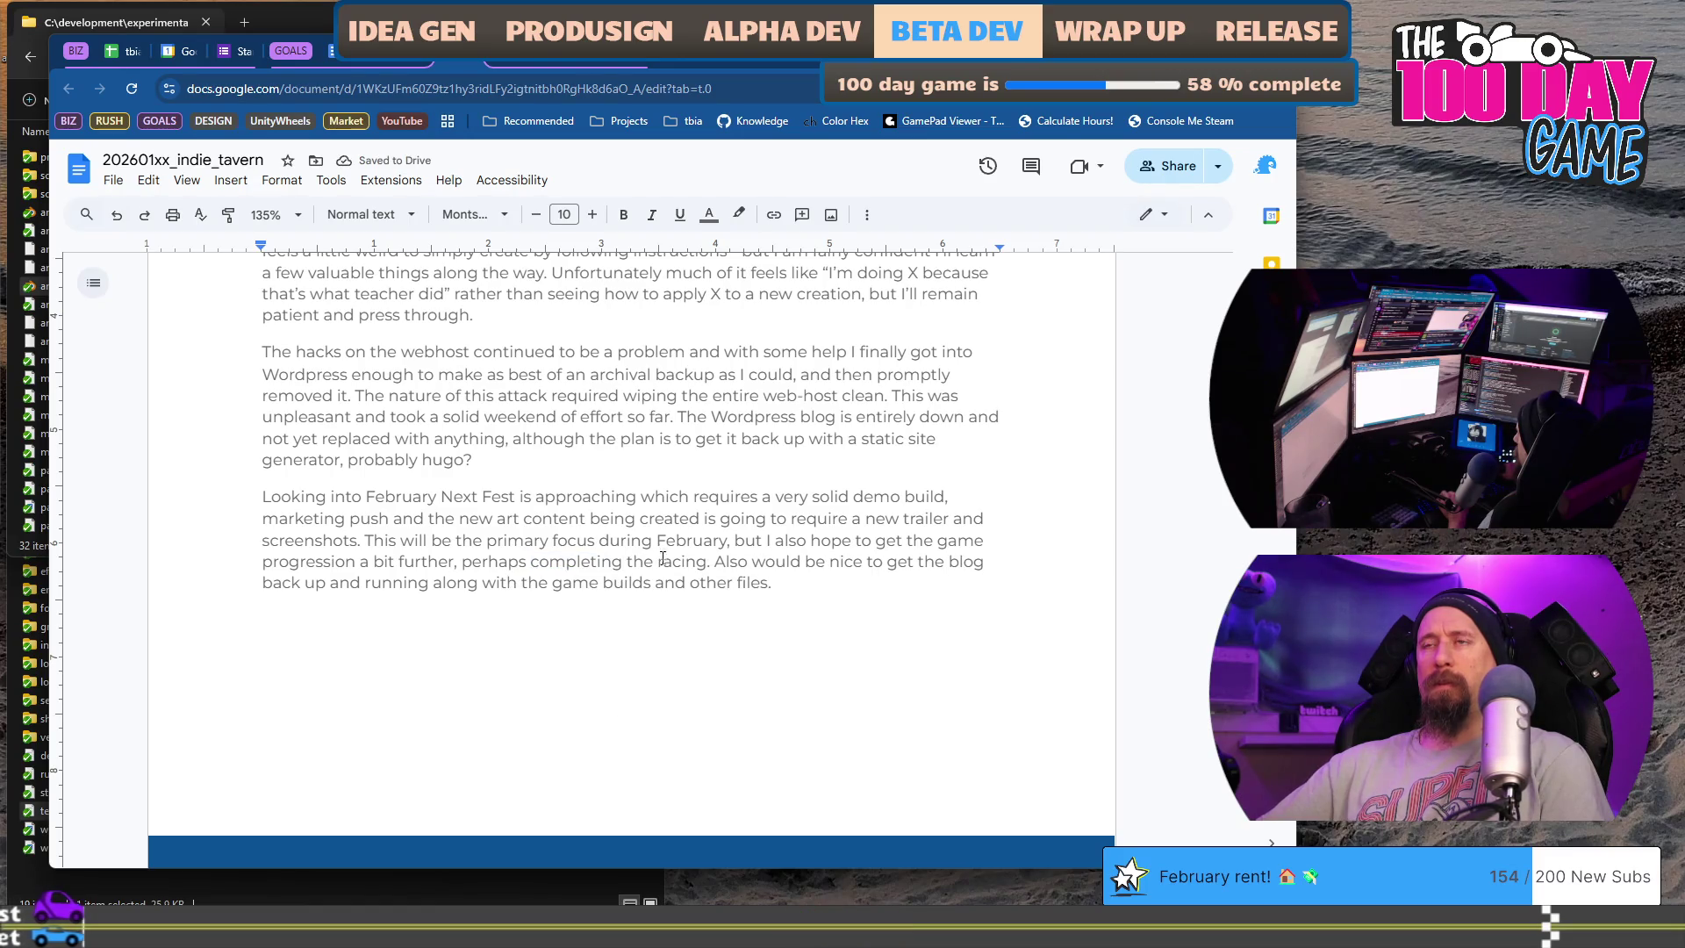
key(Up)
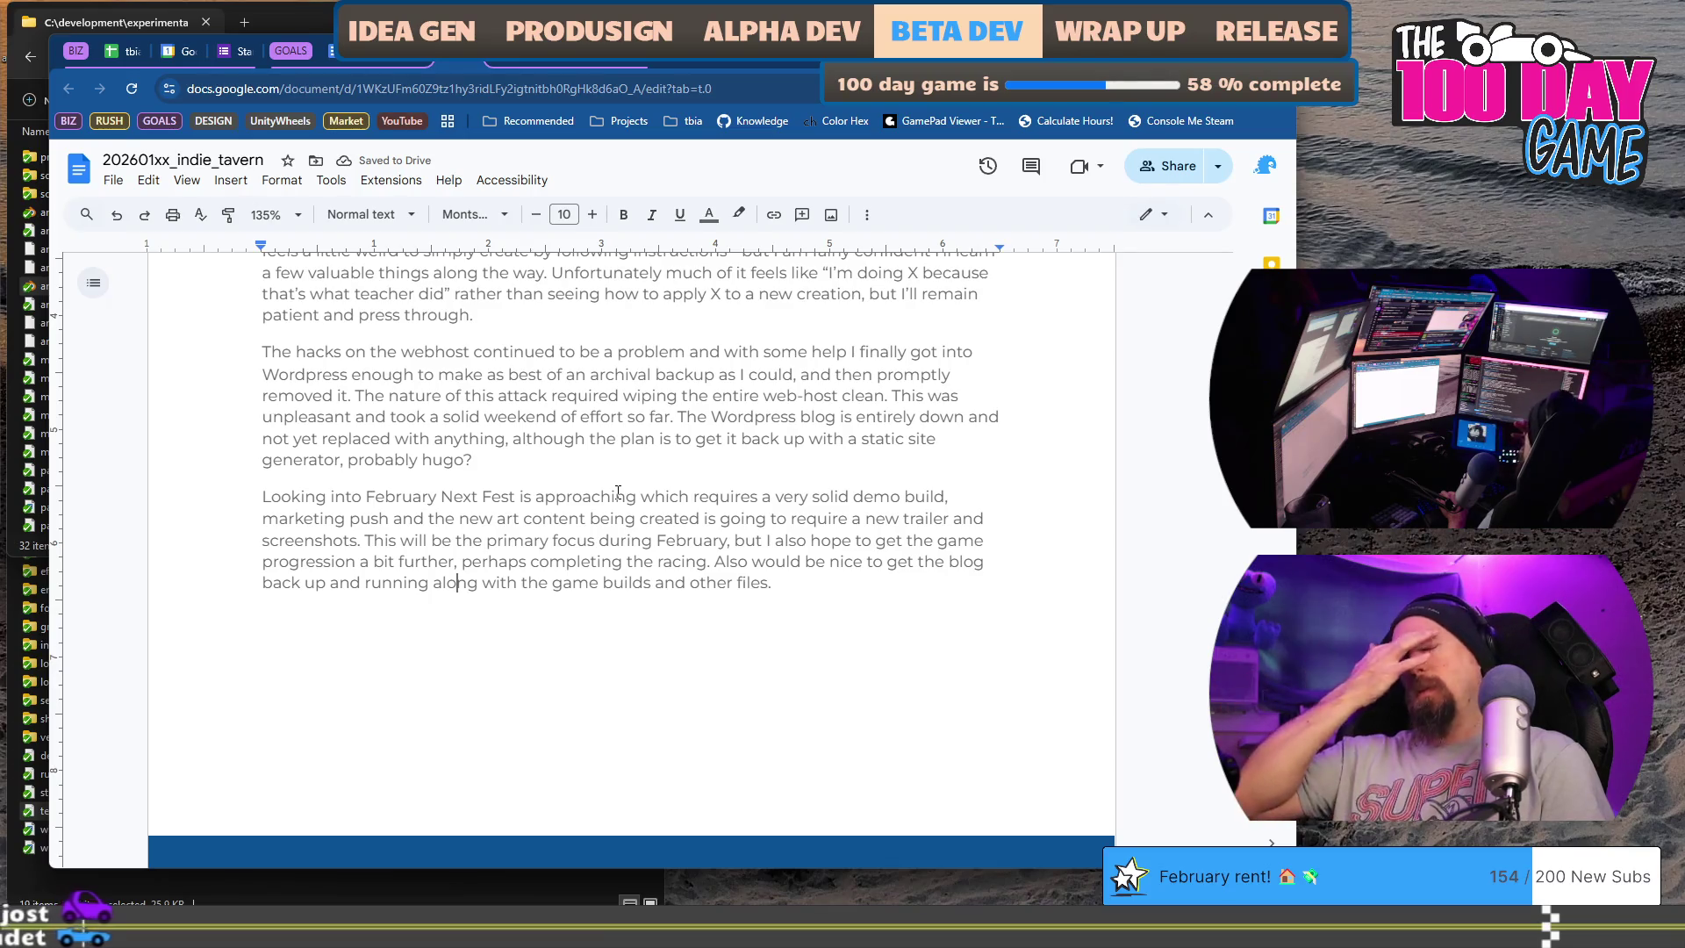
key(ctrl+Right)
key(ctrl+Right)
key(ctrl+Right)
key(Left)
key(BackSpace)
key(BackSpace)
key(Down)
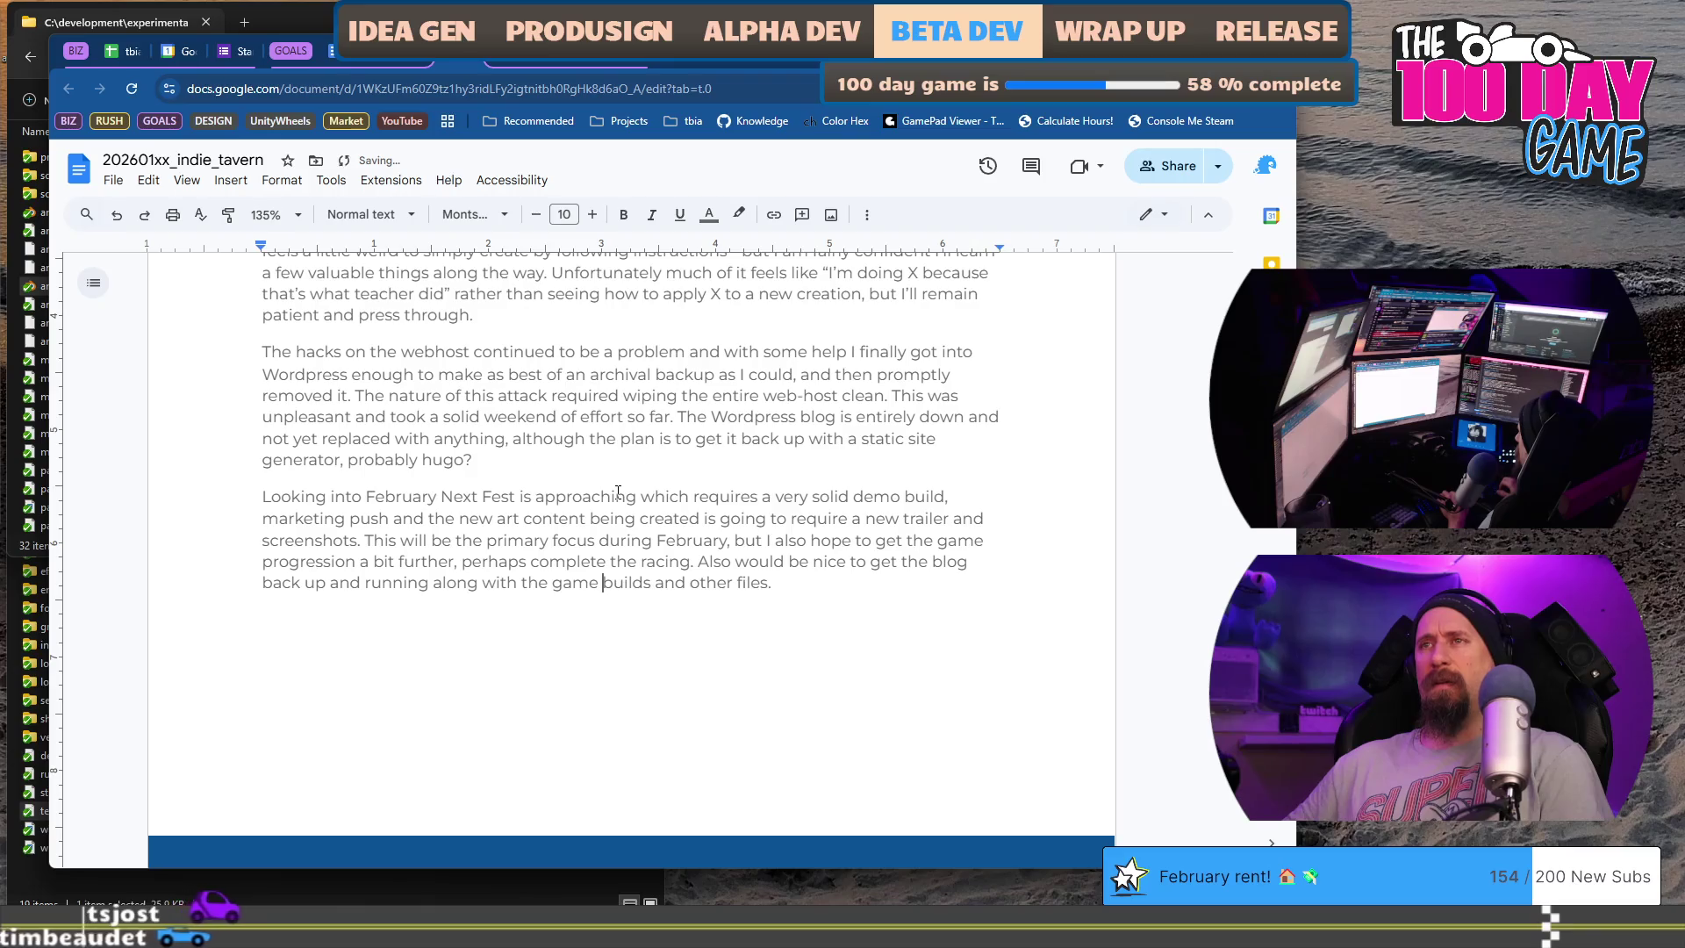
key(Up)
key(ctrl+Right)
key(ctrl+Right)
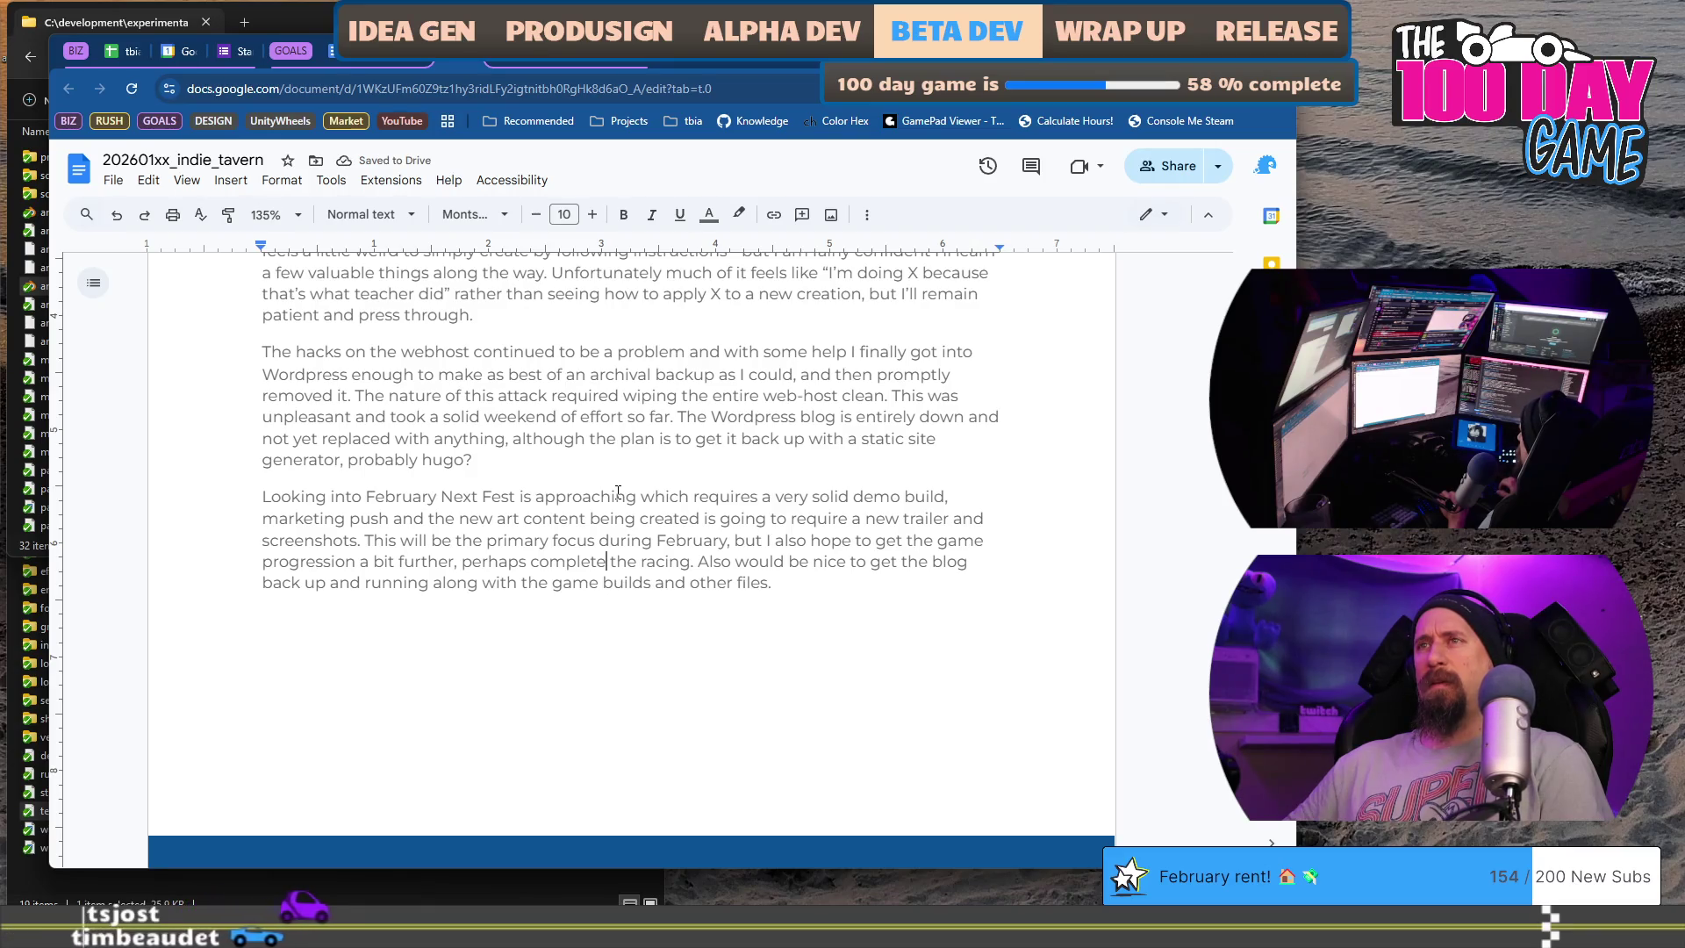
text(.)
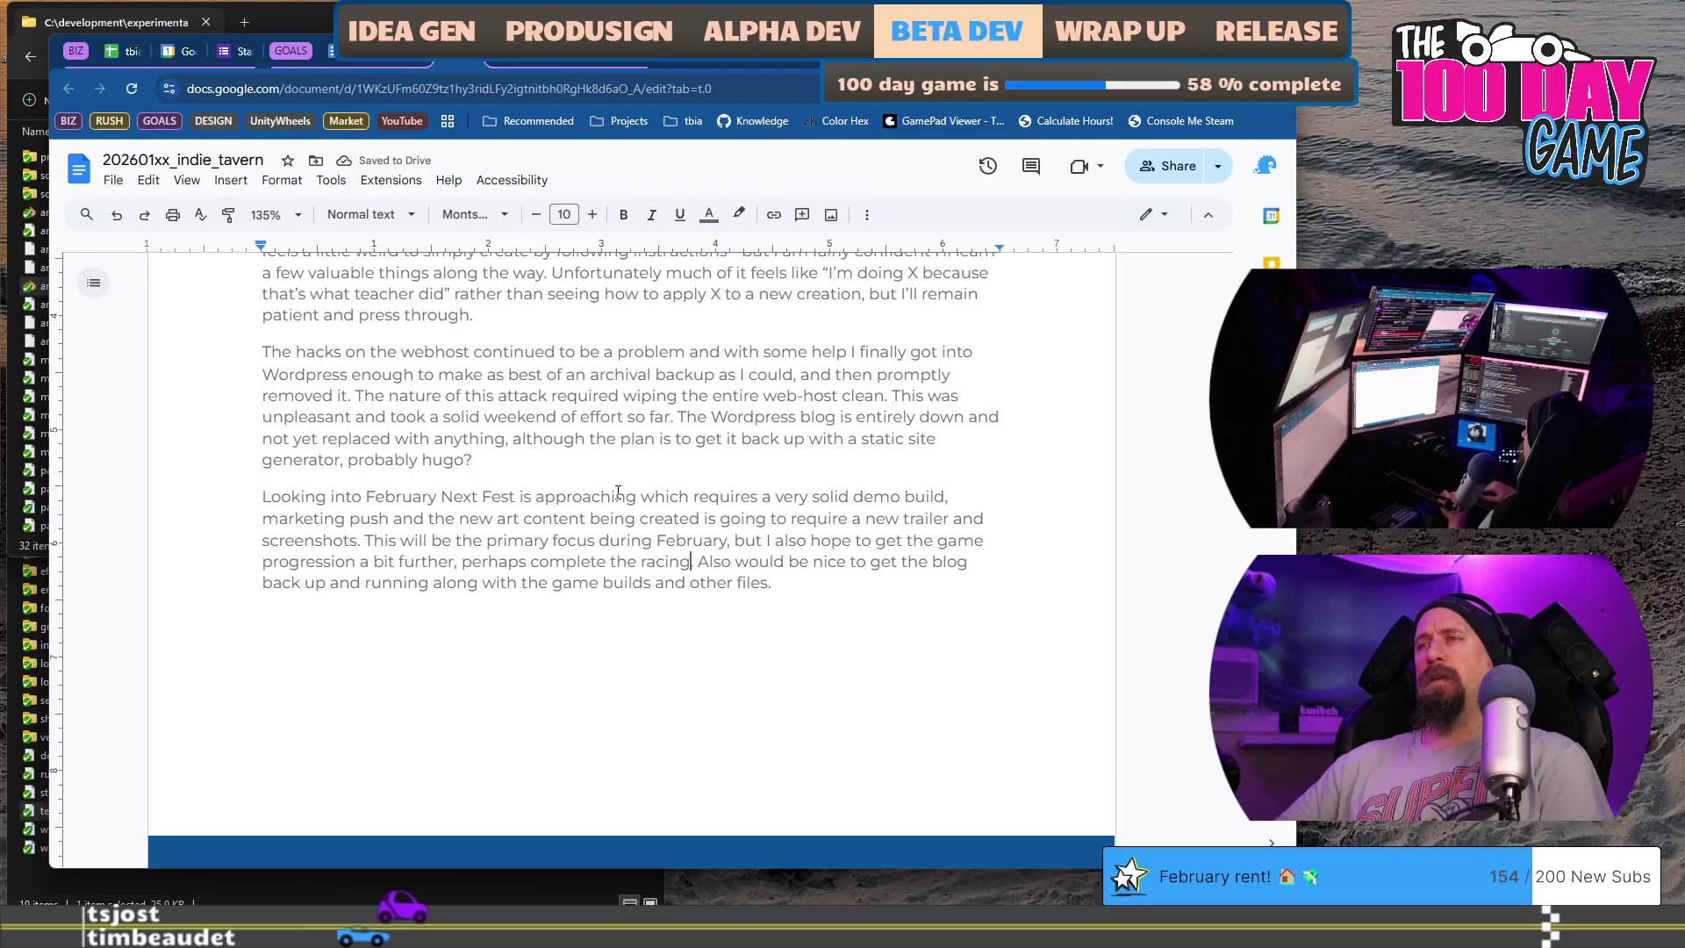
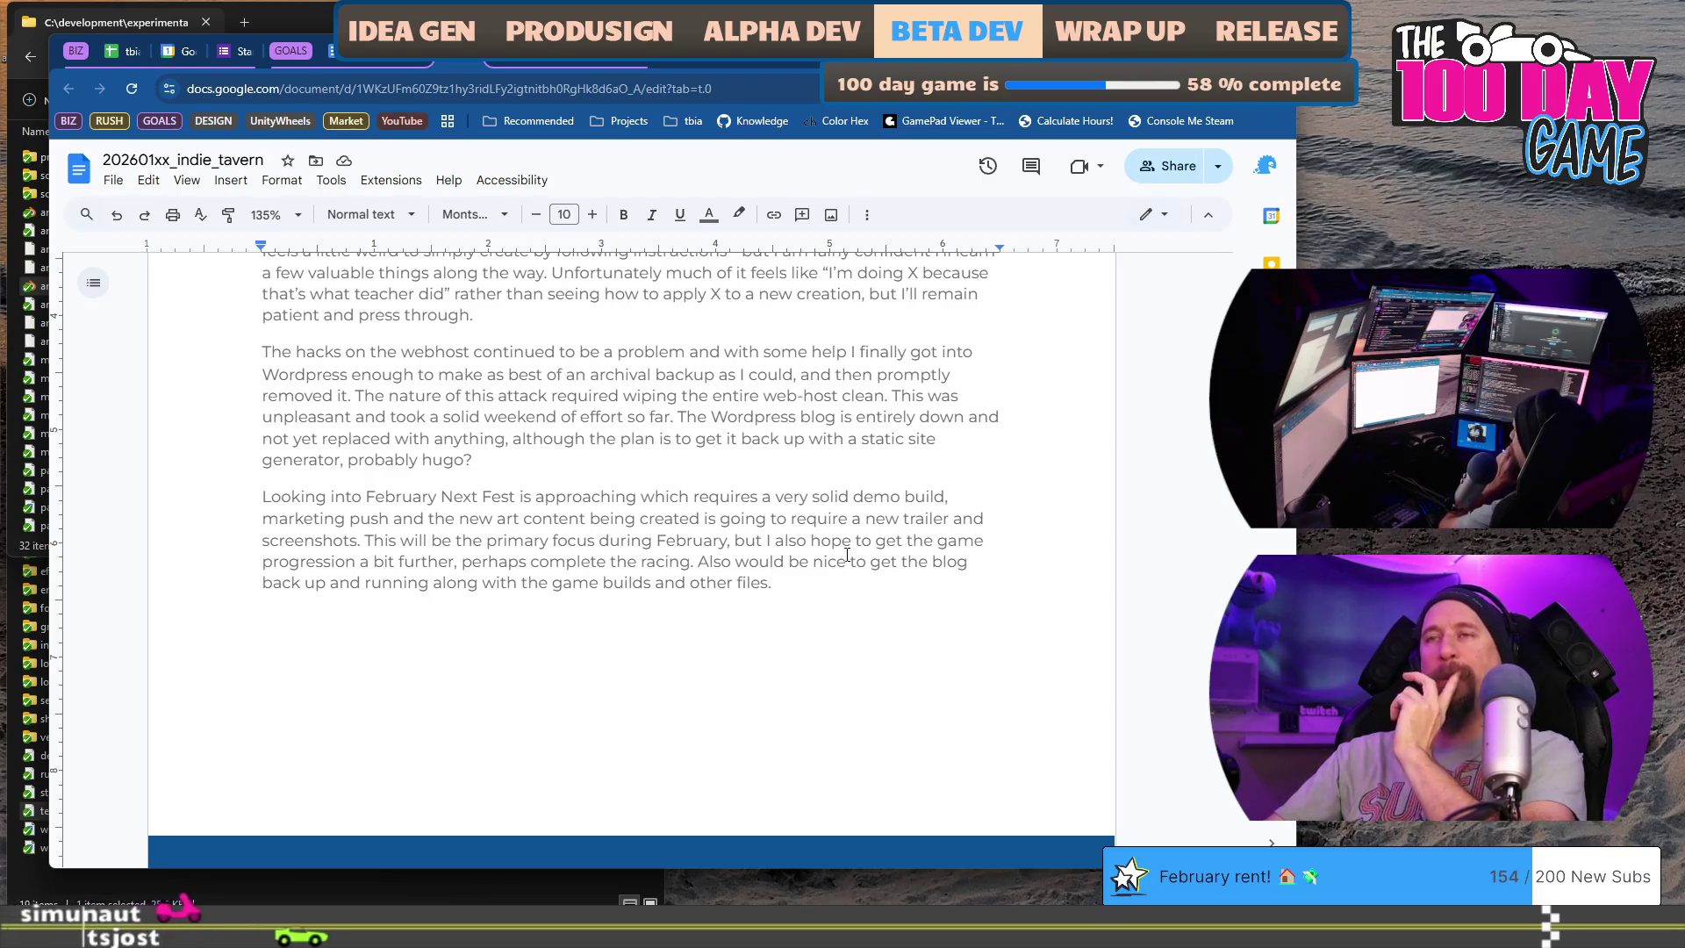
scroll(846, 555, down, 5)
scroll(846, 555, down, 5)
scroll(847, 558, down, 5)
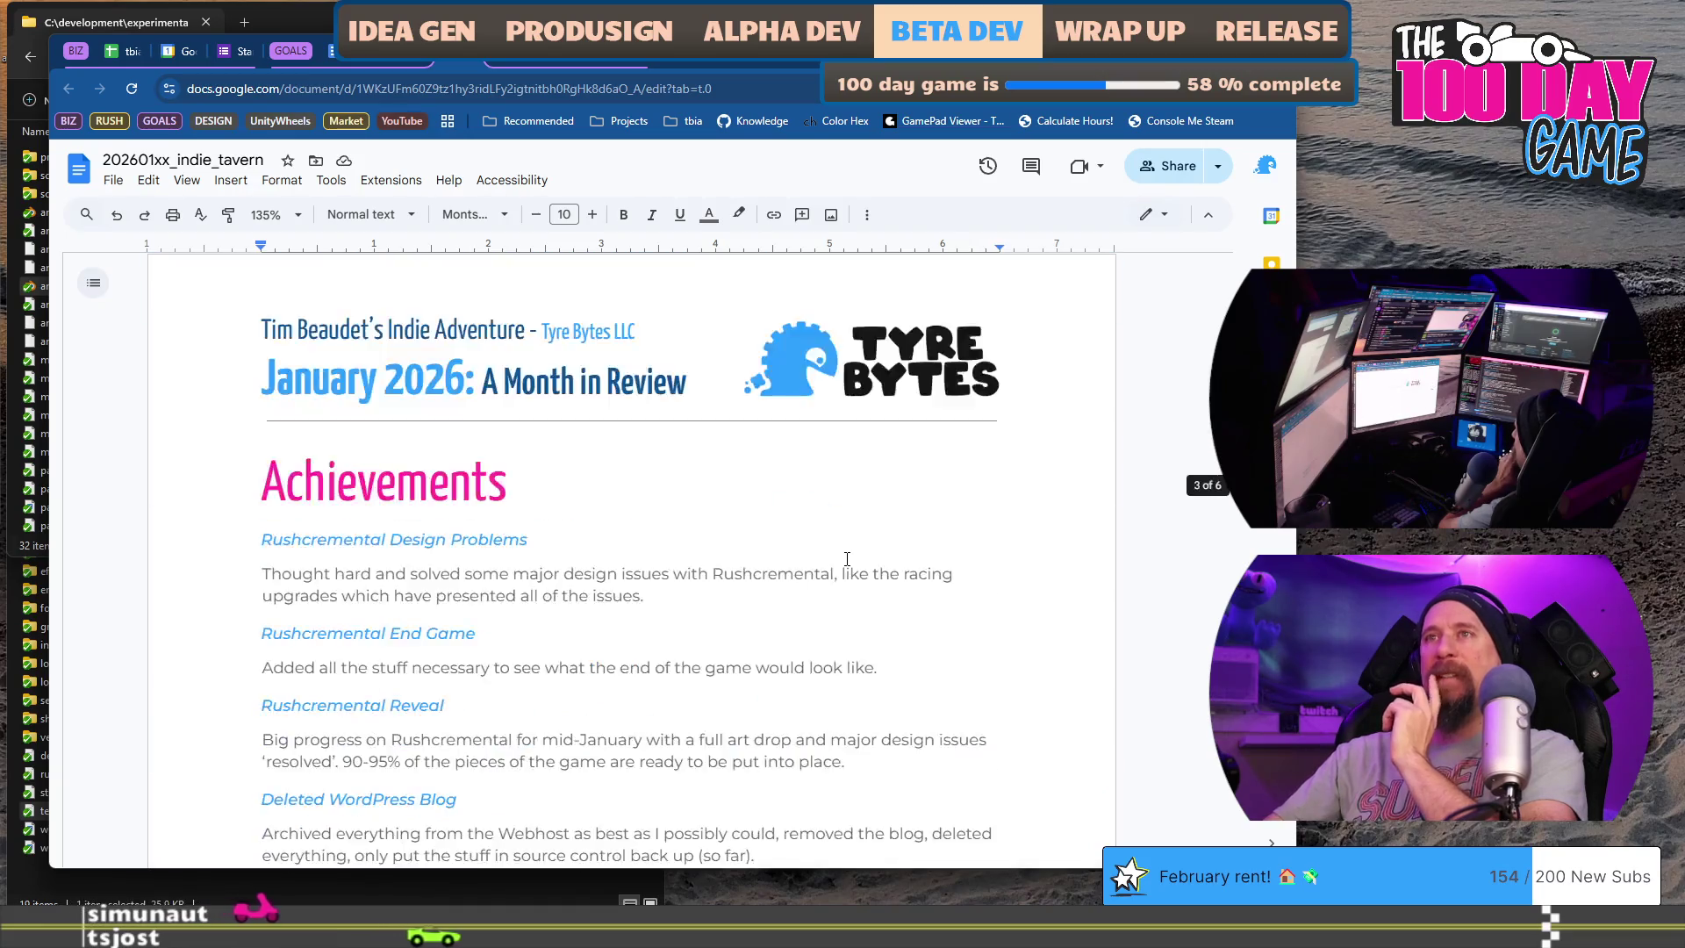
scroll(846, 558, down, 5)
scroll(1192, 780, down, 10)
scroll(1192, 779, down, 5)
- Jump back to the start of the January 2026 review and enlarge the browser window
key(ctrl+Home)
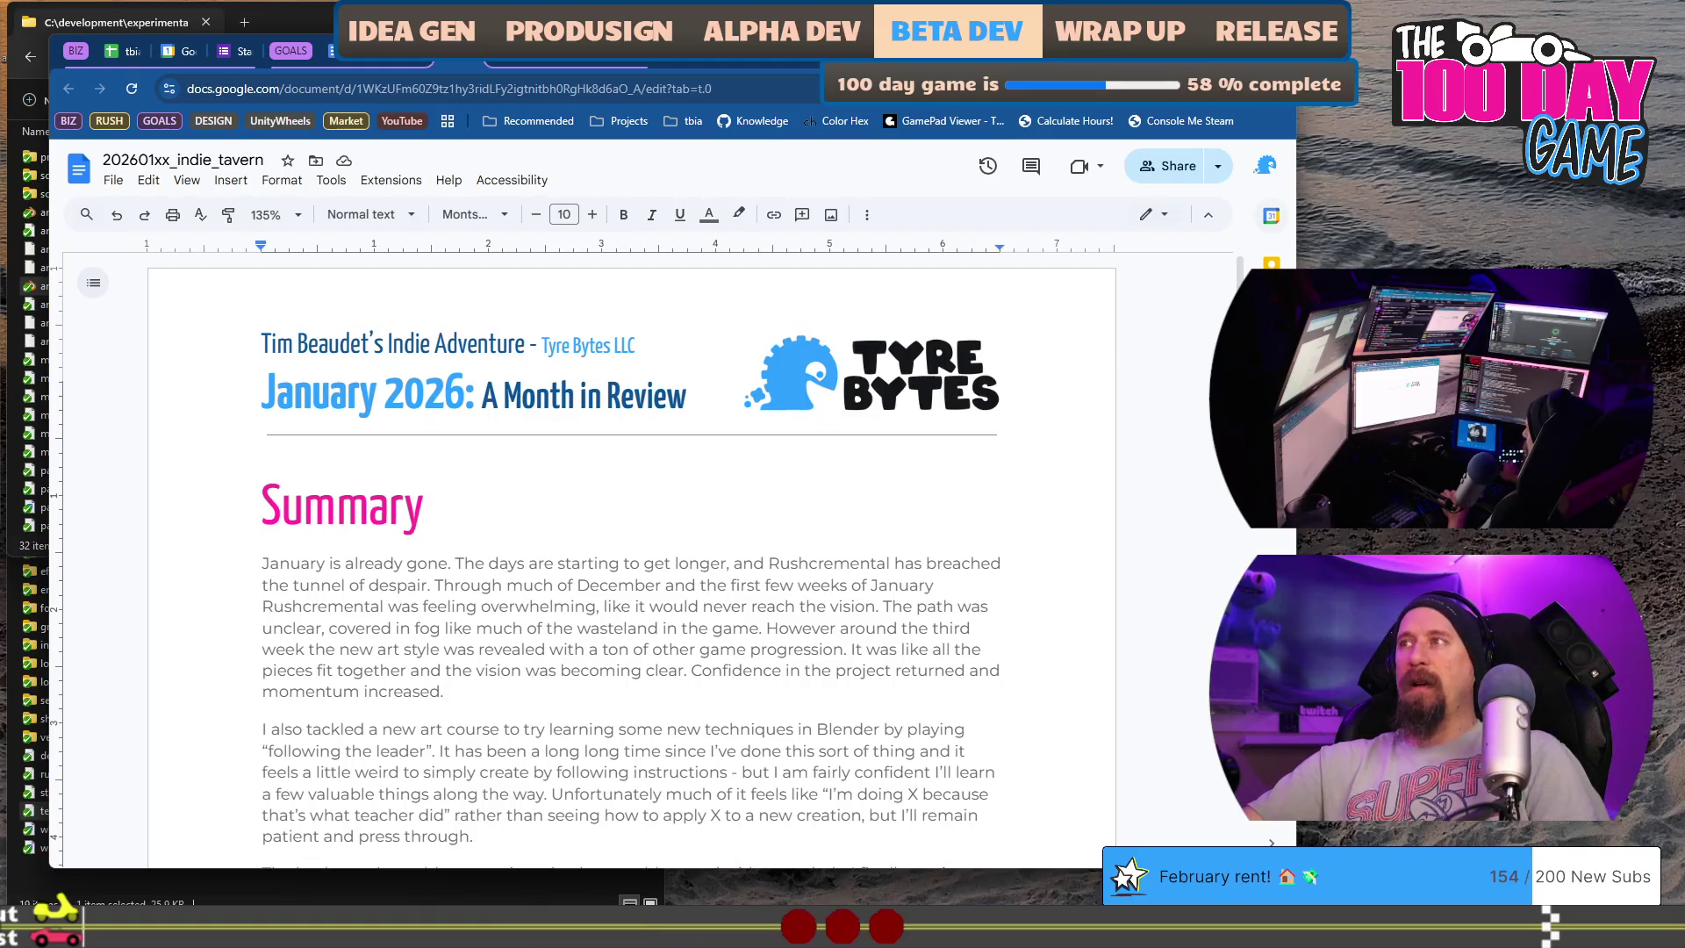
double_click(440, 61)
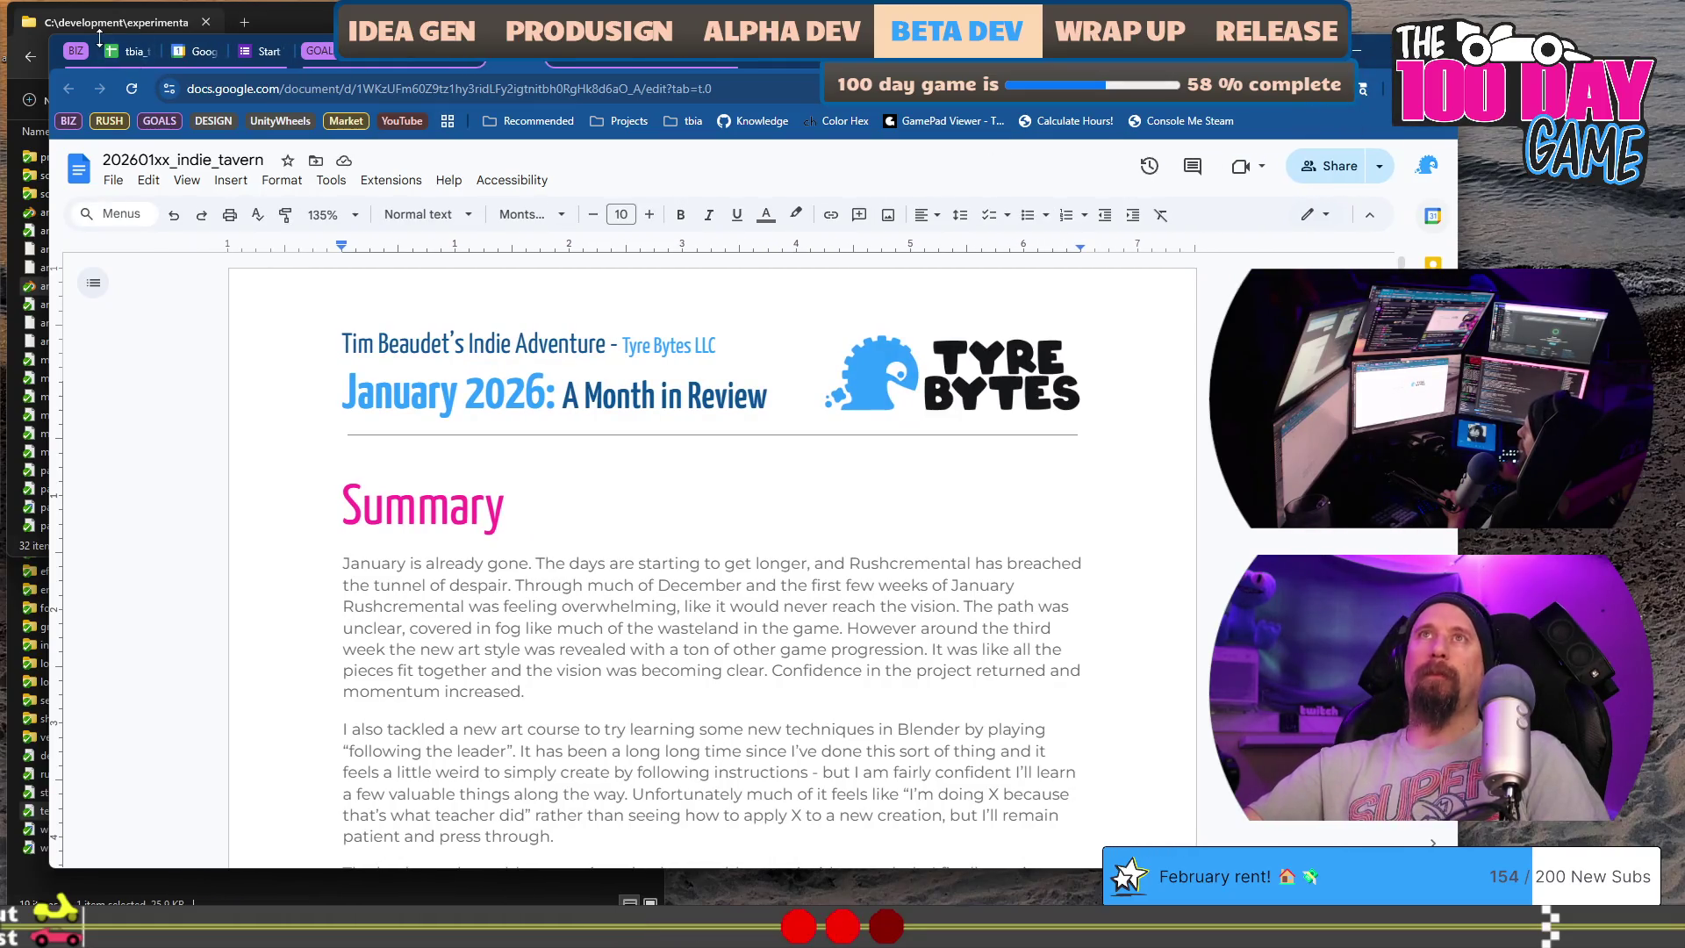
- Return to the tbia_tracker_2026 hours sheet and select empty cell A88
click(130, 52)
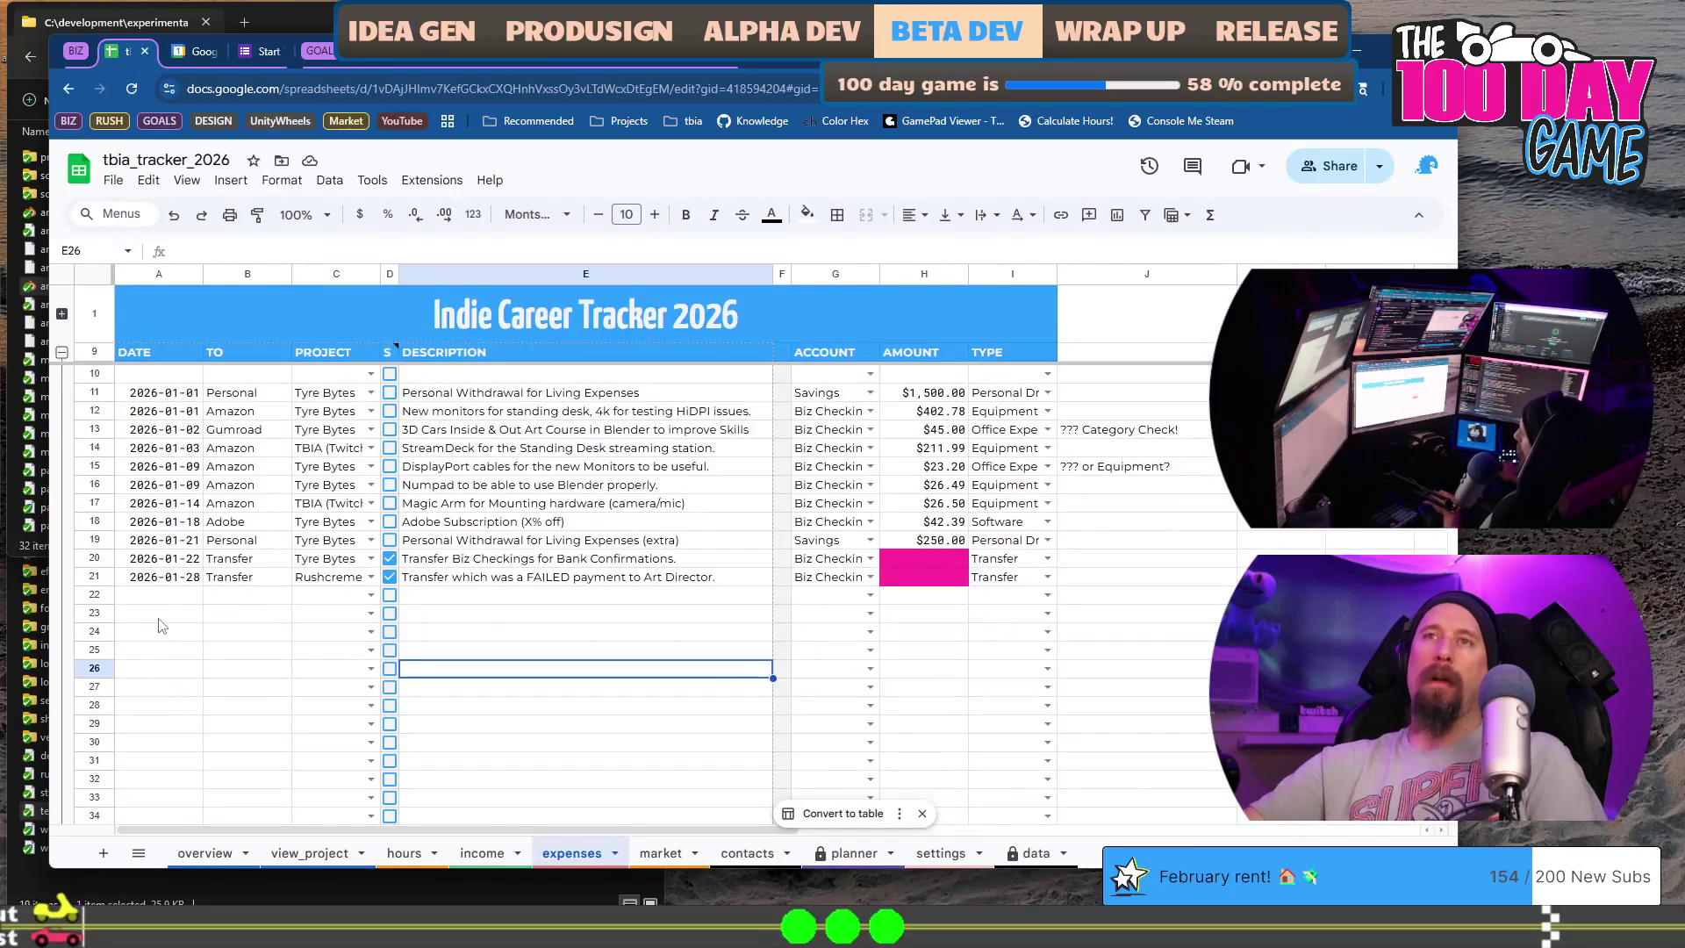
click(144, 615)
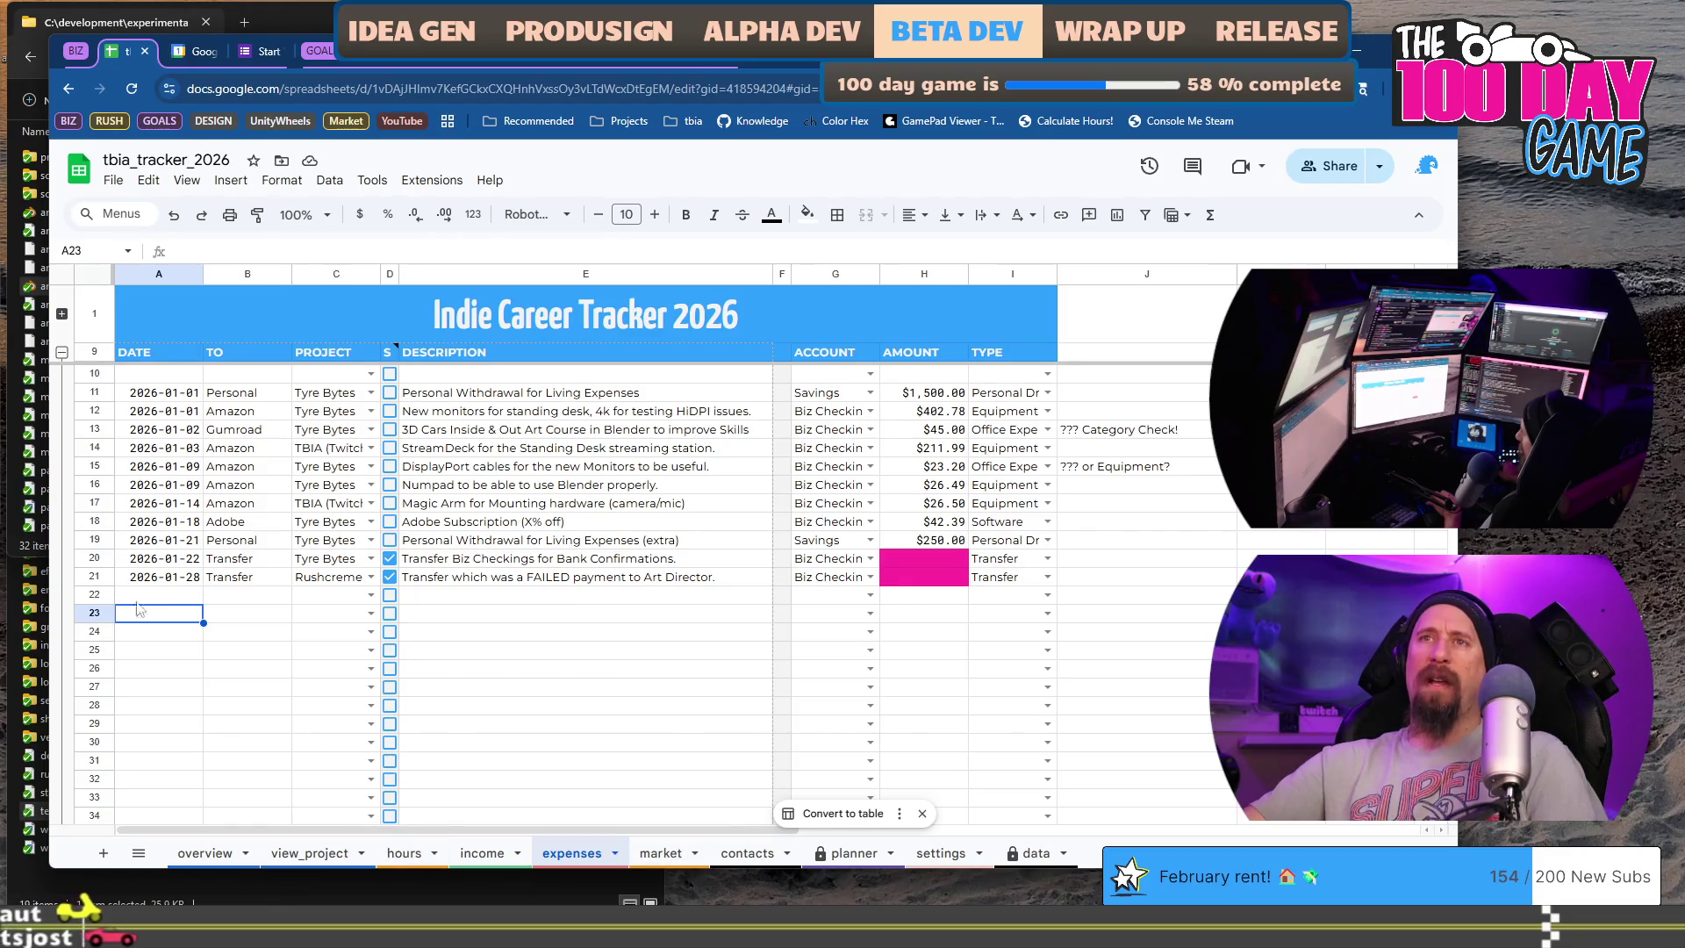
click(404, 853)
scroll(198, 697, down, 5)
scroll(163, 639, down, 5)
scroll(158, 639, up, 3)
click(155, 640)
text(2026-02-01)
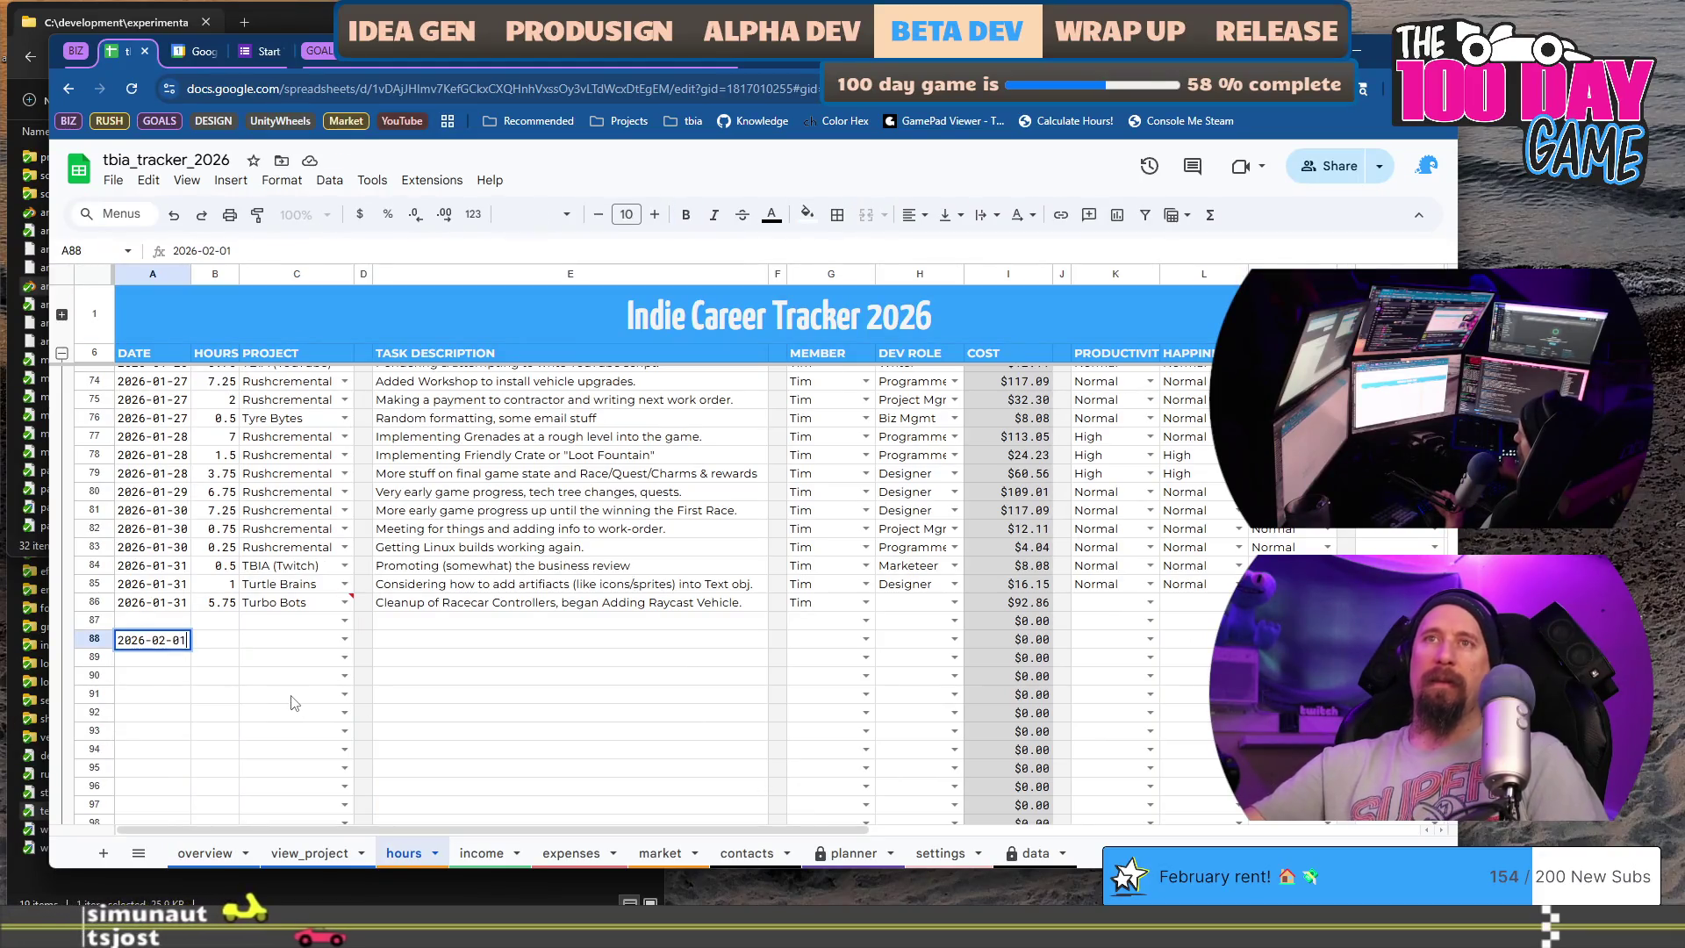
- Enter 2026-02-01, 4 hours and the Tyre Bytes project in row 88
key(Tab)
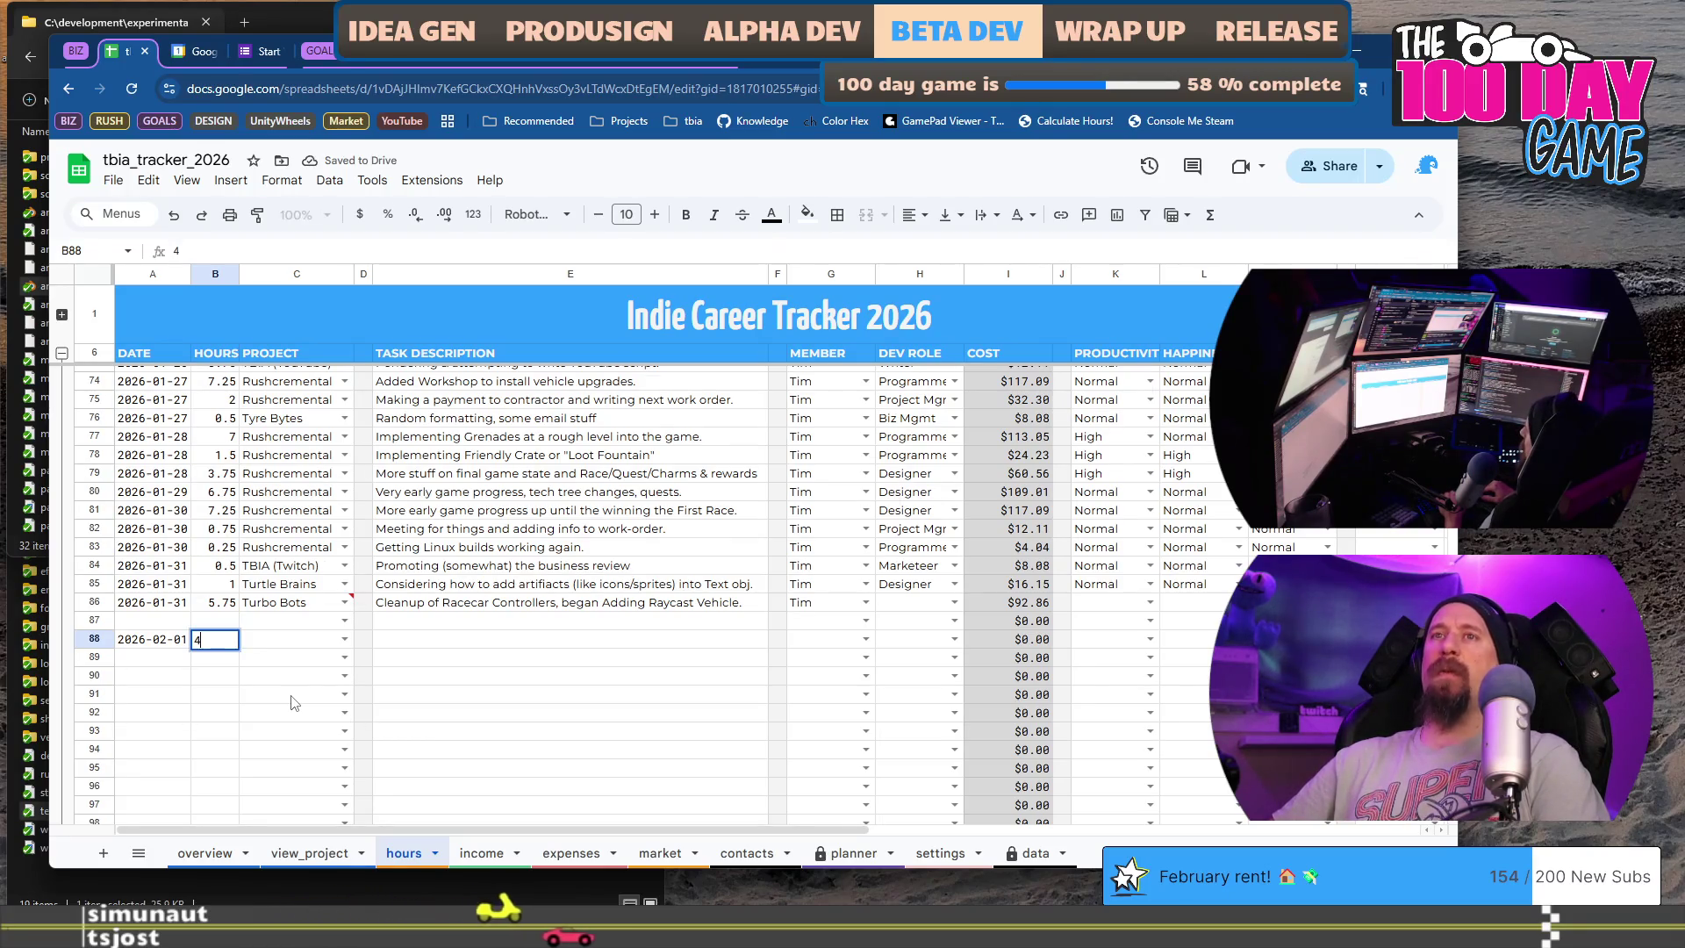
text(4)
key(Tab)
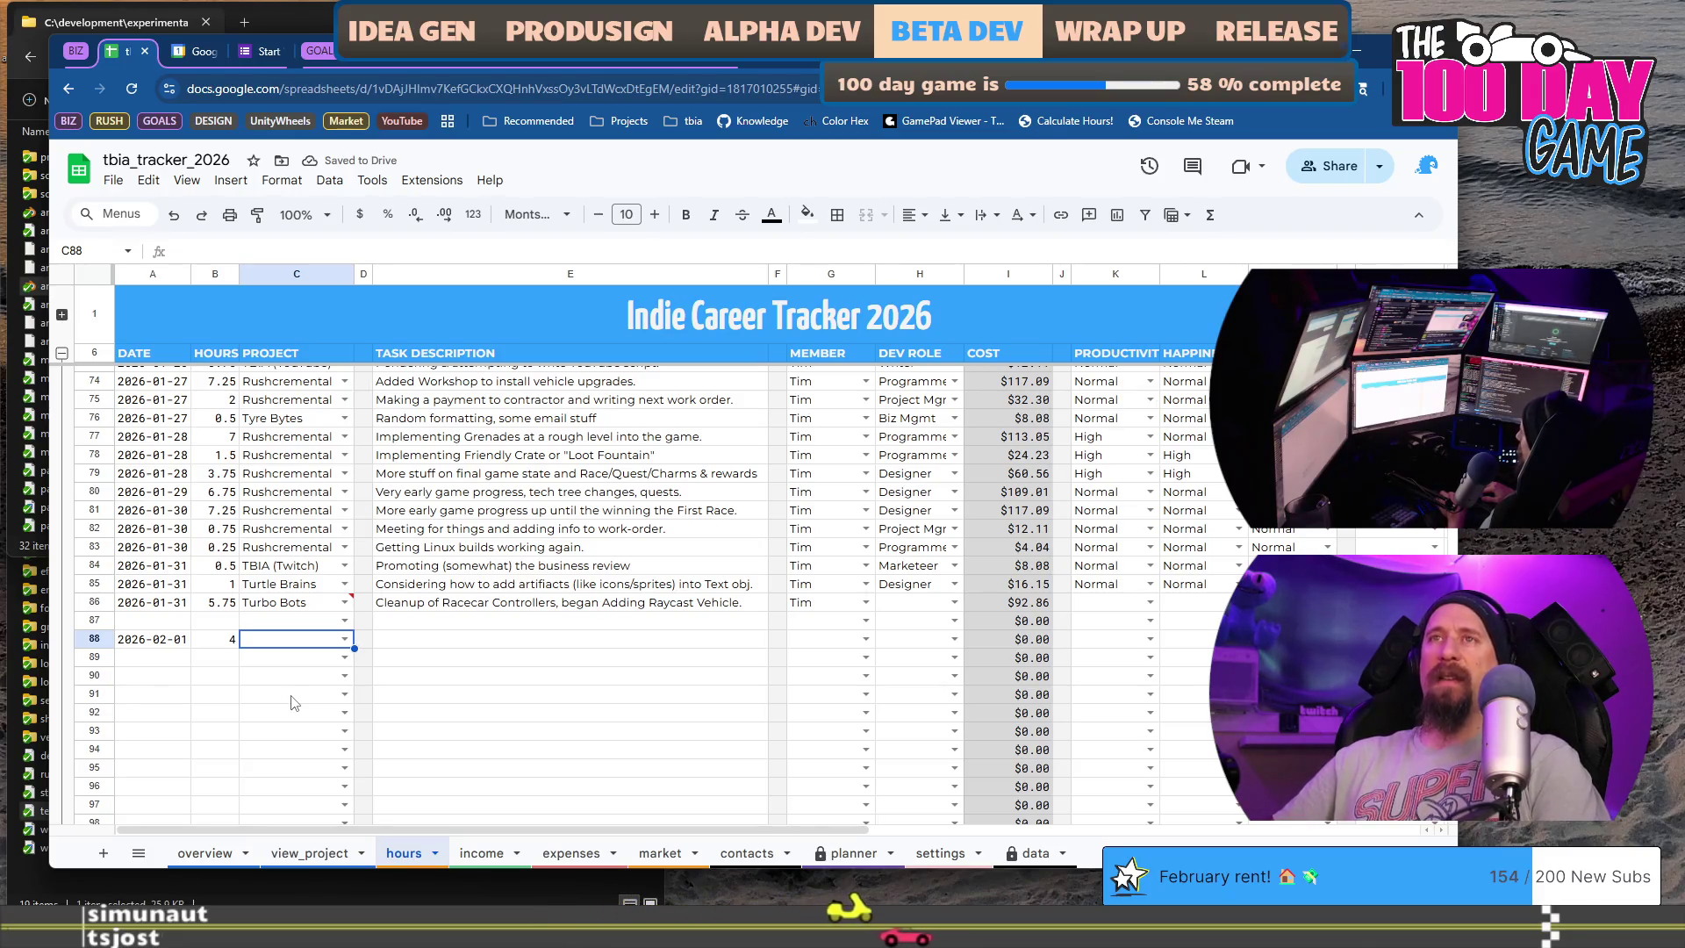
text(Ty)
key(Tab)
key(Tab)
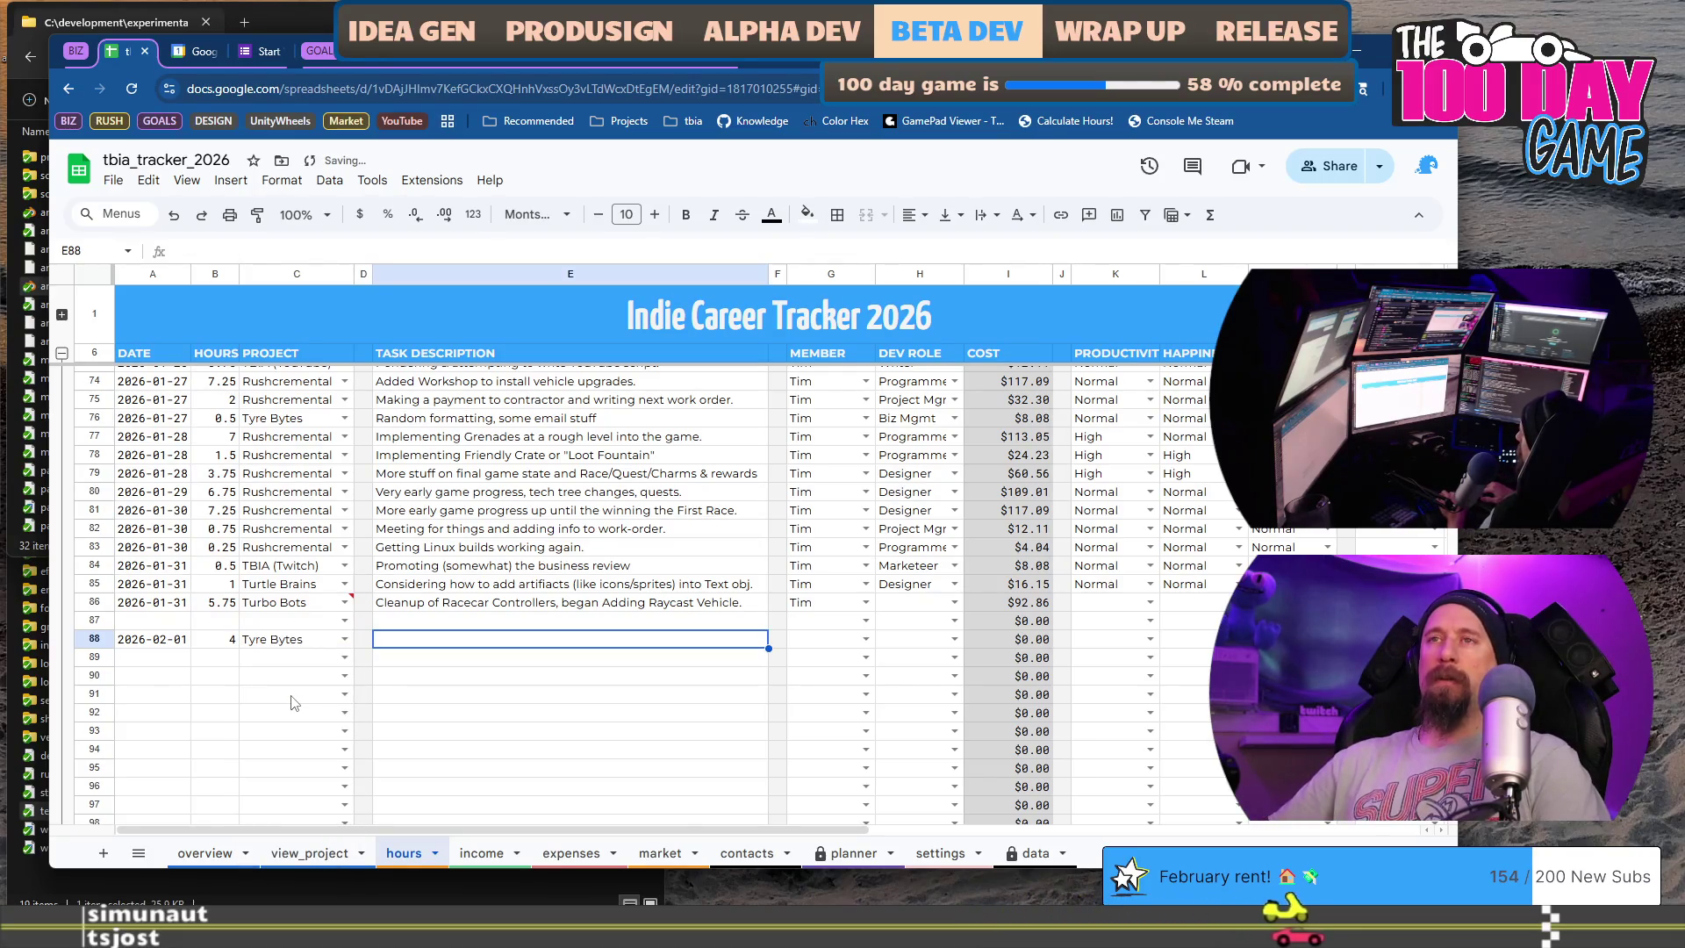
text(Ac)
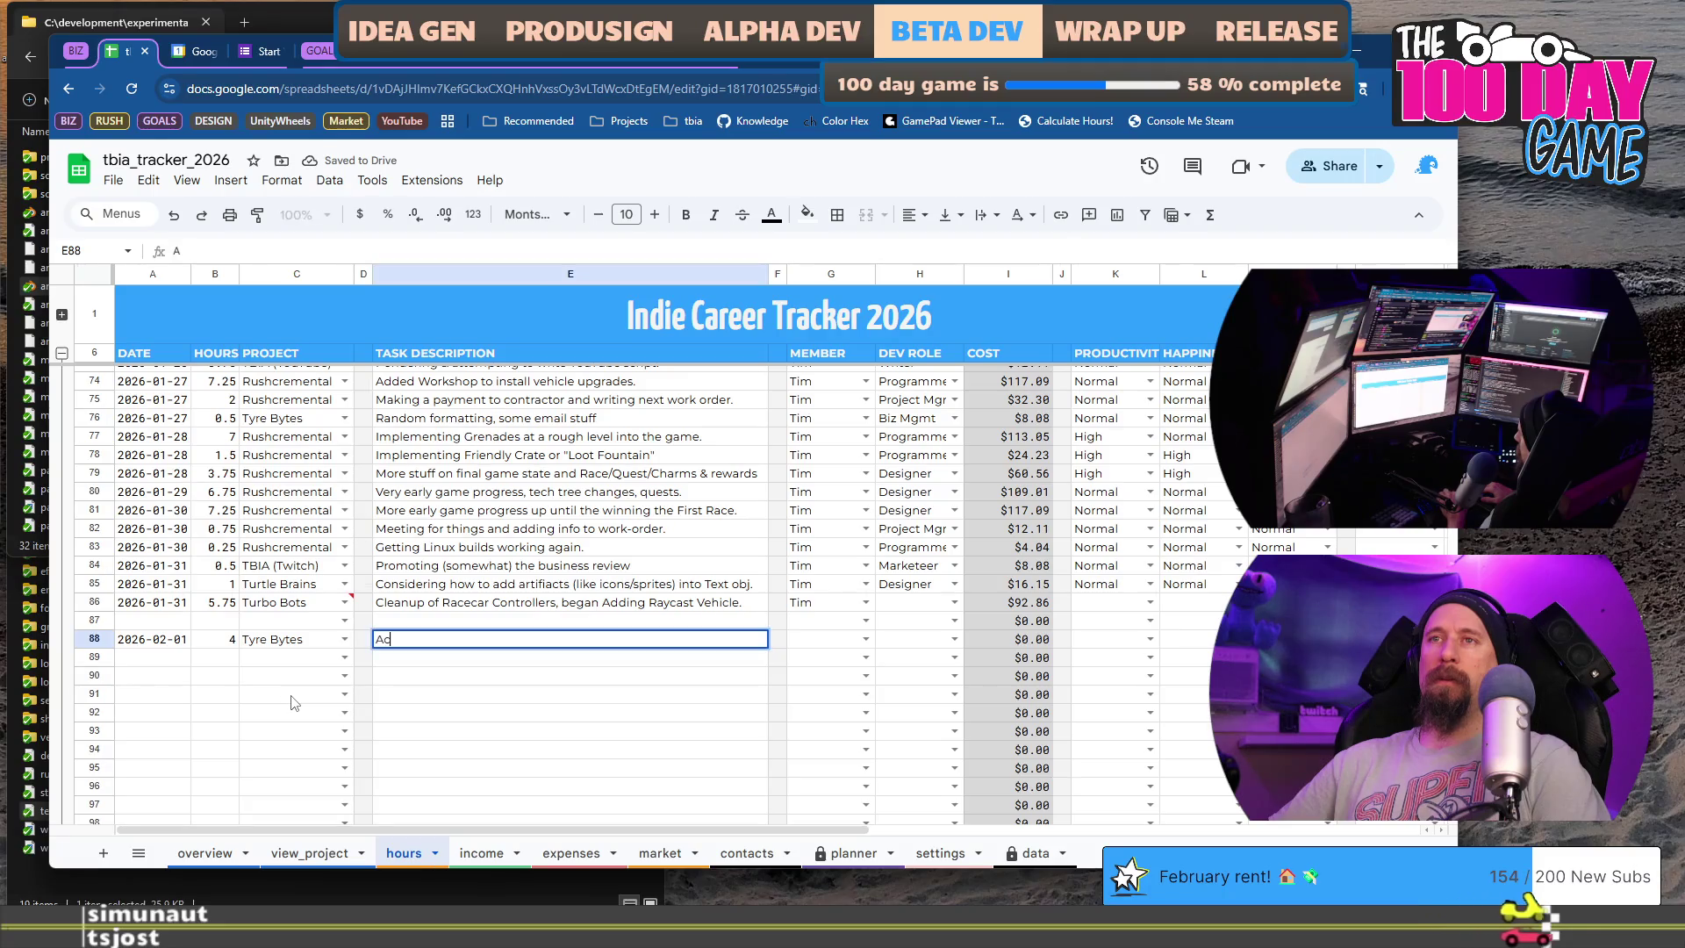
text(counting upkeep and then bus)
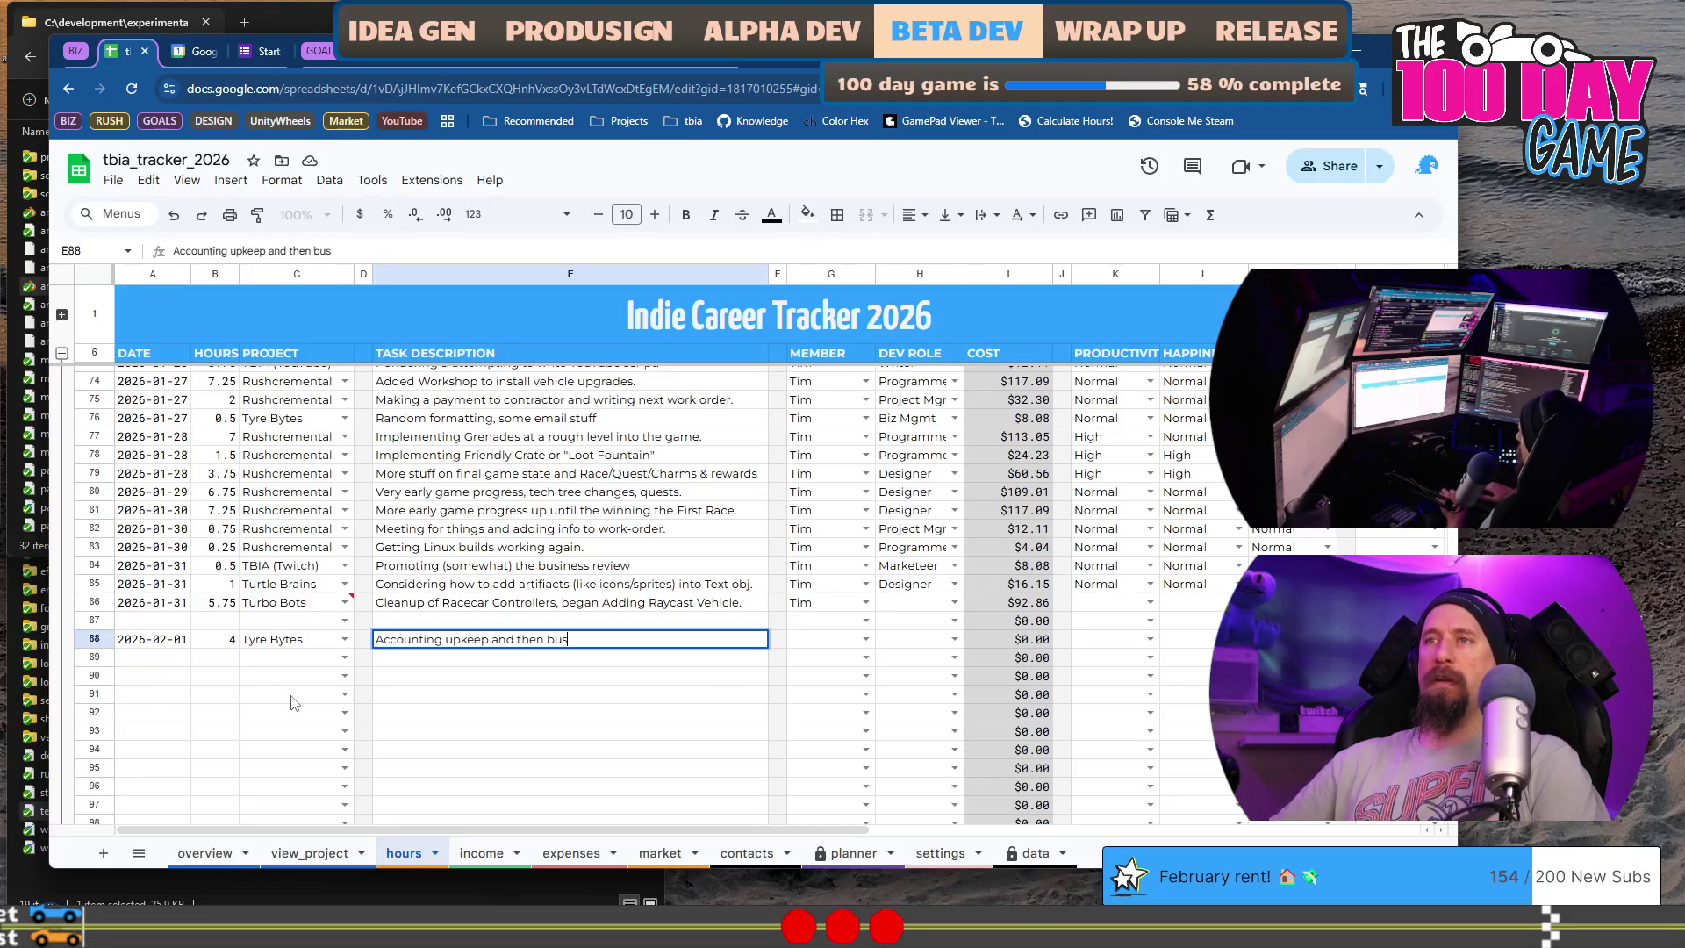
text(iness )
text(review of January 2026)
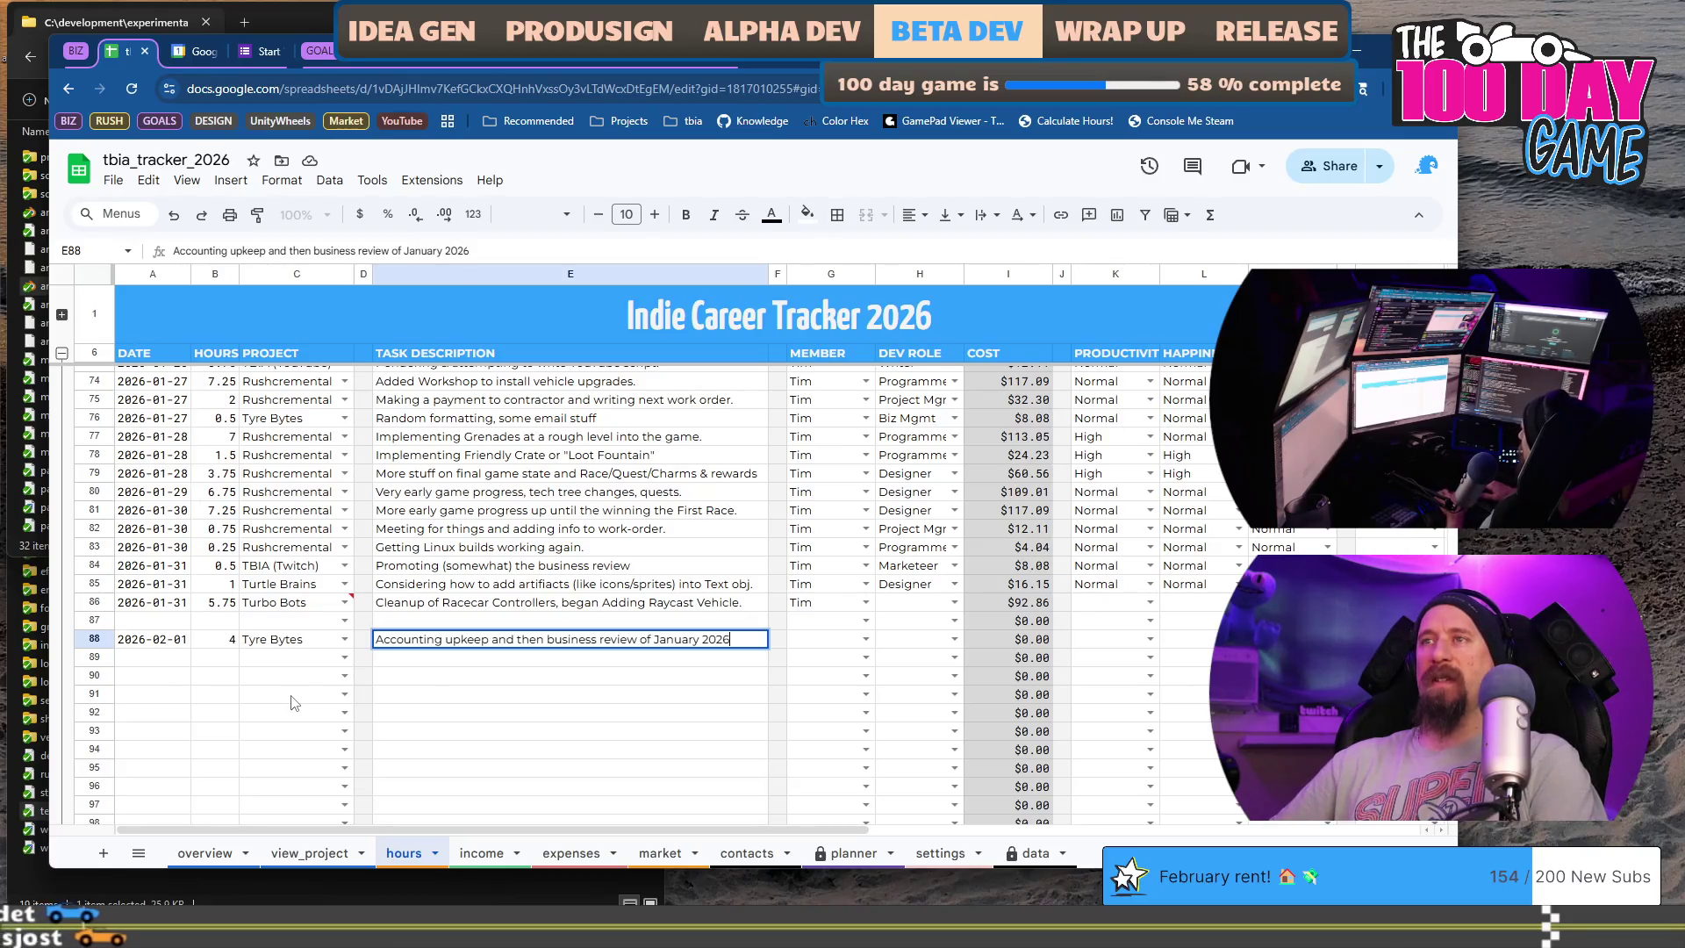
text(.)
- Commit the accounting and business review description, the member and the Biz Mgmt role
key(Tab)
key(Tab)
text(Tim)
key(Tab)
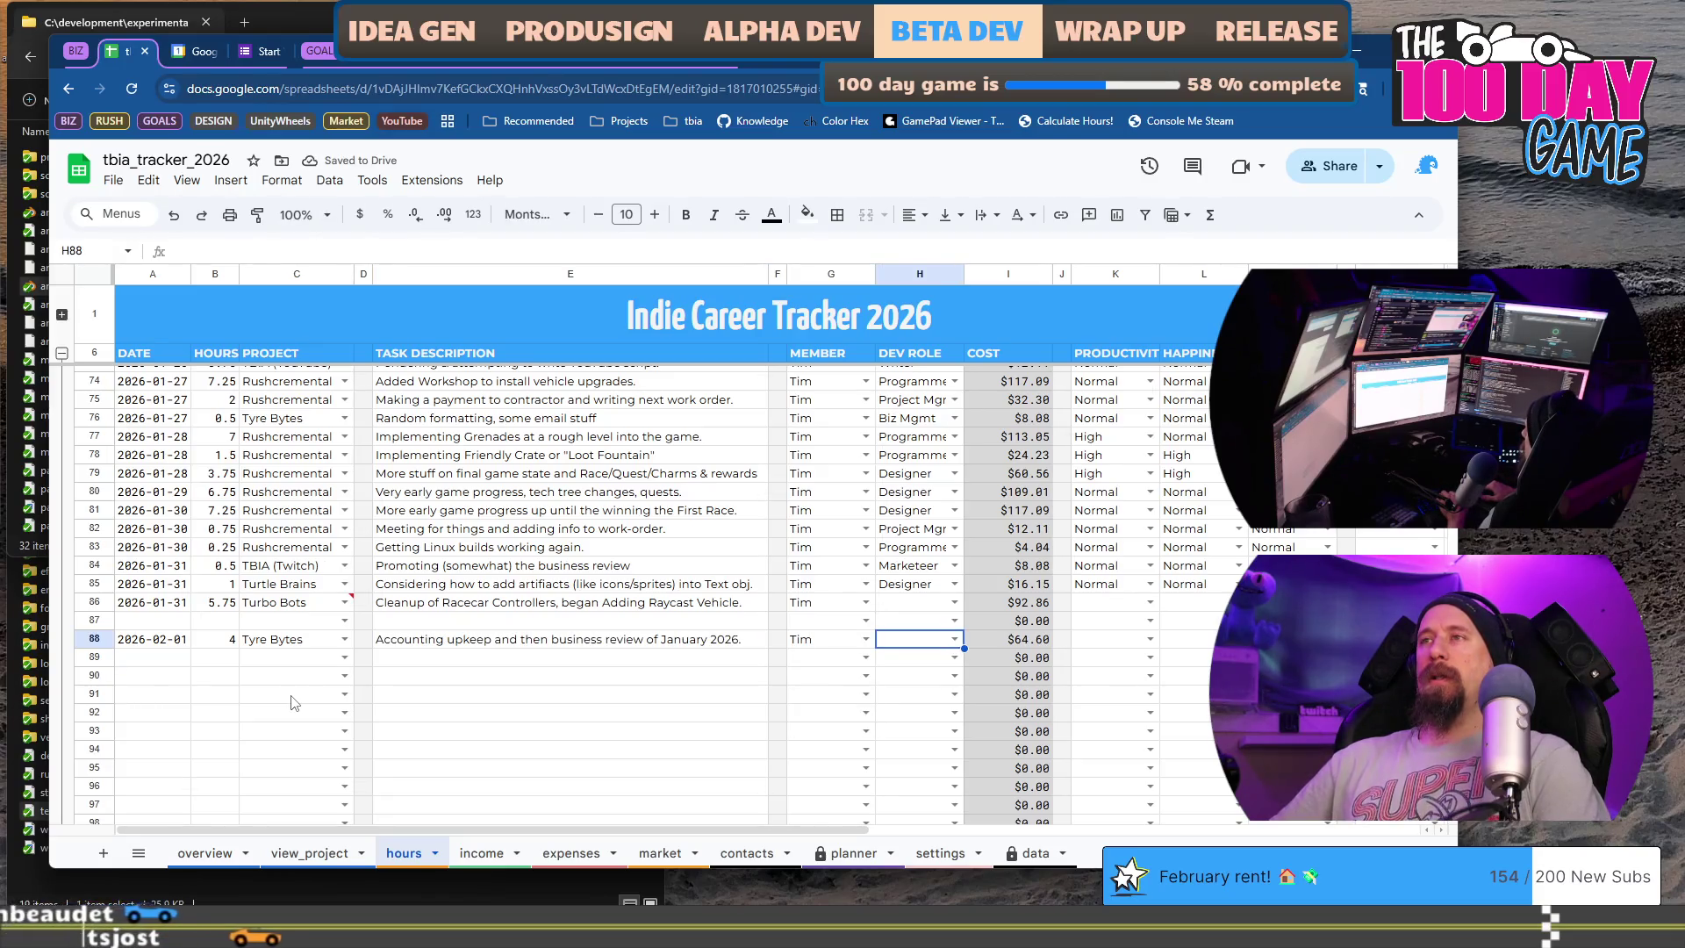
text(Biz)
key(Tab)
key(Tab)
key(Tab)
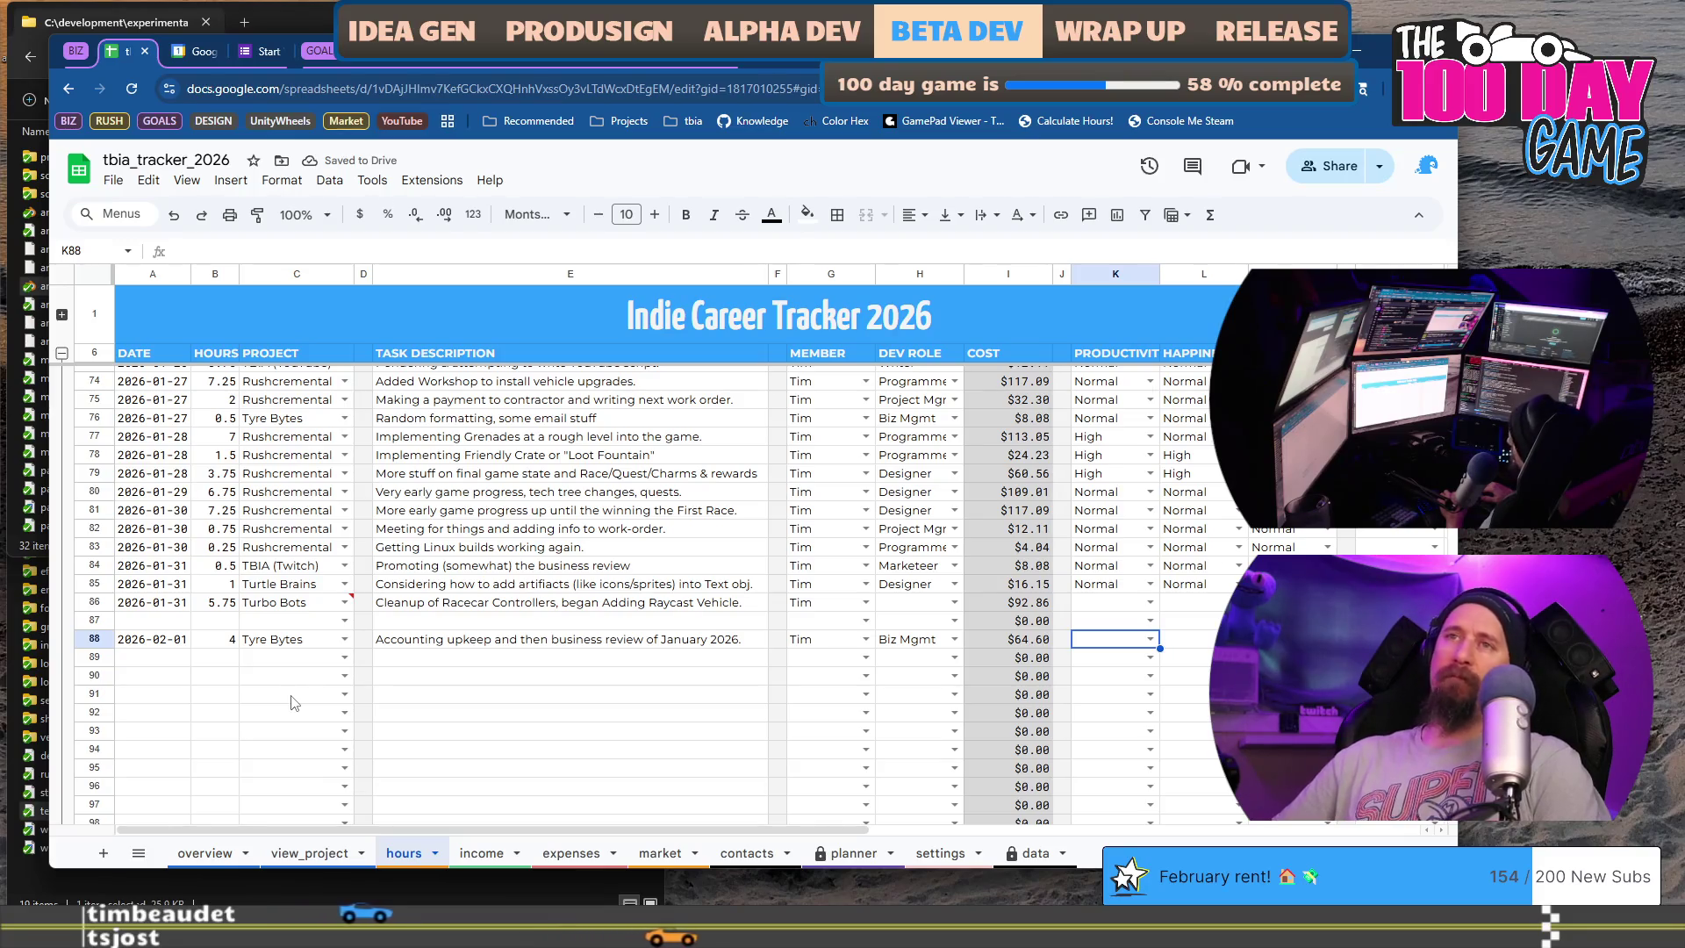
text(High)
- Set productivity to High and happiness to Normal, finishing row 88
key(Tab)
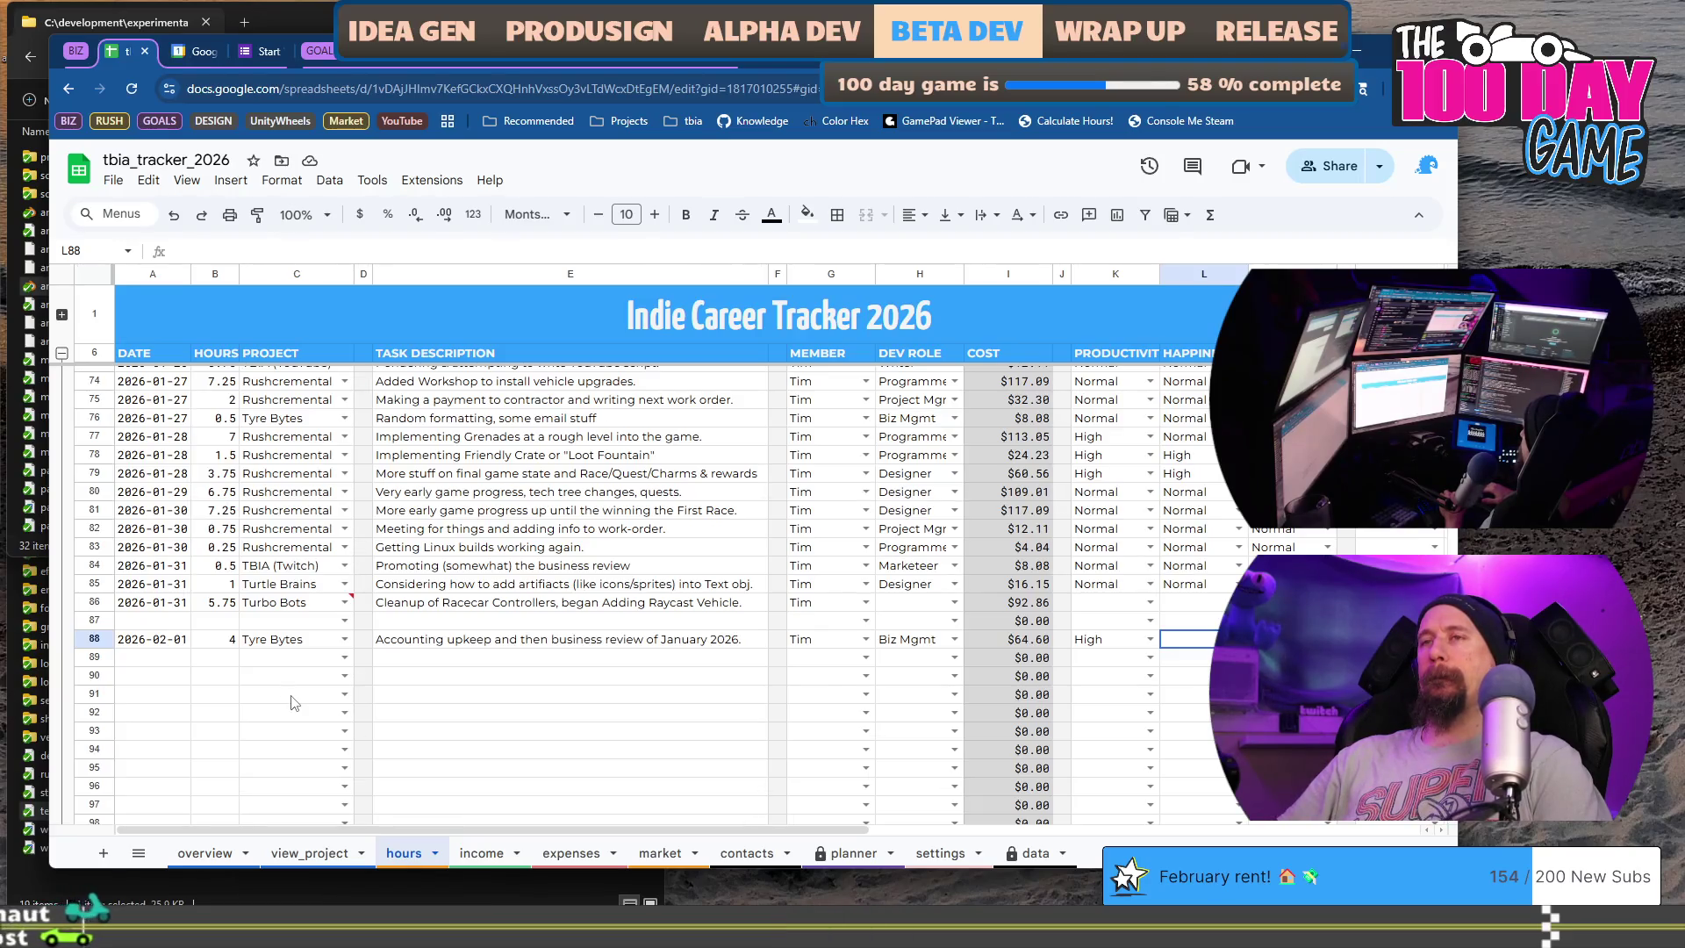
key(Return)
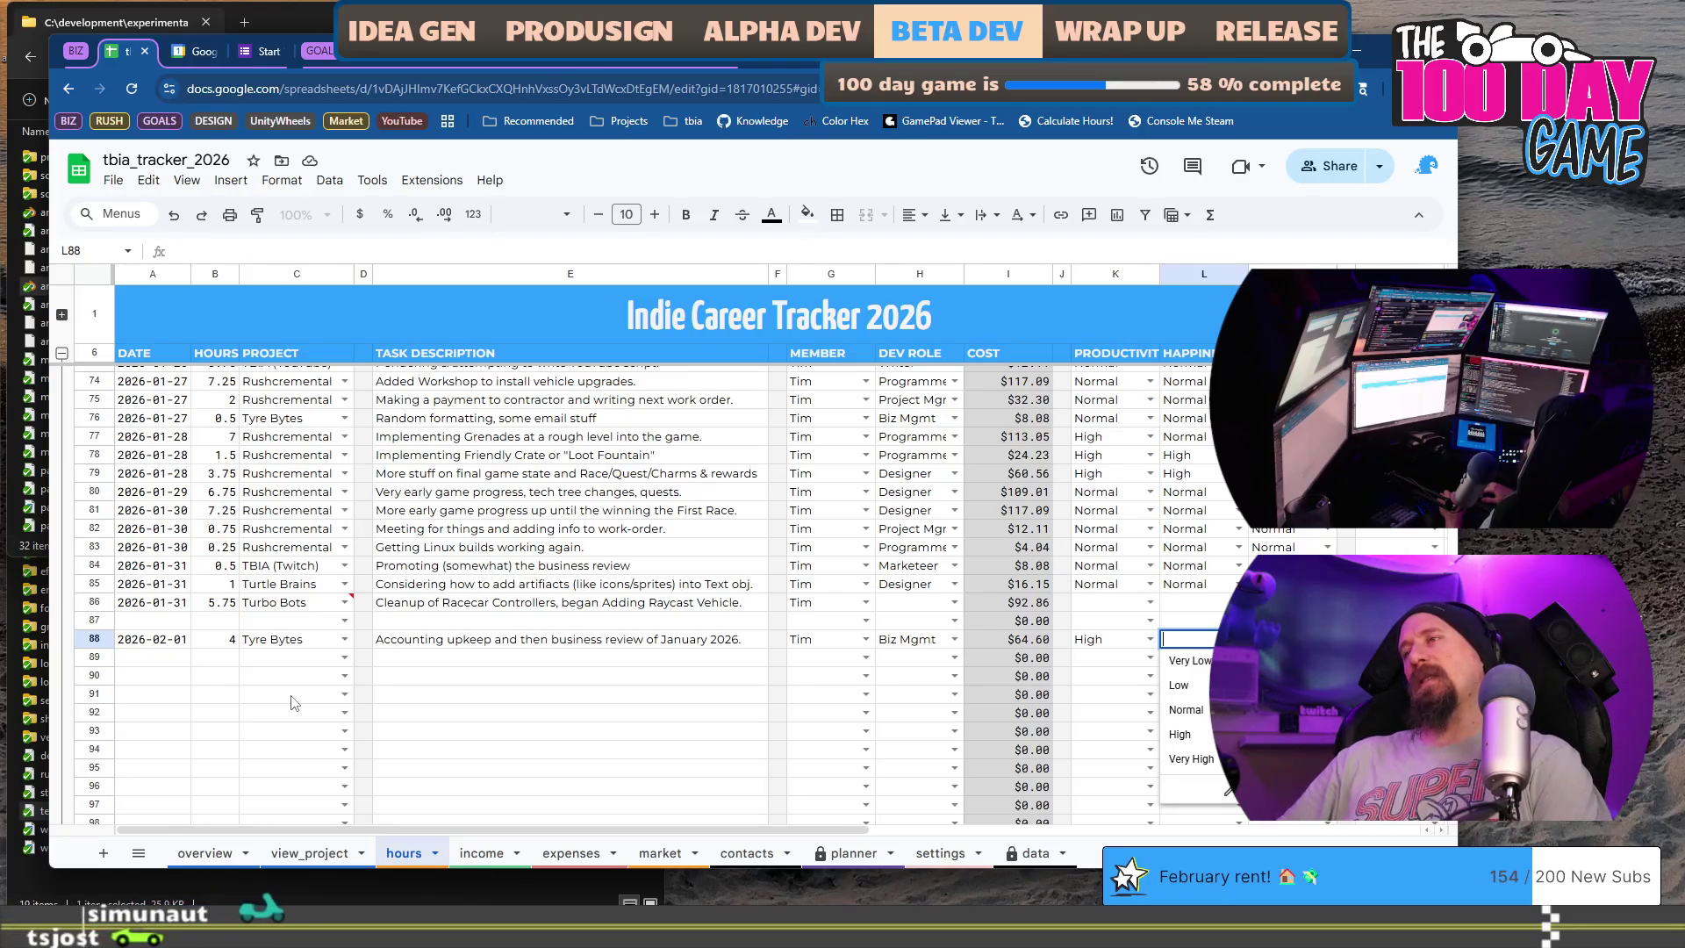
text(n)
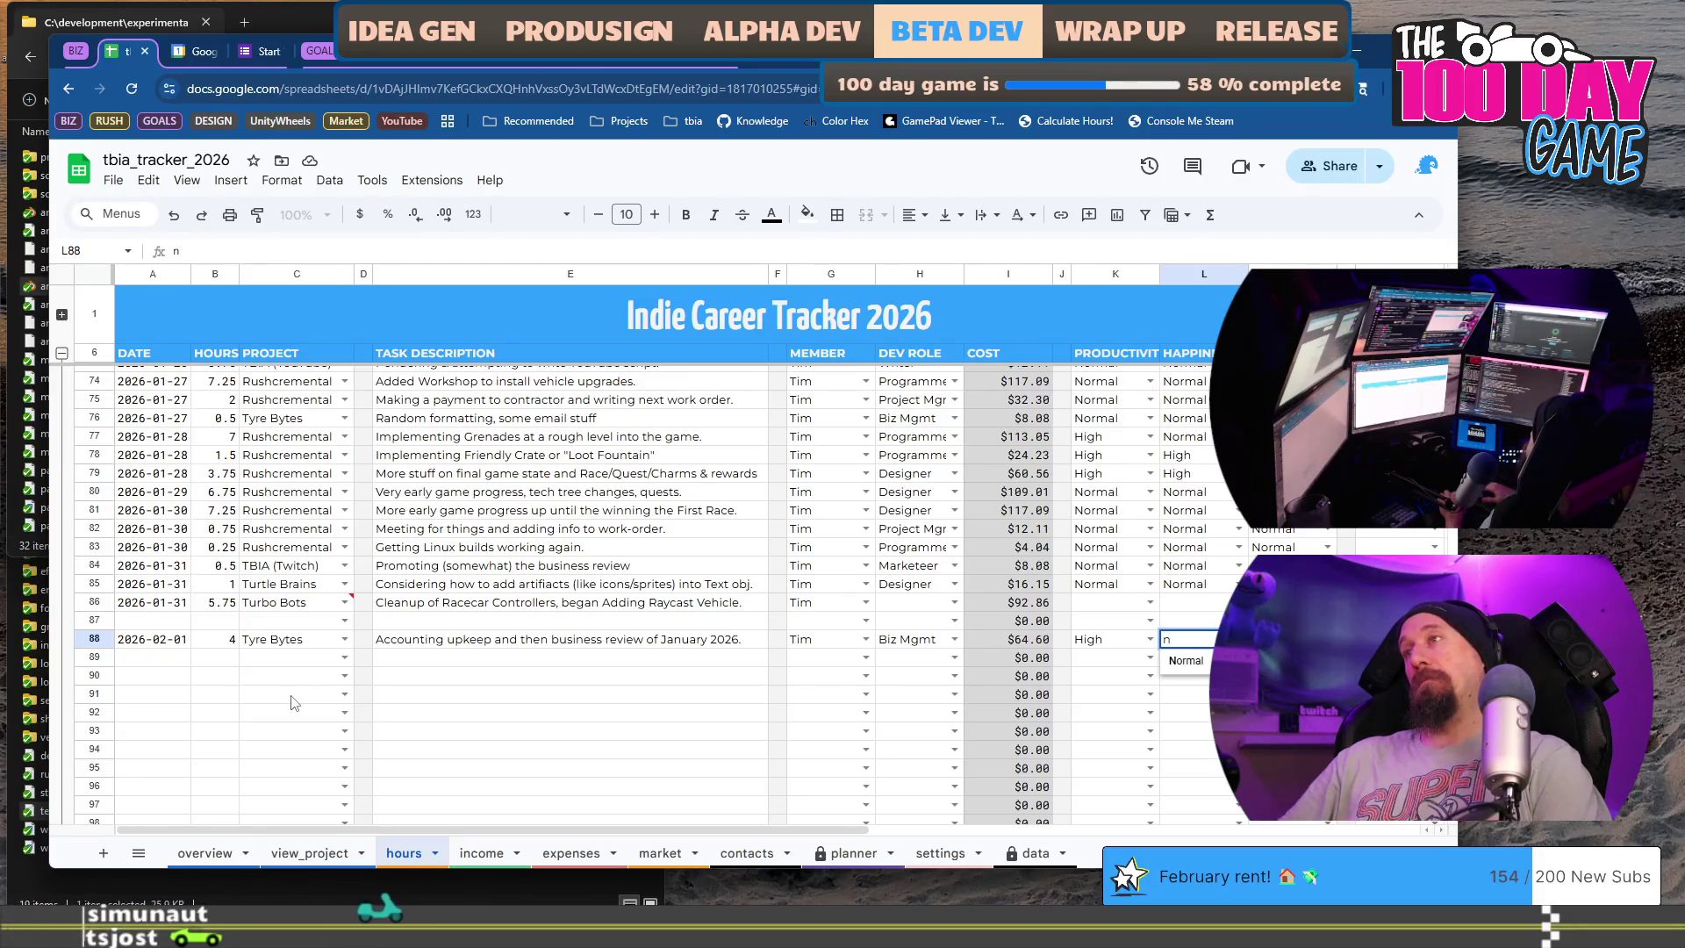
key(Tab)
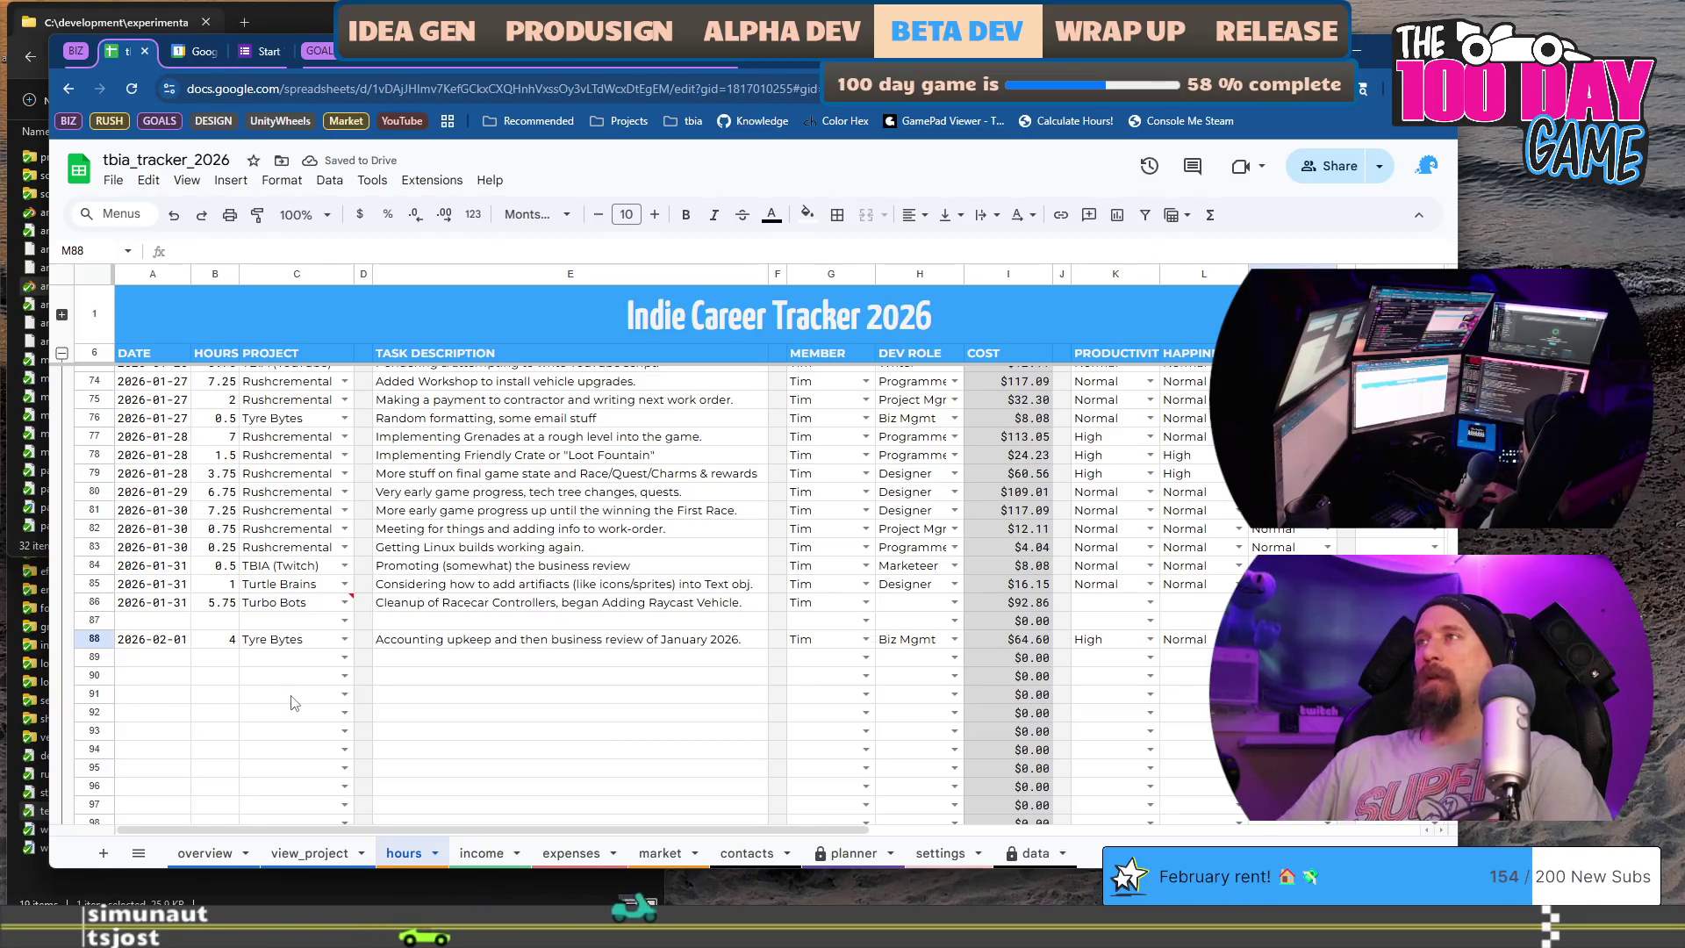
text(H)
key(Return)
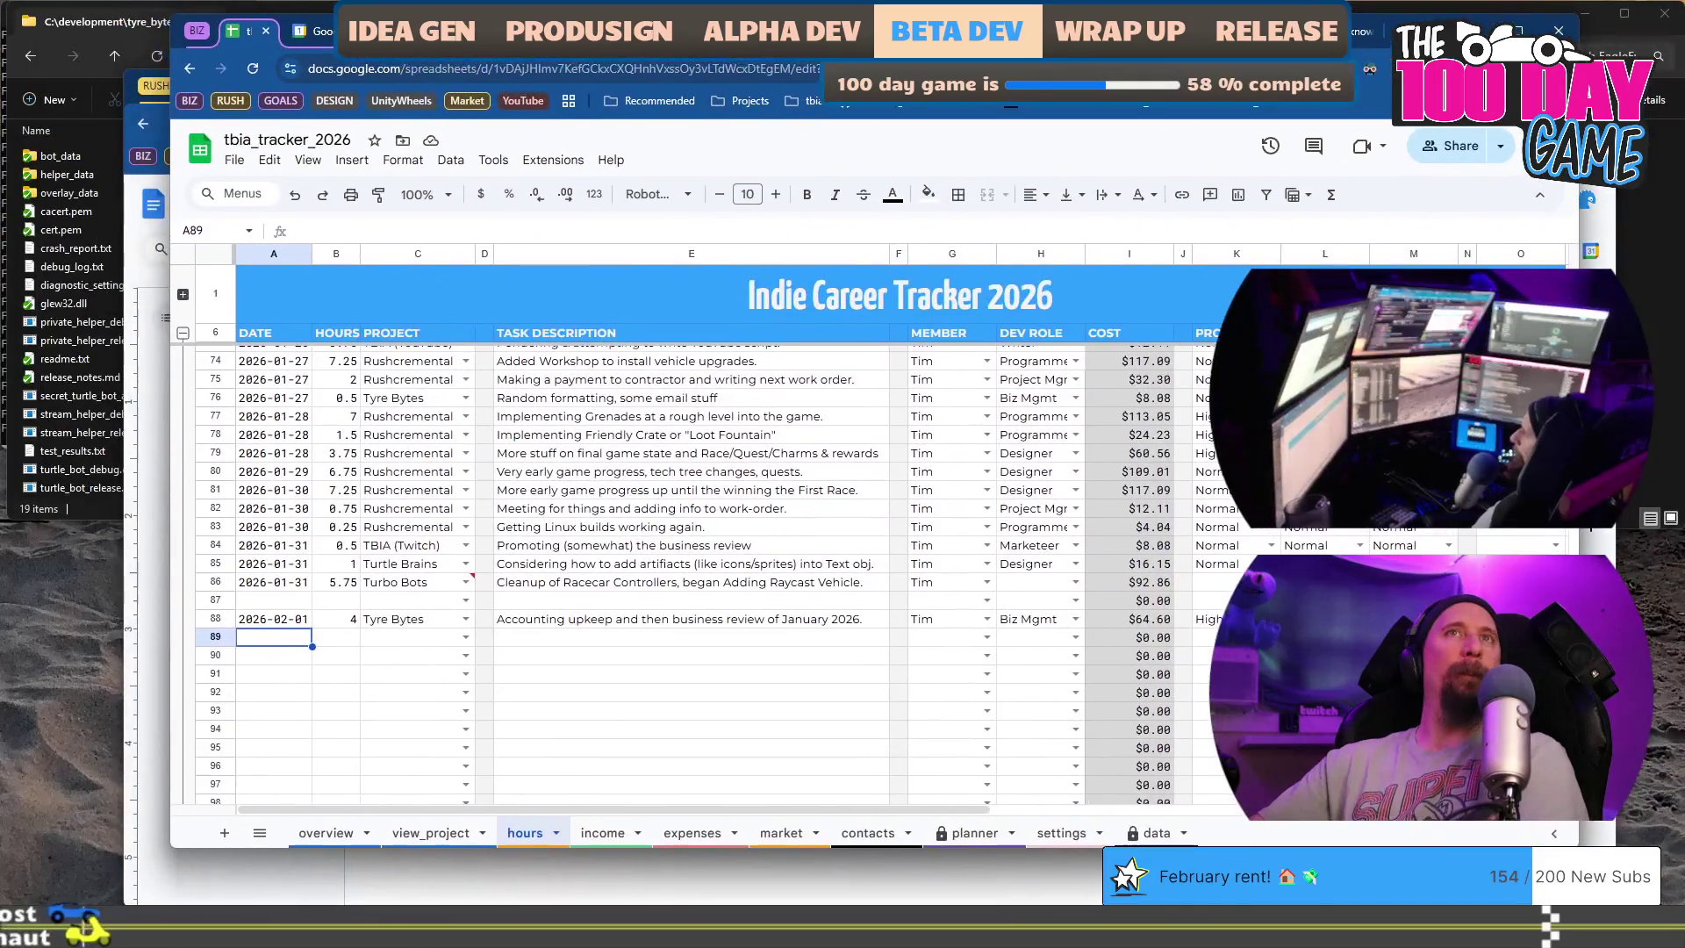
- Open a new browser tab showing the Final Demo Builds countdown
key(ctrl+t)
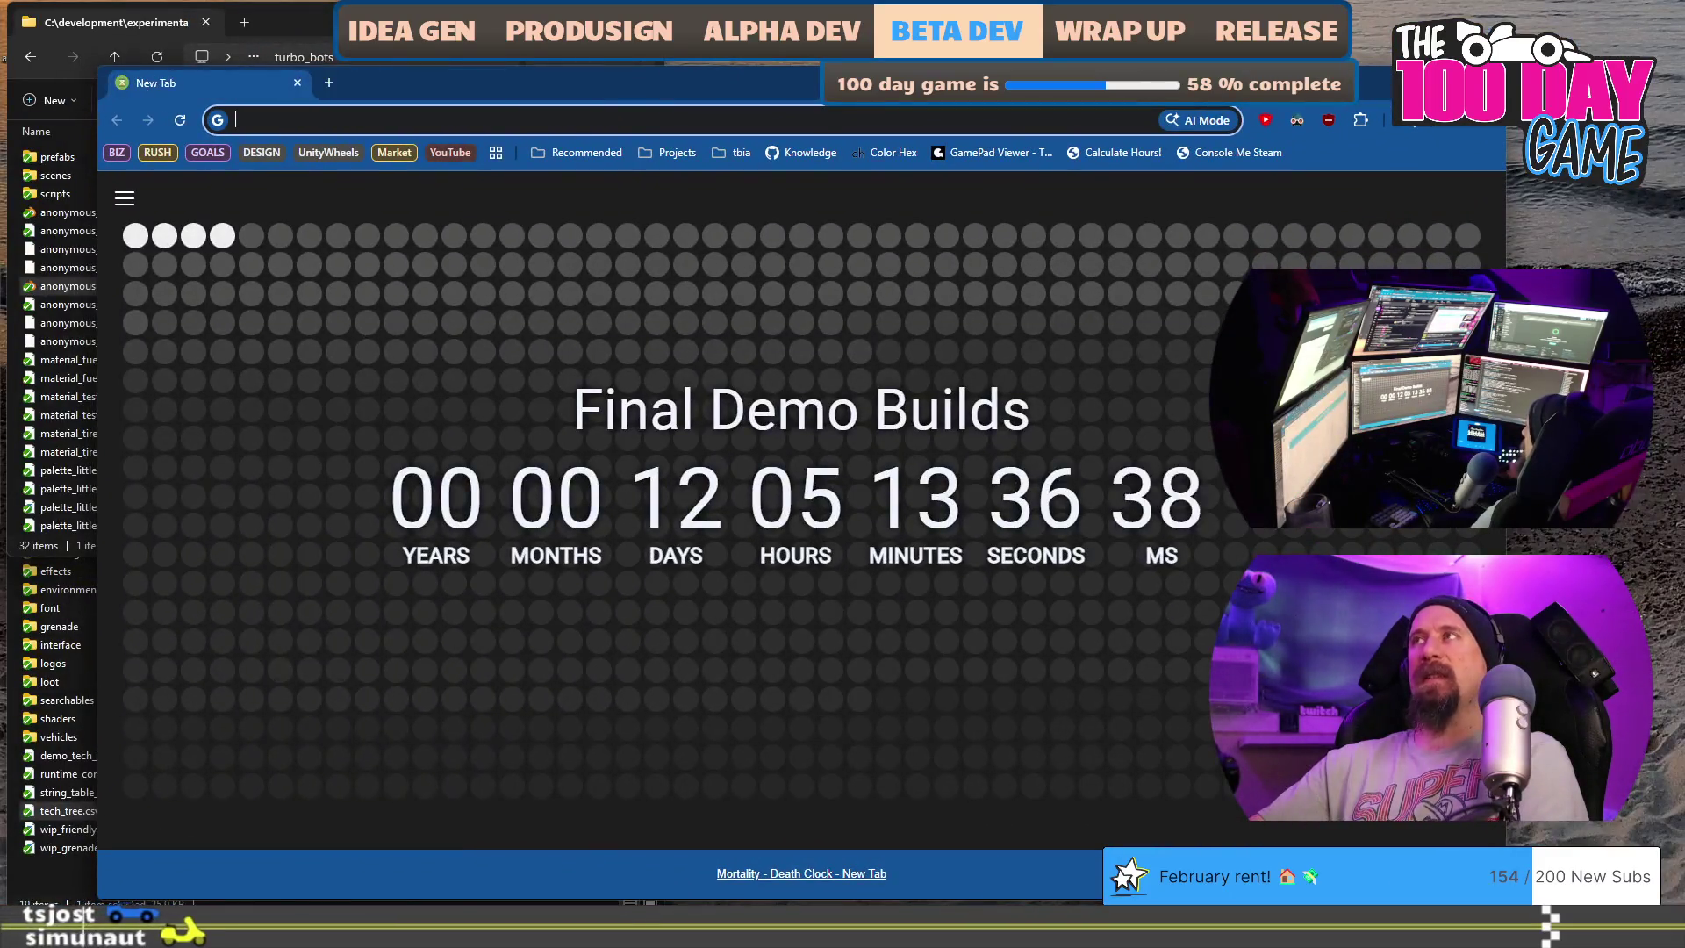
- Leave the browser and bring the Steam game library to the front
key(ctrl+w)
key(super)
text(iracing)
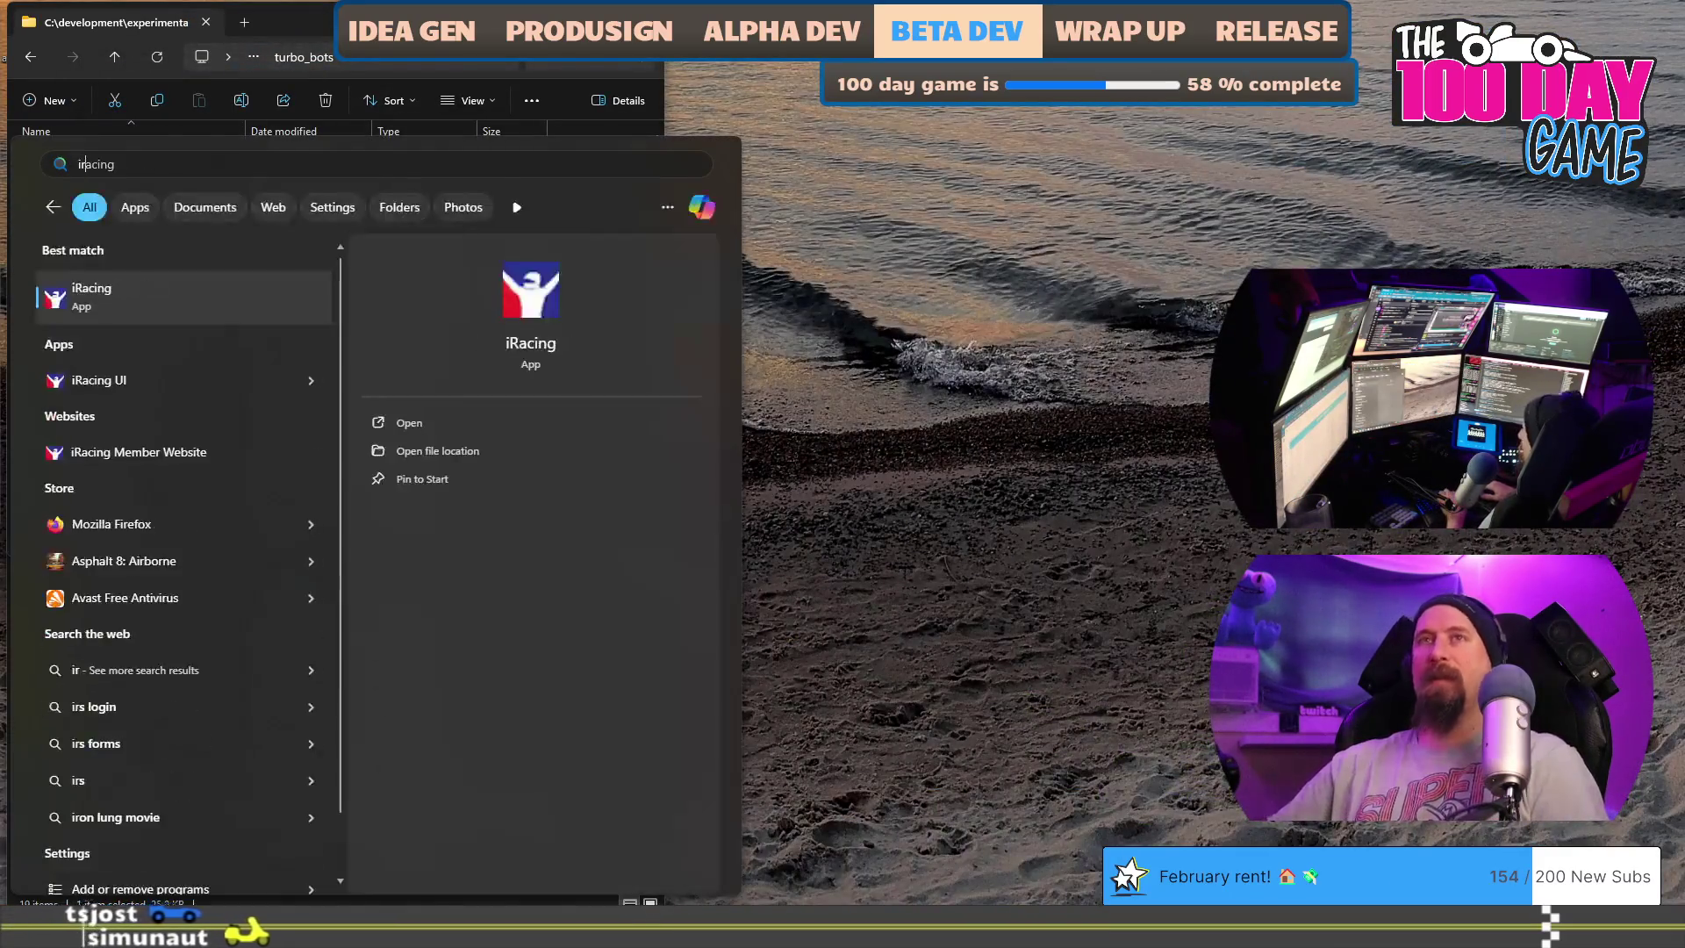
key(Return)
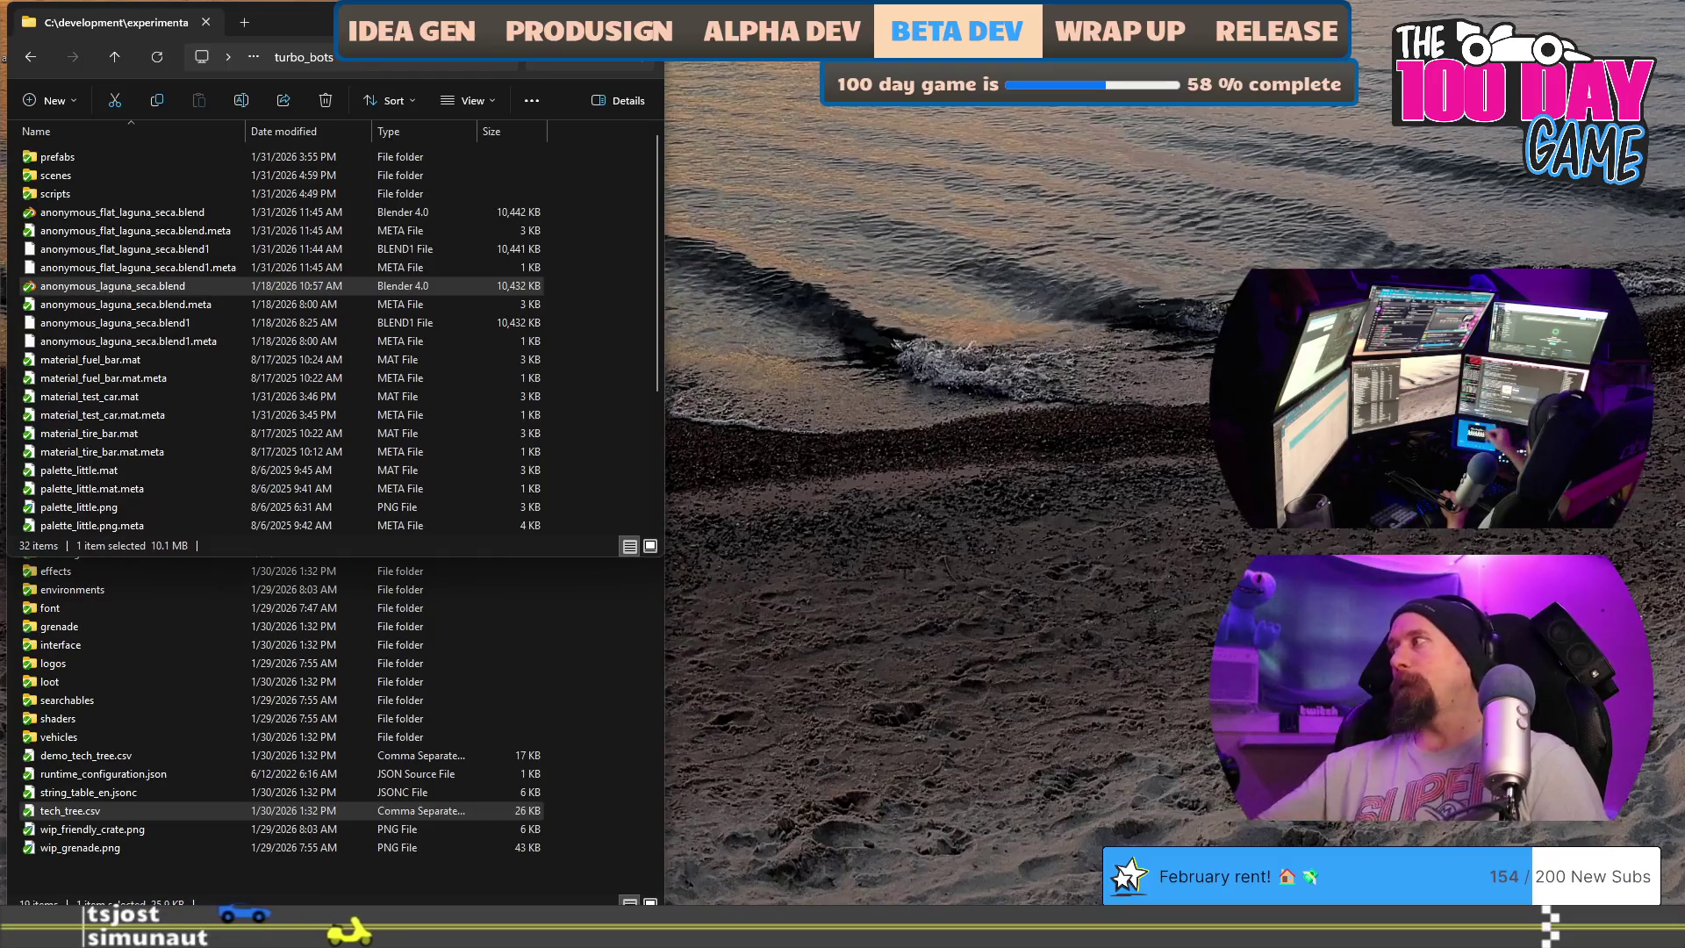
key(ctrl+super+Left)
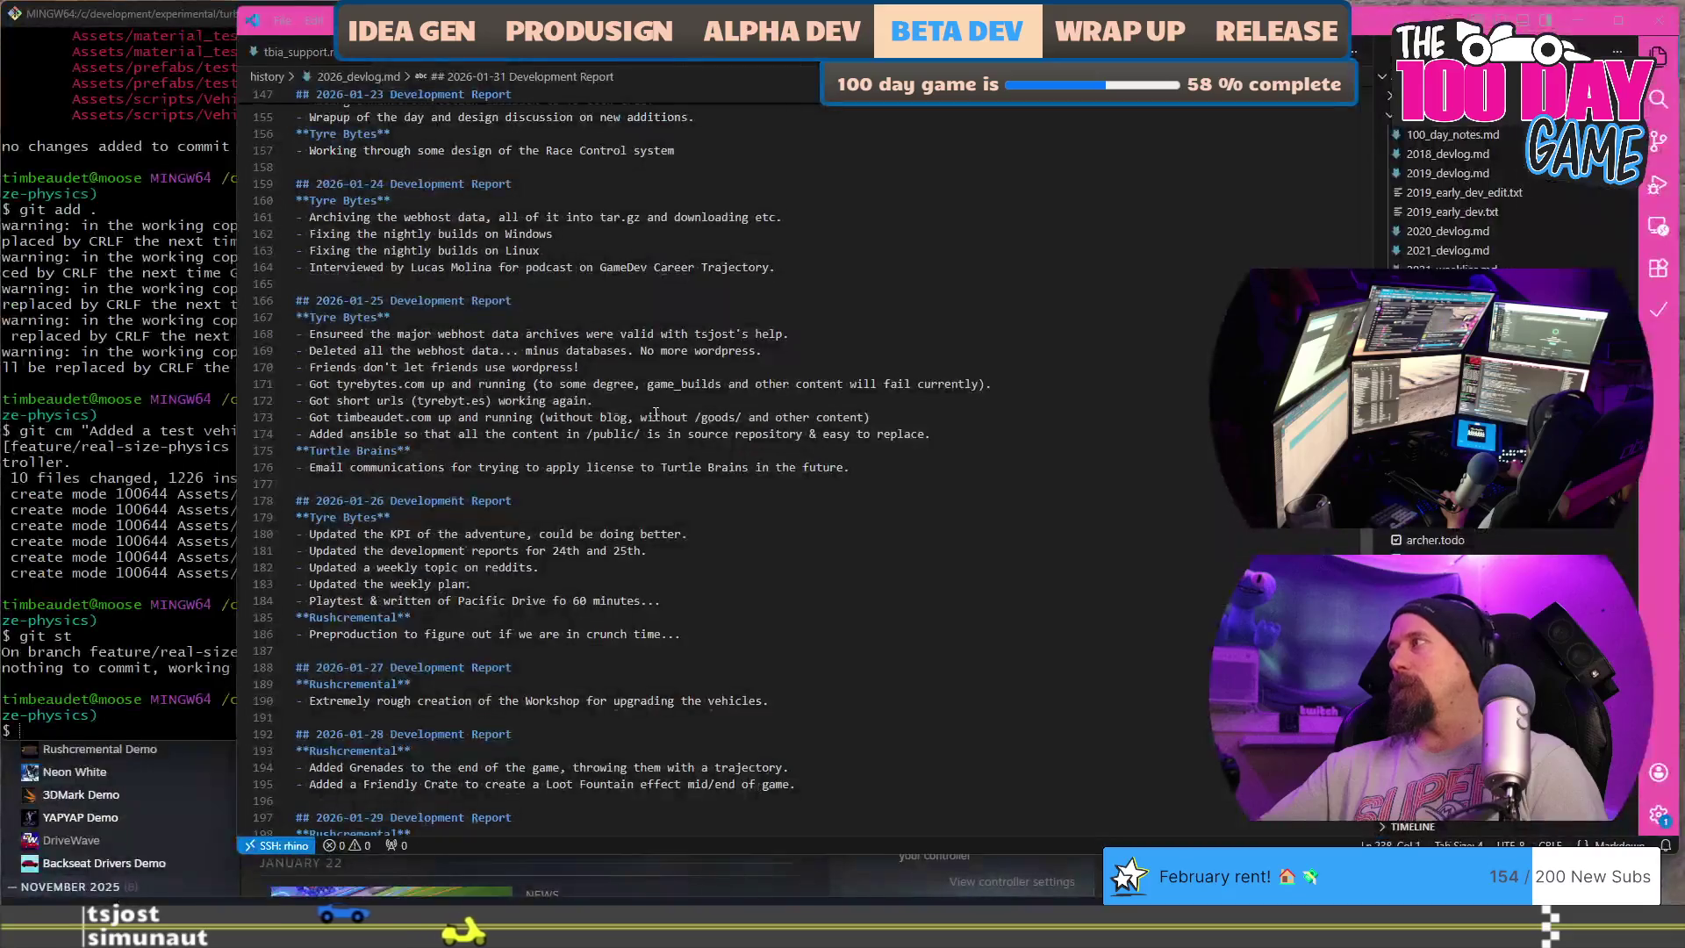
key(alt+Tab)
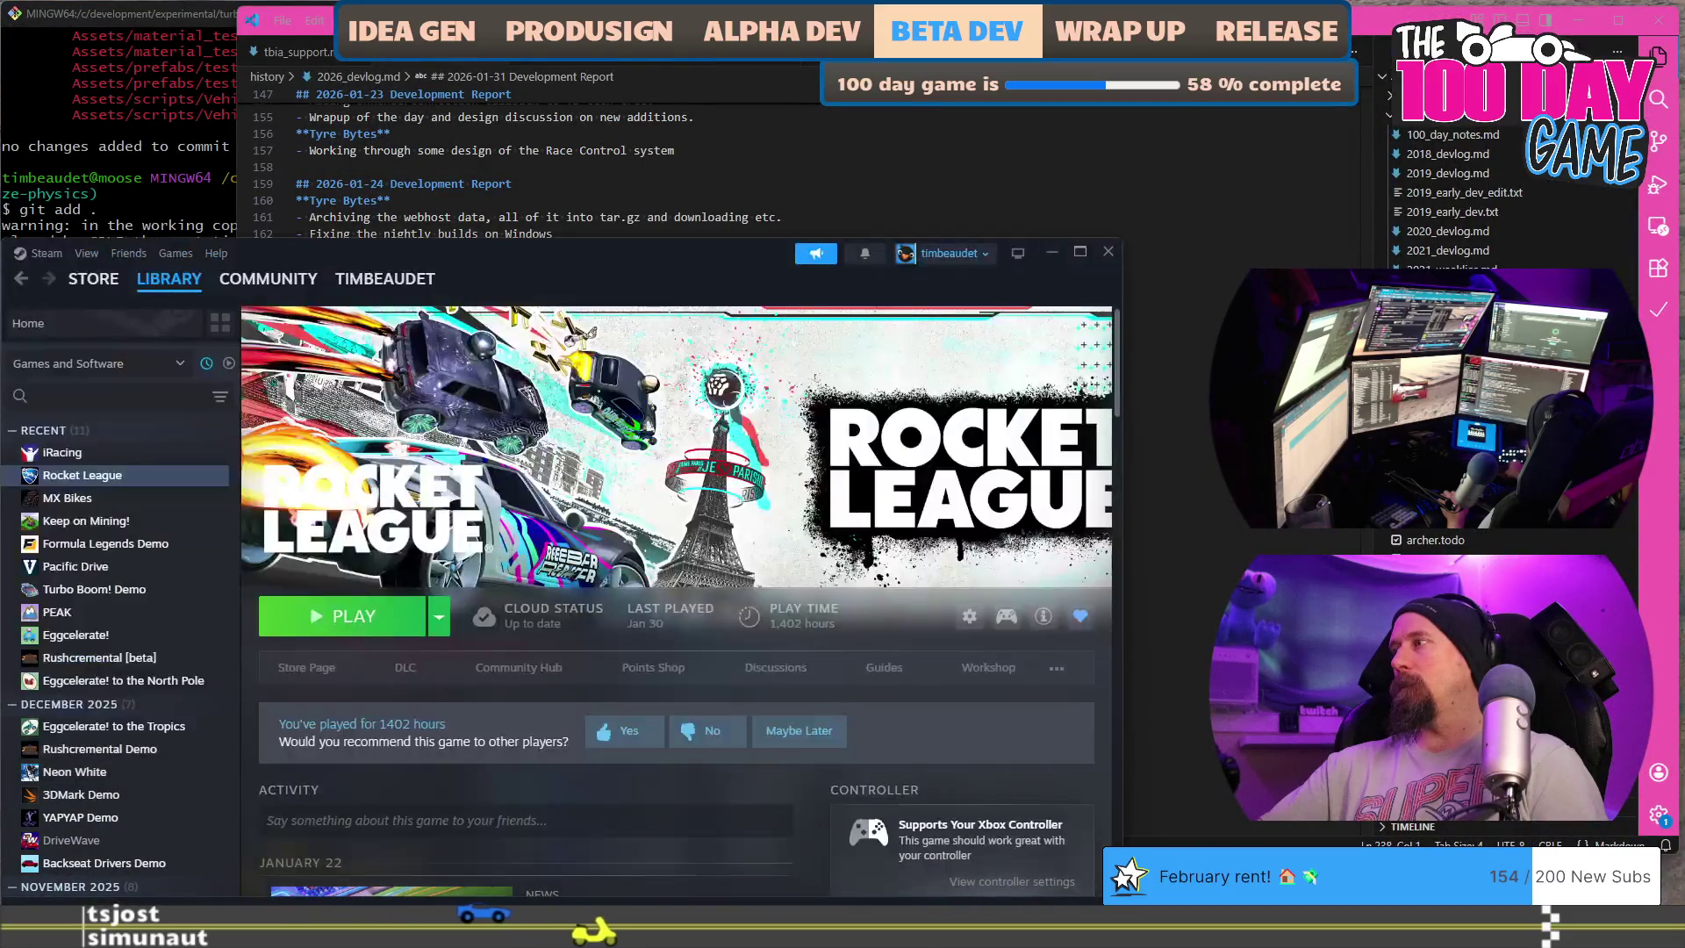
- Launch iRacing from the library and start signing in
double_click(72, 451)
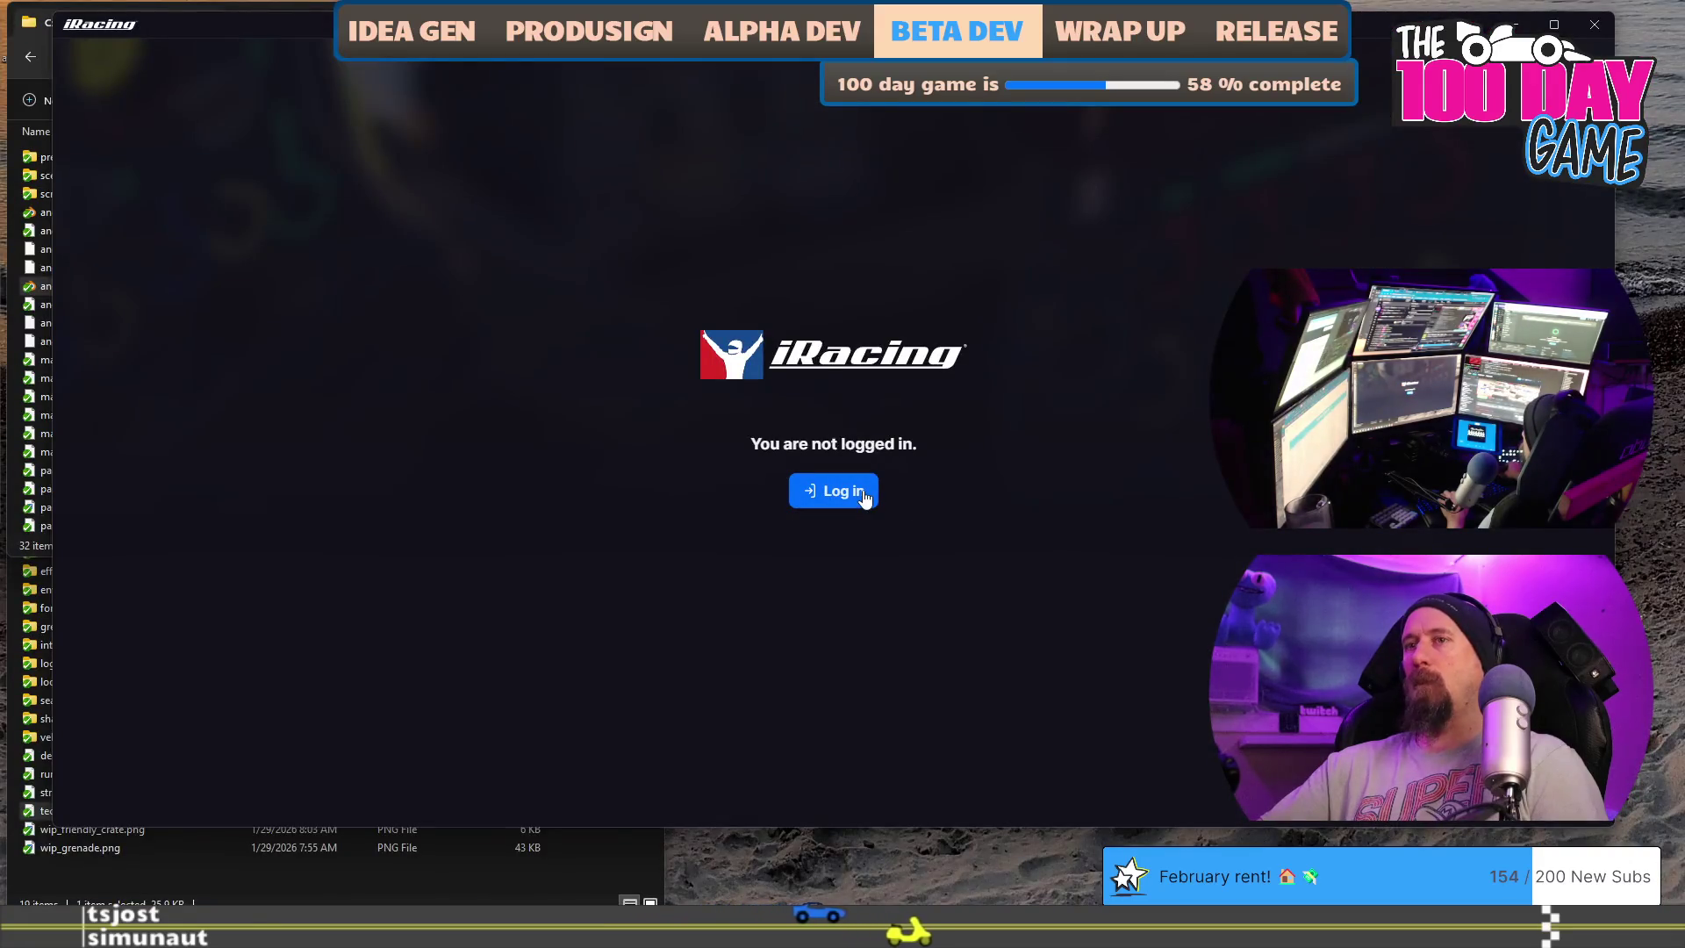
click(864, 495)
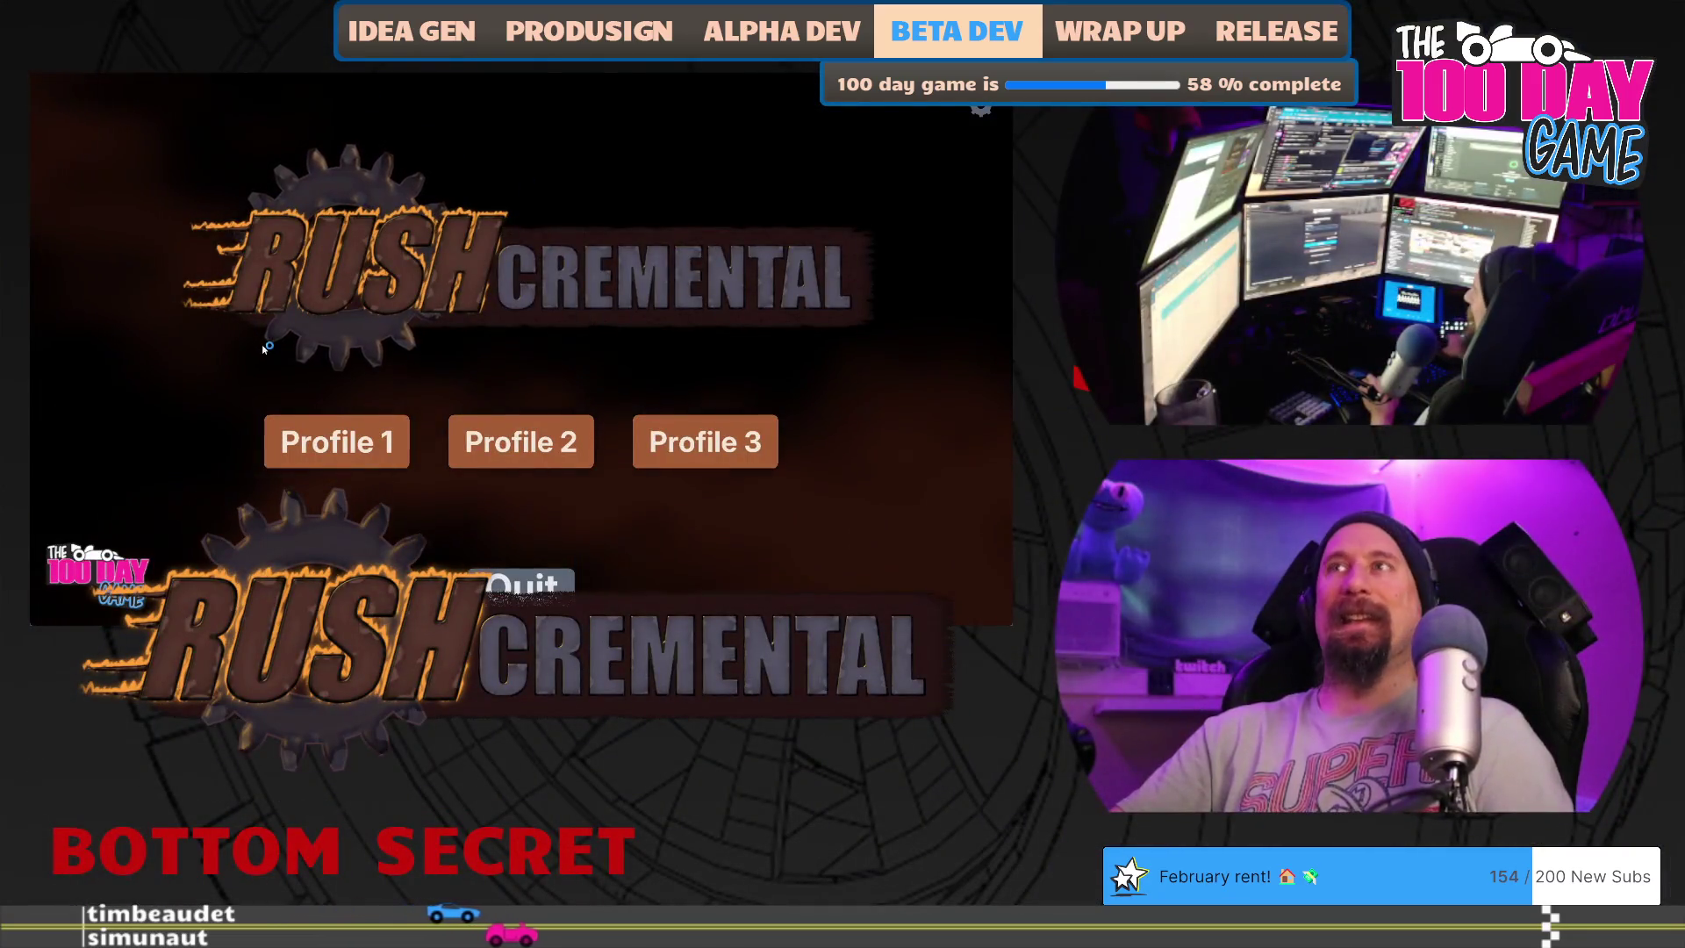
- Play a Profile 2 supply run, digging through the fog for loot, then return to the garage
click(521, 444)
drag(521, 444, 553, 470)
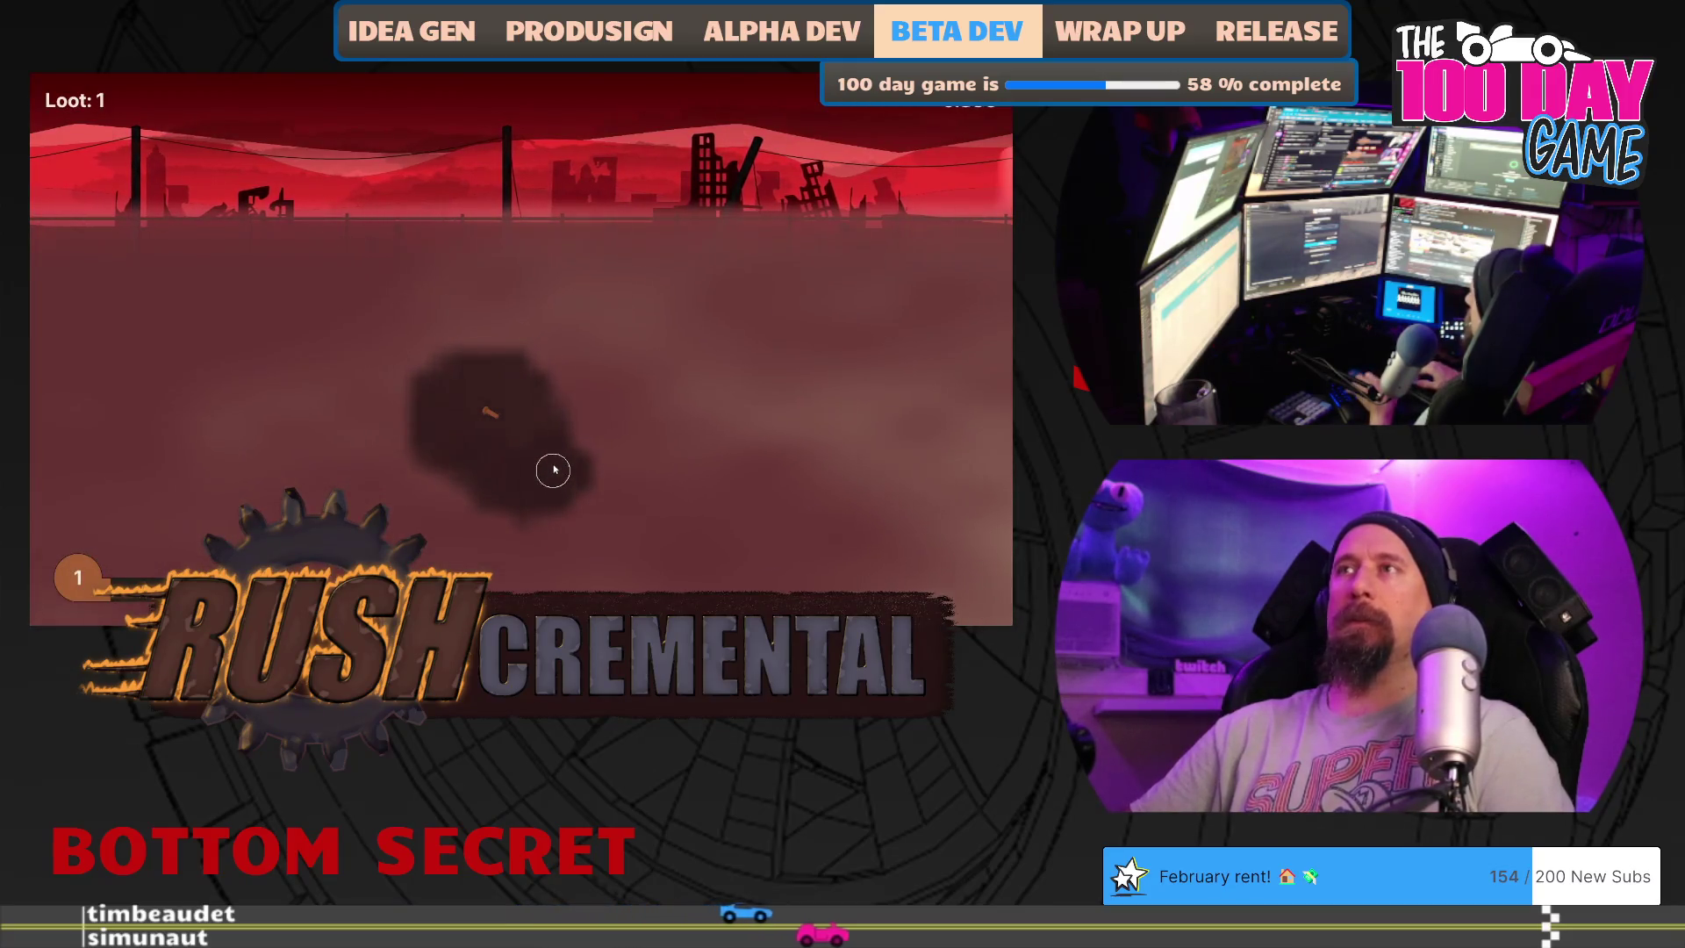
mouse_move(490, 411)
mouse_down()
mouse_move(629, 346)
mouse_move(518, 377)
mouse_up()
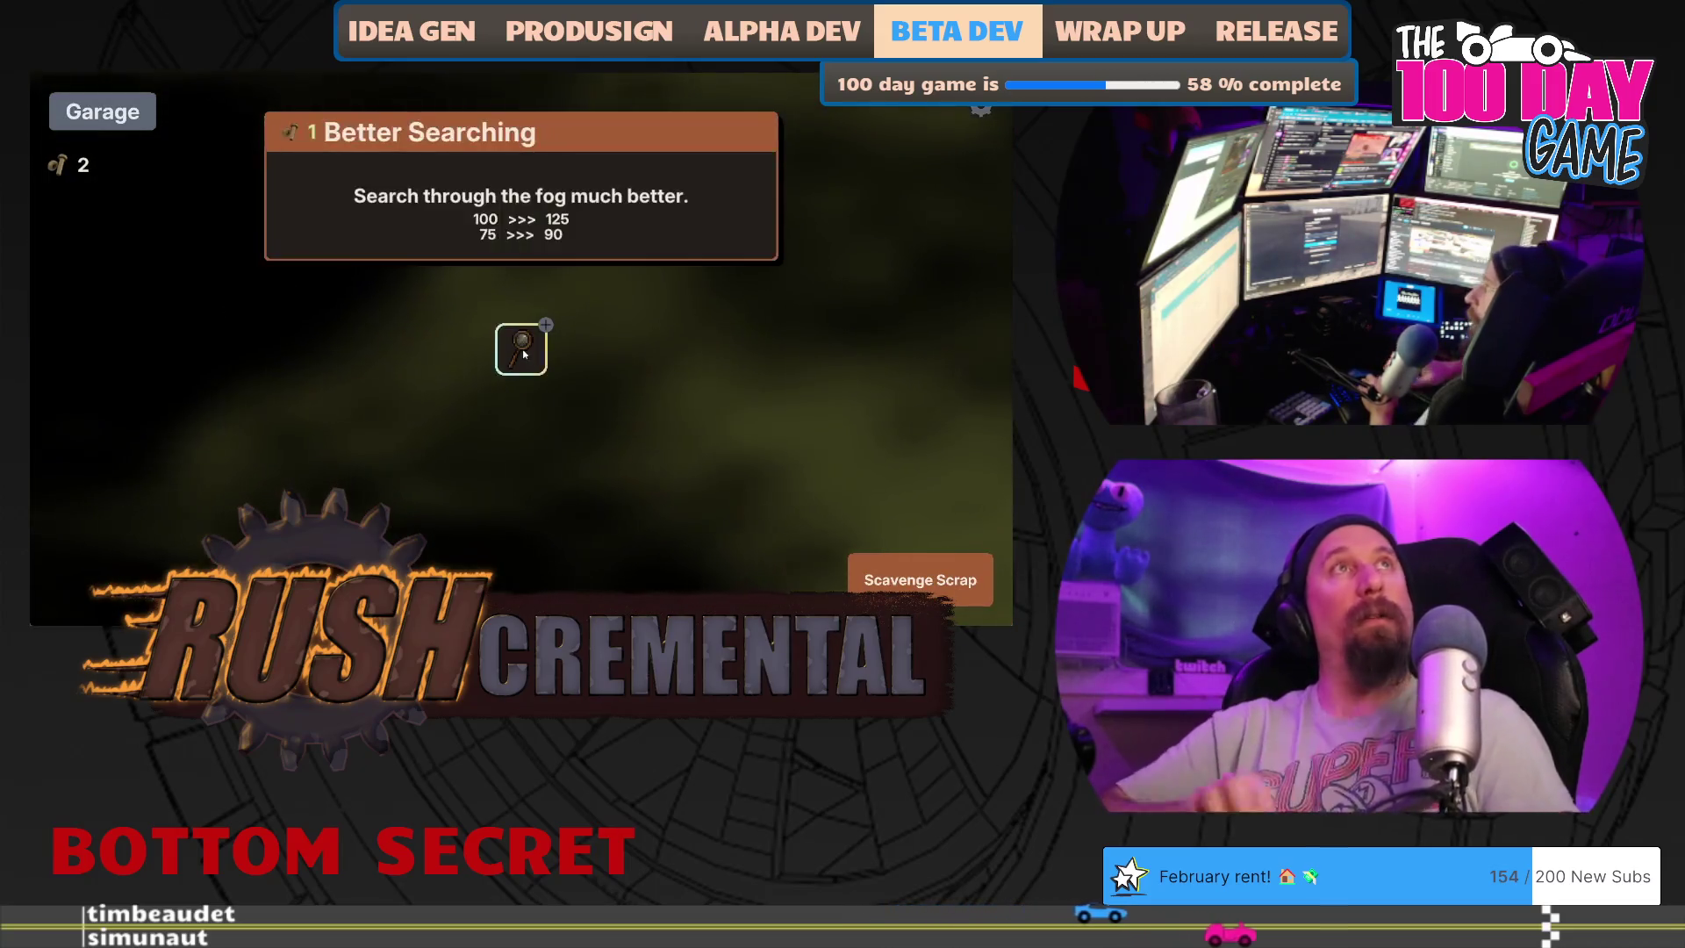
mouse_move(523, 349)
mouse_down()
mouse_move(418, 361)
mouse_move(360, 485)
mouse_move(597, 504)
mouse_move(579, 526)
mouse_move(632, 498)
mouse_up()
click(470, 575)
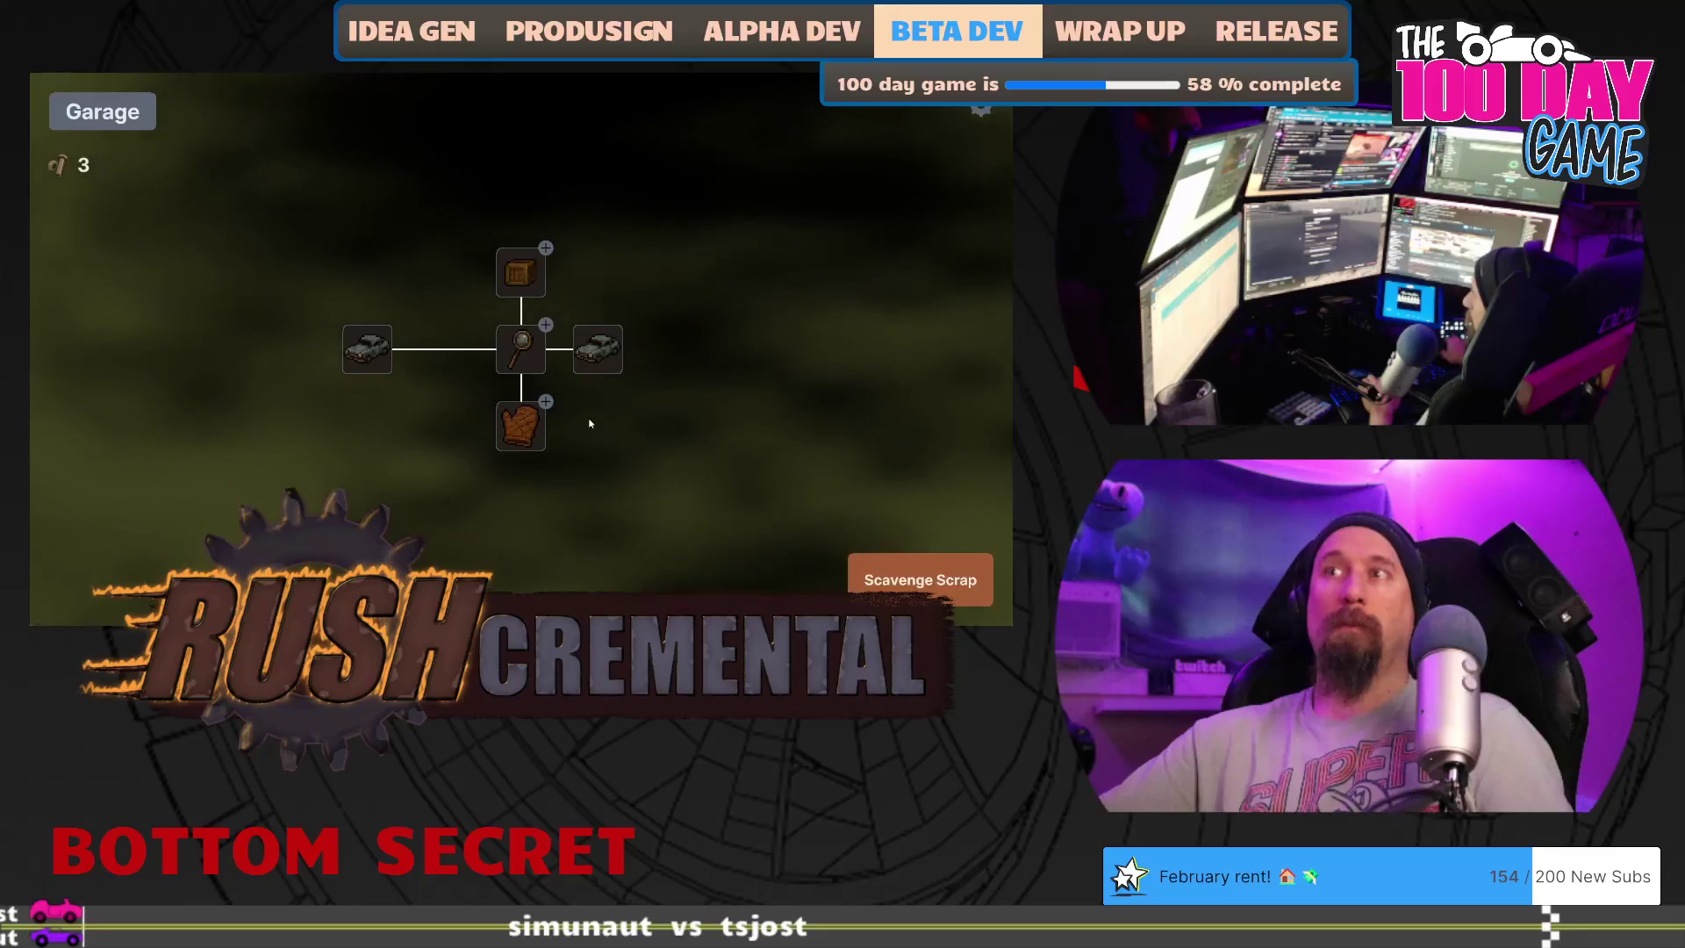
- Spend scrap on Better Searching and more world loot, then start another scavenge
click(523, 353)
mouse_move(521, 424)
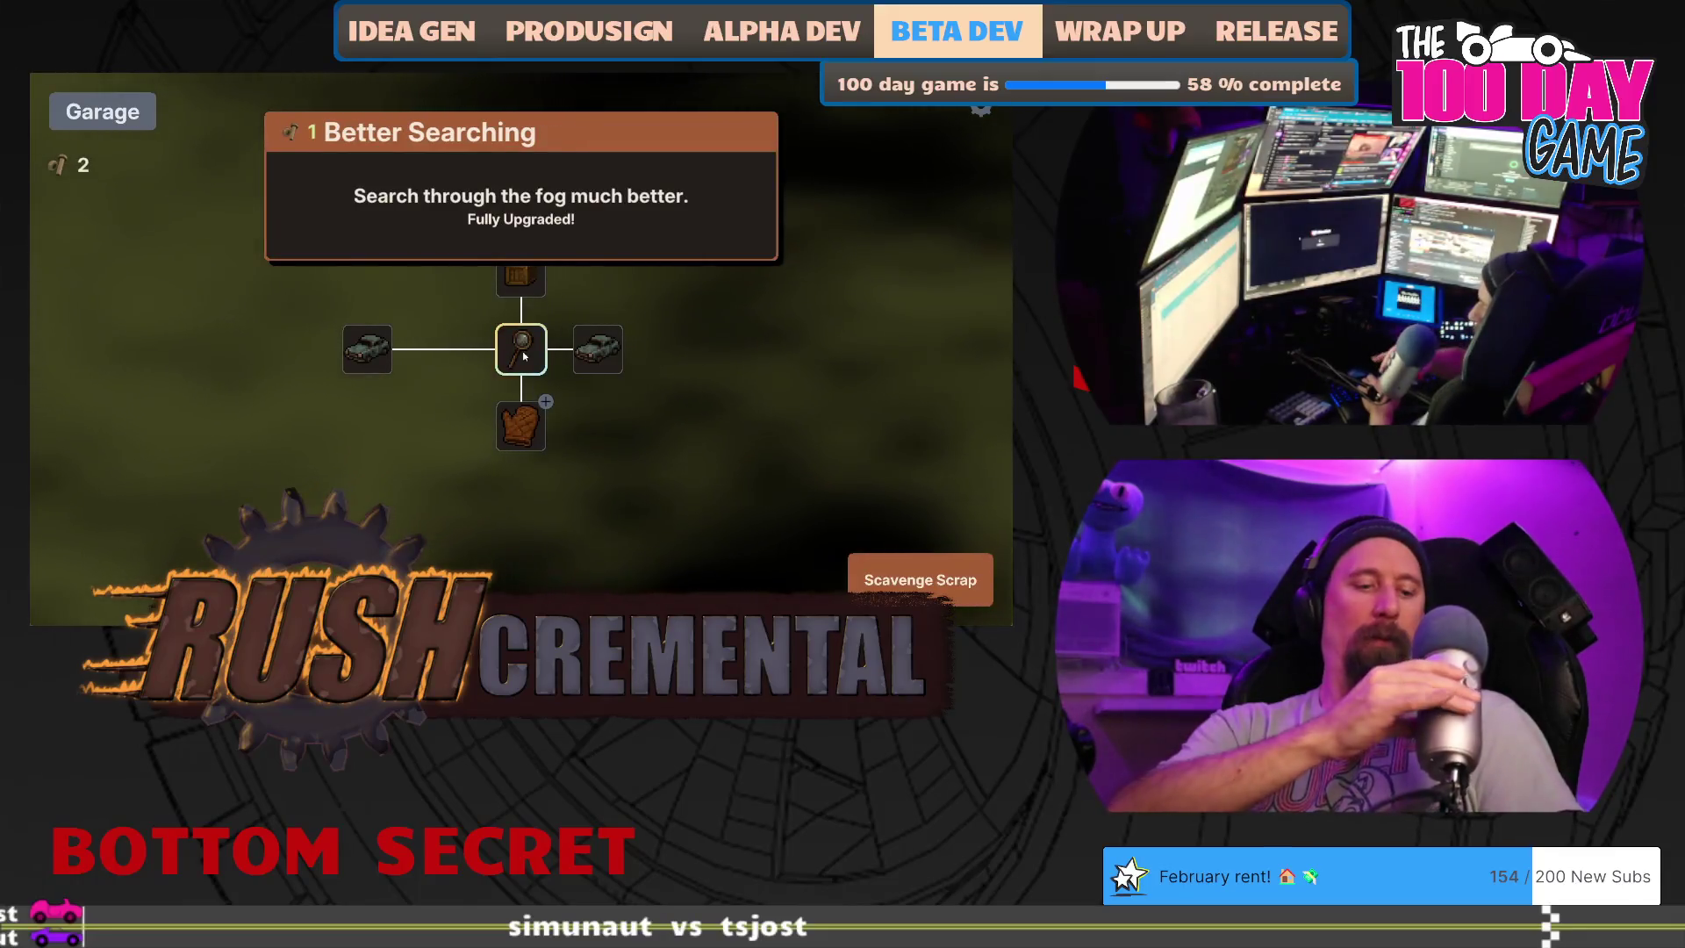
click(520, 273)
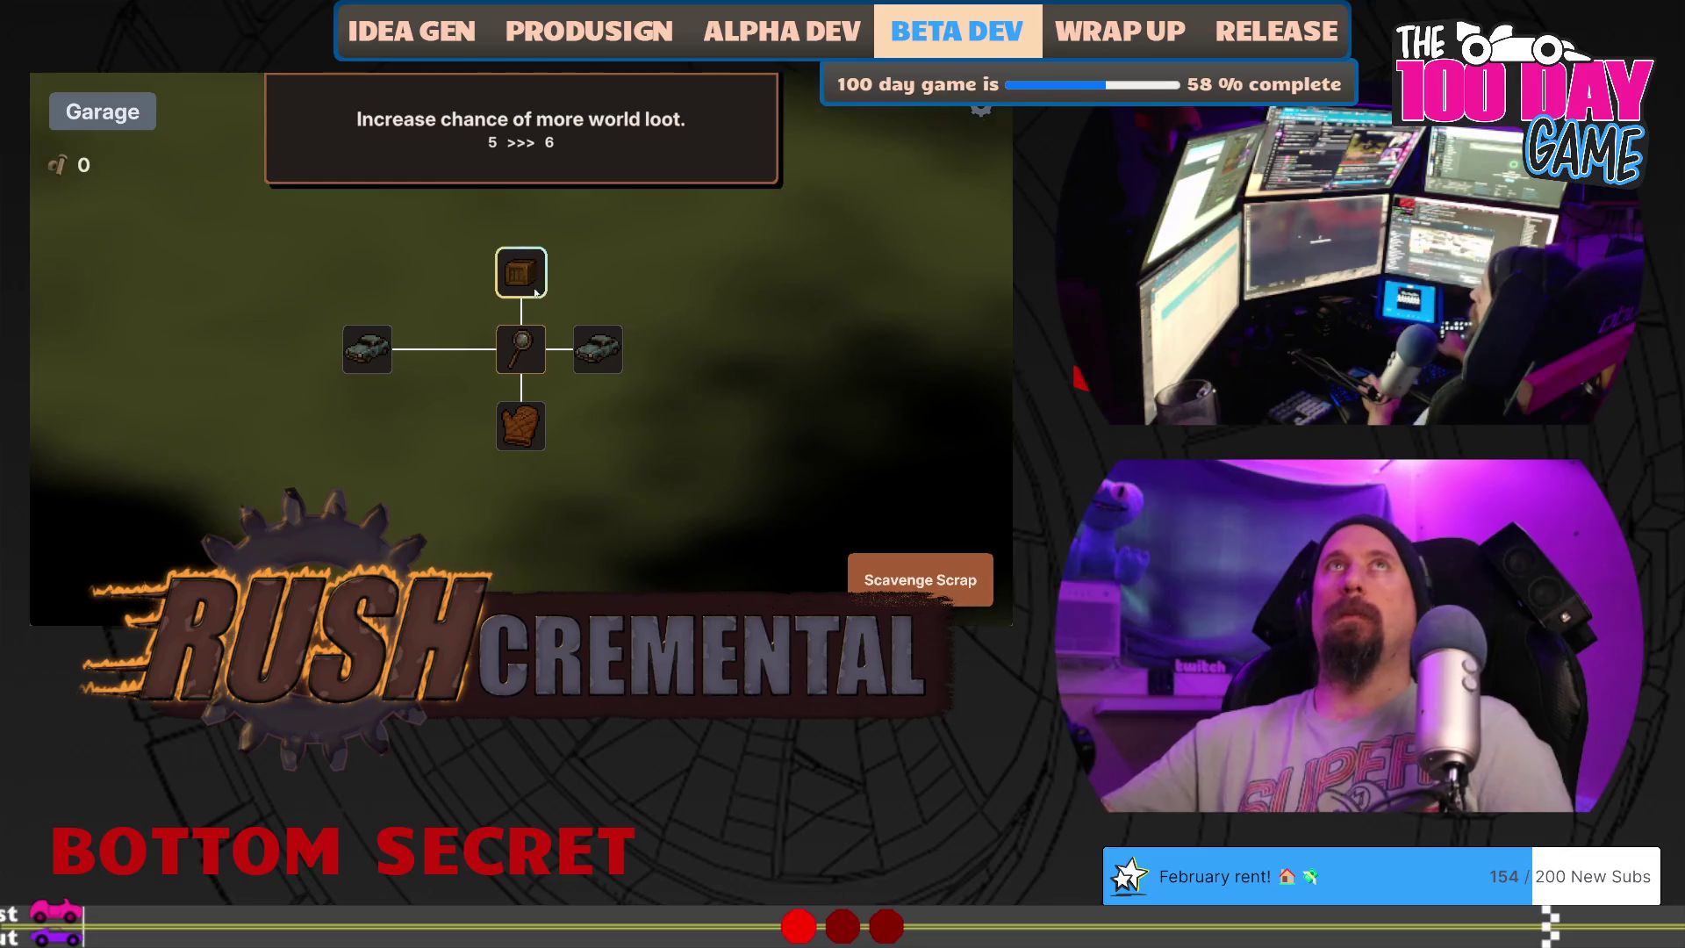
click(920, 579)
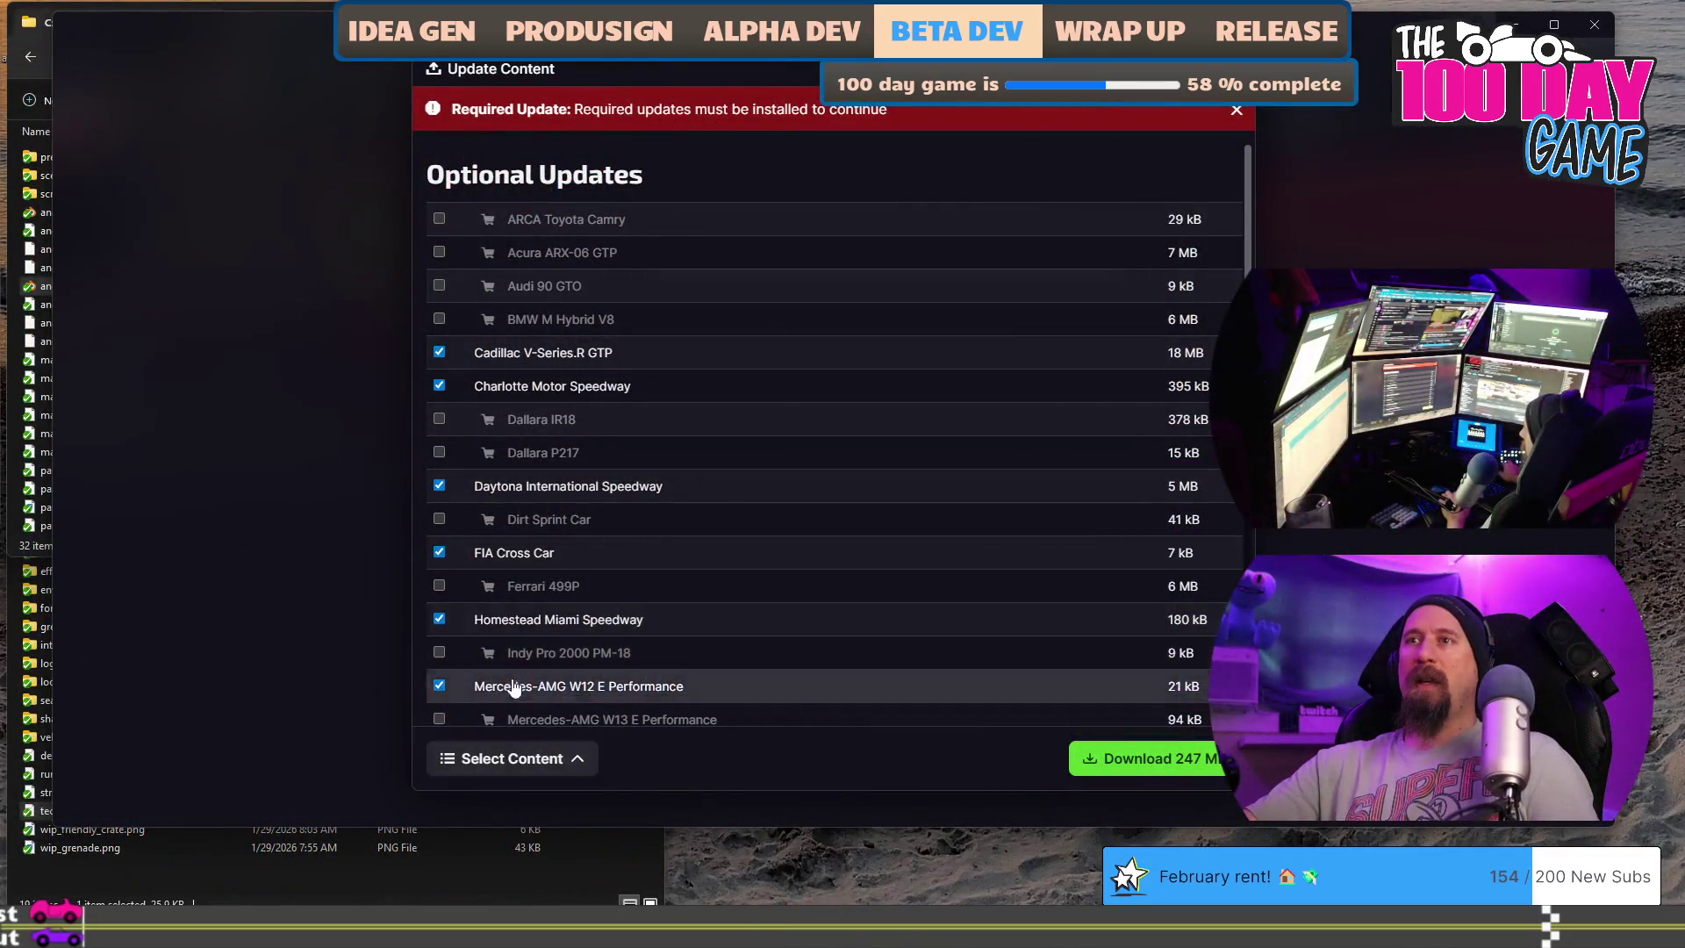
scroll(553, 705, down, 5)
- Select all optional iRacing content updates and start the download
click(553, 759)
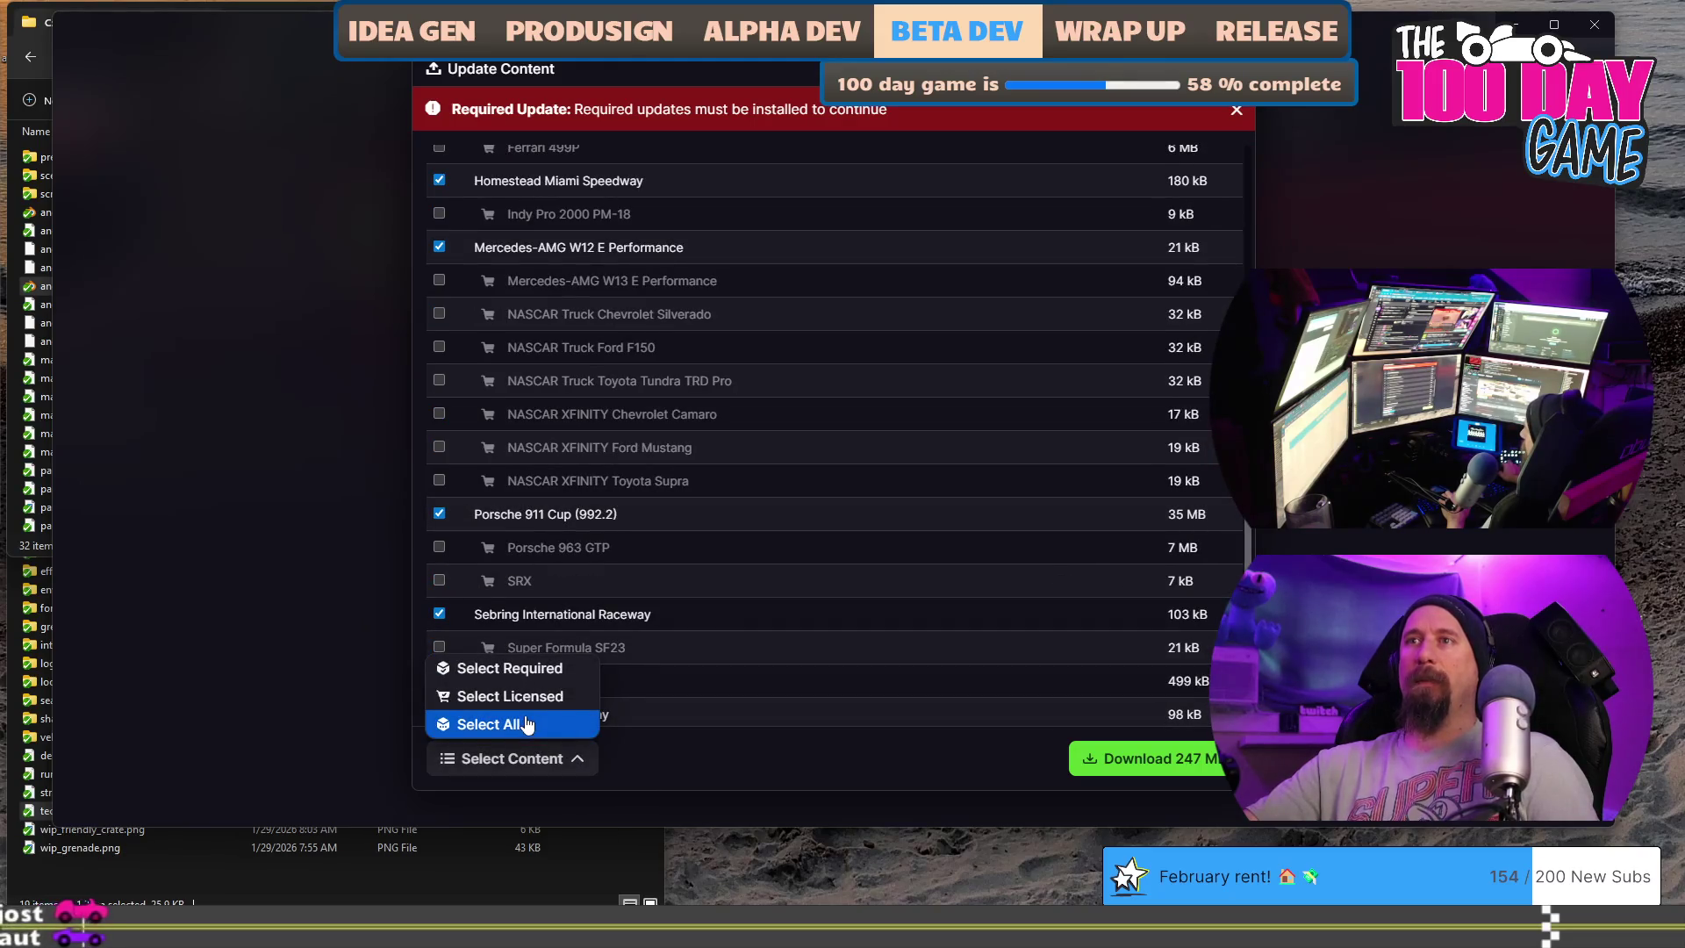
click(524, 724)
click(1106, 758)
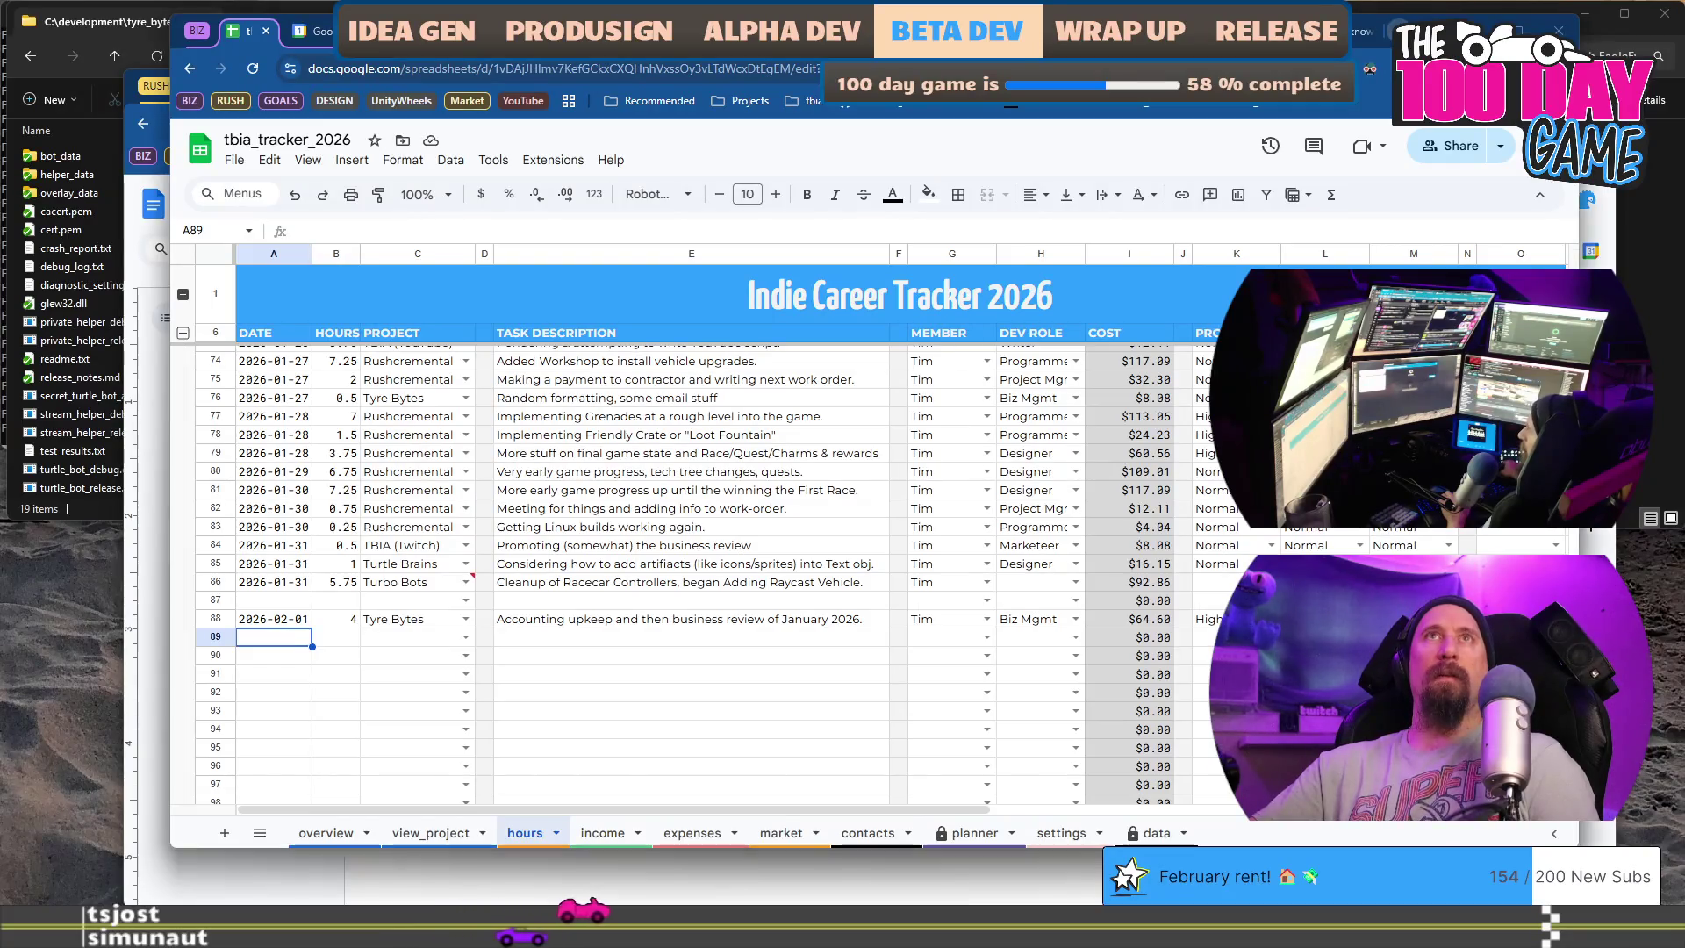
- Open a fresh browser tab from the hours tracker
key(ctrl+t)
text(nec)
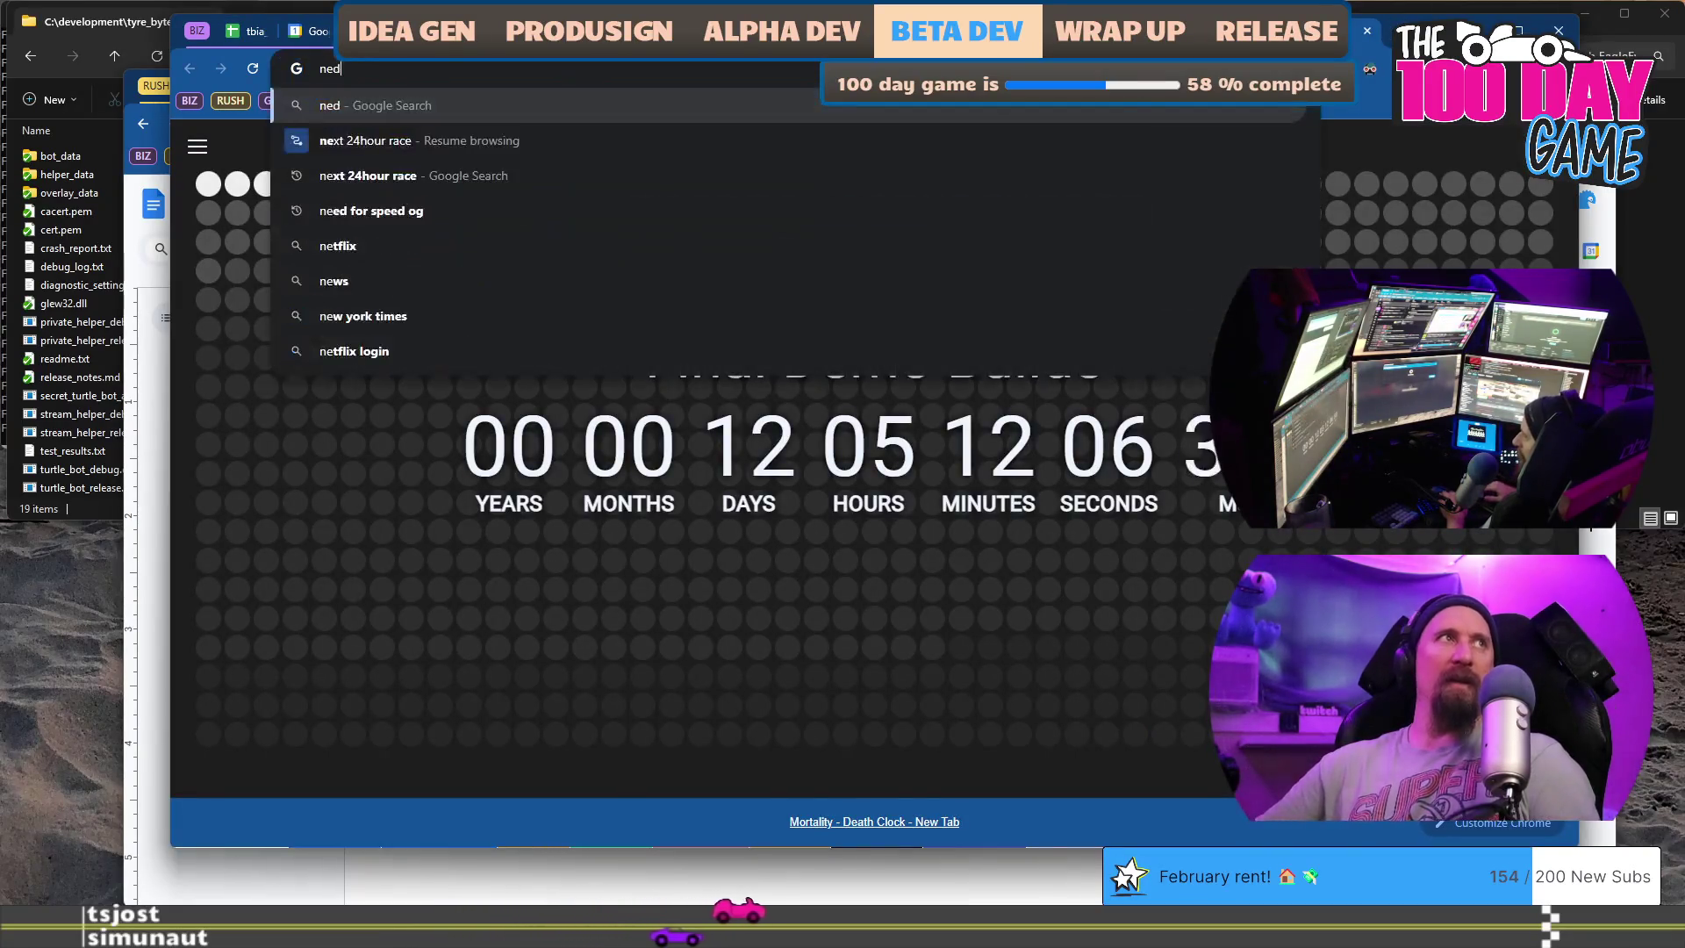
text( iracing)
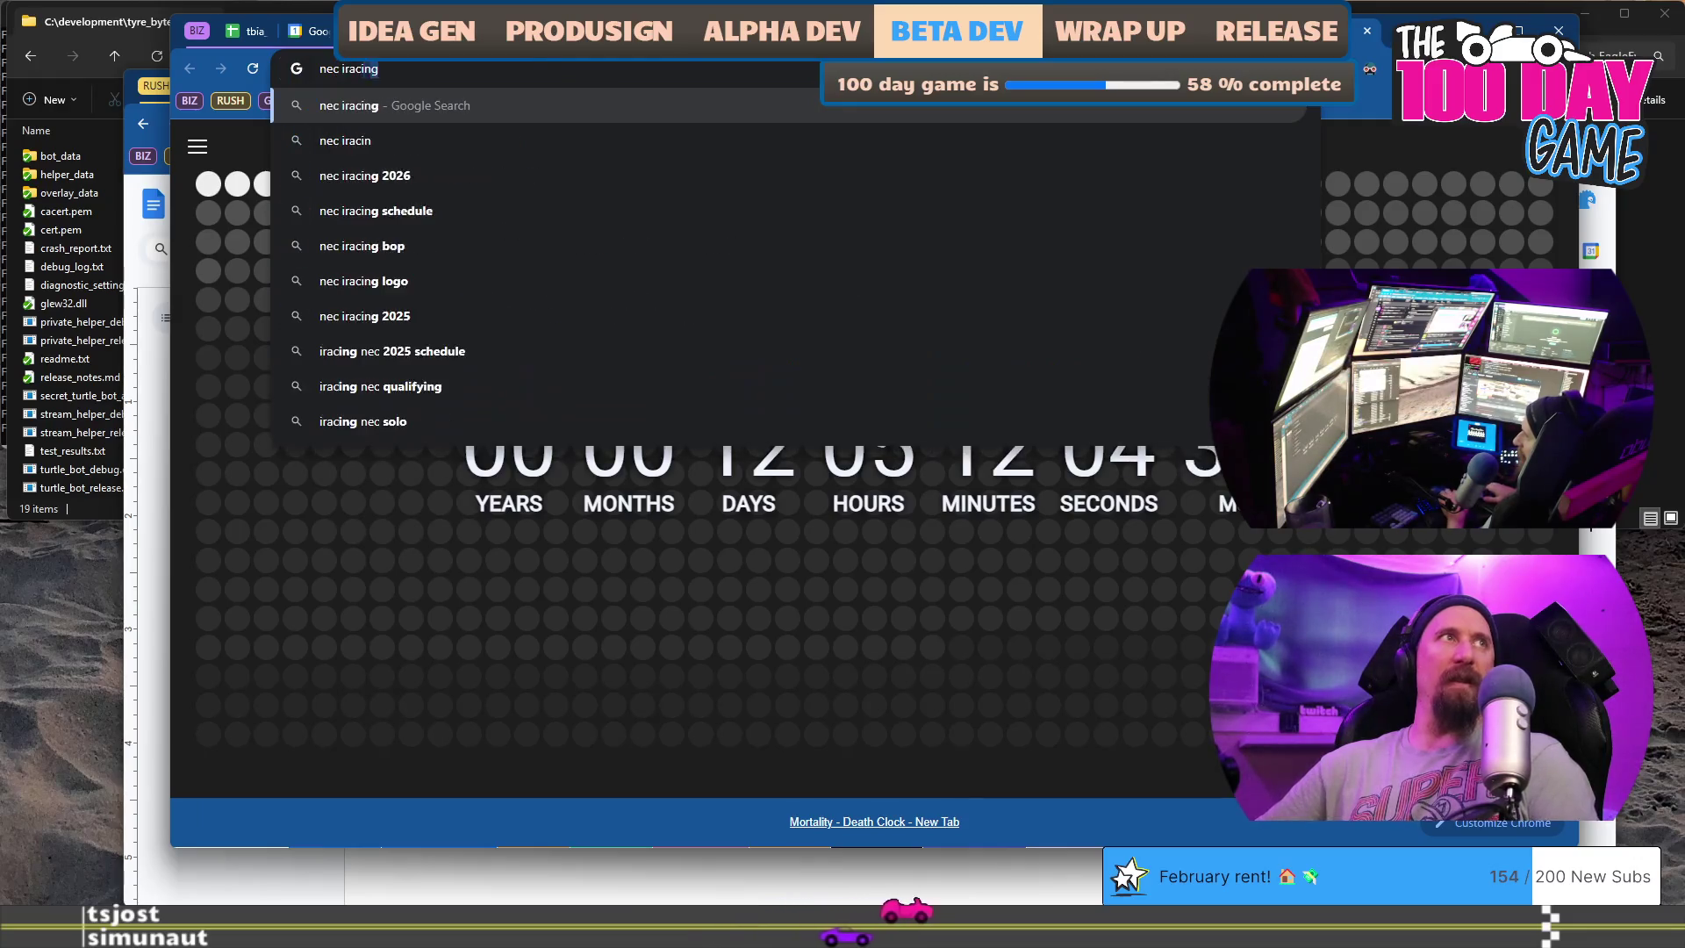
text( scheuld)
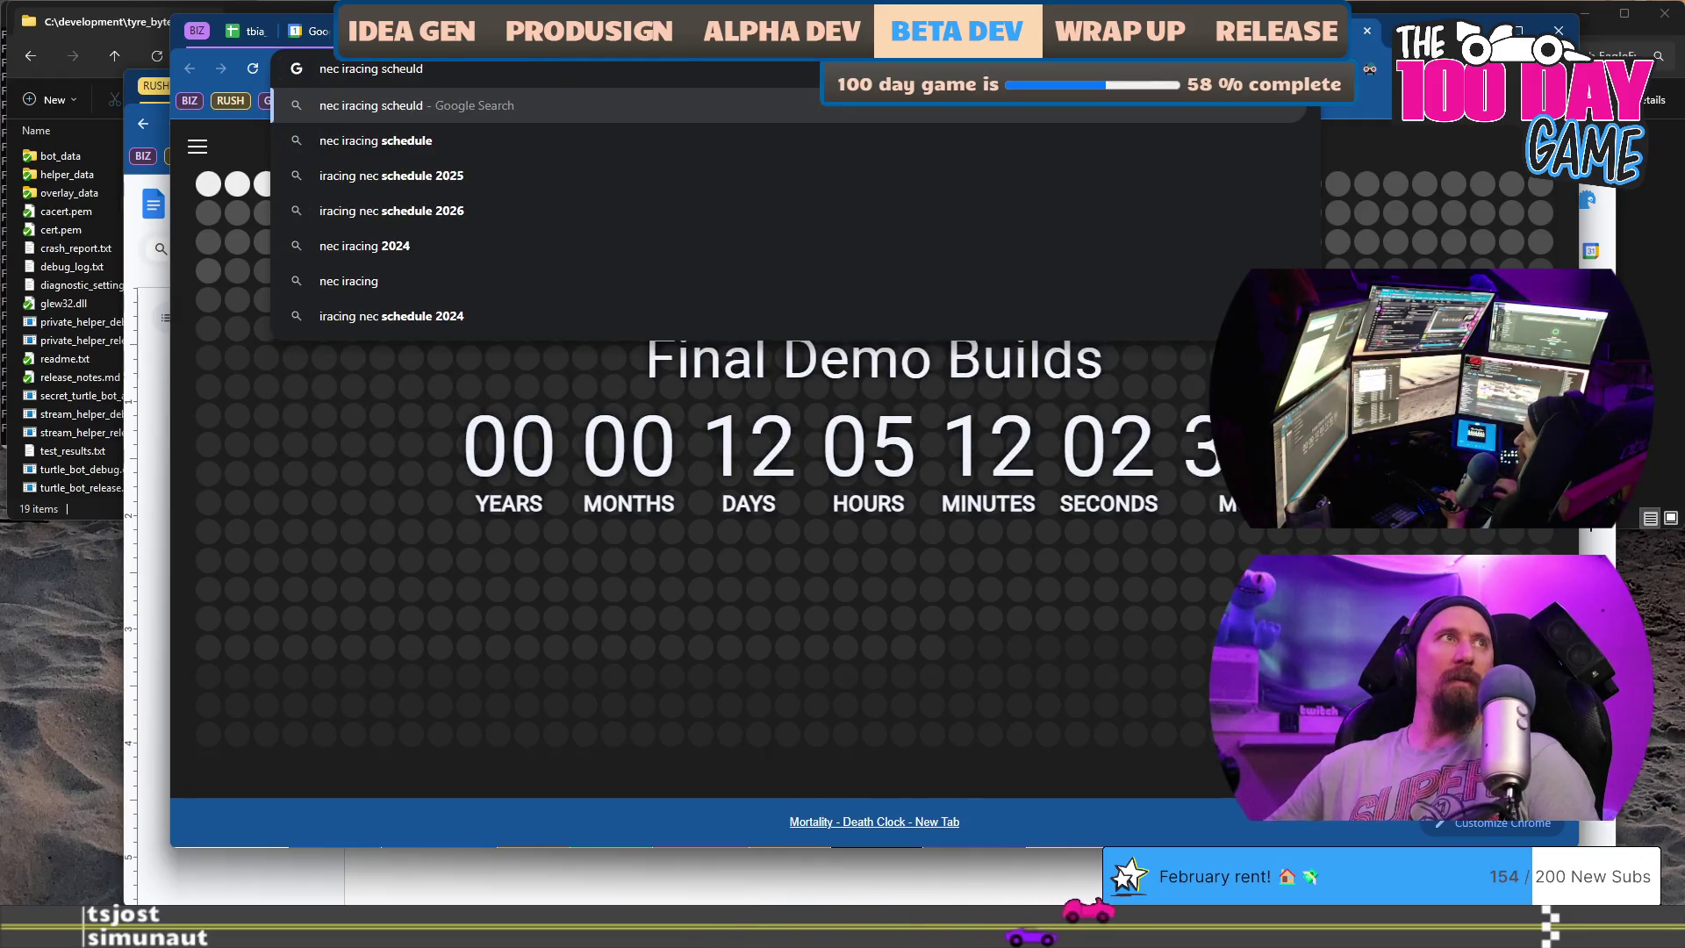
text(e 2025)
- Correct the query year to 2026 and search for the NEC iRacing schedule
key(BackSpace)
text(6)
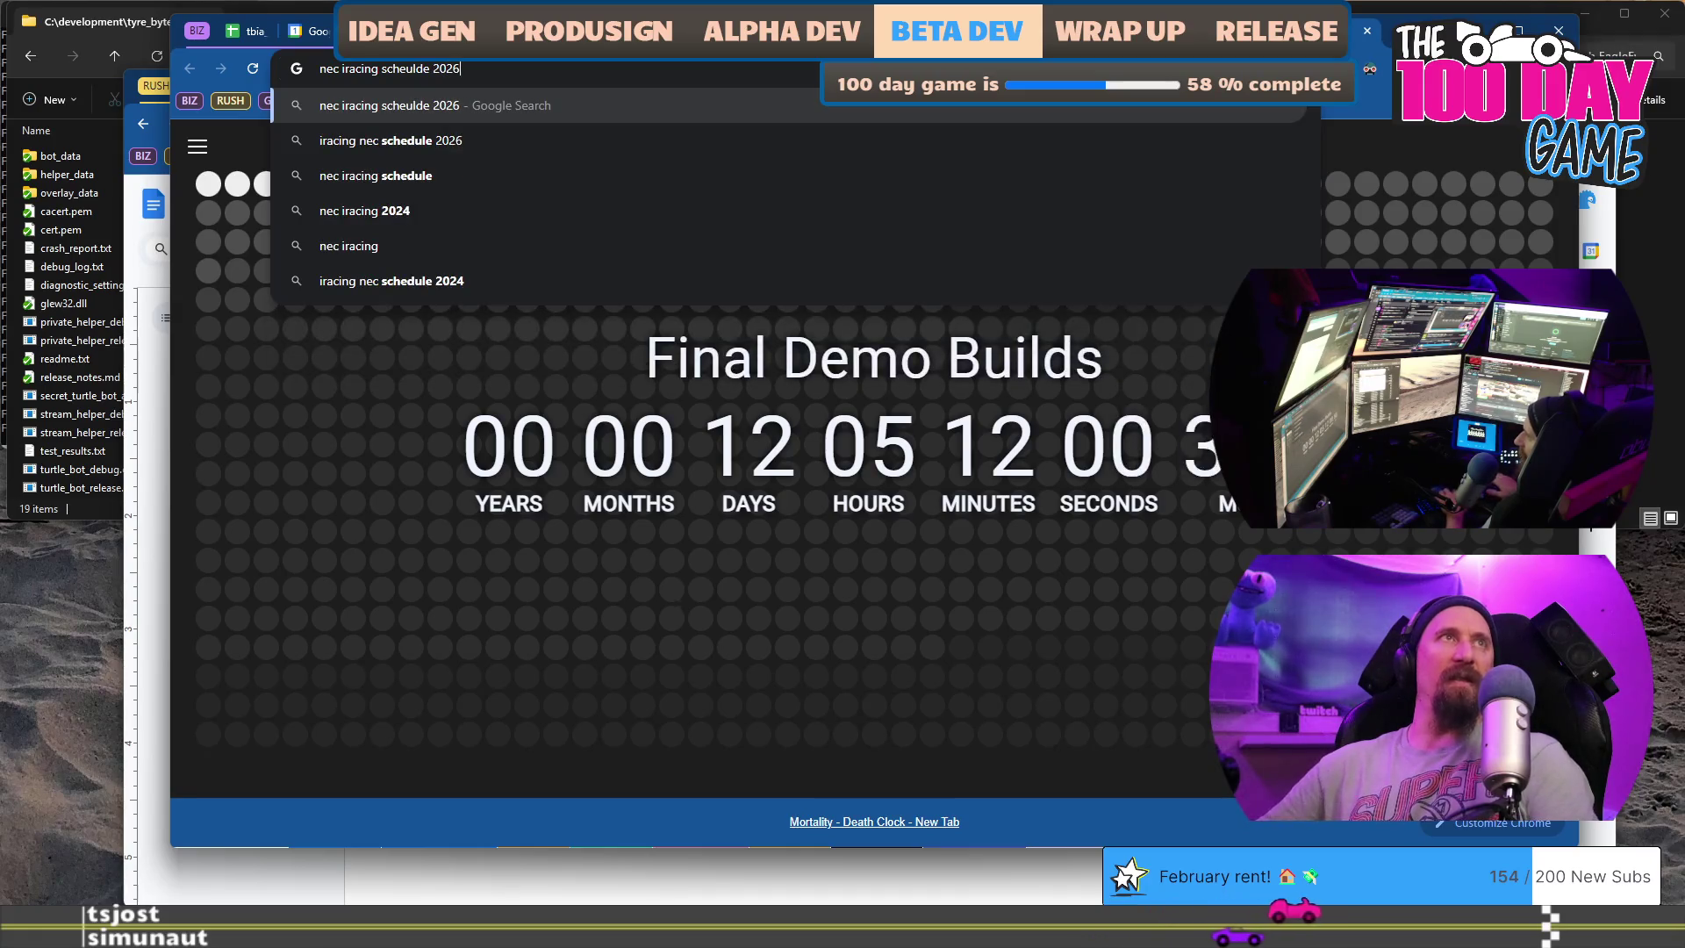
key(Return)
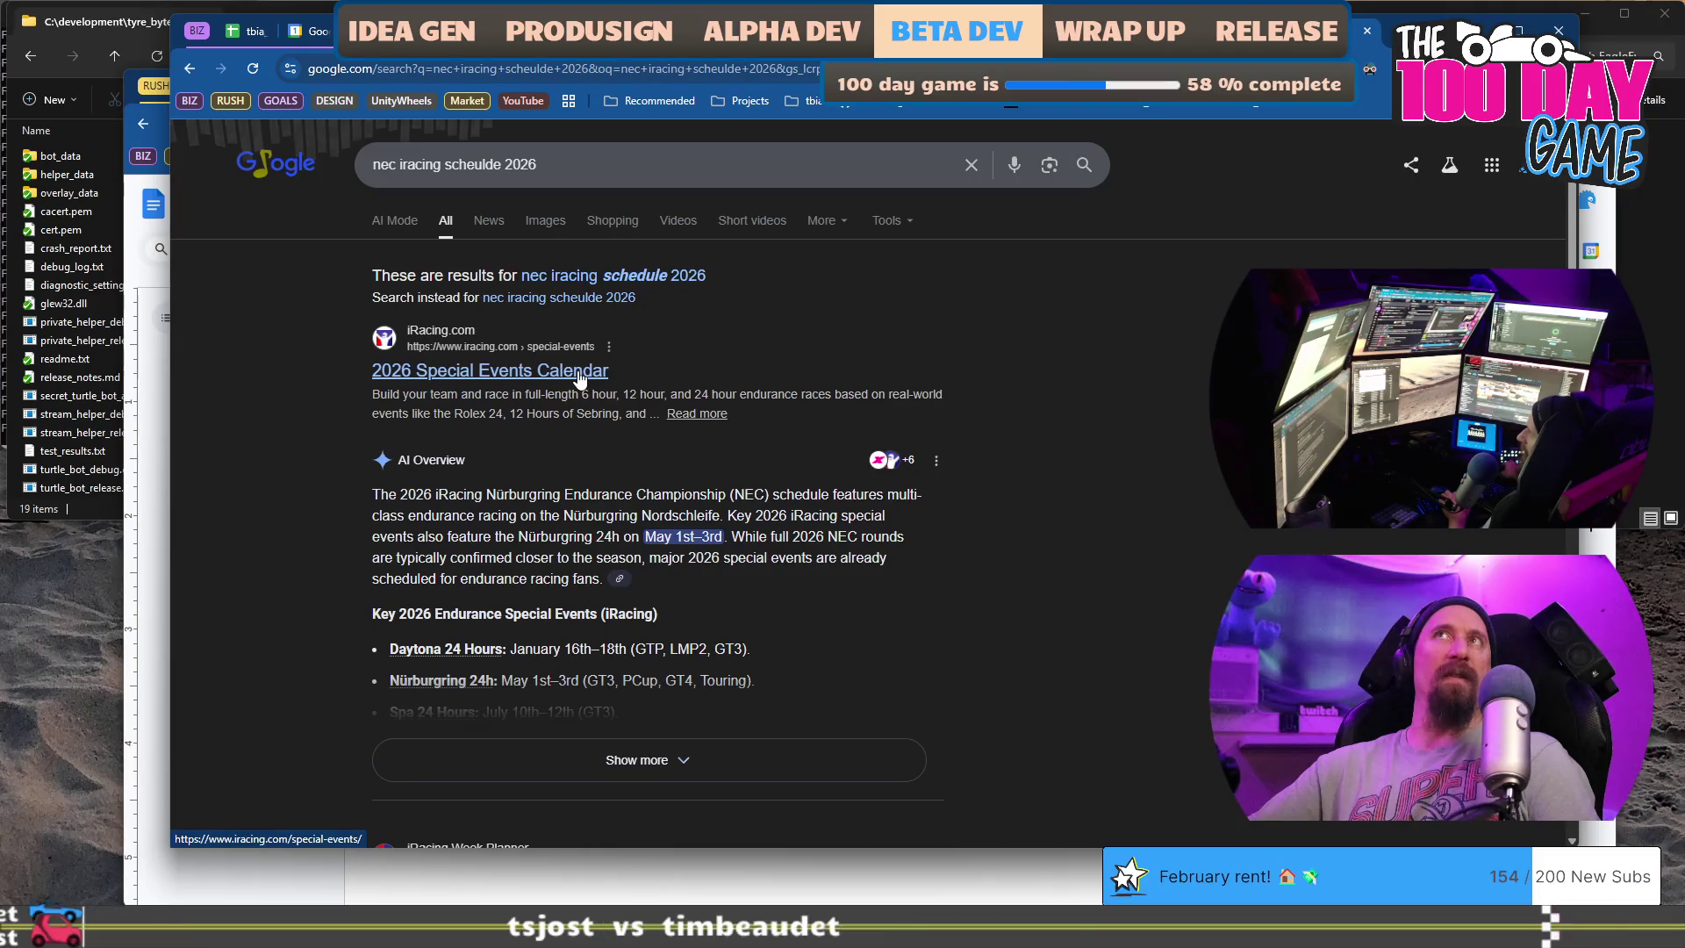
- Open the 2026 Special Events Calendar and expand the Bathurst 12 GT3 class cars
click(579, 372)
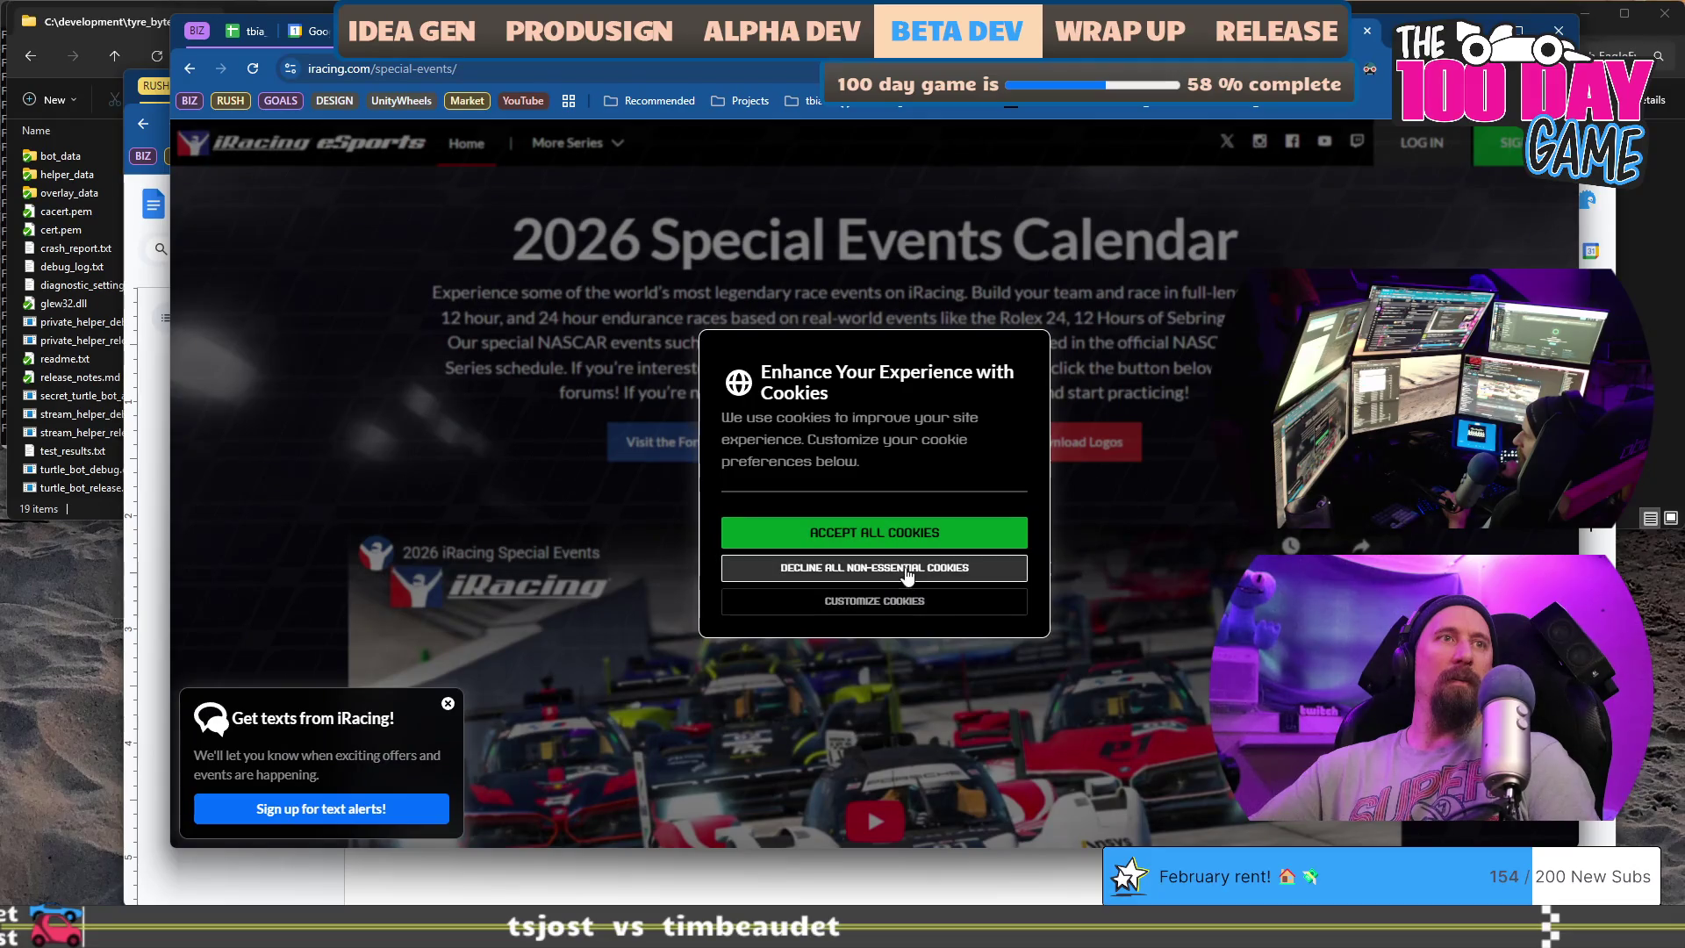
scroll(734, 460, down, 3)
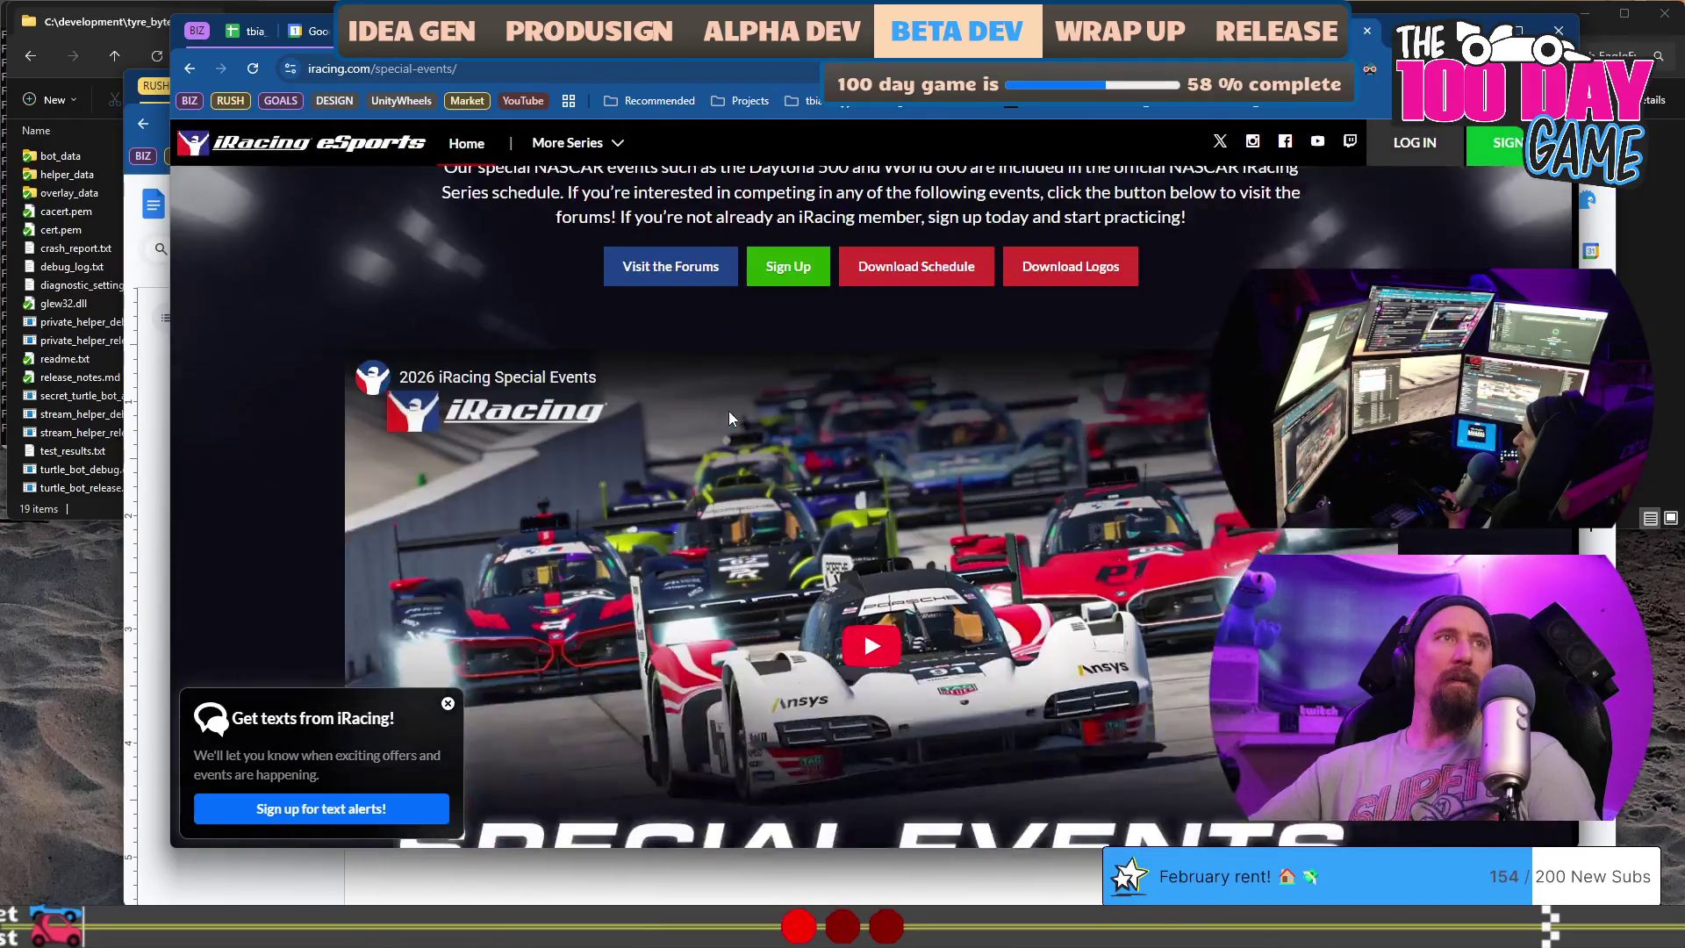
scroll(729, 412, down, 3)
scroll(727, 411, down, 3)
scroll(728, 416, down, 3)
scroll(728, 417, down, 5)
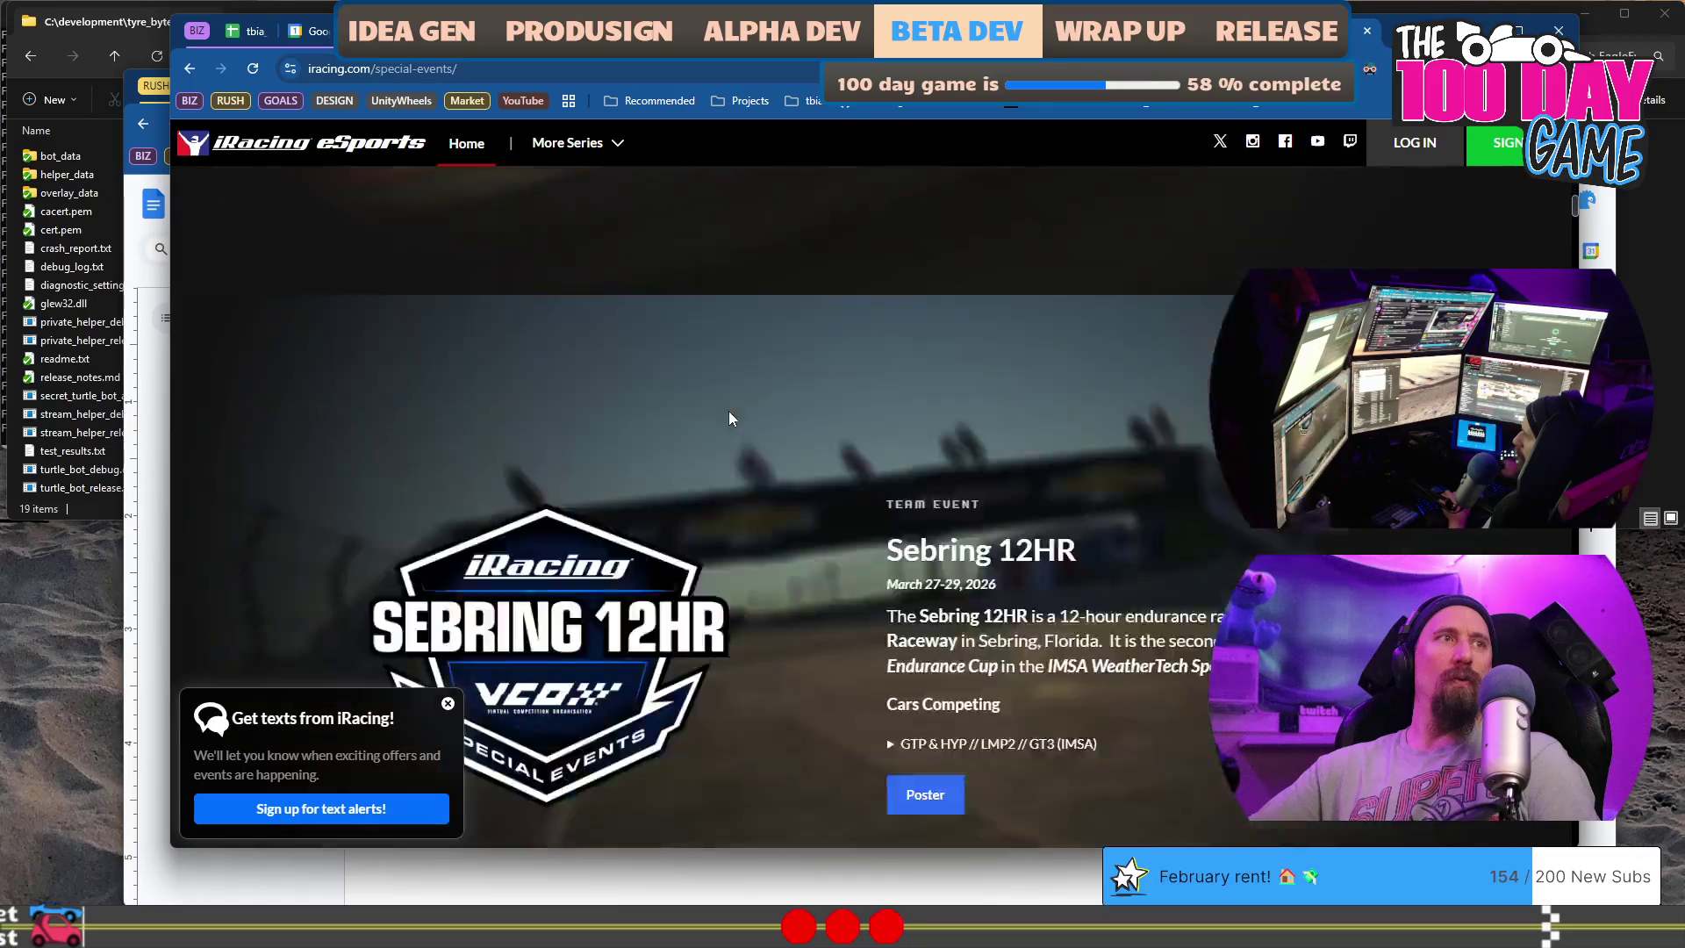
scroll(728, 416, down, 2)
scroll(727, 416, up, 4)
scroll(727, 416, up, 2)
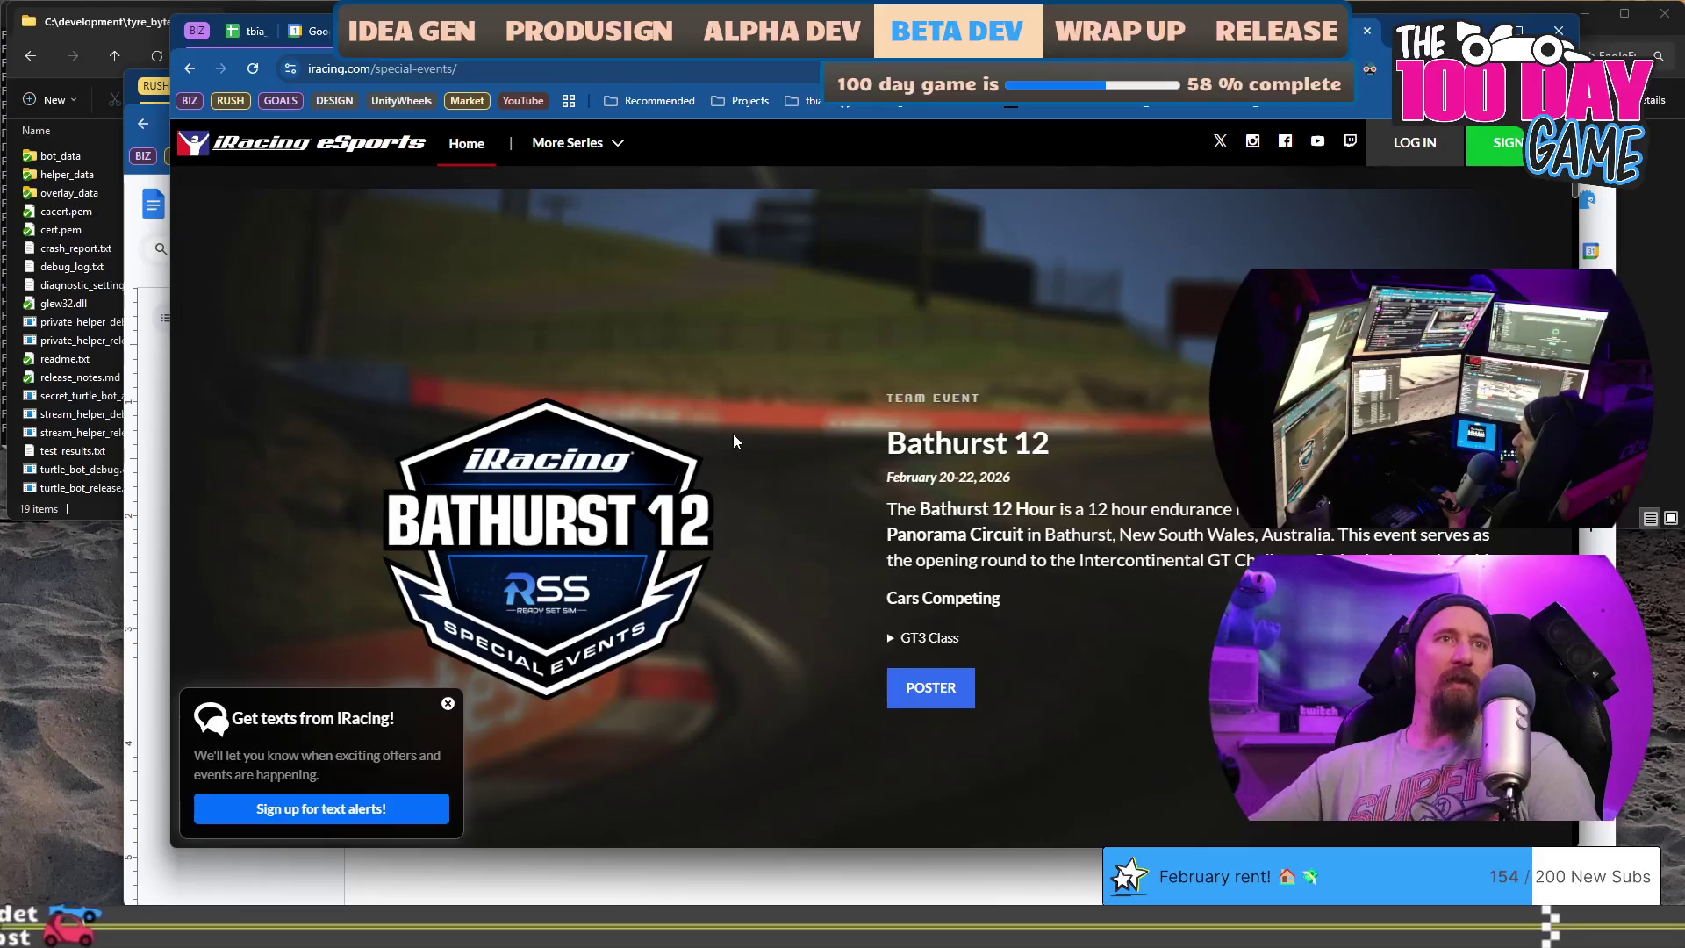
click(915, 637)
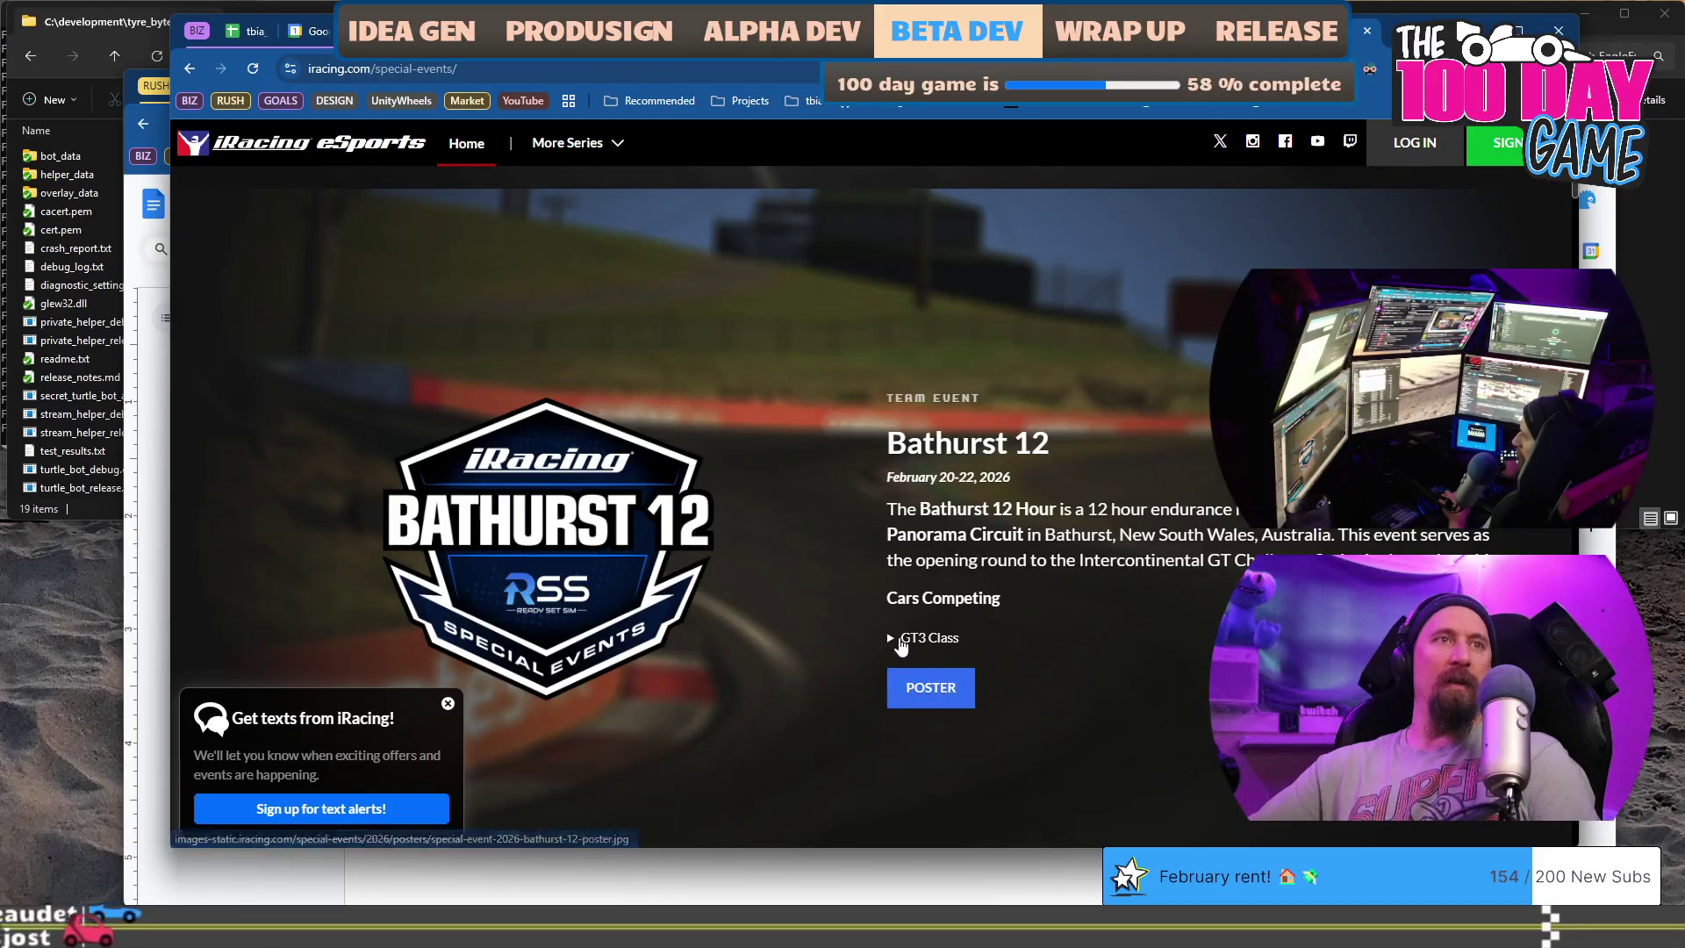
scroll(873, 514, down, 3)
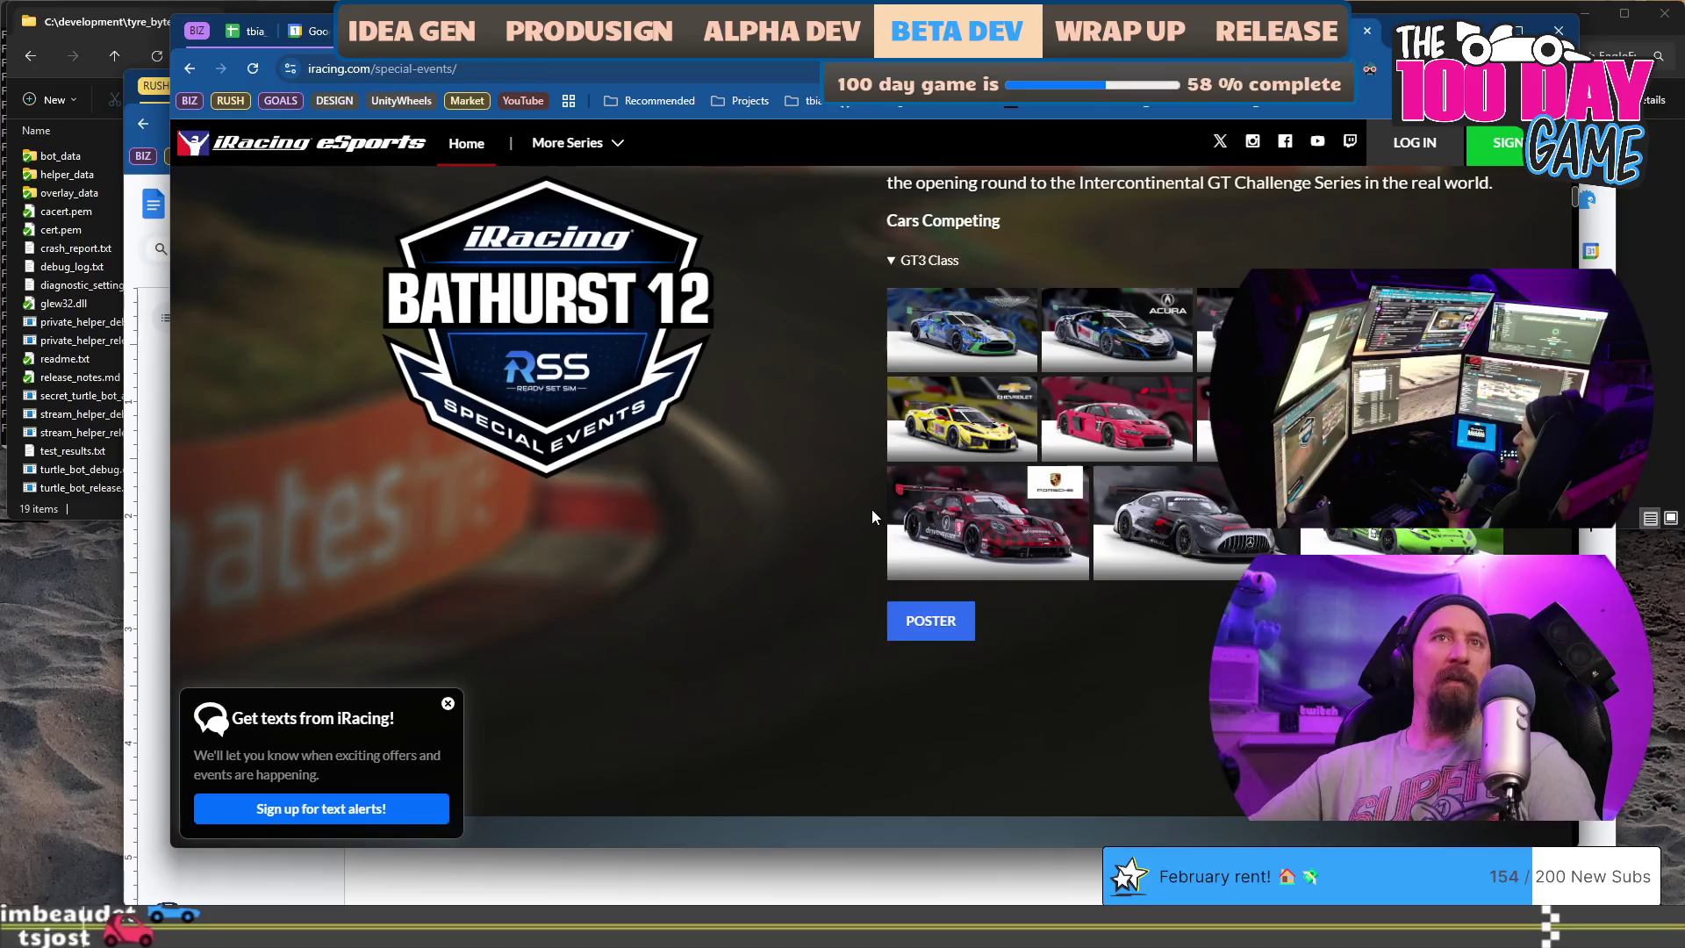
scroll(871, 516, up, 1)
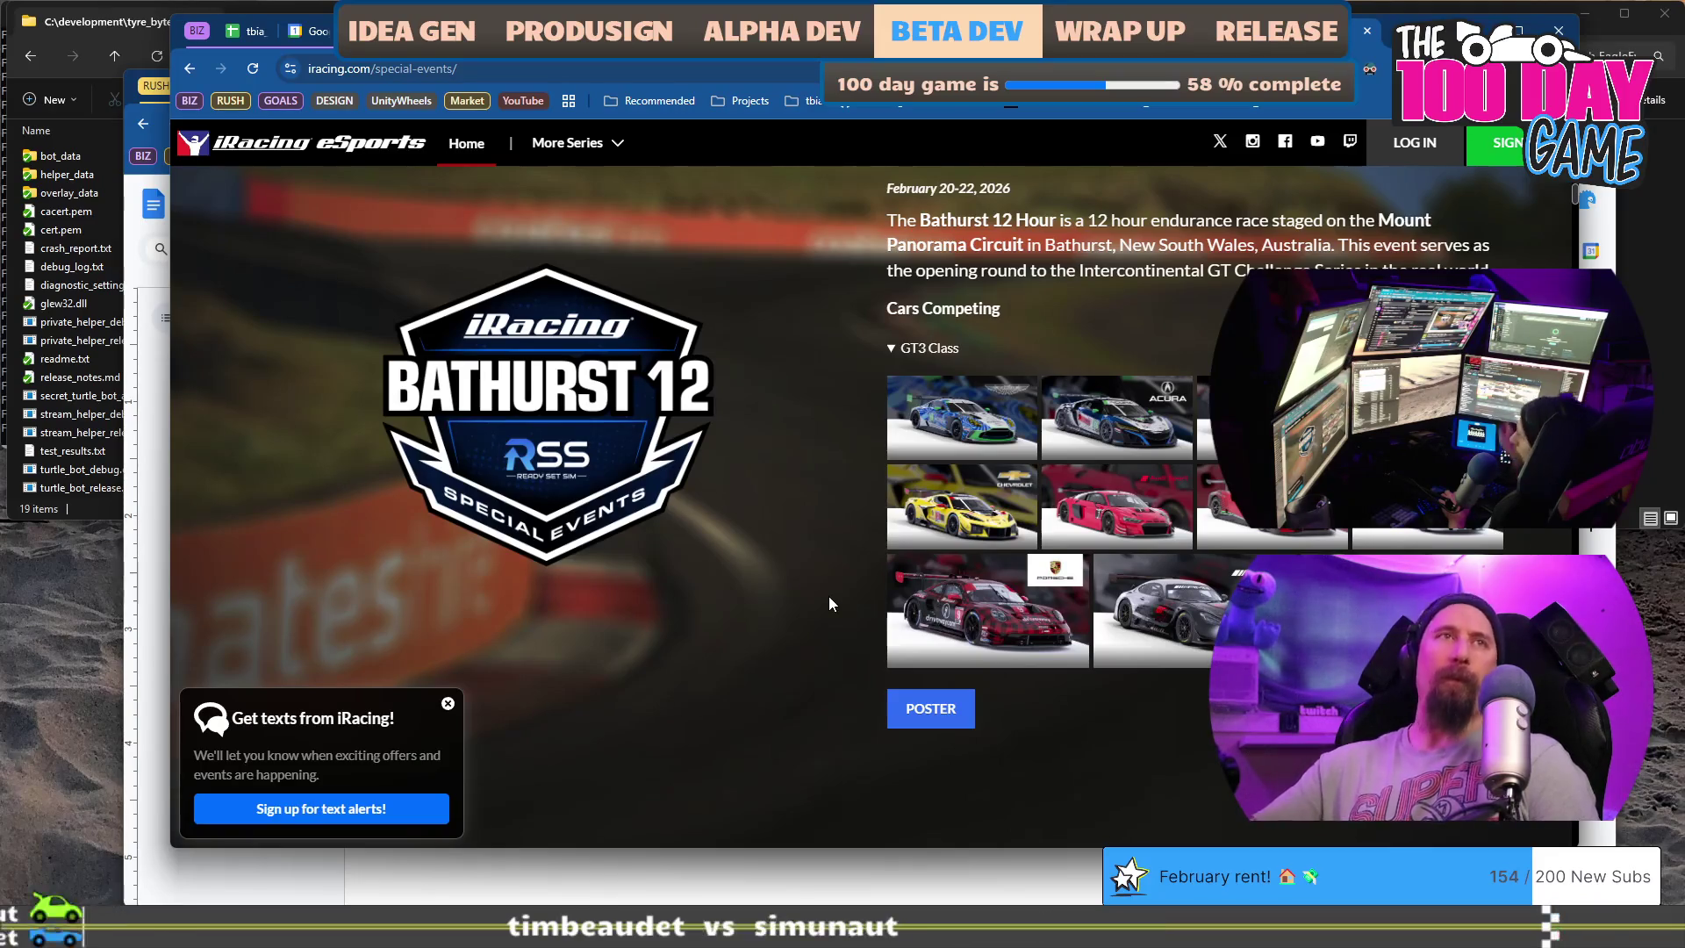
scroll(828, 597, up, 1)
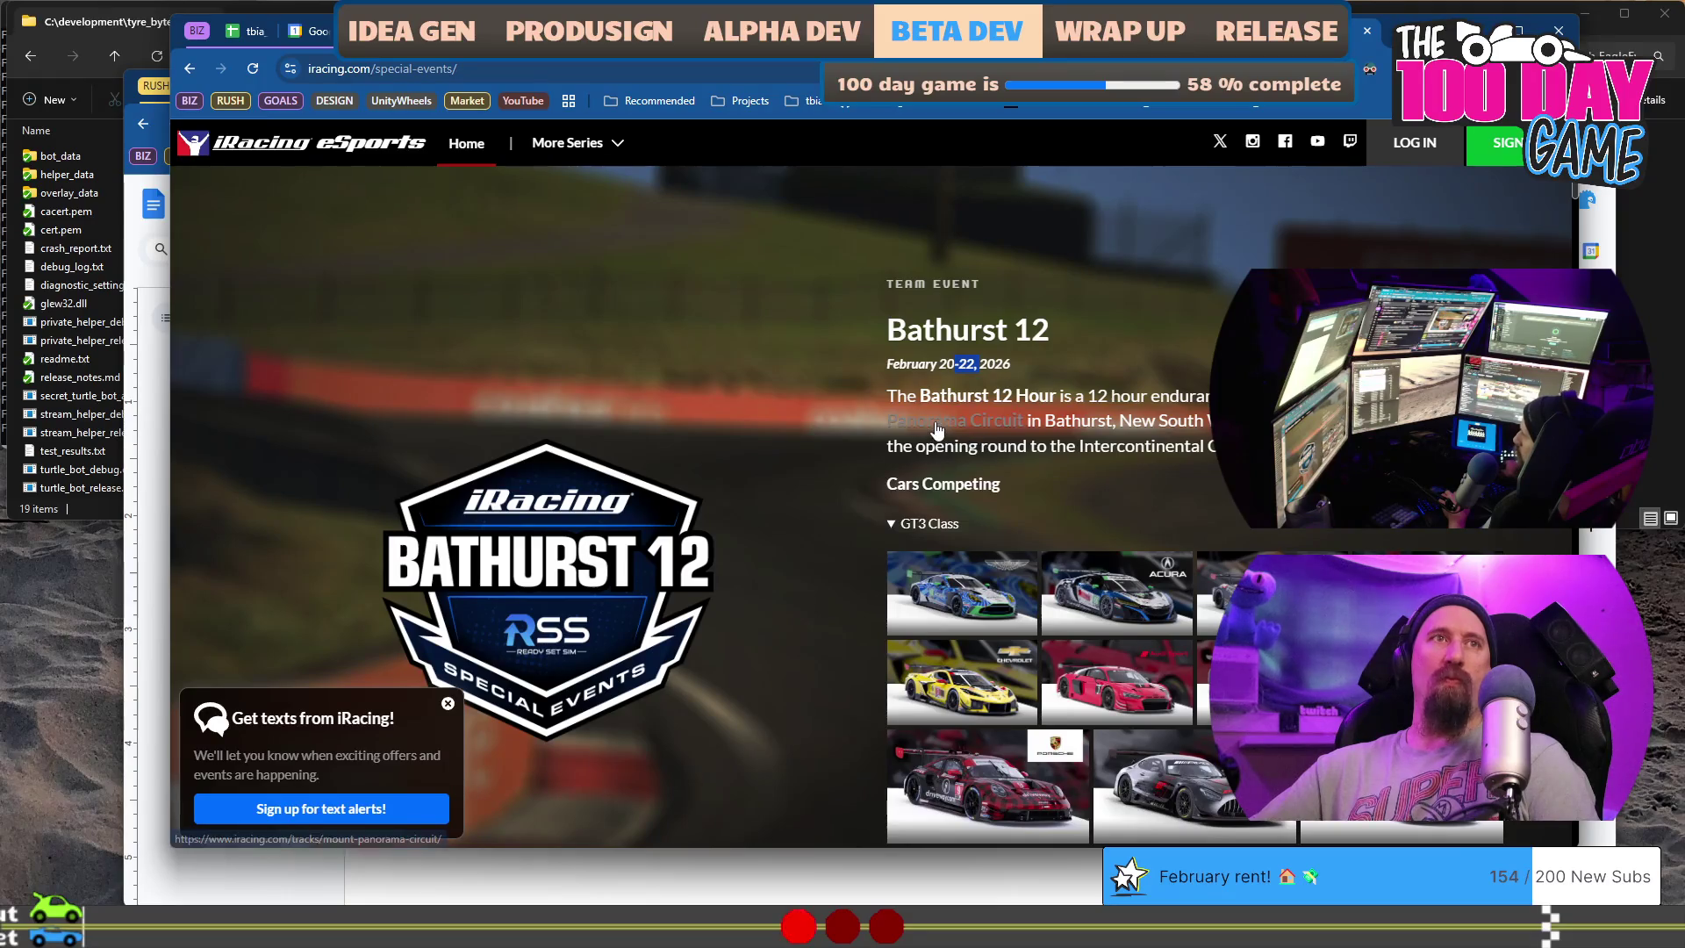
scroll(928, 445, down, 1)
scroll(876, 502, down, 2)
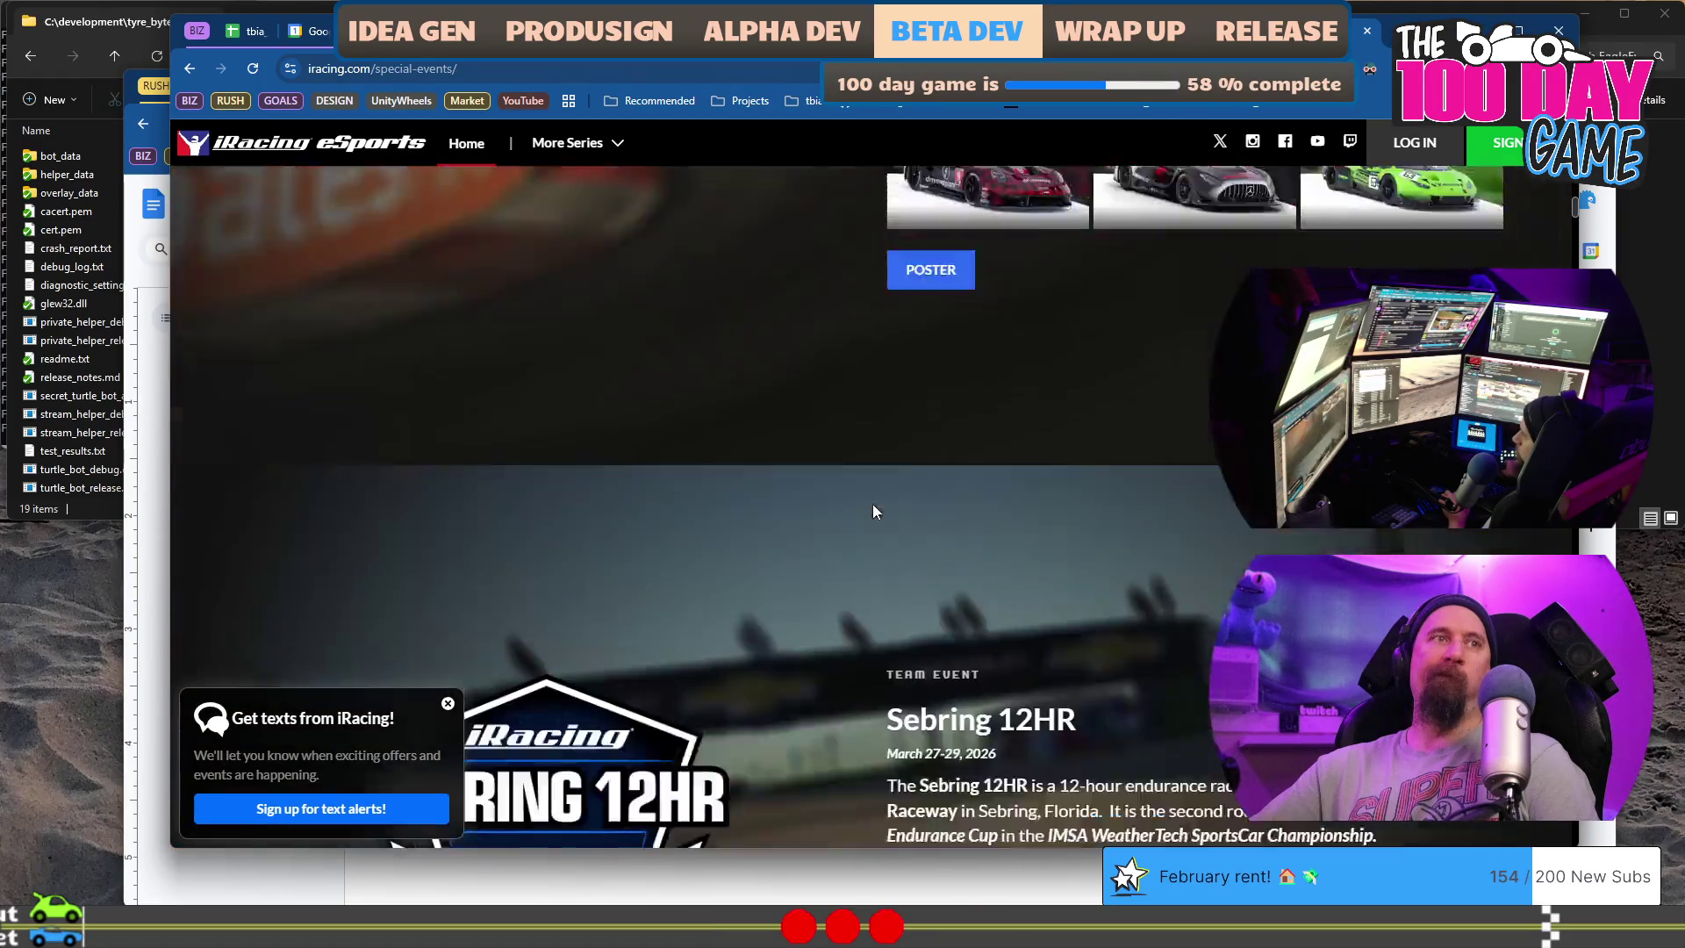
scroll(873, 505, down, 2)
scroll(870, 514, down, 1)
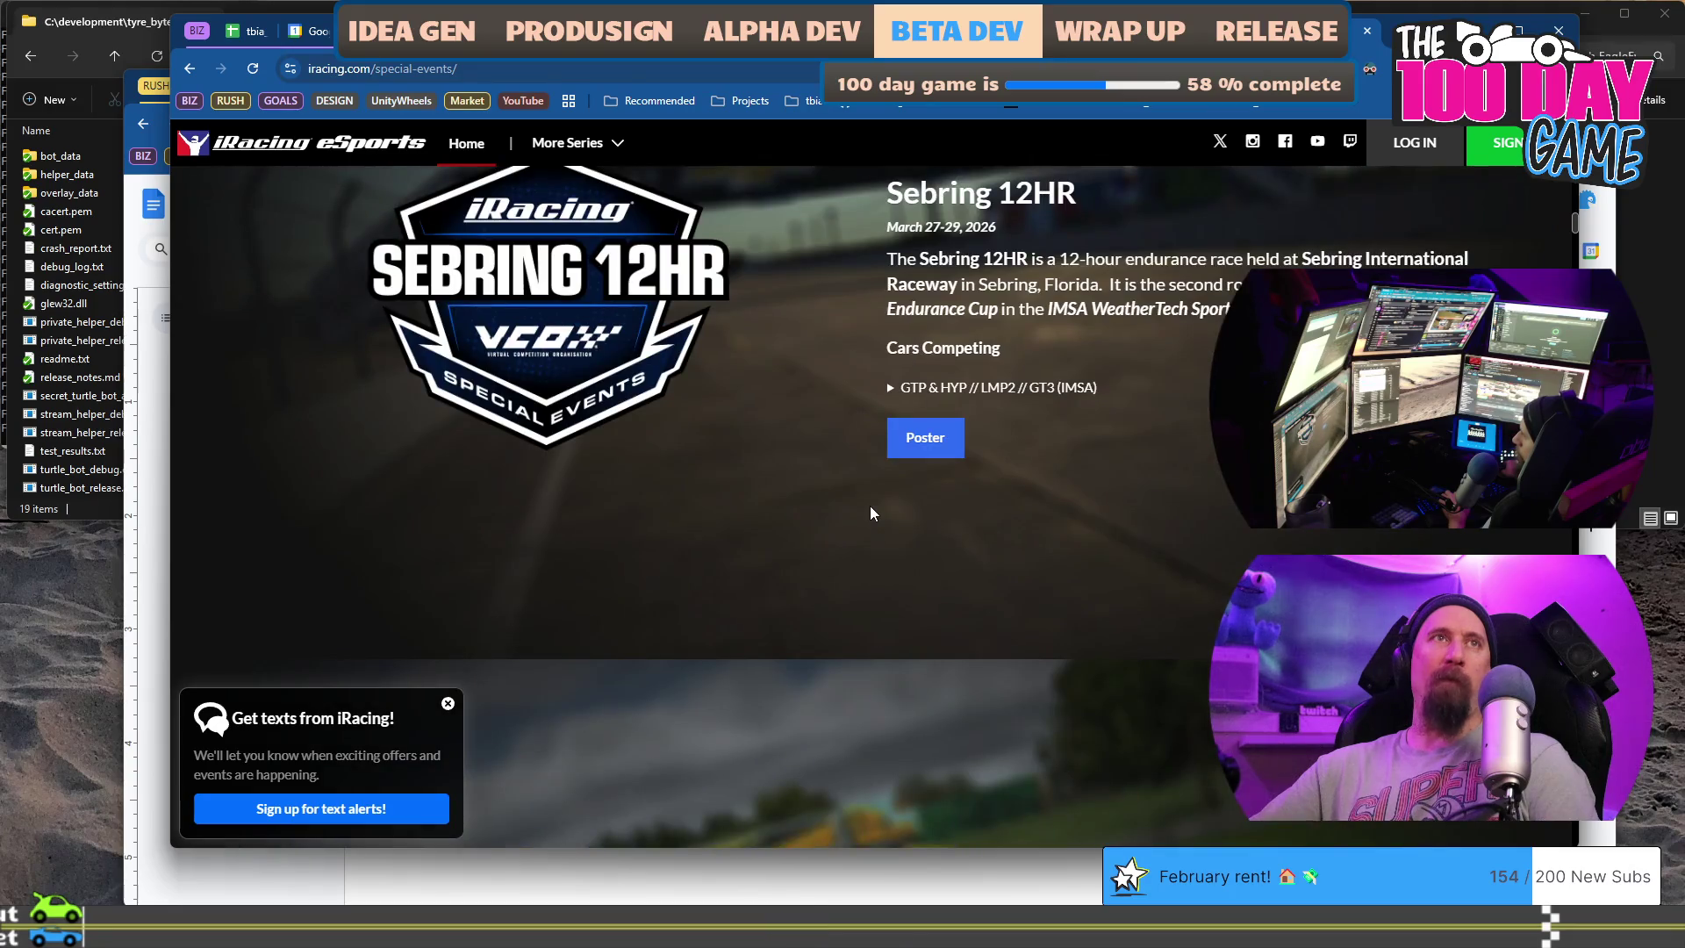
scroll(870, 513, down, 3)
scroll(869, 514, down, 1)
scroll(870, 514, up, 5)
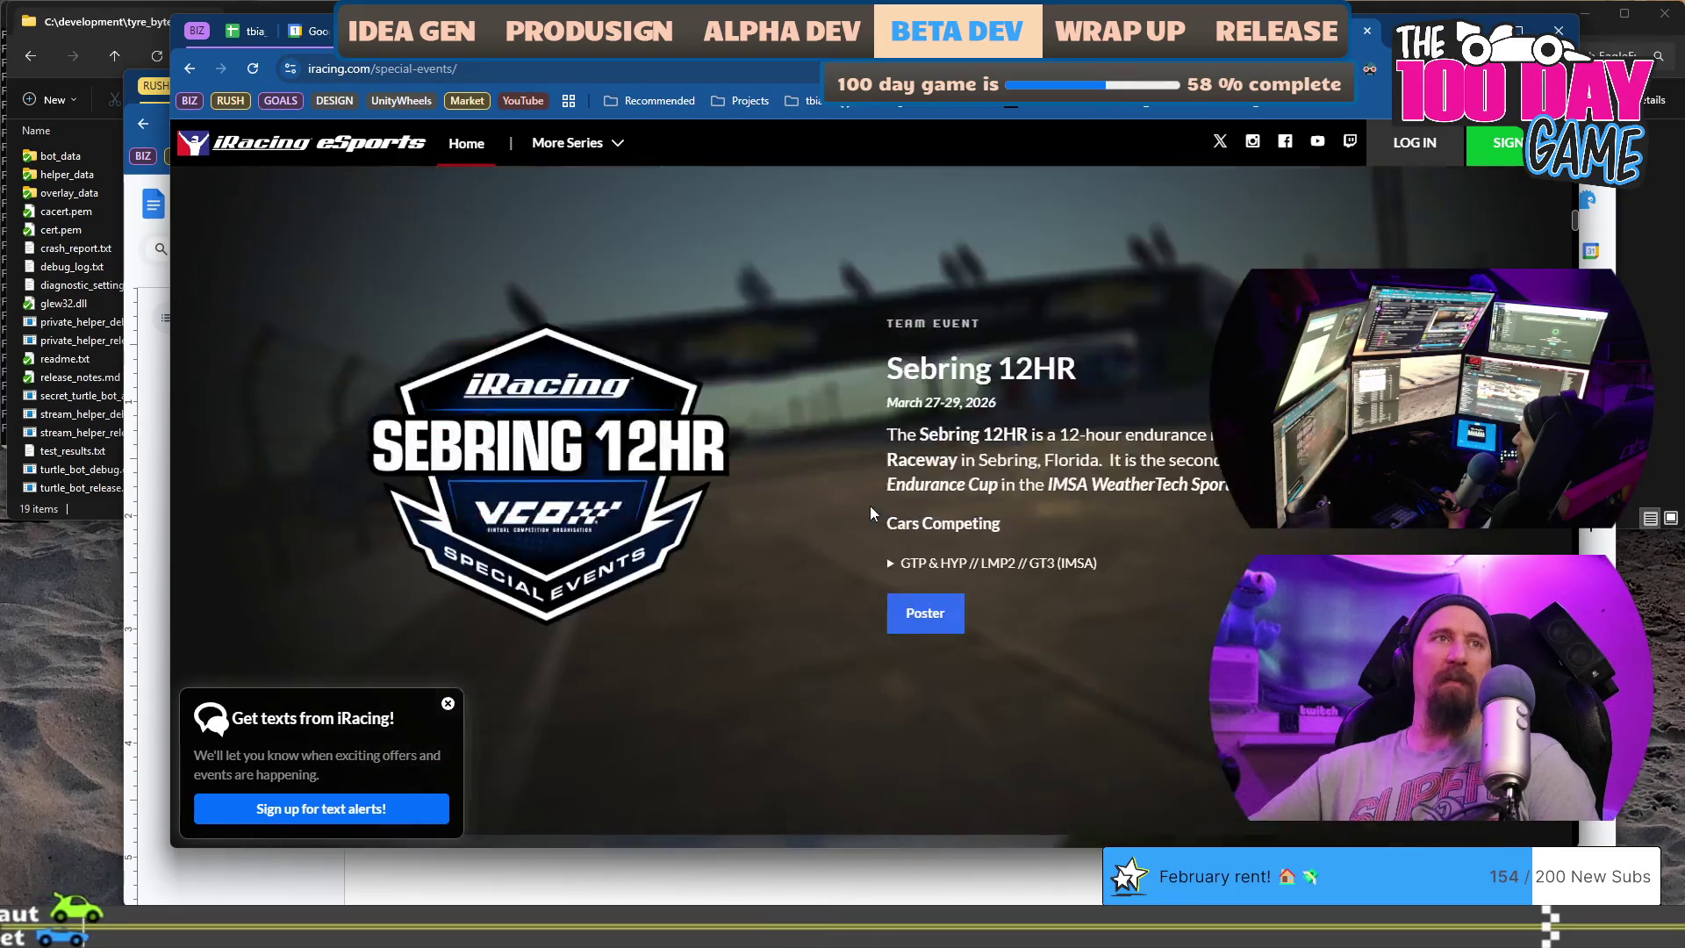
scroll(870, 505, up, 5)
scroll(870, 504, up, 1)
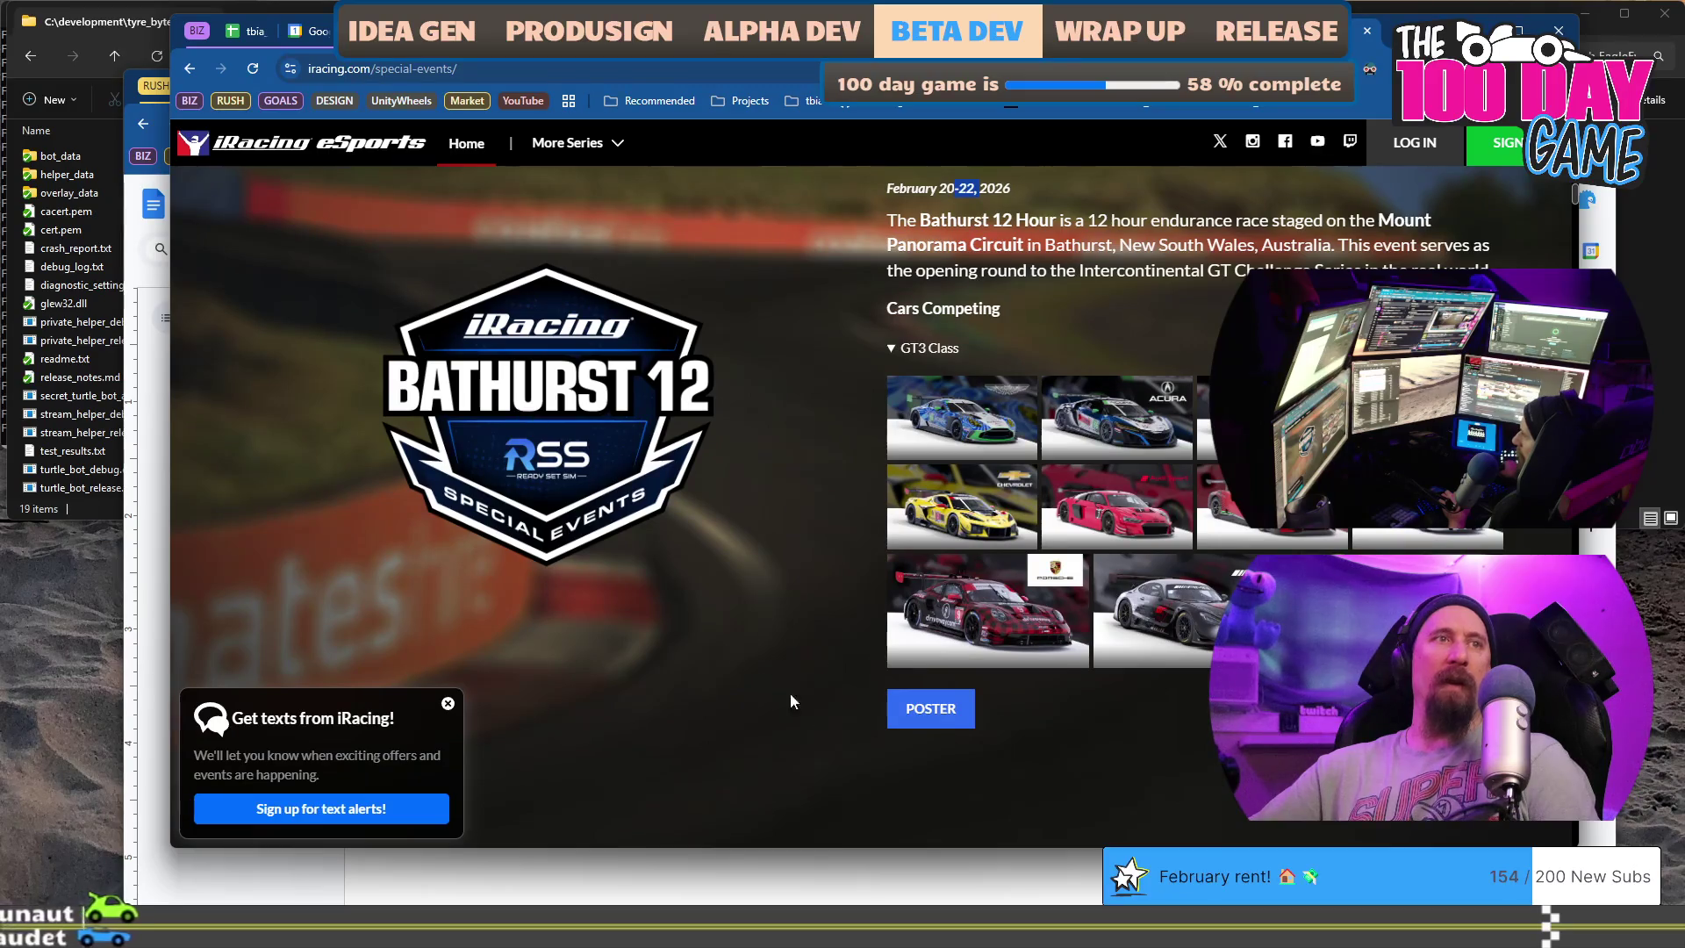
scroll(1038, 326, up, 2)
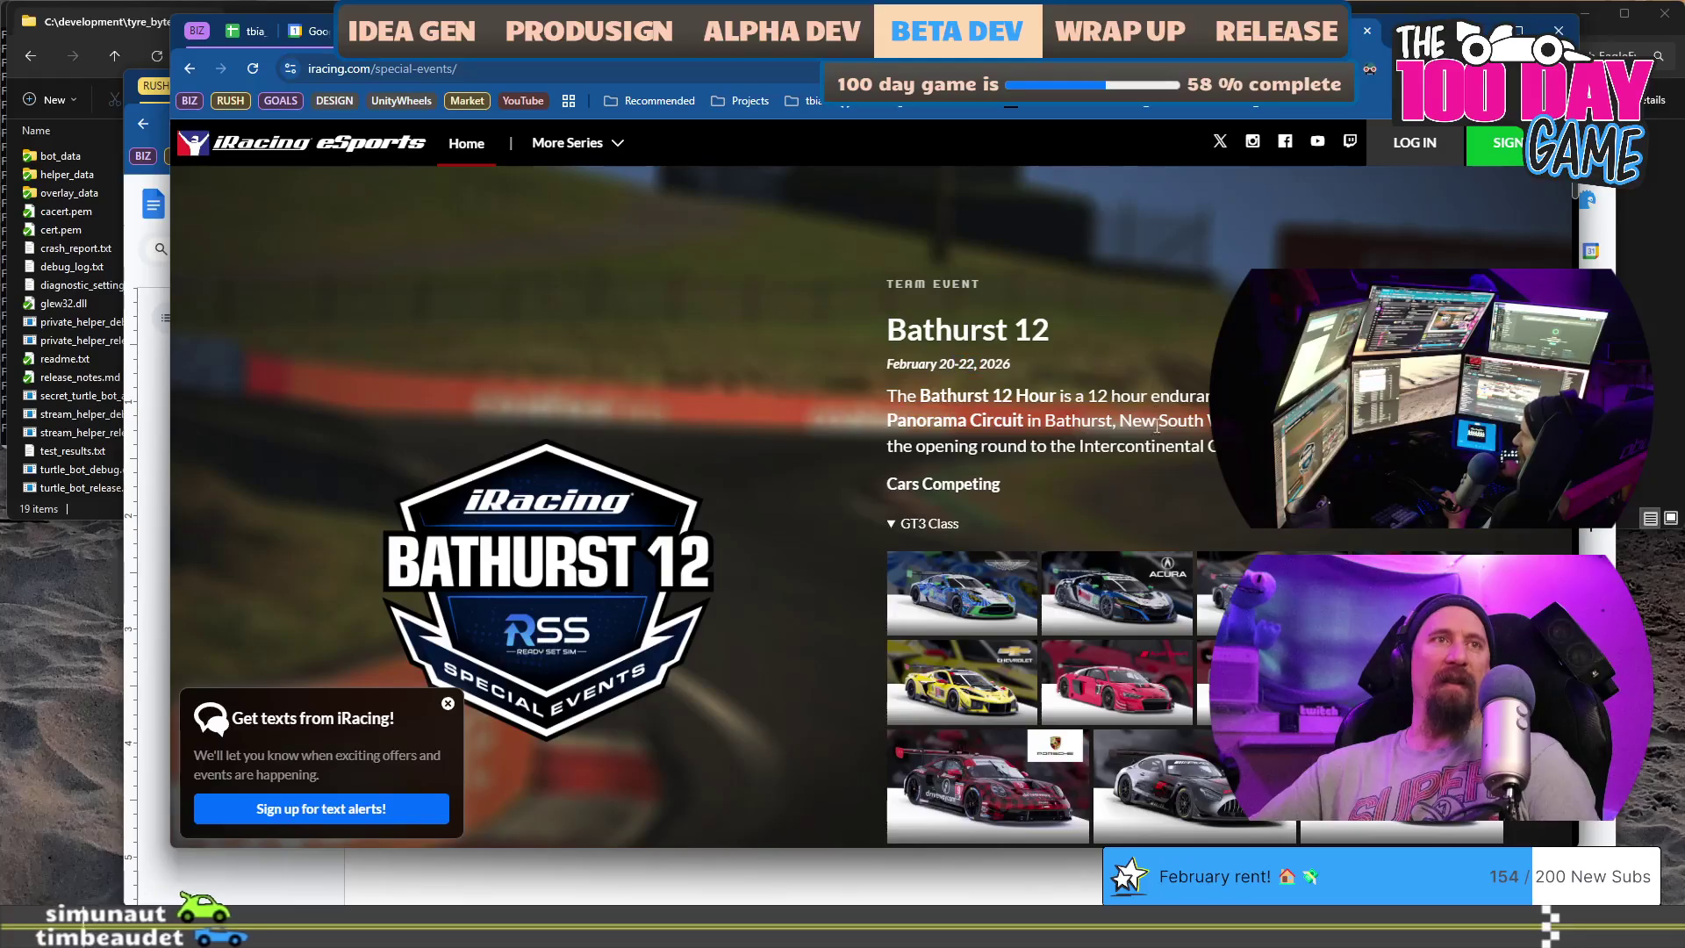
scroll(641, 539, down, 2)
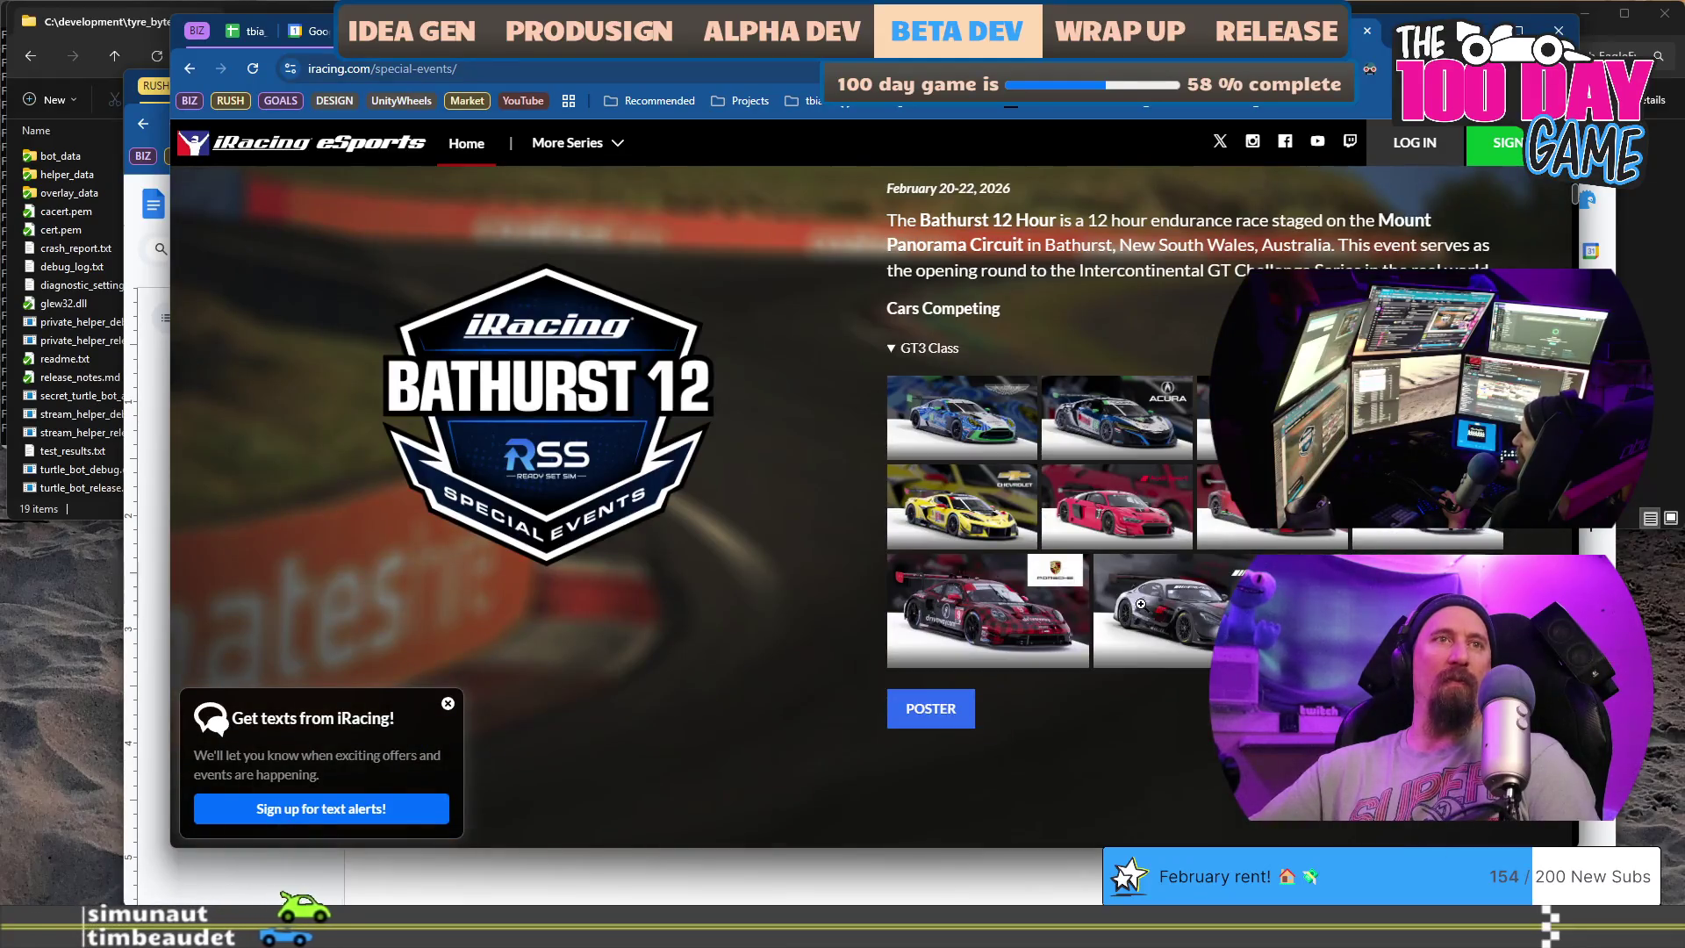
- View the Bathurst 12 Hour poster and return to the special events page
click(960, 716)
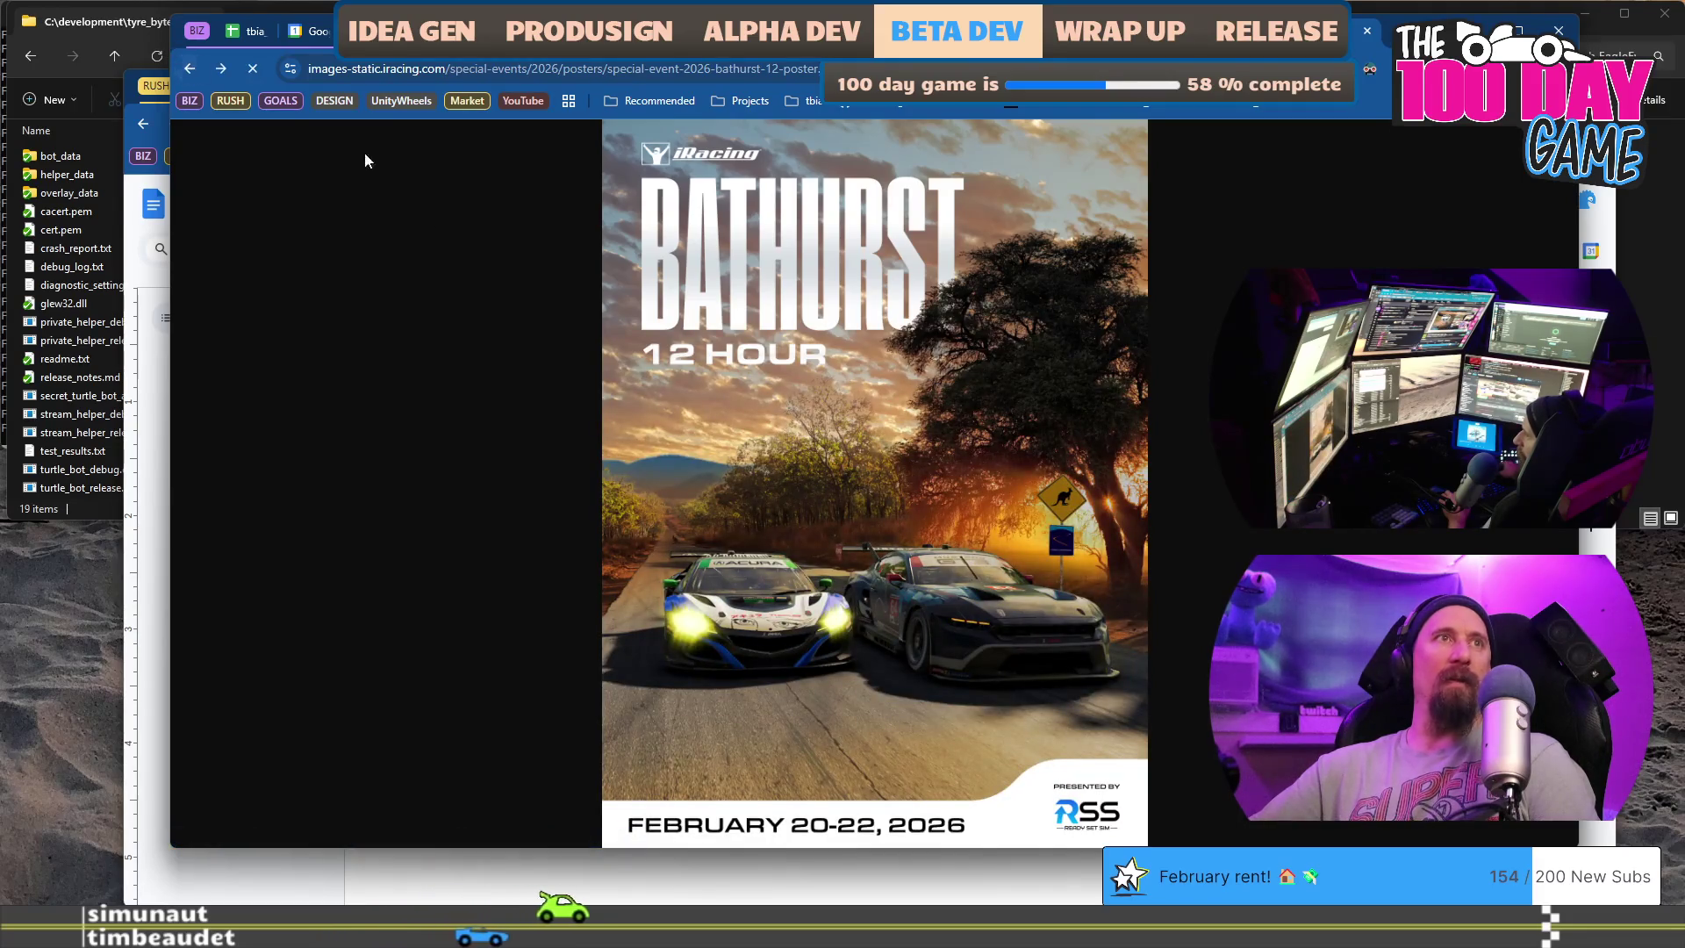
key(alt+Left)
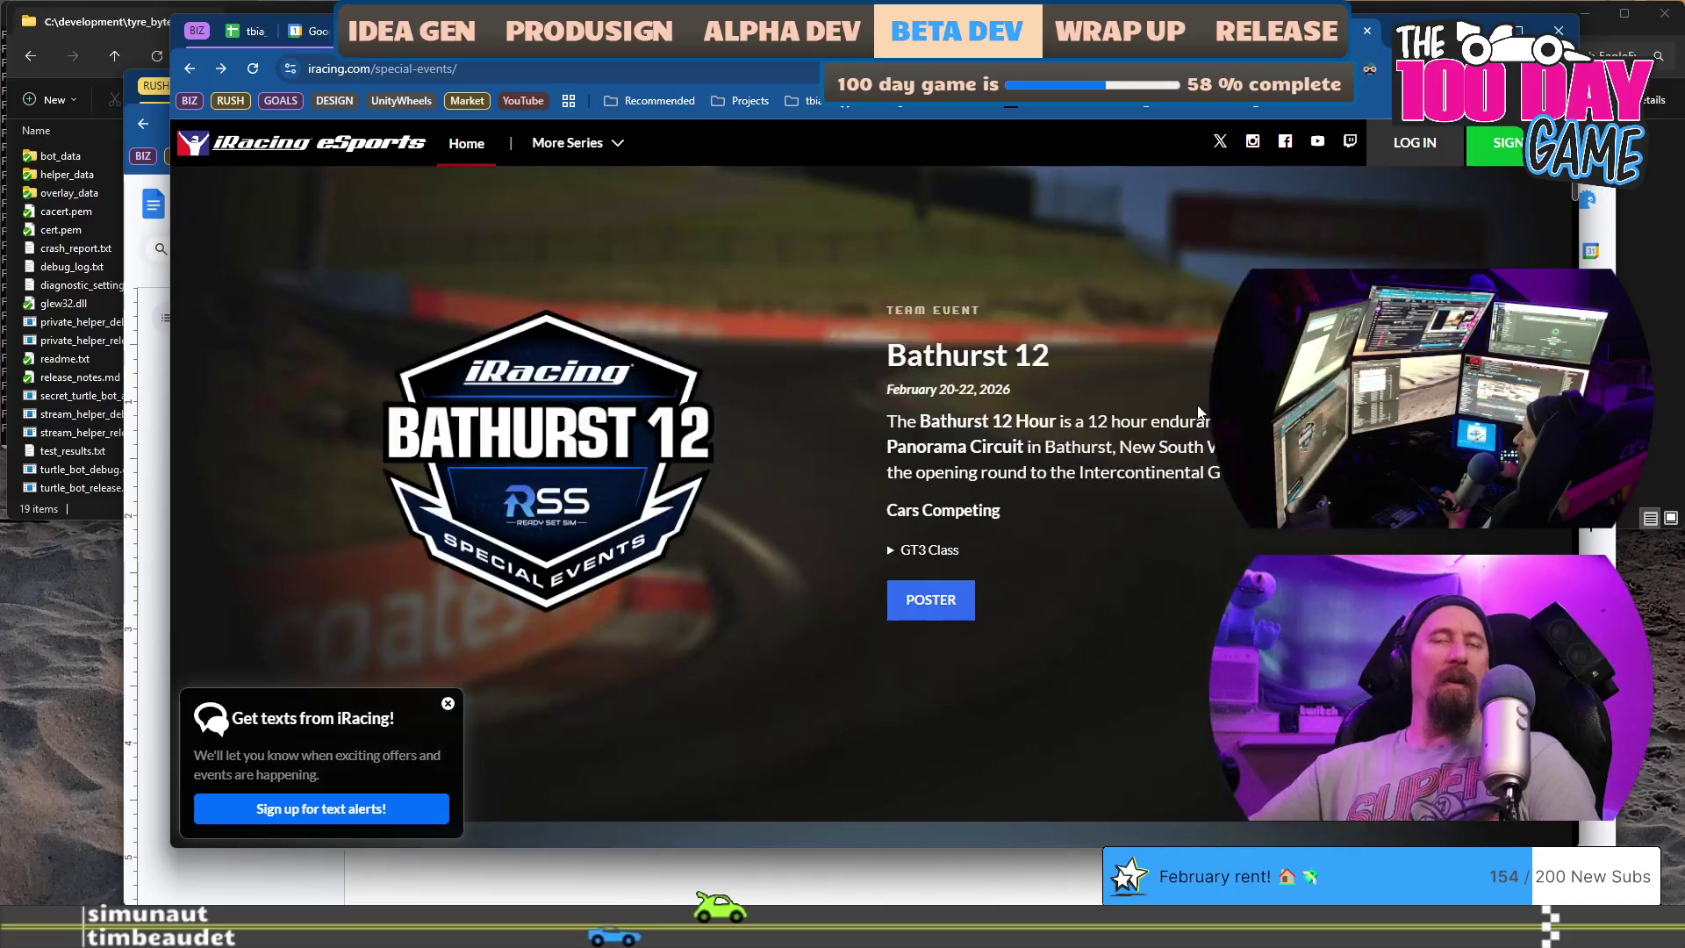
scroll(1197, 412, up, 4)
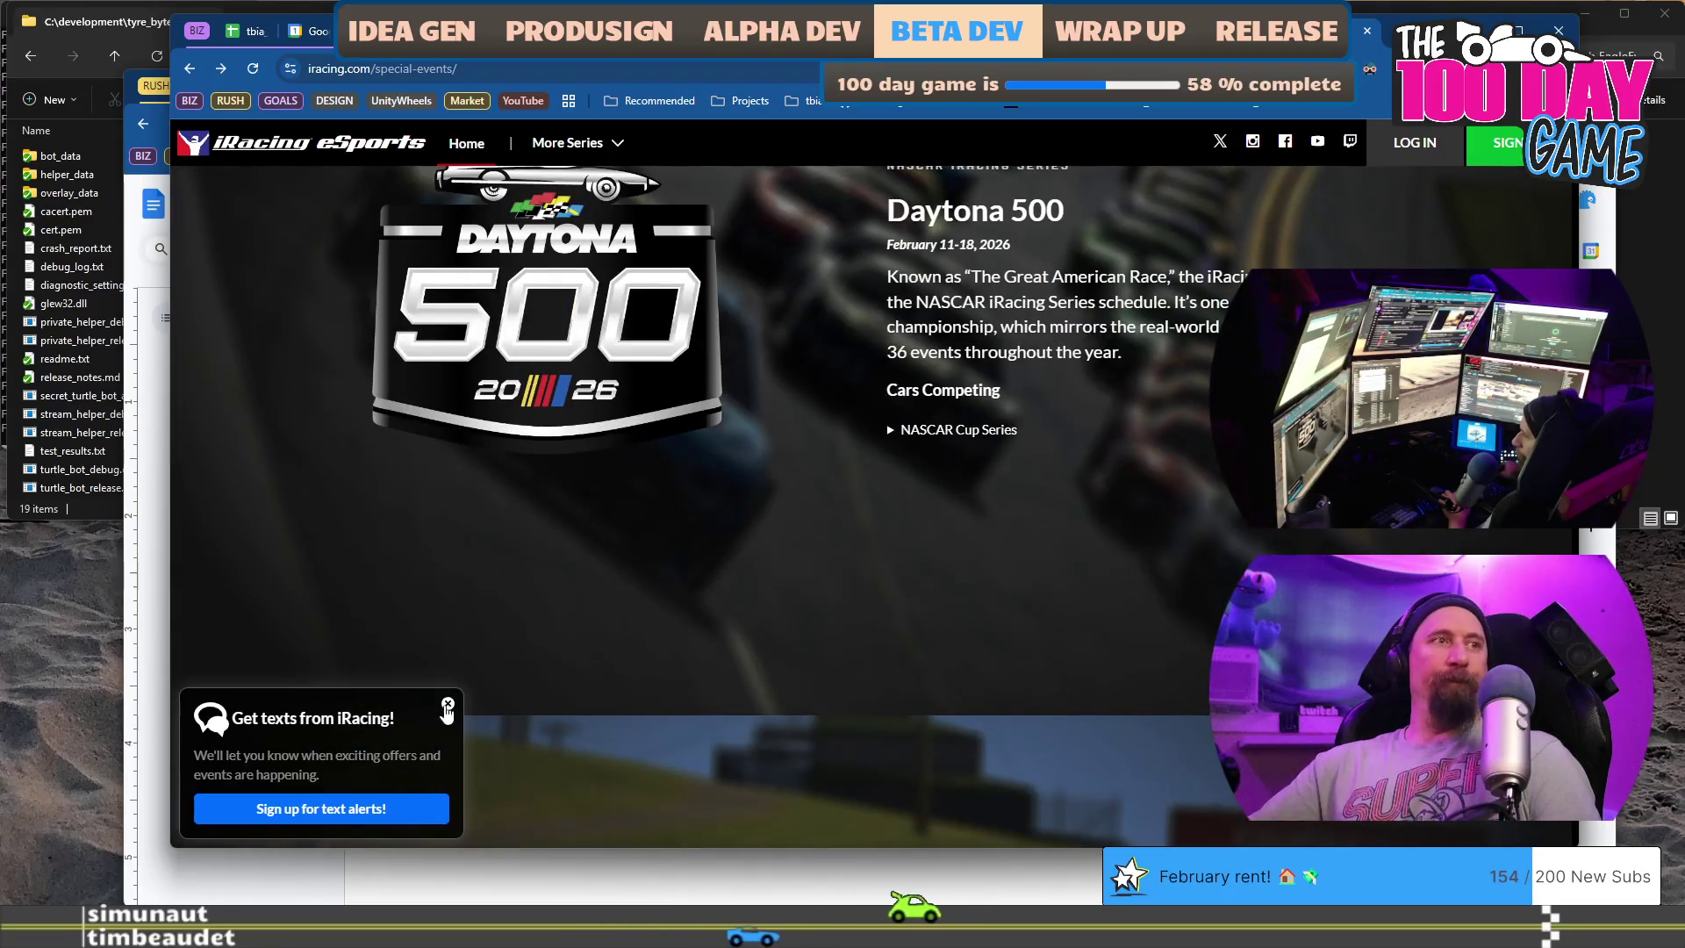
- Dismiss the text-alert offer and expand the car lists for Road America 500 and Nürburgring 24h
click(447, 707)
scroll(1007, 469, up, 6)
scroll(1008, 469, down, 4)
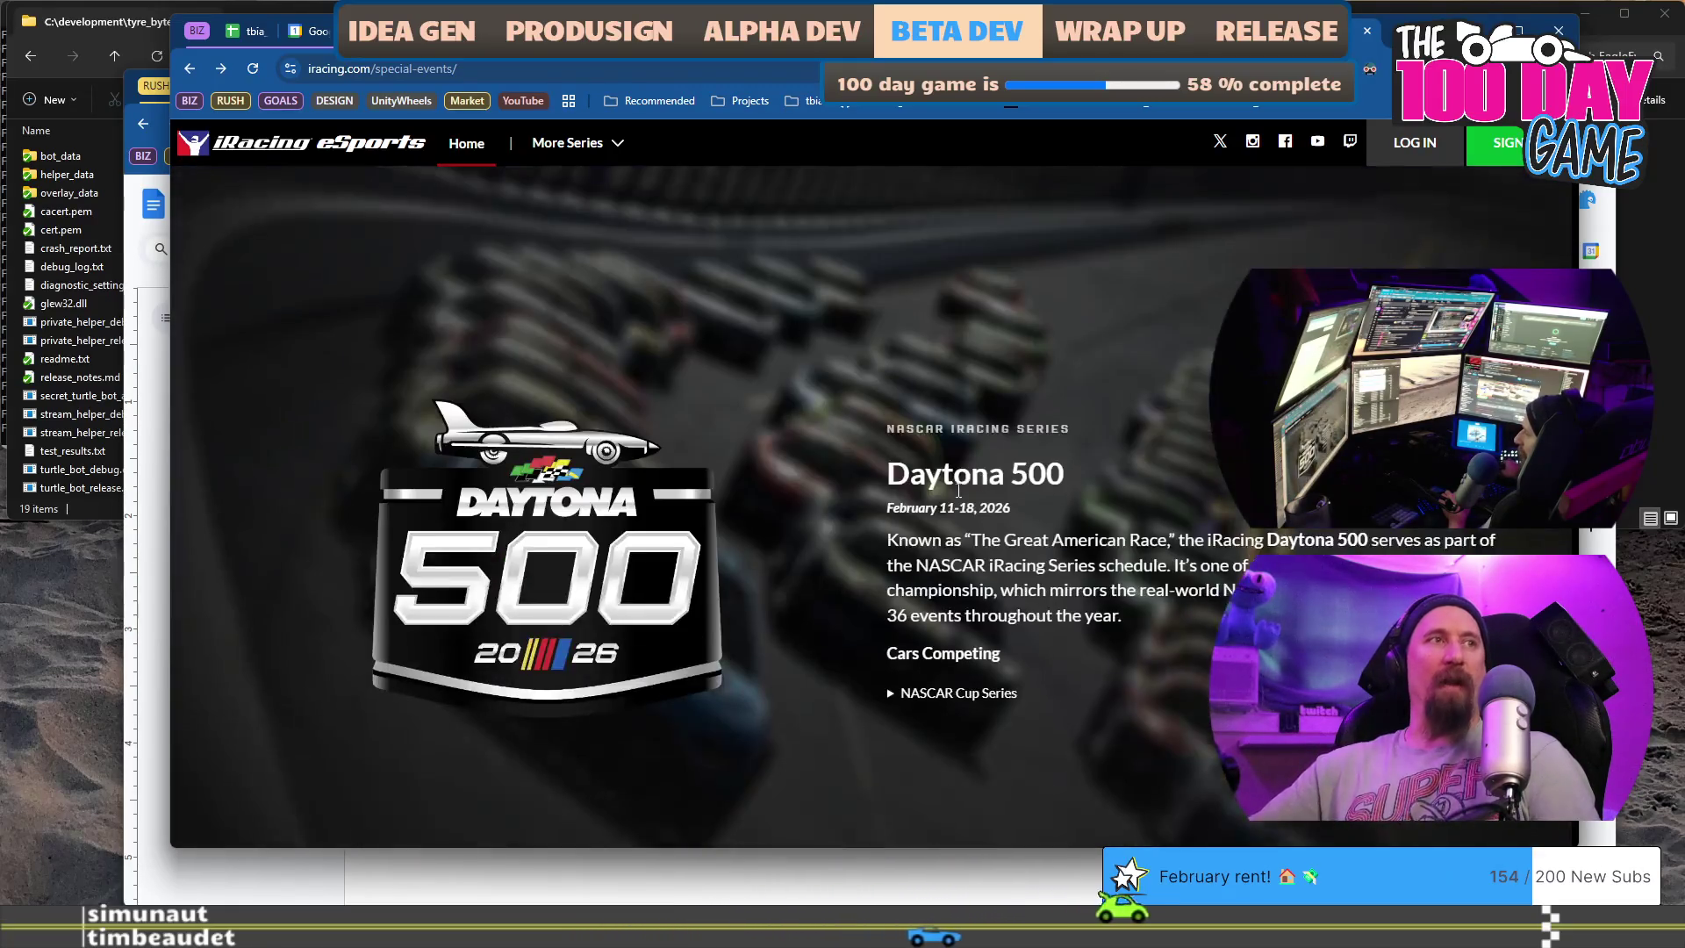
scroll(958, 492, down, 5)
scroll(931, 508, down, 5)
scroll(931, 508, down, 4)
scroll(930, 508, down, 2)
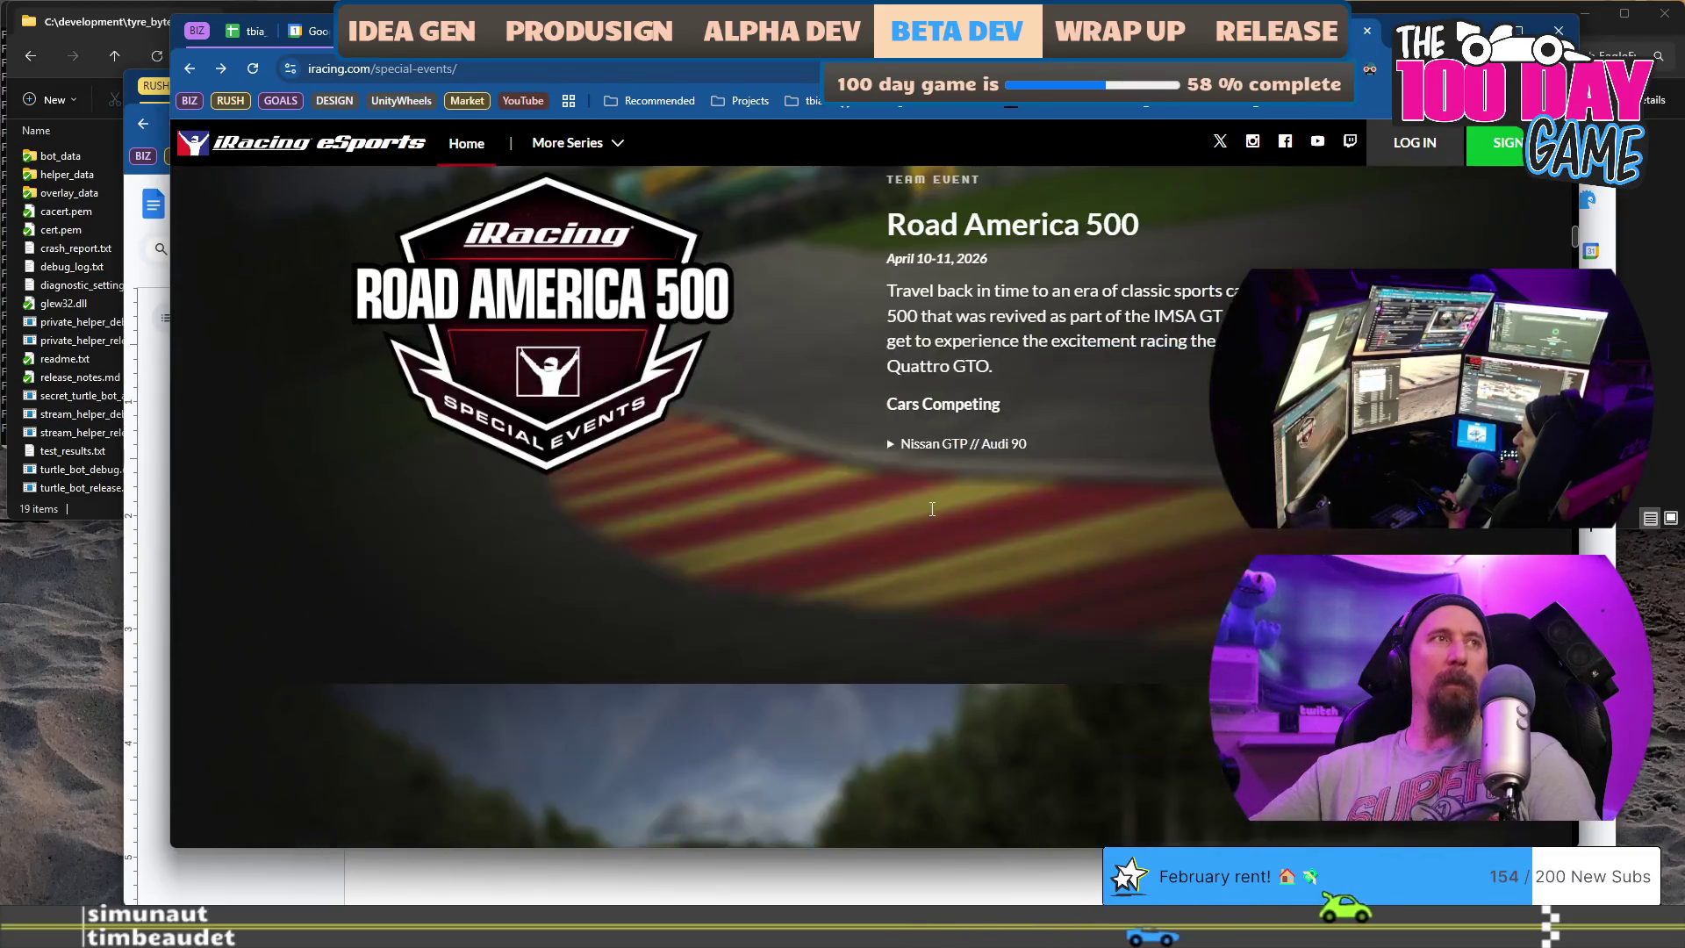
scroll(870, 564, up, 2)
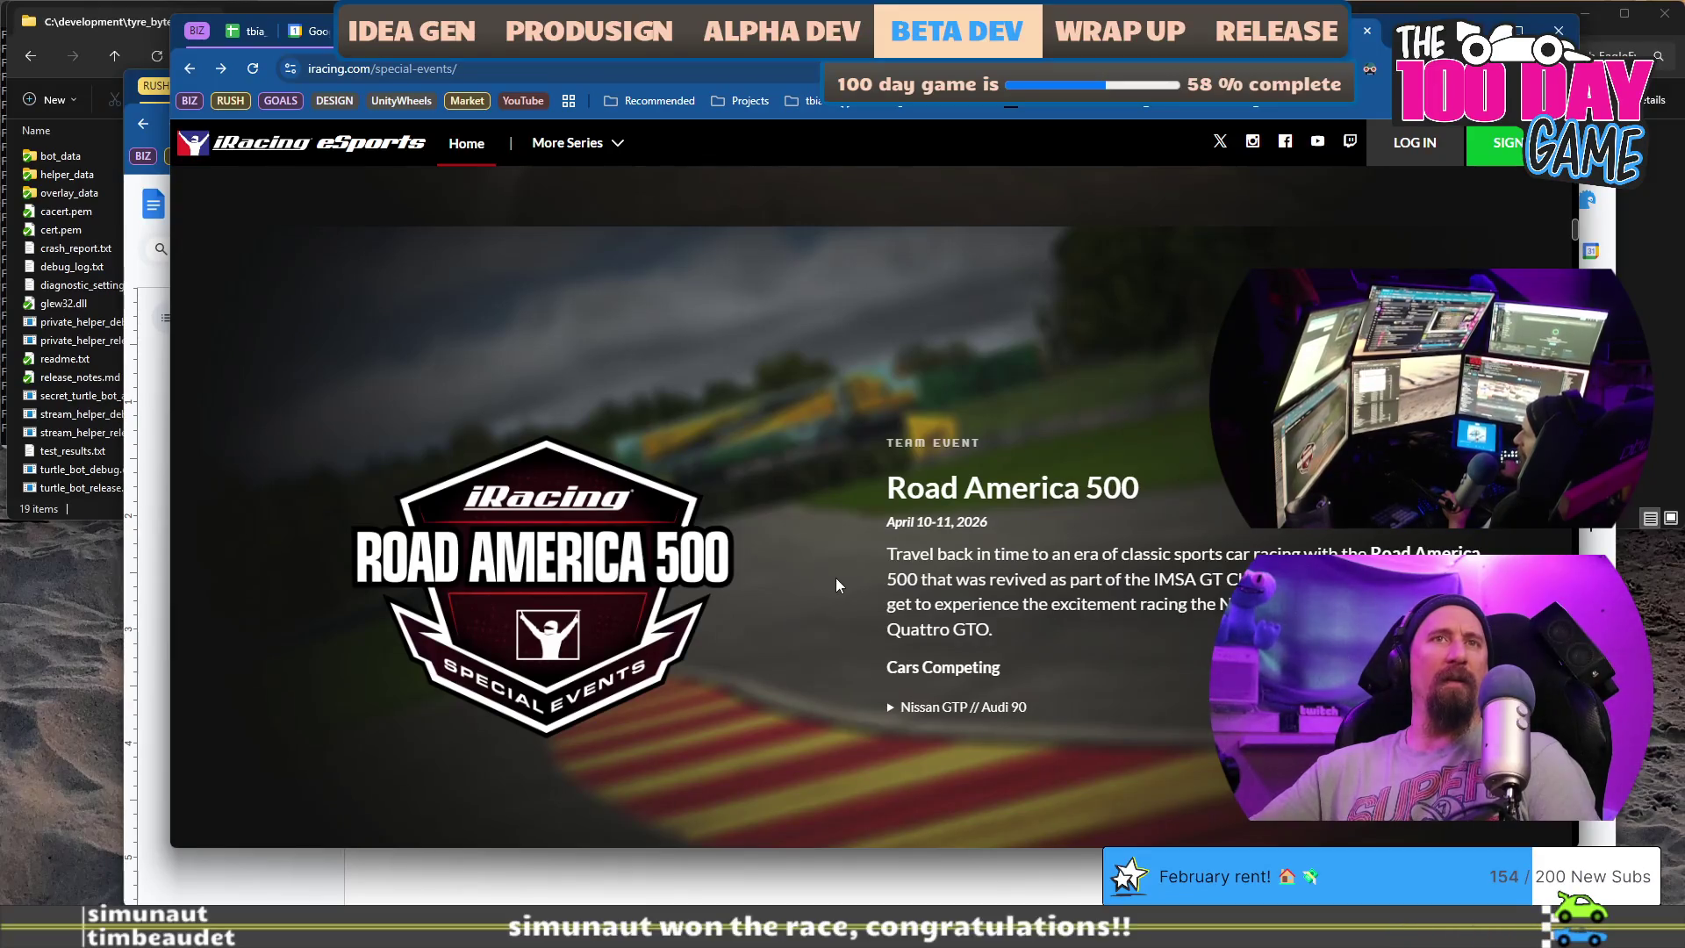
click(891, 707)
scroll(872, 646, down, 2)
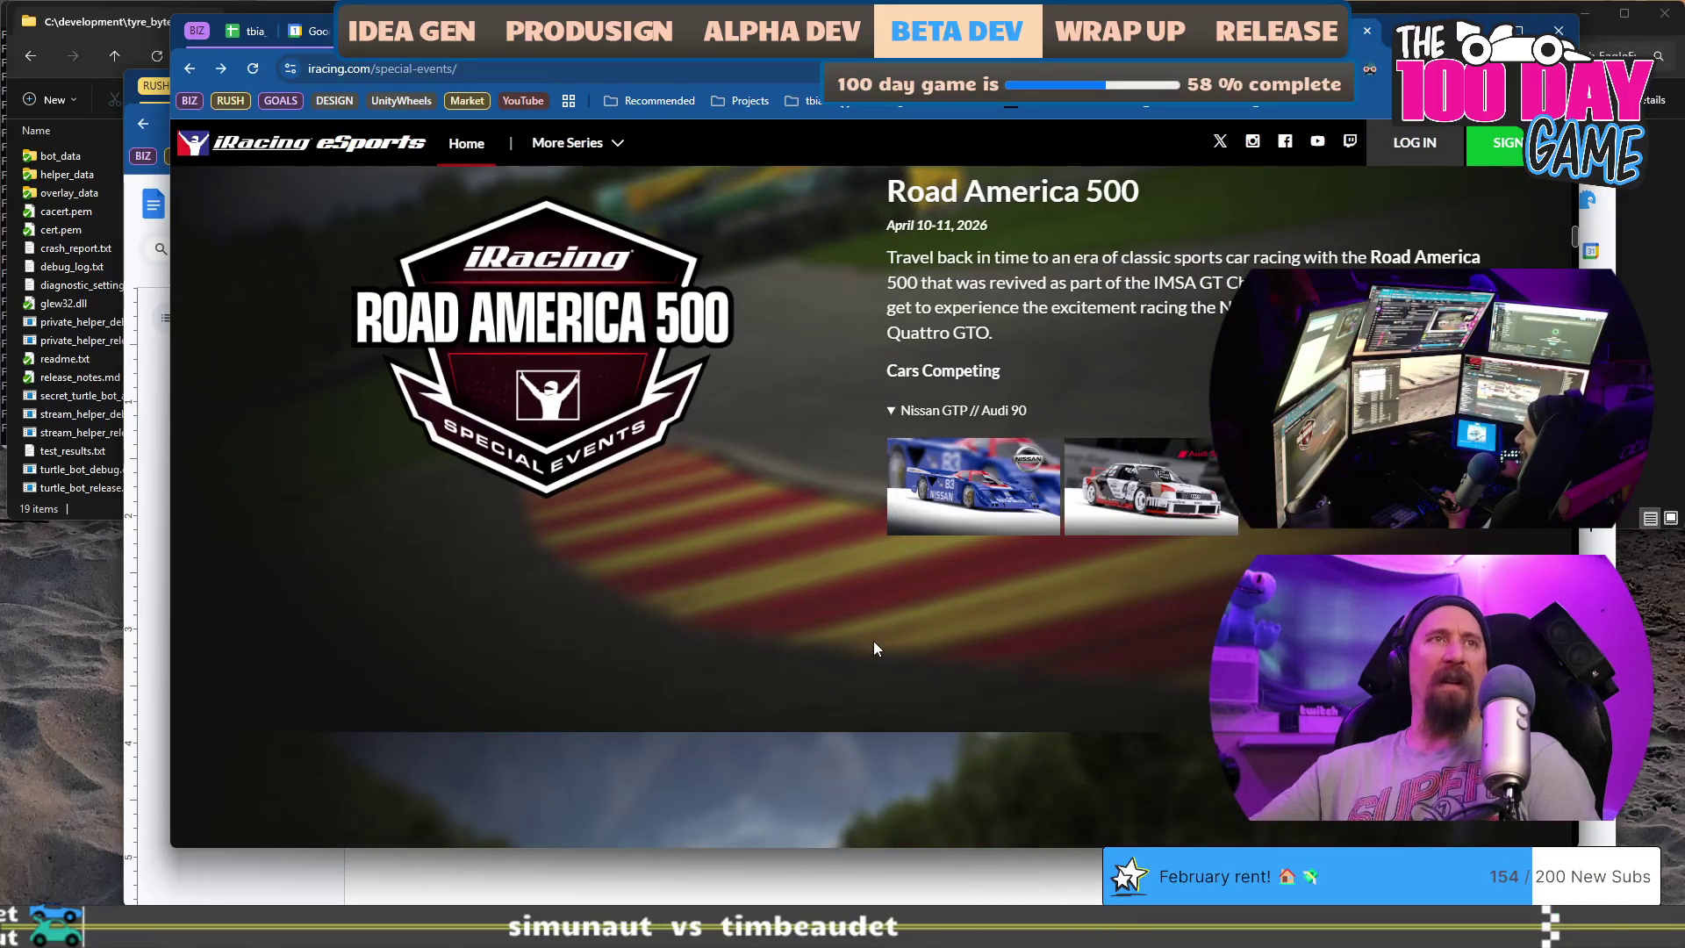
scroll(873, 641, down, 3)
scroll(910, 570, down, 2)
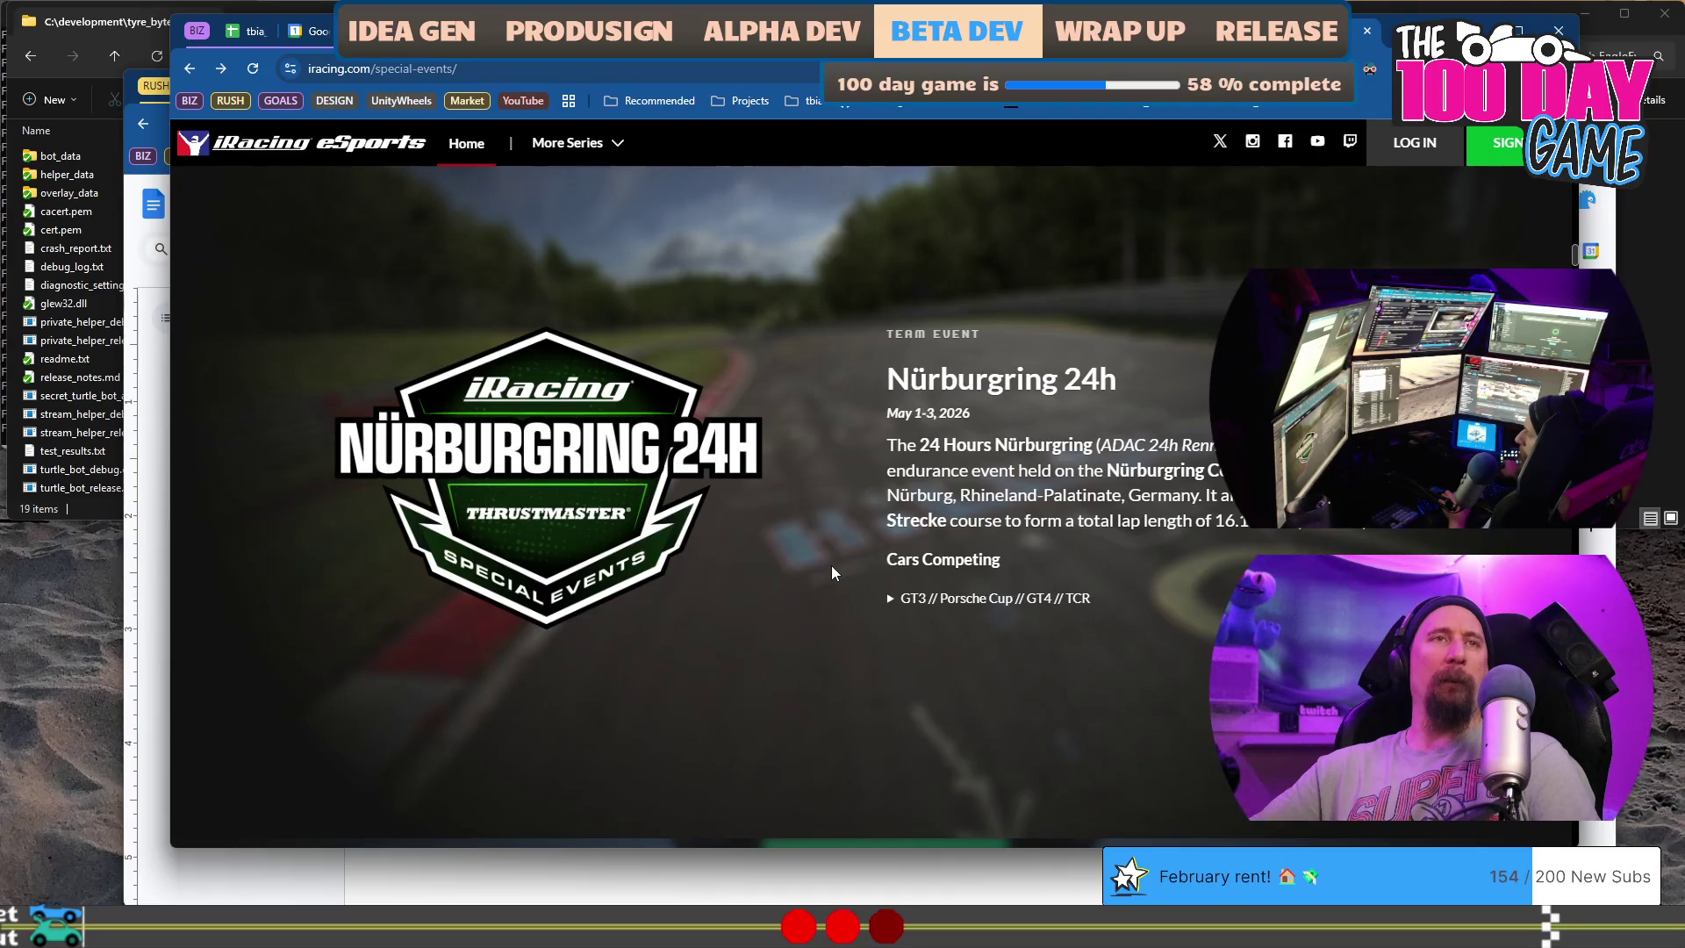
click(890, 600)
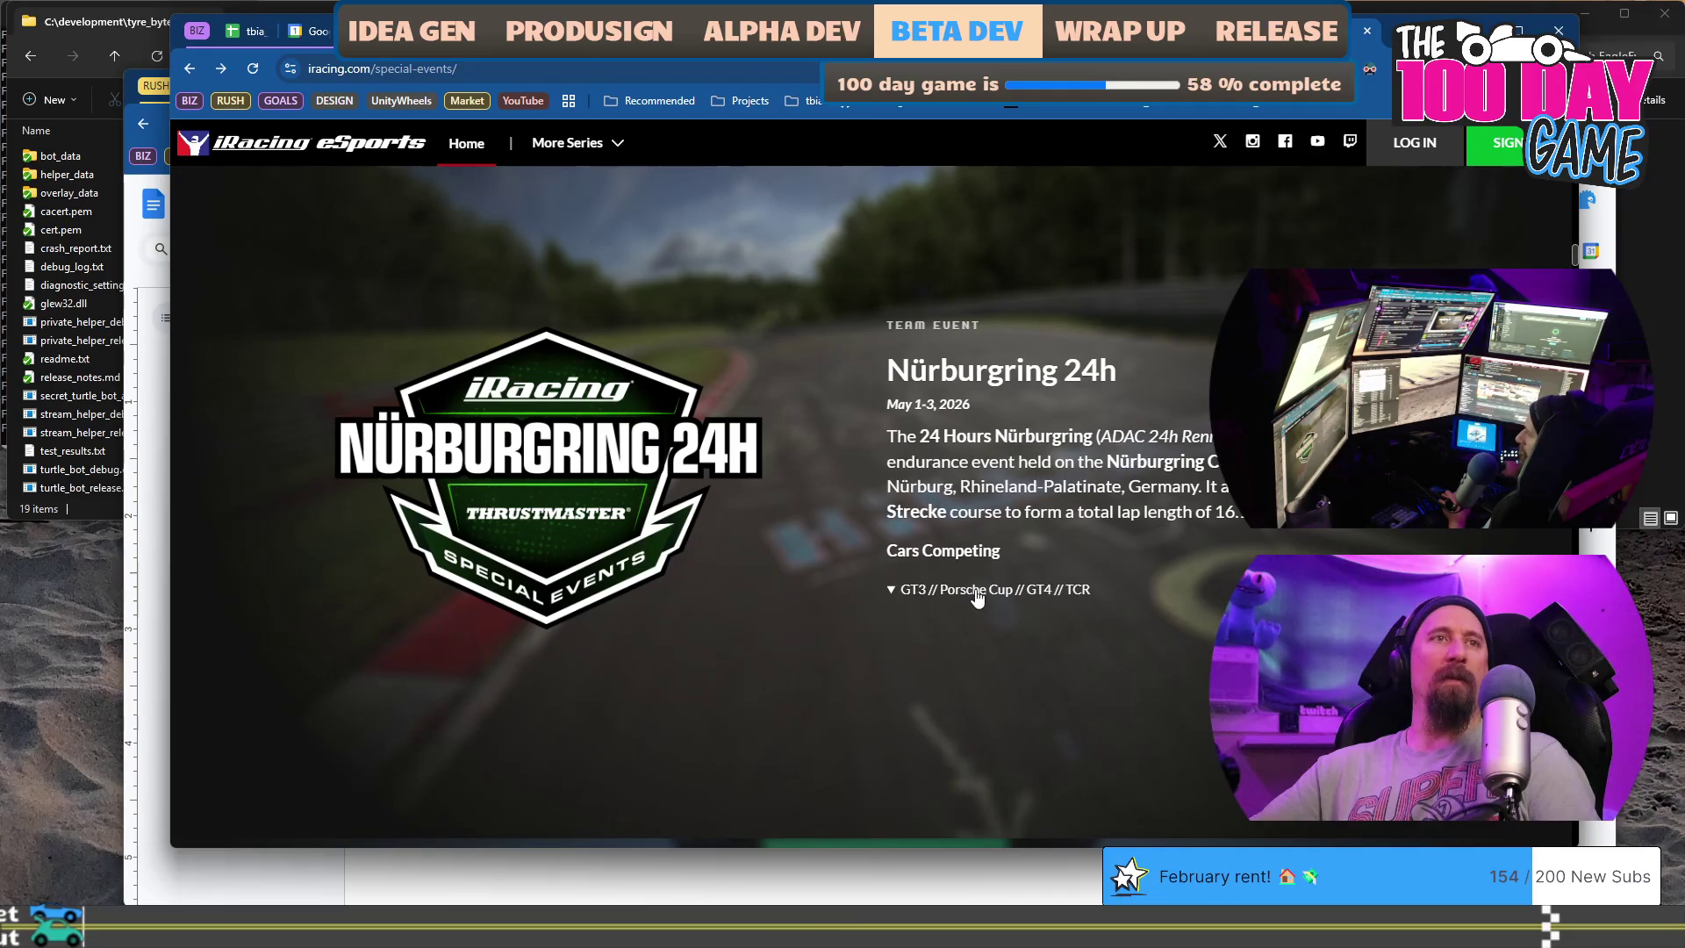
scroll(978, 588, up, 3)
scroll(987, 599, down, 3)
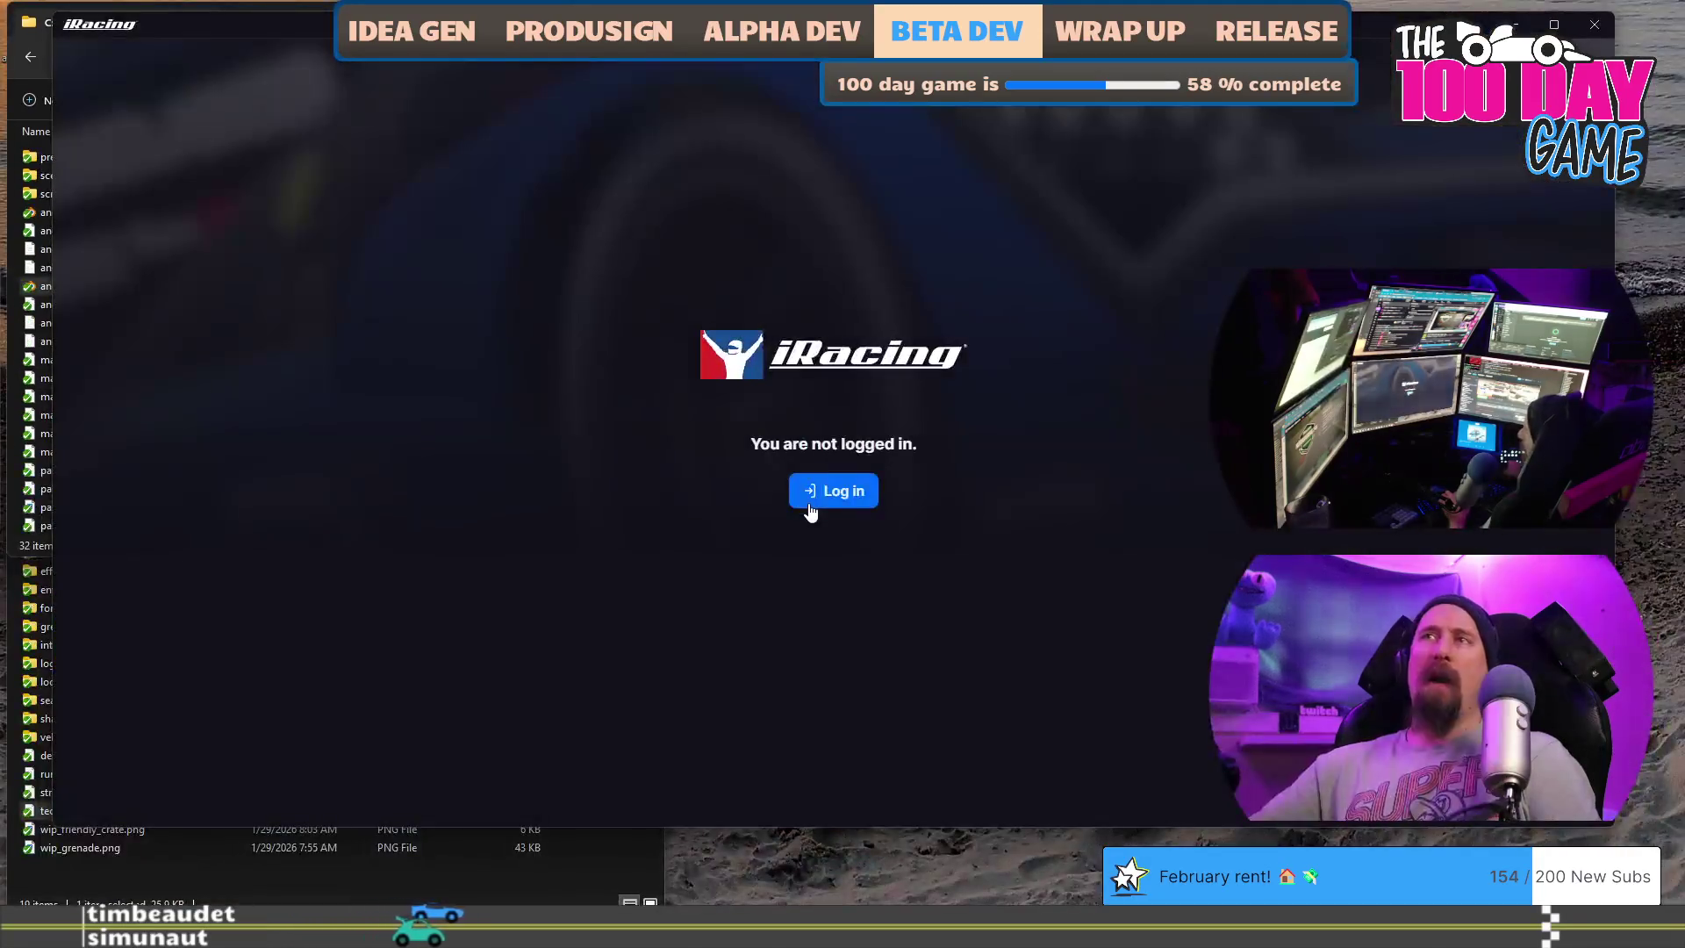
- Launch the iRacing app, go through Profile to the Official Racing series list and focus its search
click(810, 512)
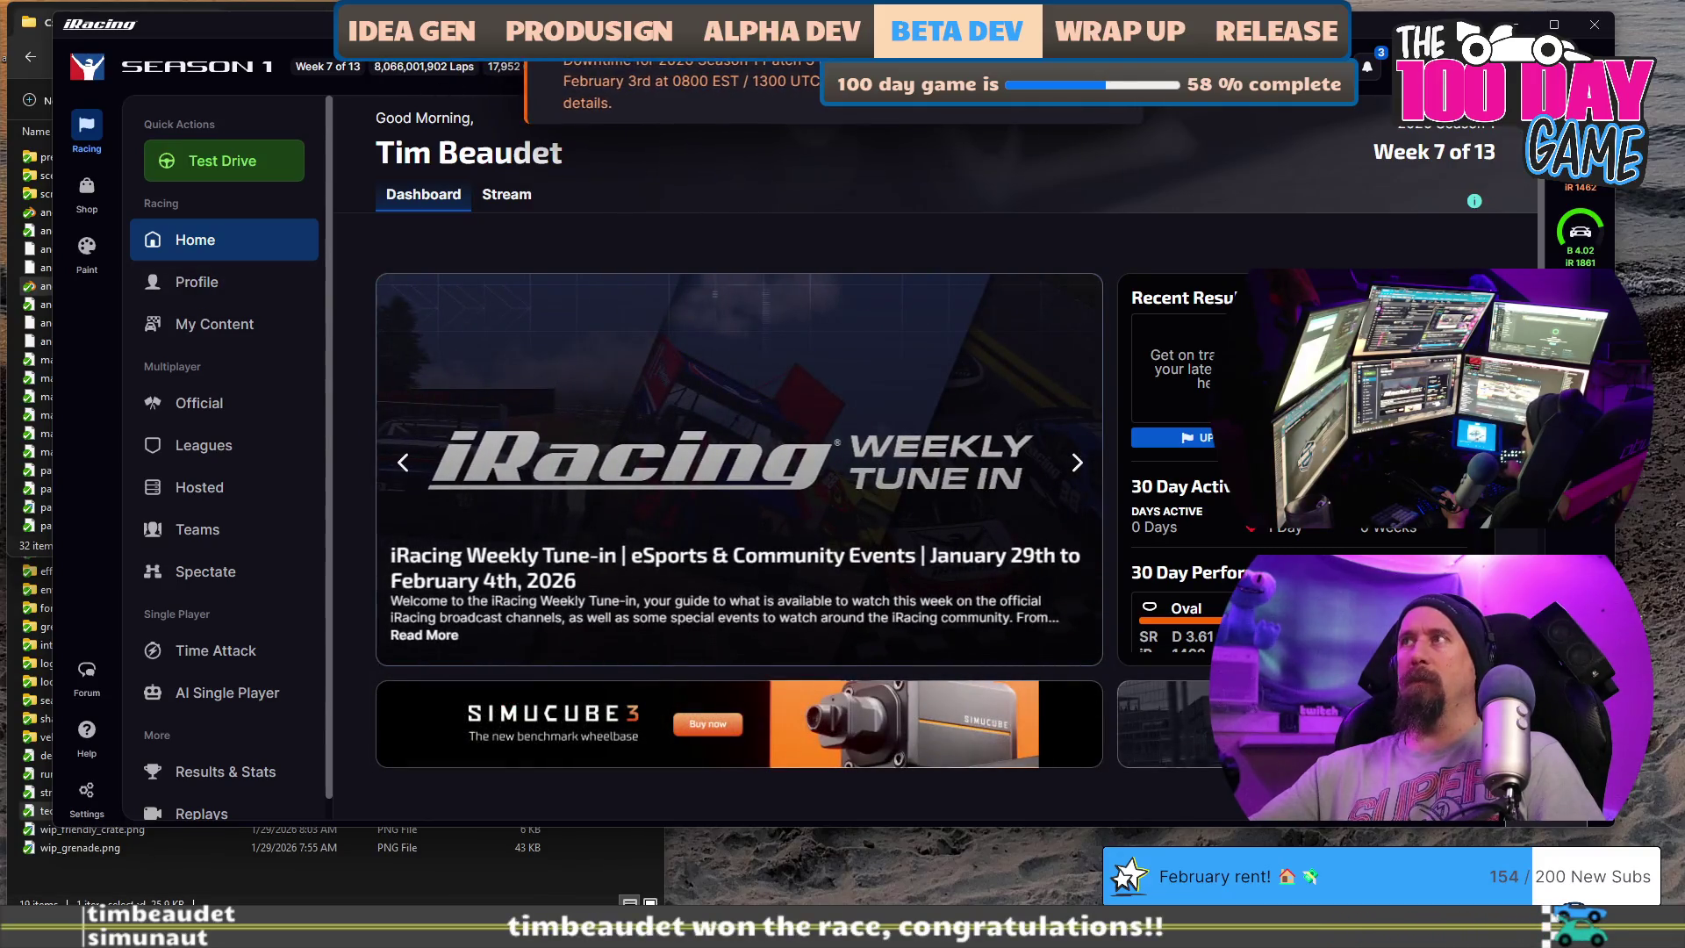
click(198, 282)
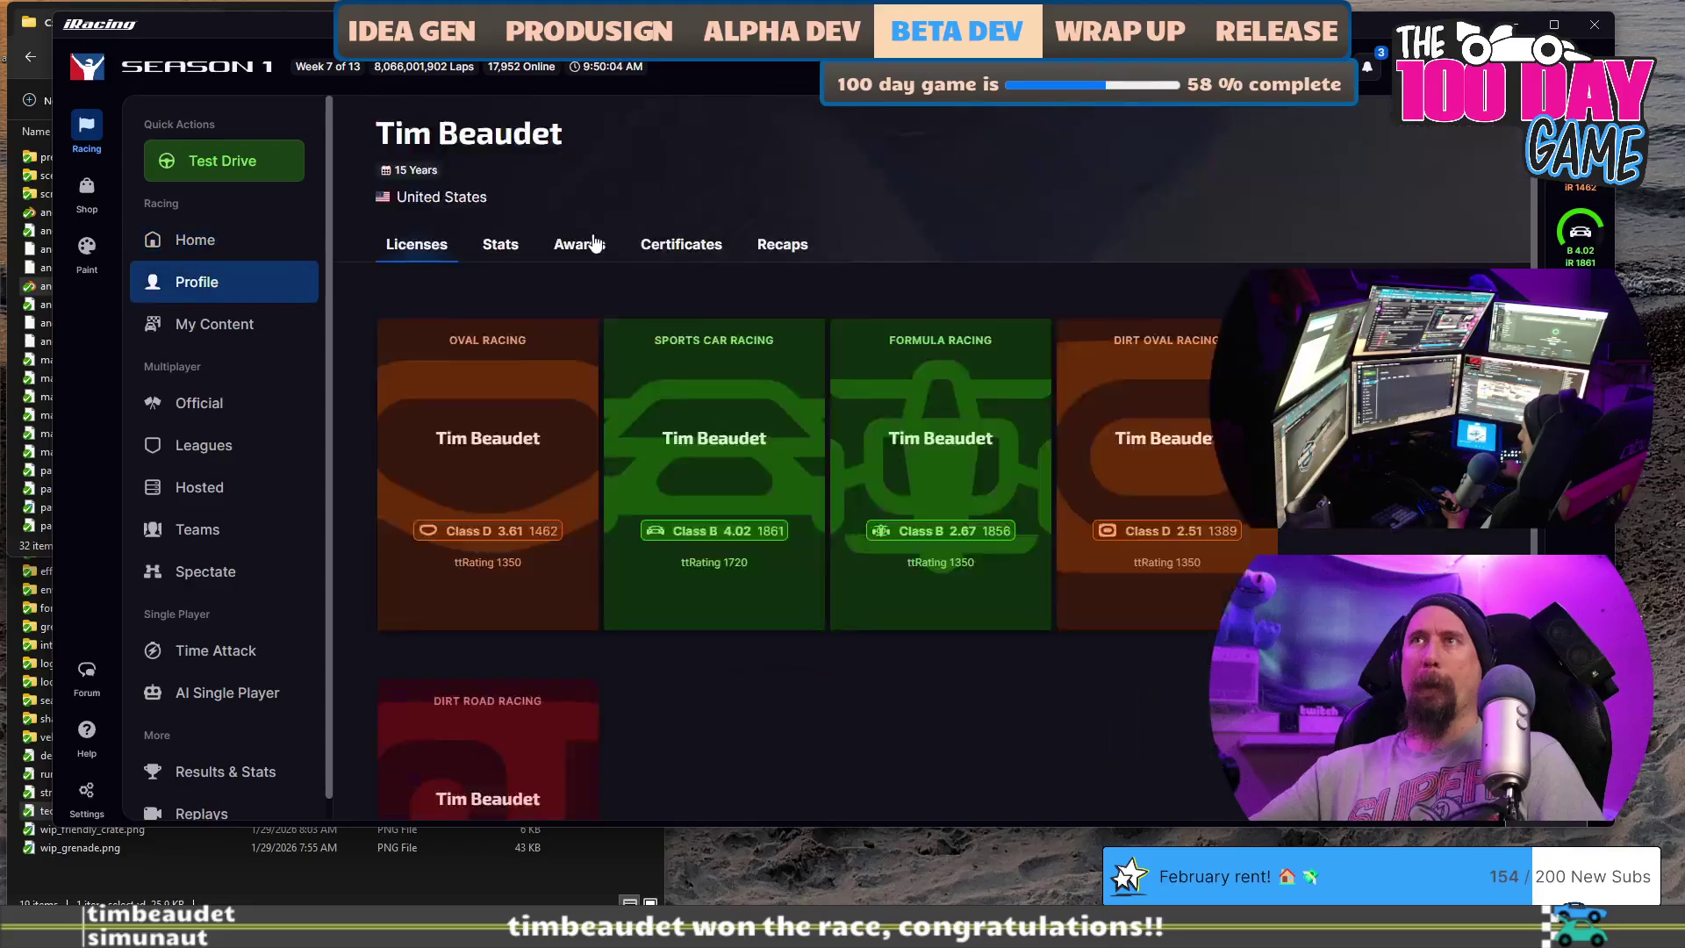
click(232, 407)
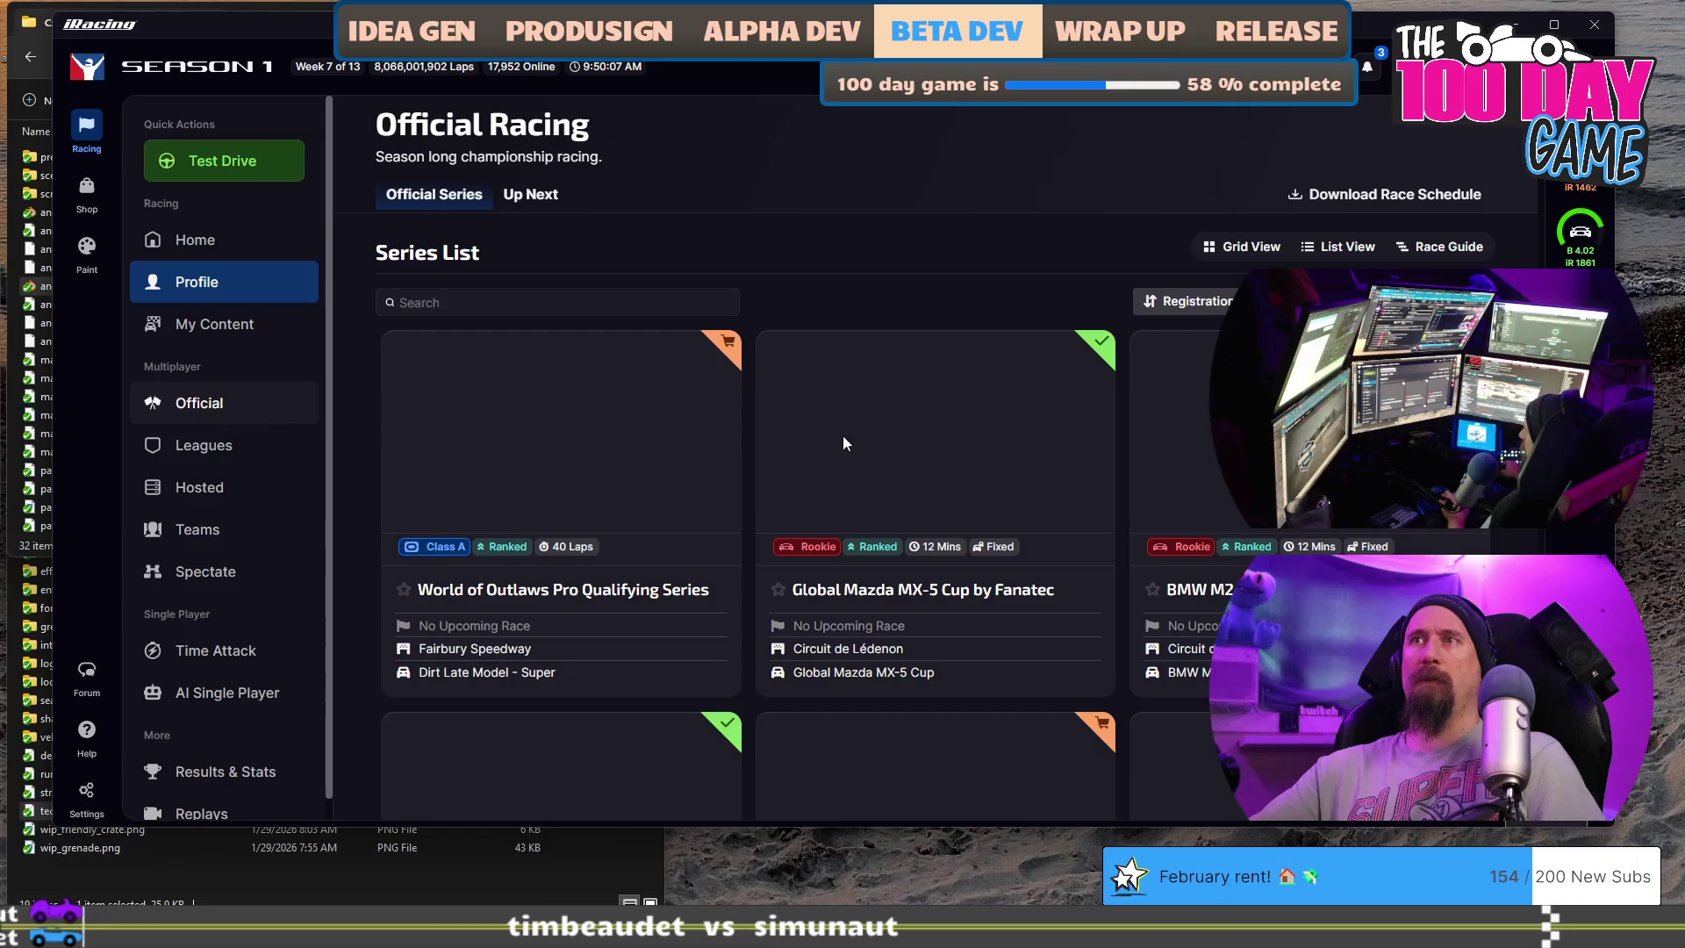
scroll(1027, 447, down, 1)
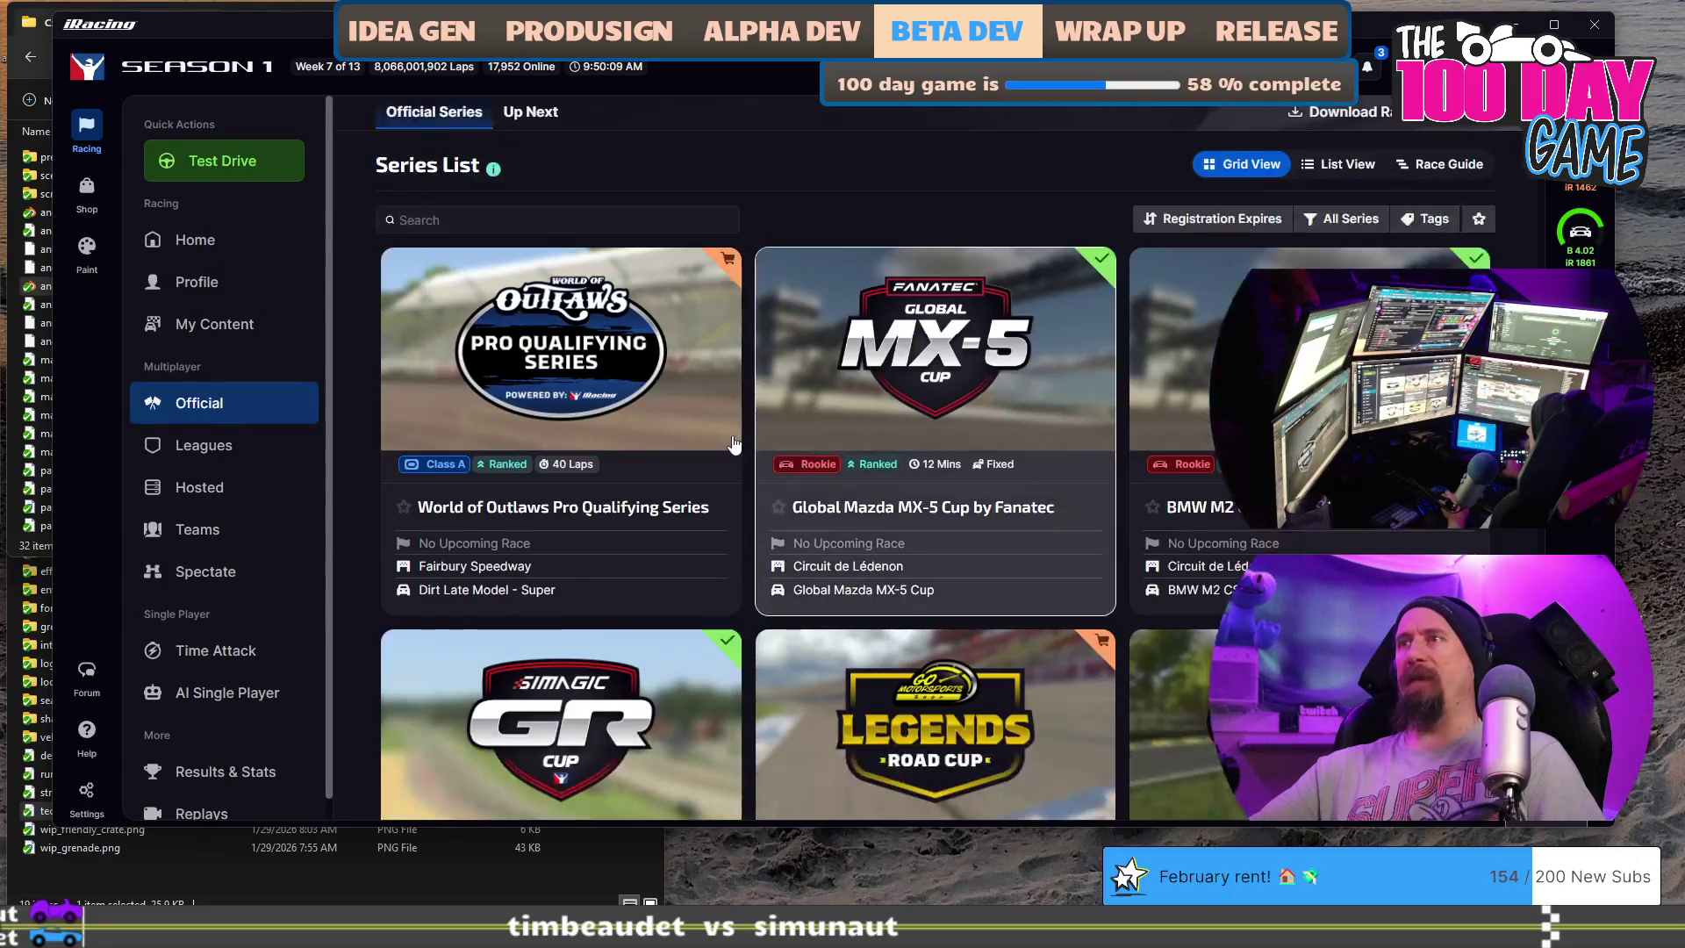
scroll(863, 464, down, 4)
scroll(864, 449, down, 5)
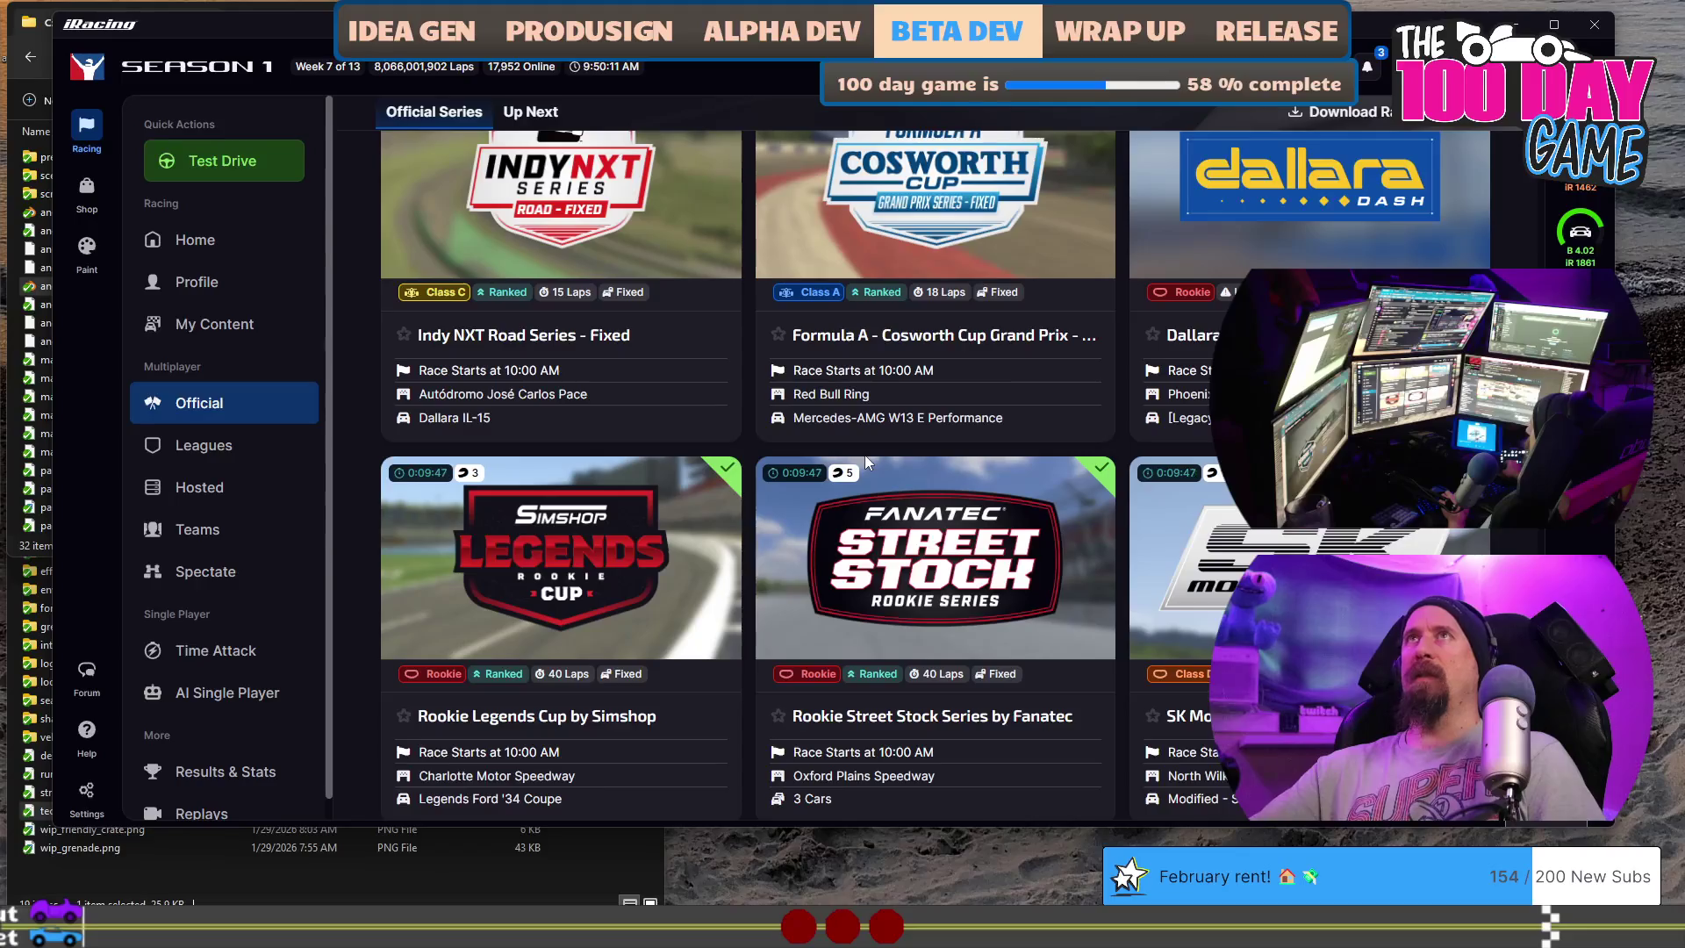
scroll(865, 455, down, 2)
scroll(922, 487, down, 2)
scroll(930, 494, down, 5)
scroll(934, 494, down, 2)
scroll(940, 485, down, 2)
scroll(942, 494, down, 4)
scroll(942, 494, down, 2)
scroll(942, 494, down, 3)
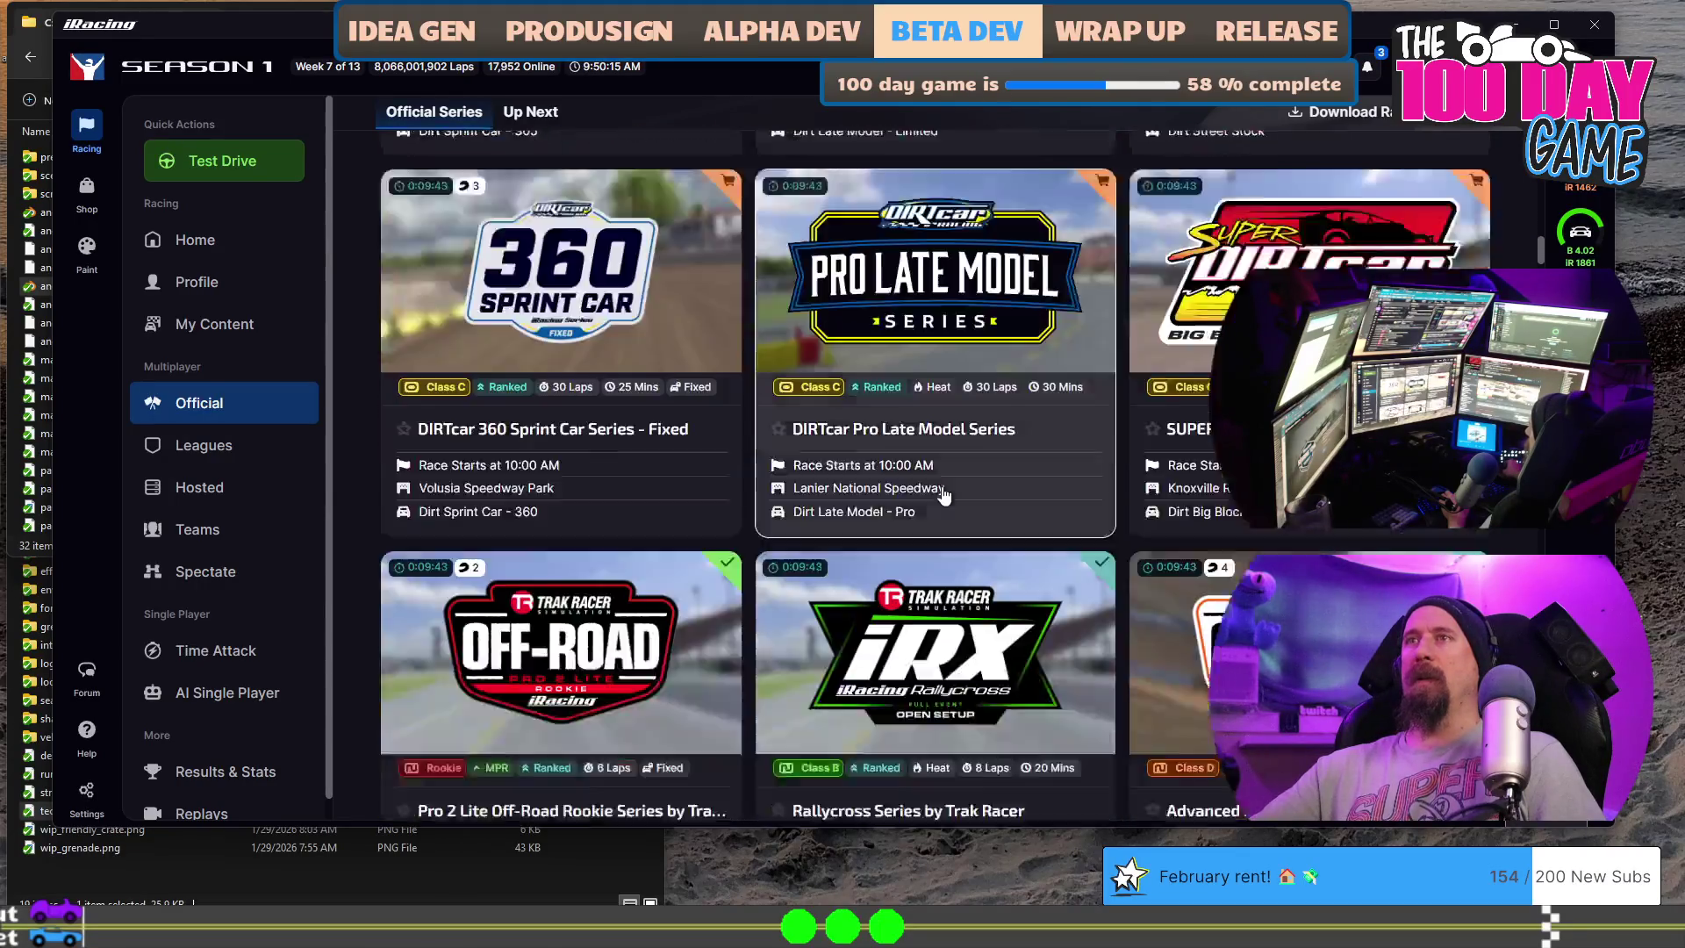
scroll(941, 493, down, 4)
scroll(941, 493, down, 4)
scroll(941, 491, down, 4)
scroll(945, 497, down, 3)
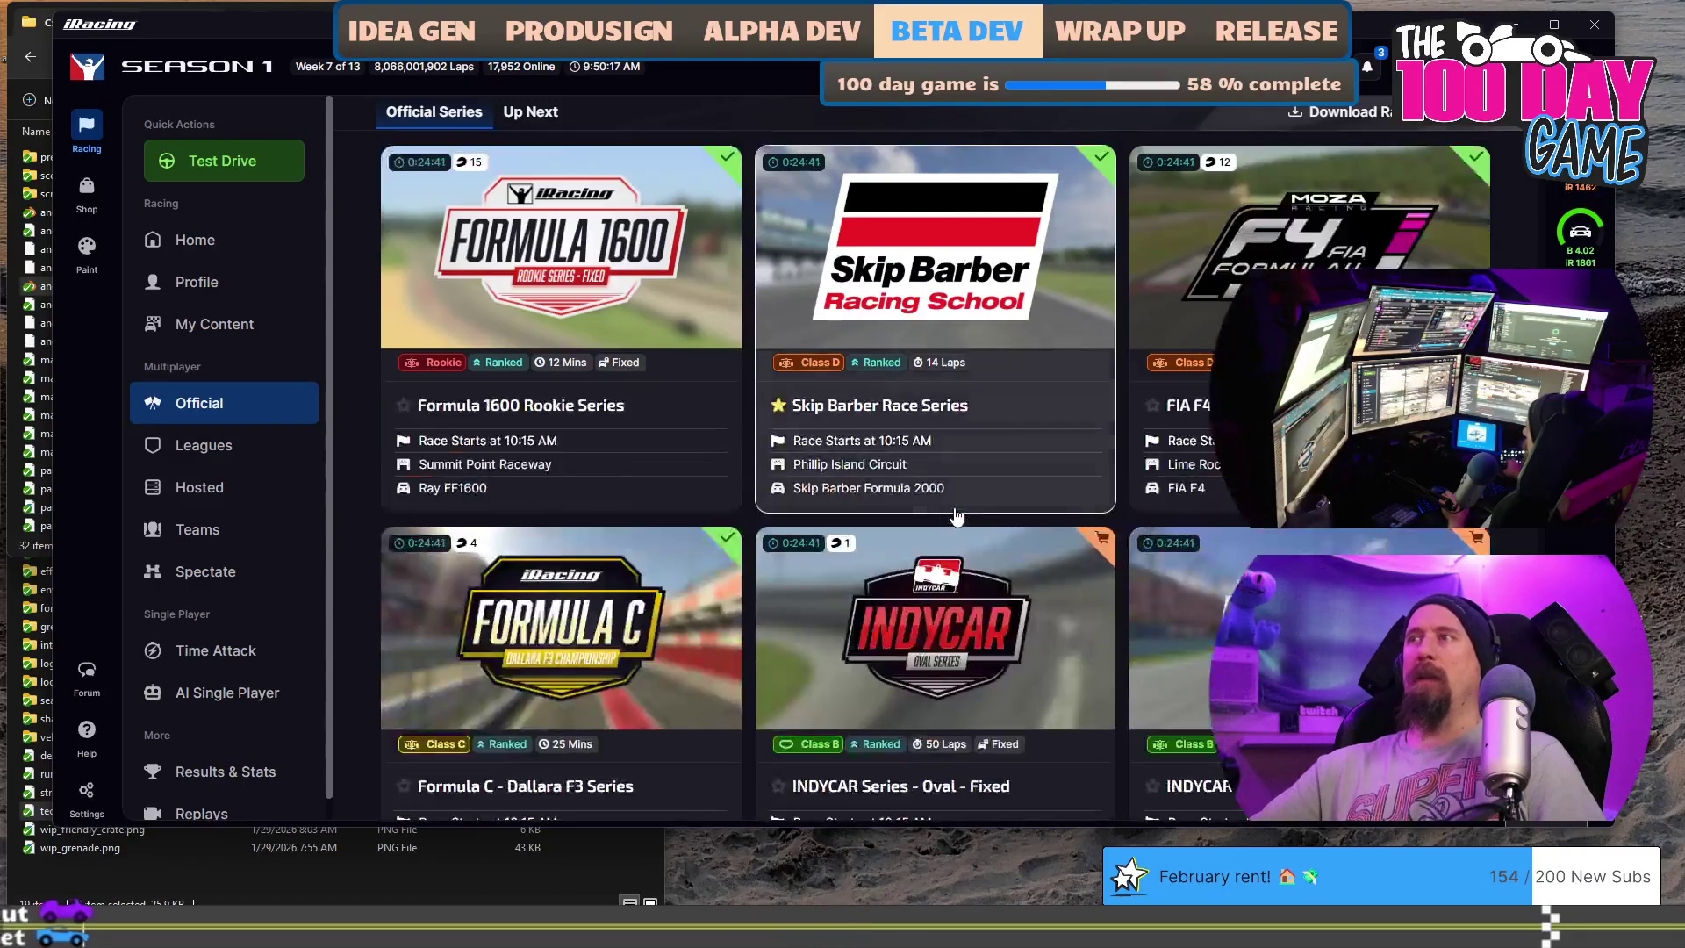
scroll(951, 506, down, 4)
scroll(958, 516, down, 4)
scroll(957, 516, down, 2)
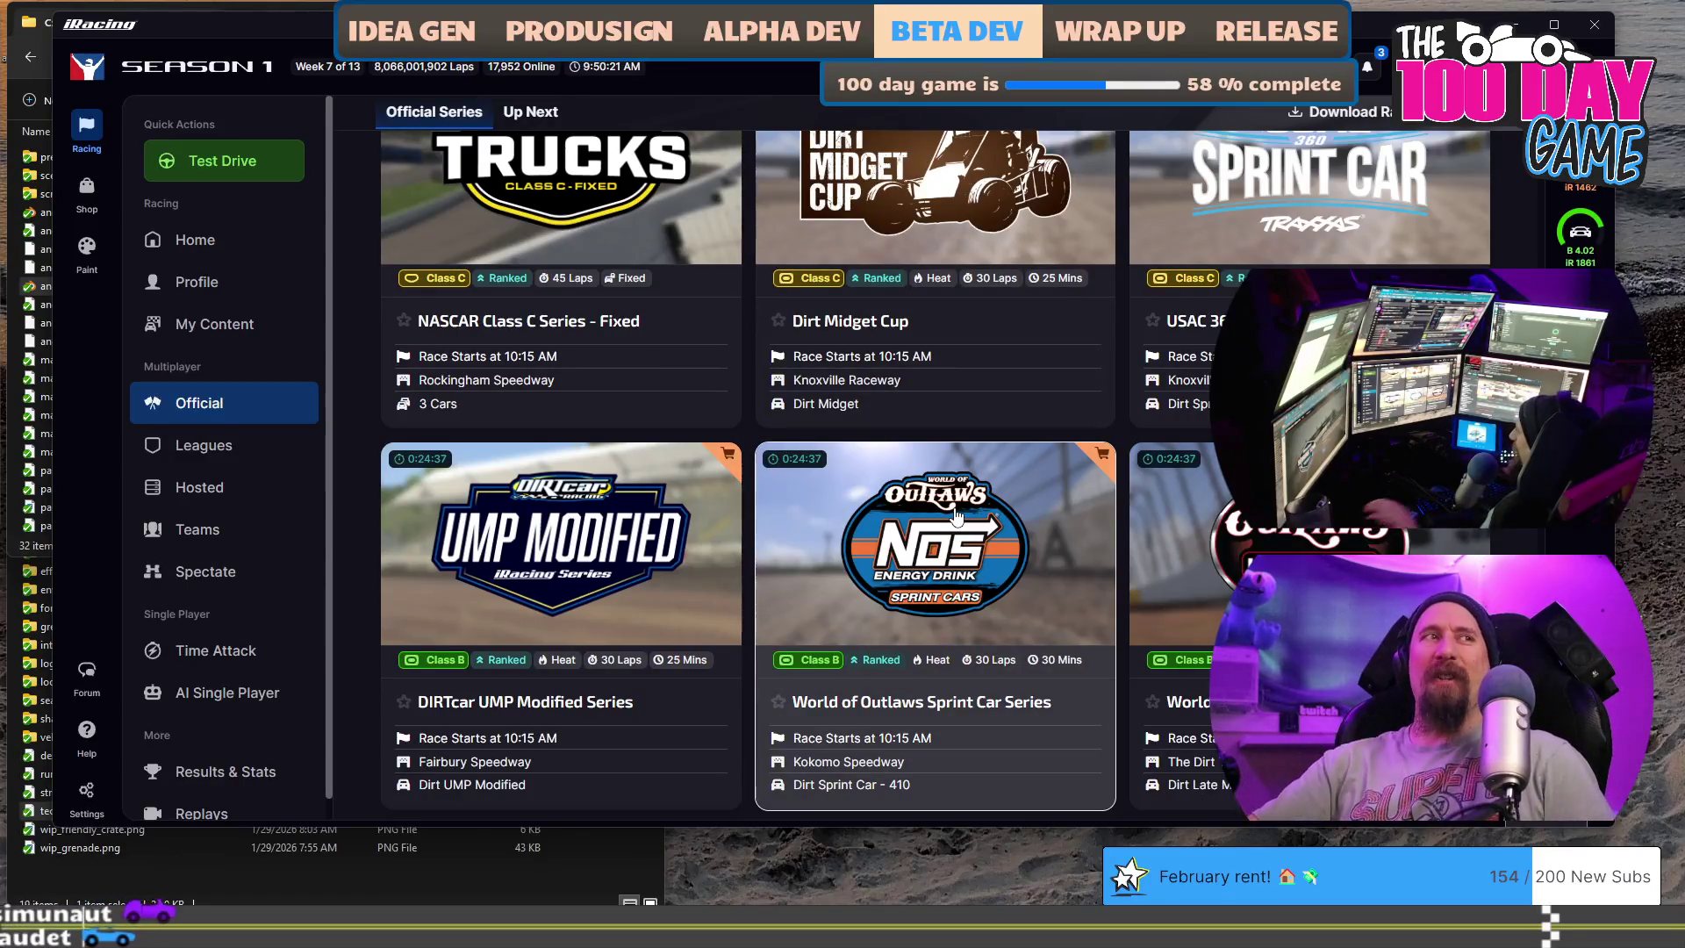
scroll(955, 517, down, 4)
scroll(953, 517, down, 6)
scroll(953, 517, down, 8)
scroll(951, 527, down, 3)
scroll(949, 534, down, 8)
scroll(945, 542, down, 1)
scroll(945, 543, down, 10)
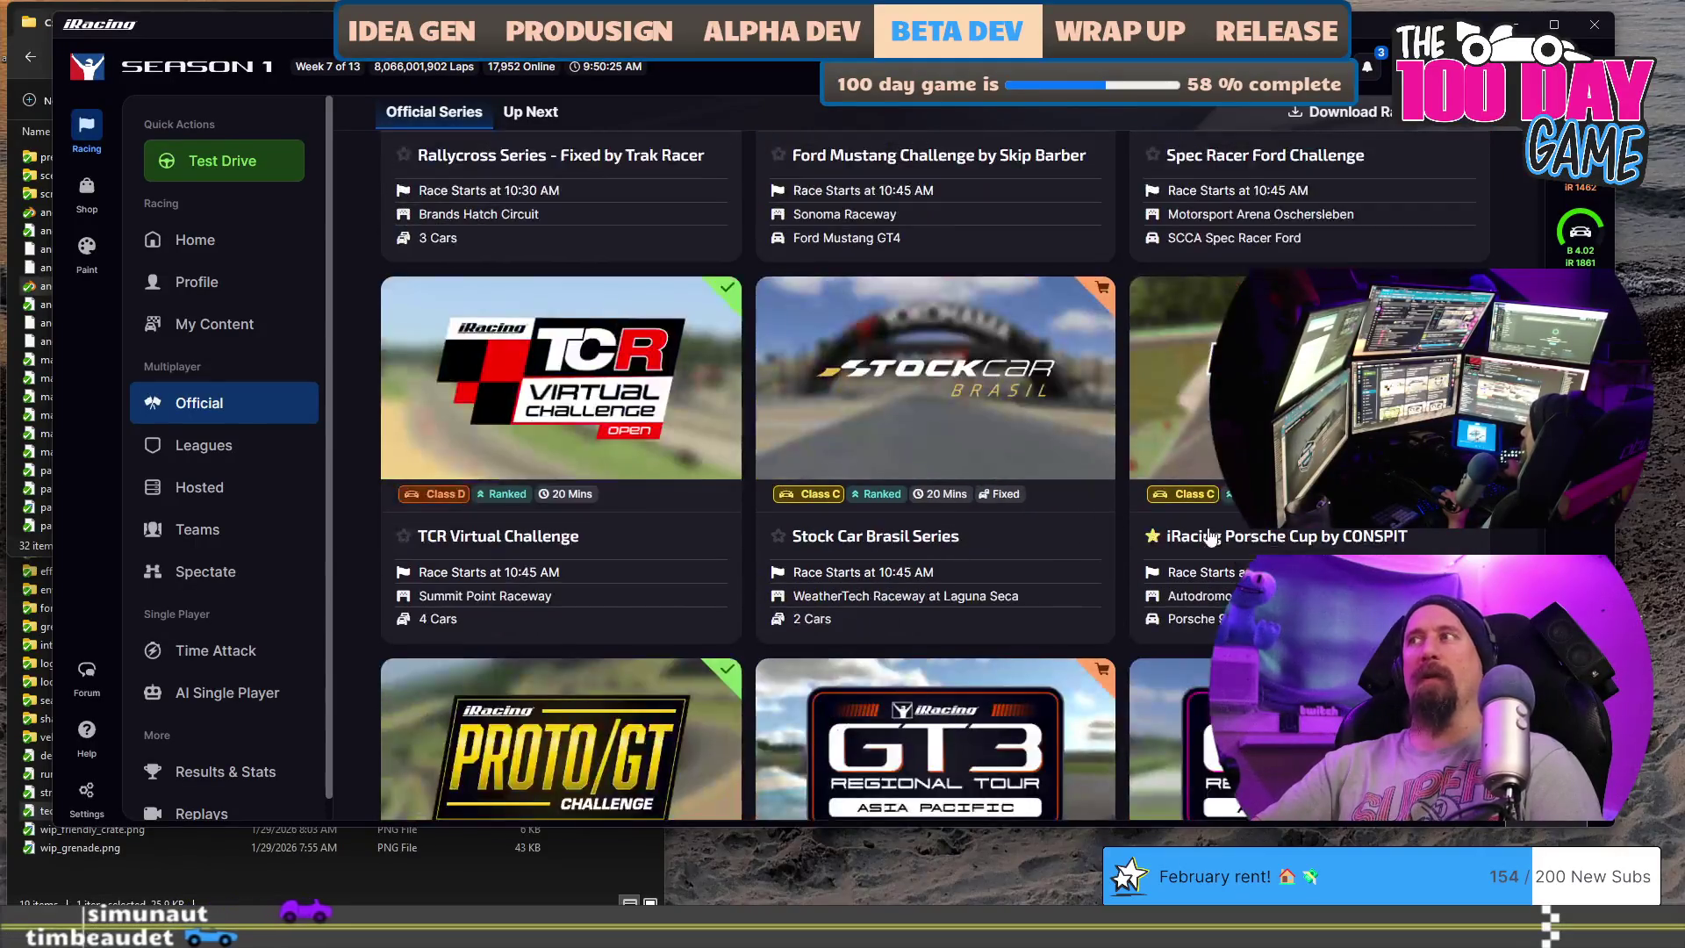
scroll(945, 544, down, 1)
scroll(1544, 537, down, 2)
scroll(1544, 537, down, 5)
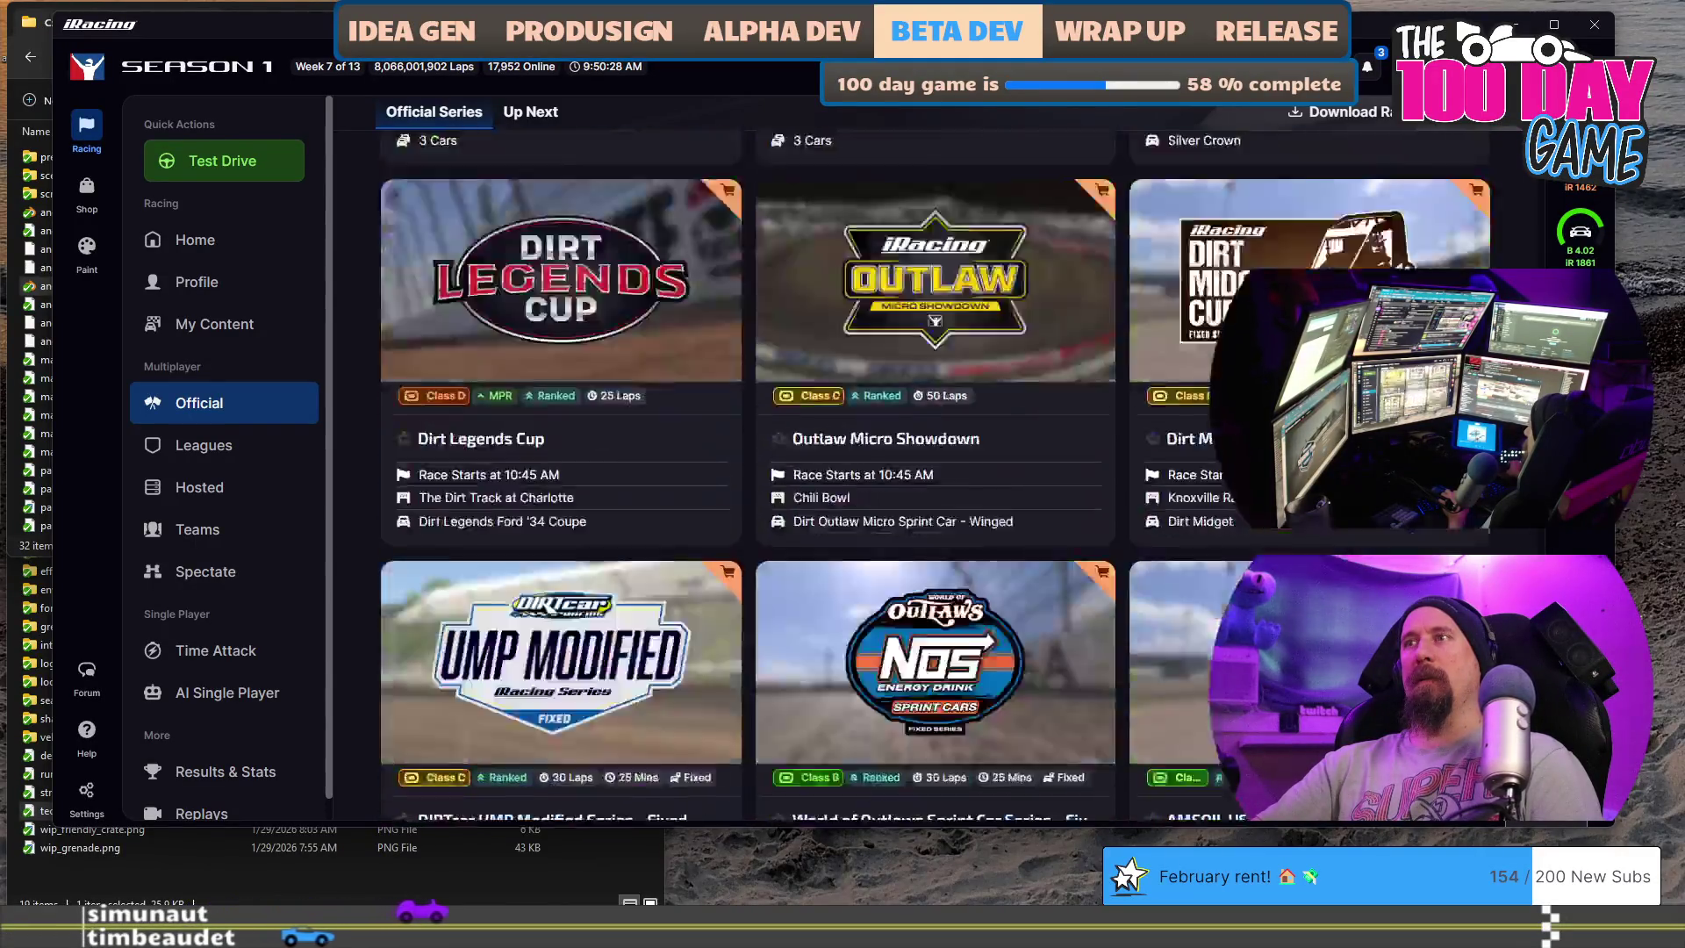
scroll(1543, 537, down, 5)
scroll(1545, 537, down, 5)
scroll(1545, 537, down, 5)
scroll(1544, 537, down, 3)
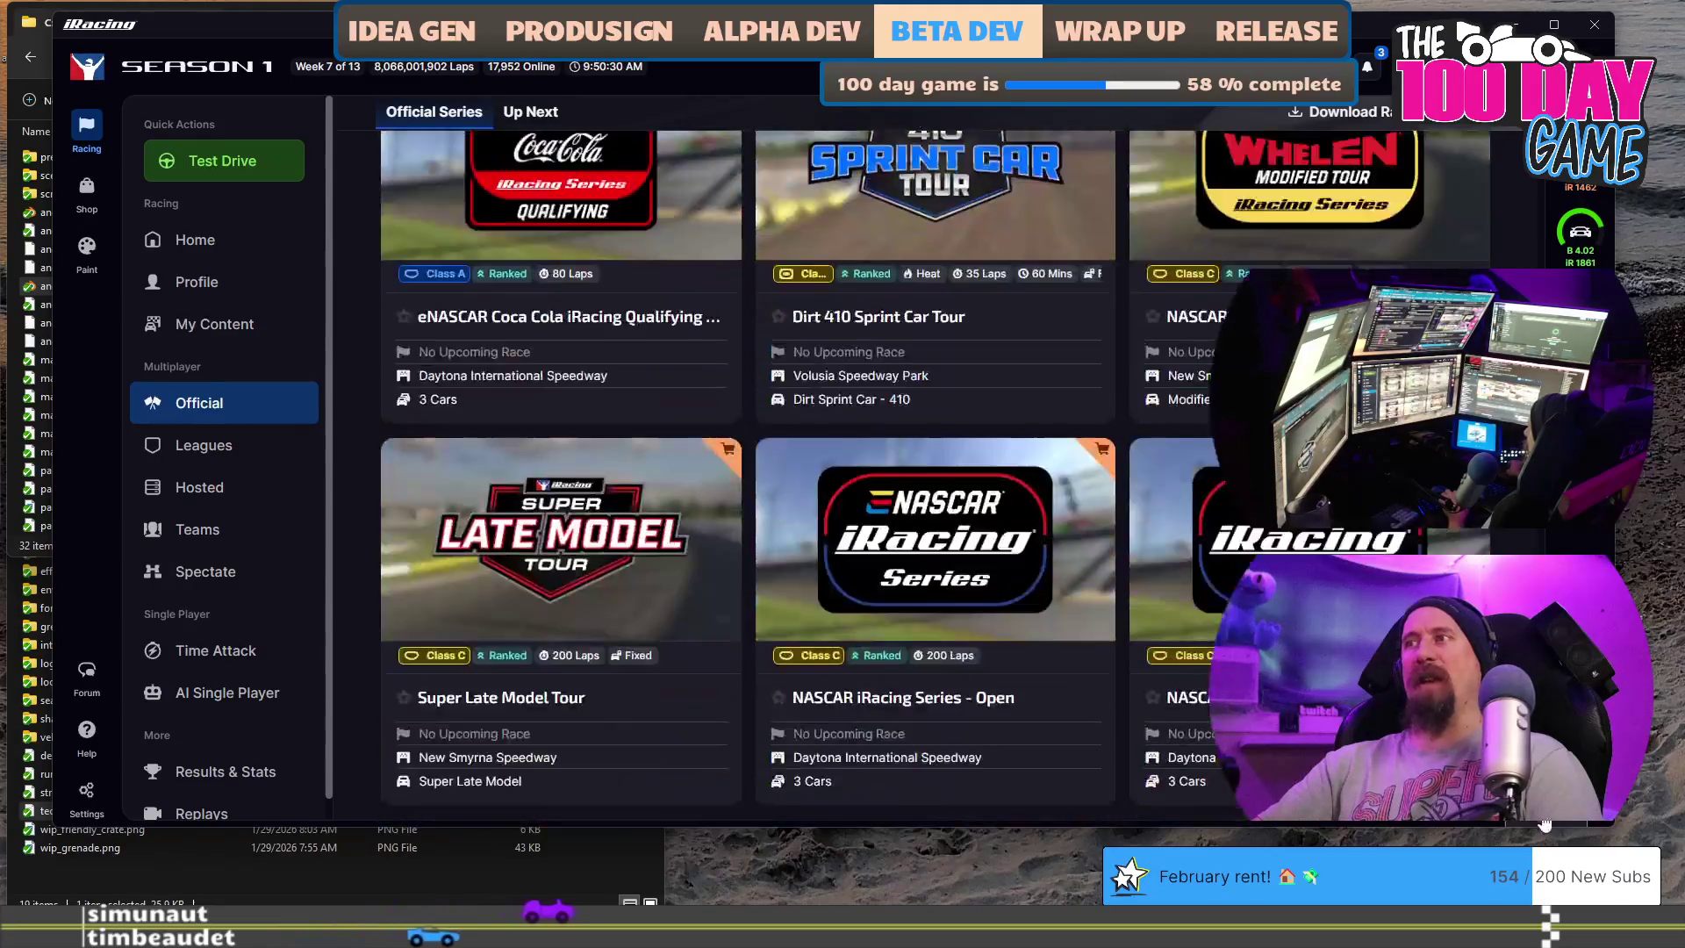
scroll(1544, 537, up, 5)
scroll(1544, 538, up, 3)
scroll(935, 527, up, 5)
scroll(935, 526, up, 5)
scroll(935, 526, up, 5)
scroll(935, 527, up, 2)
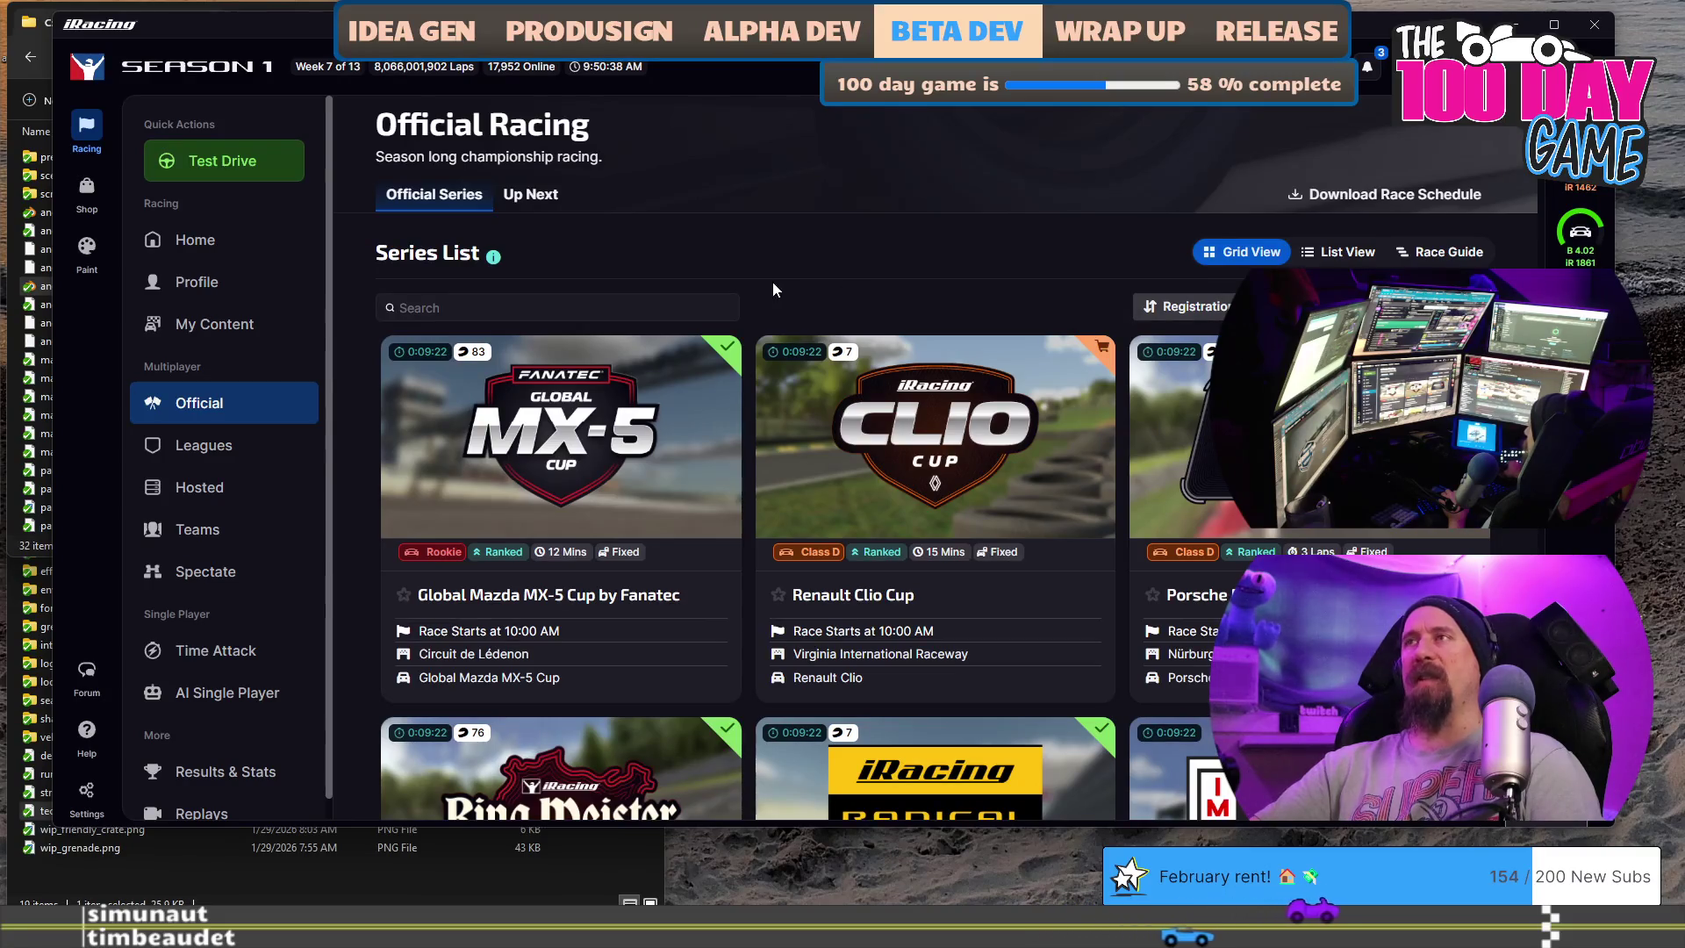
click(658, 303)
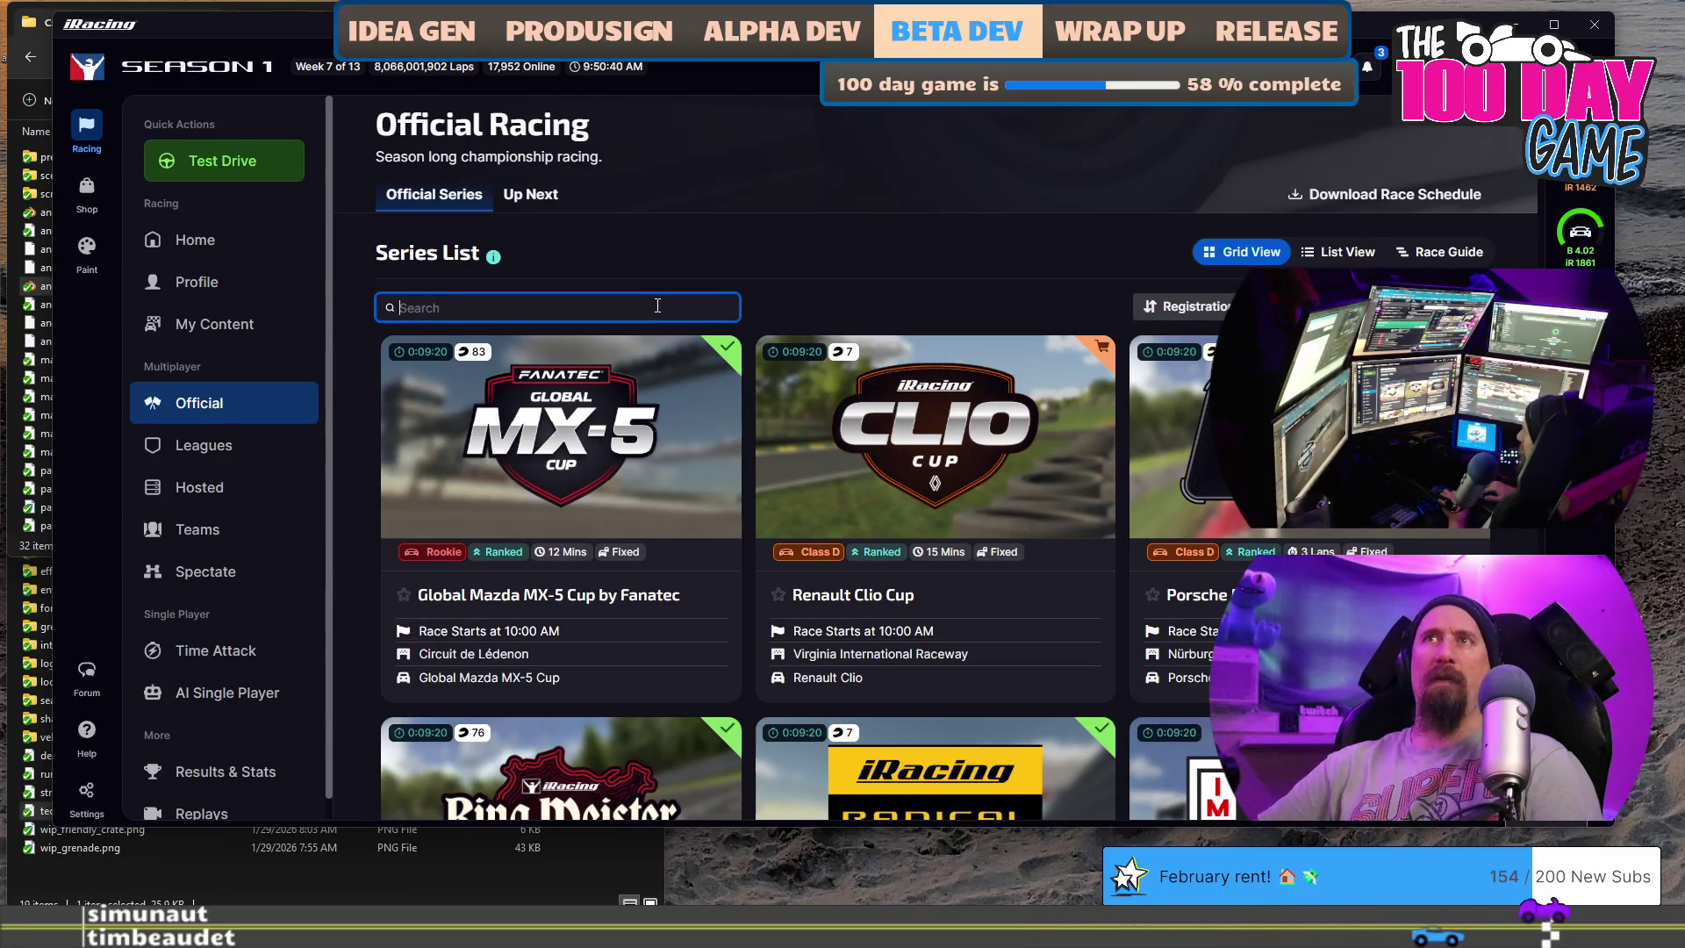
text(s)
key(BackSpace)
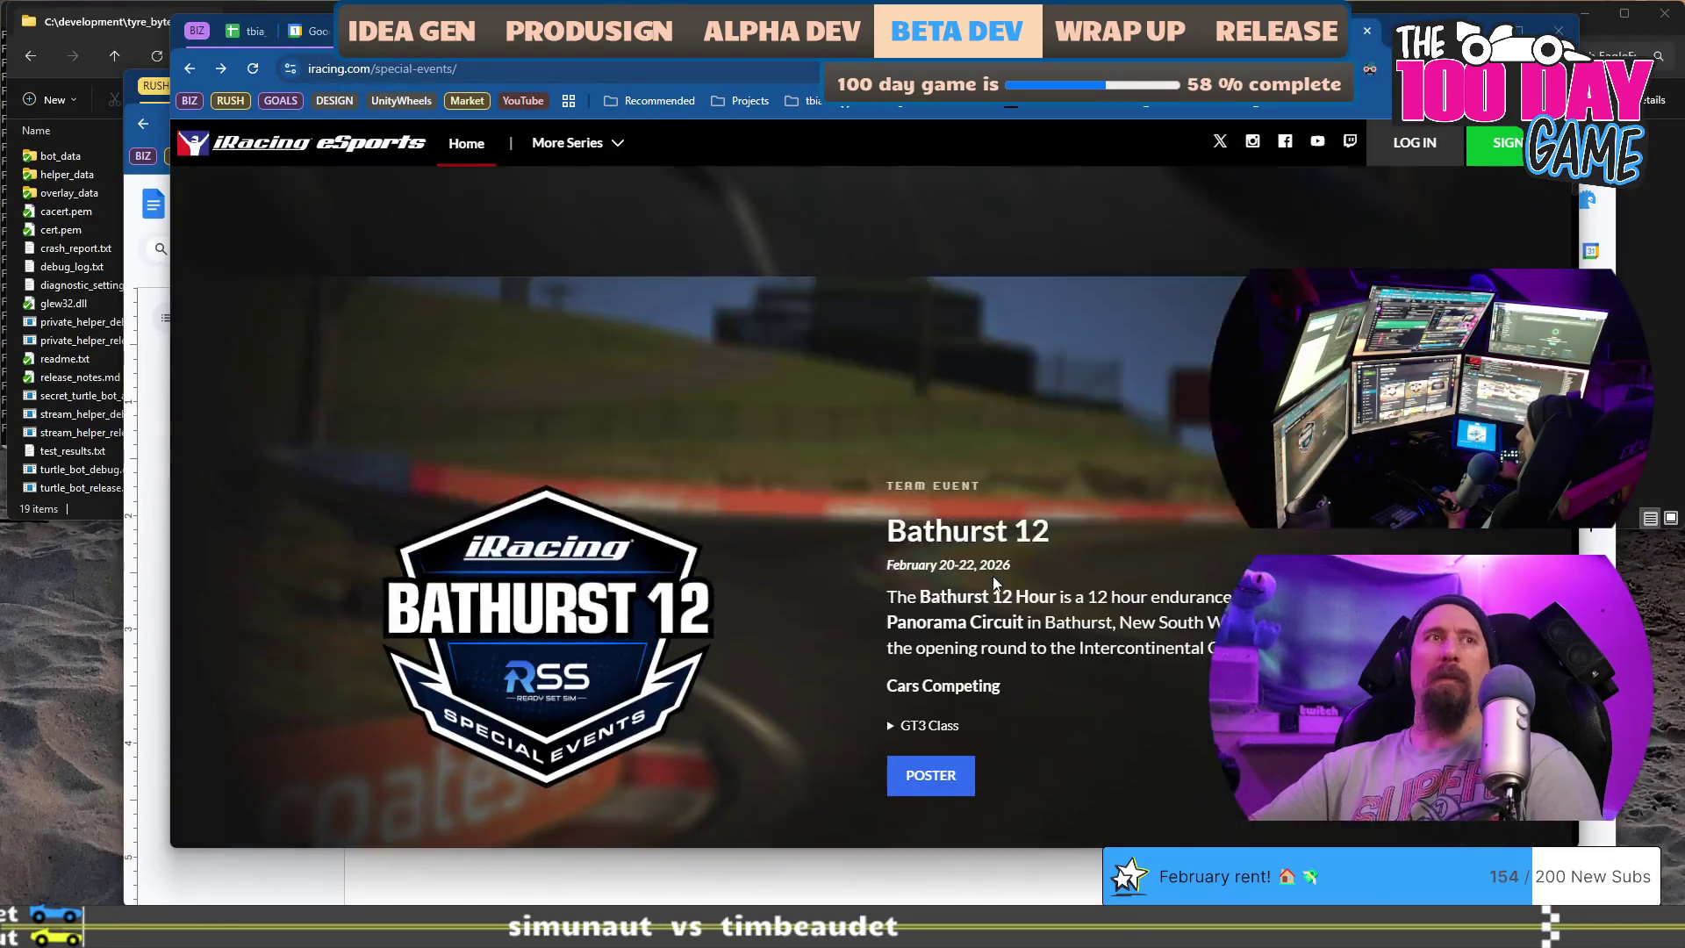
scroll(995, 581, up, 2)
scroll(1000, 567, up, 3)
scroll(1004, 562, up, 3)
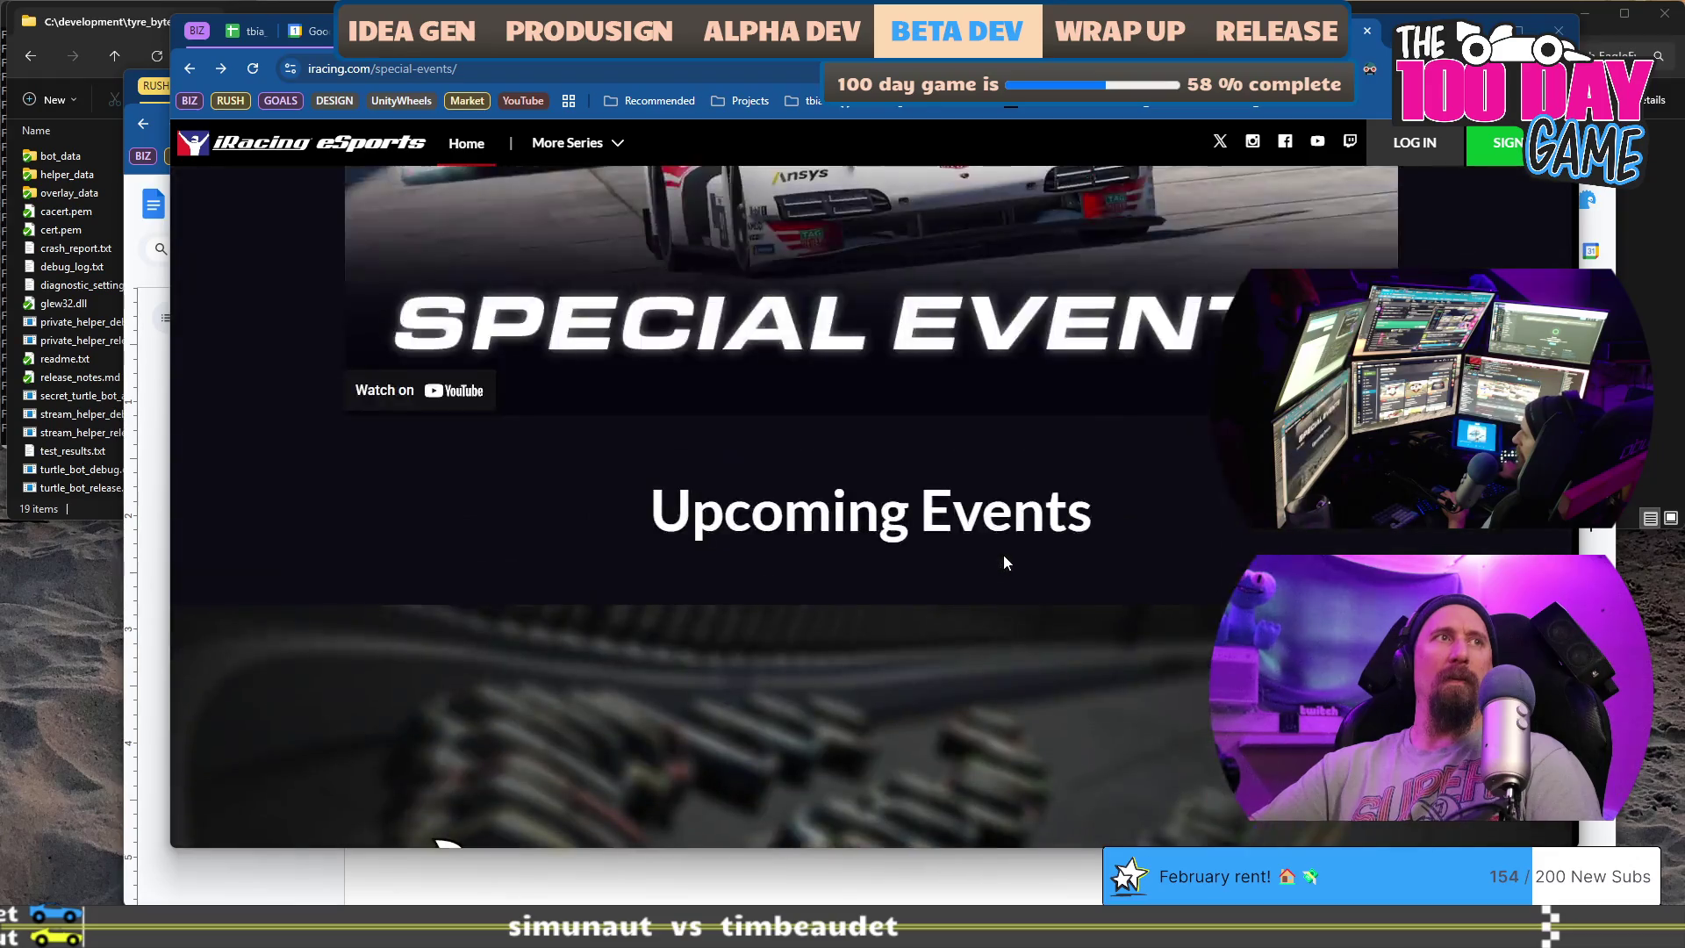
scroll(1004, 563, up, 3)
scroll(1004, 562, down, 6)
scroll(1009, 546, down, 4)
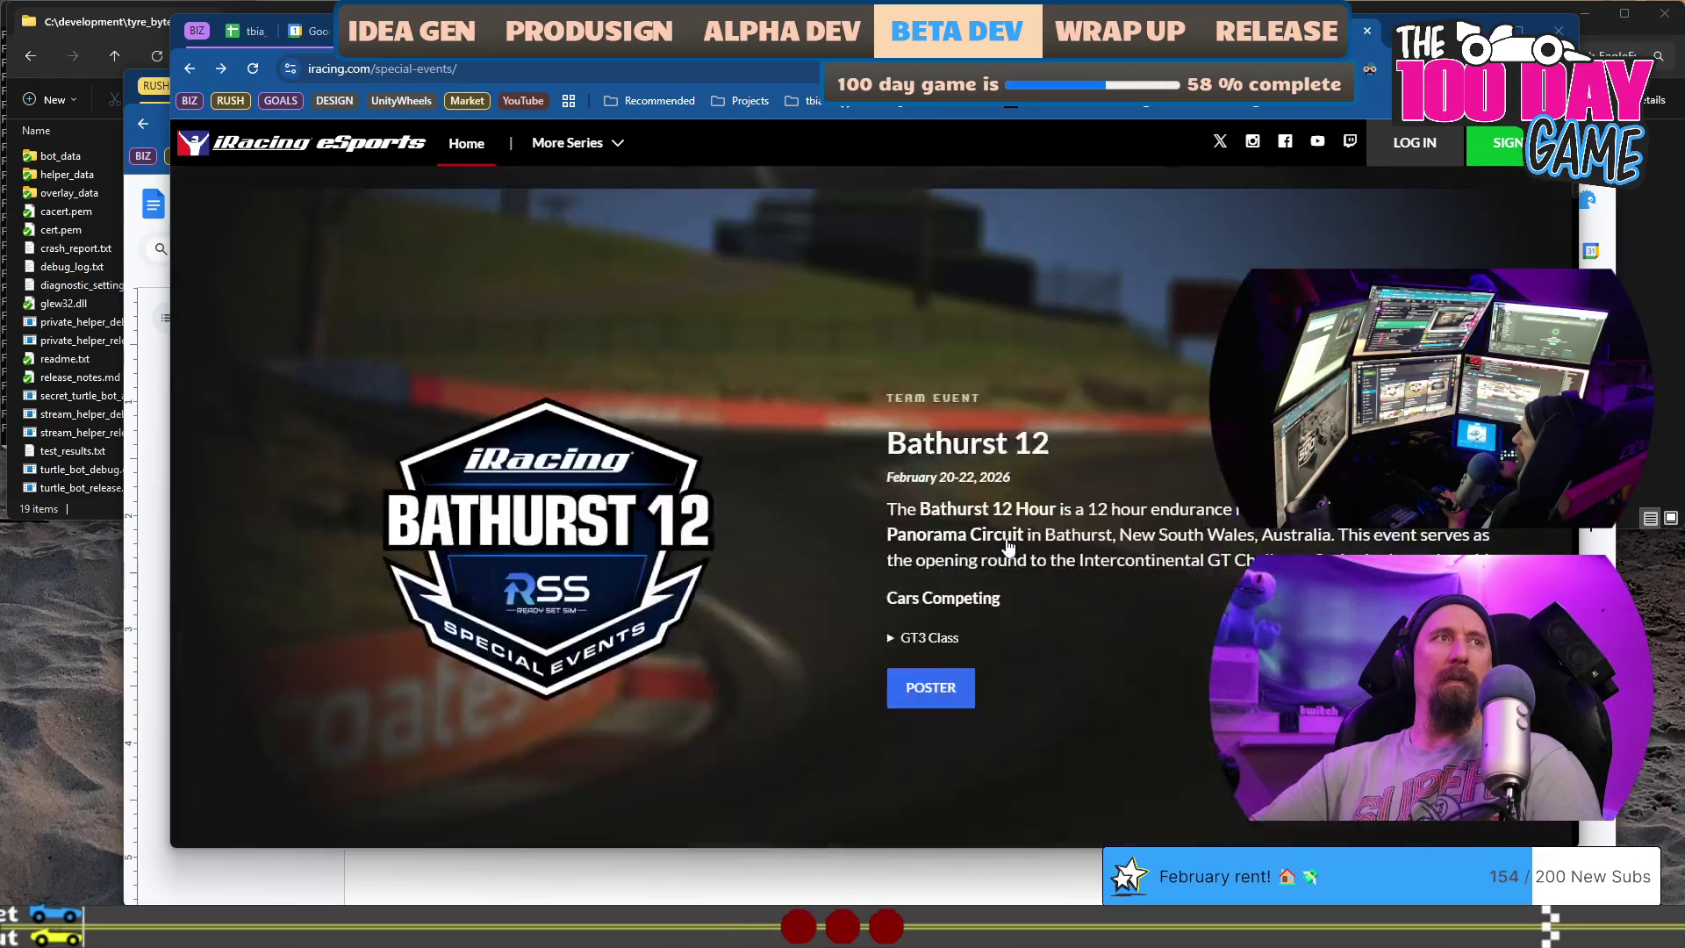
scroll(1010, 540, down, 4)
scroll(1016, 521, down, 3)
scroll(1016, 511, down, 4)
scroll(1016, 506, down, 4)
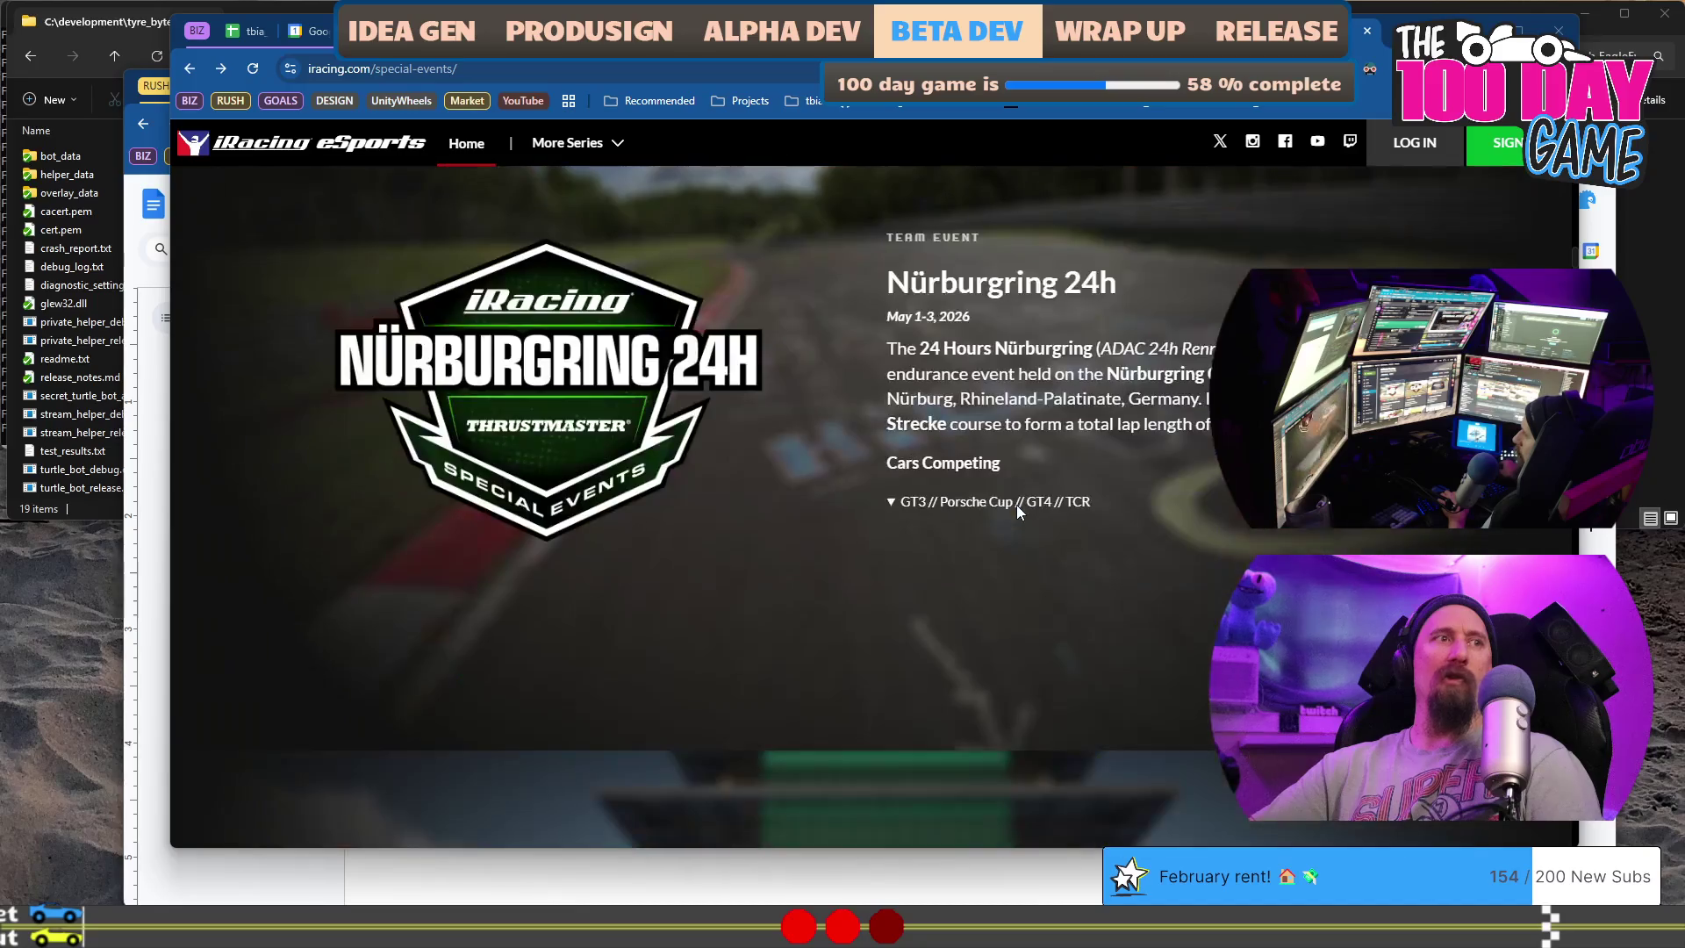
- Switch back to the iRacing app's Nürburgring-filtered series list
key(alt+Tab)
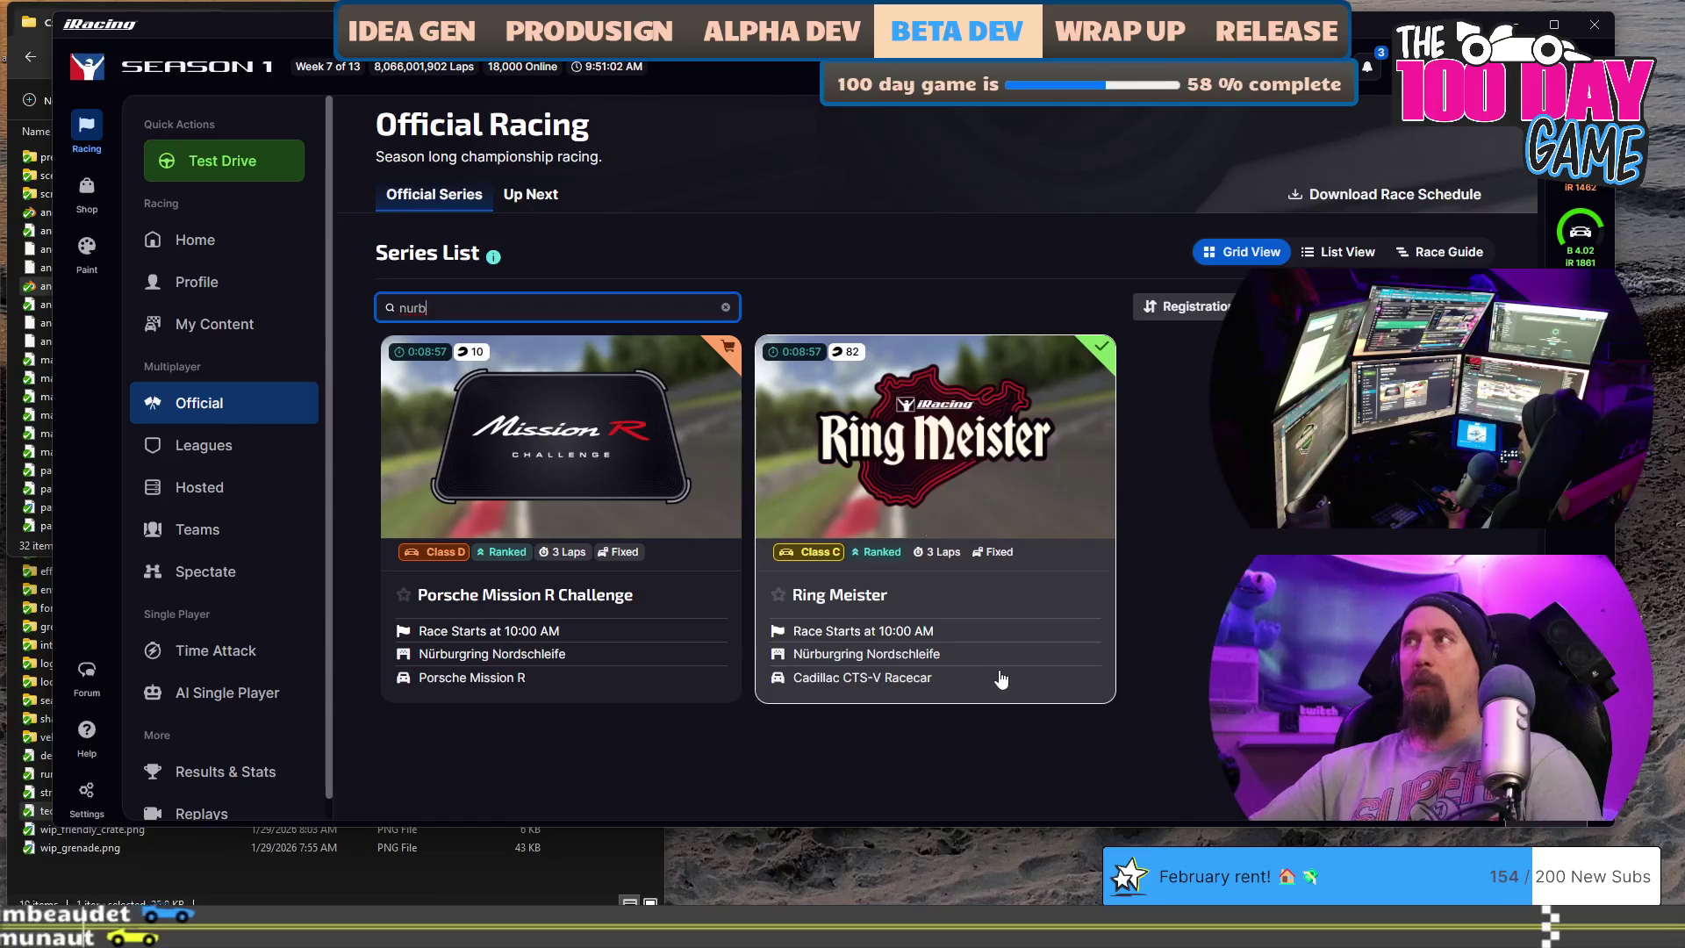
- Search the series list for '24', find no matches, and switch to the special events page
double_click(501, 307)
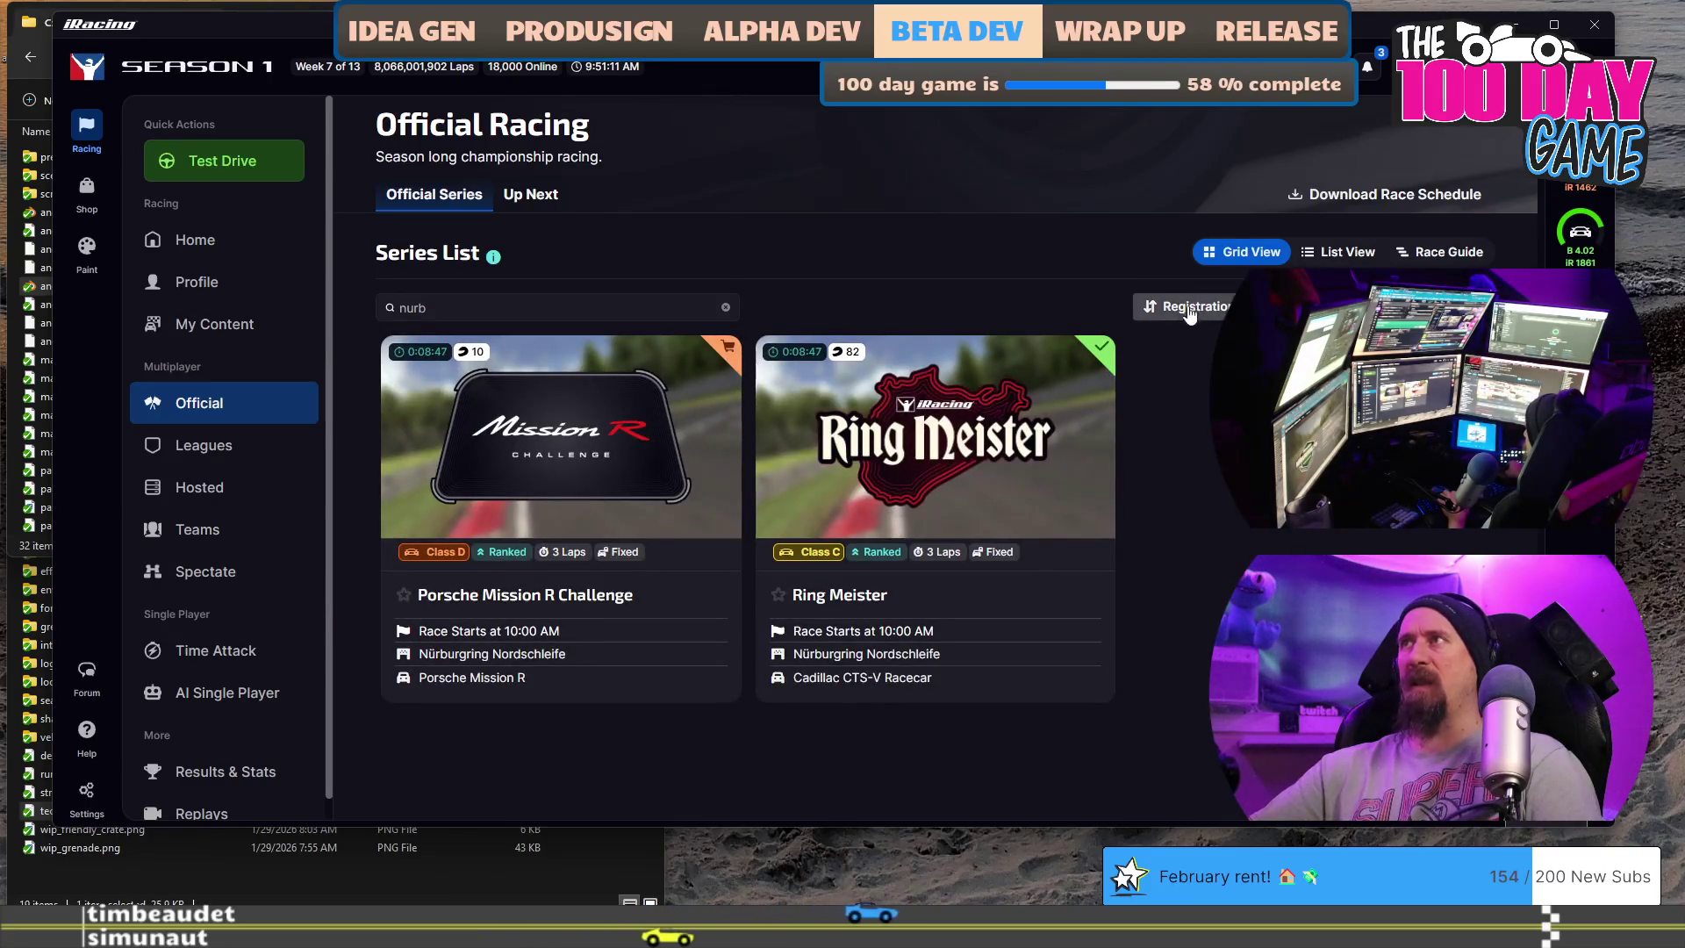
click(515, 307)
text(24)
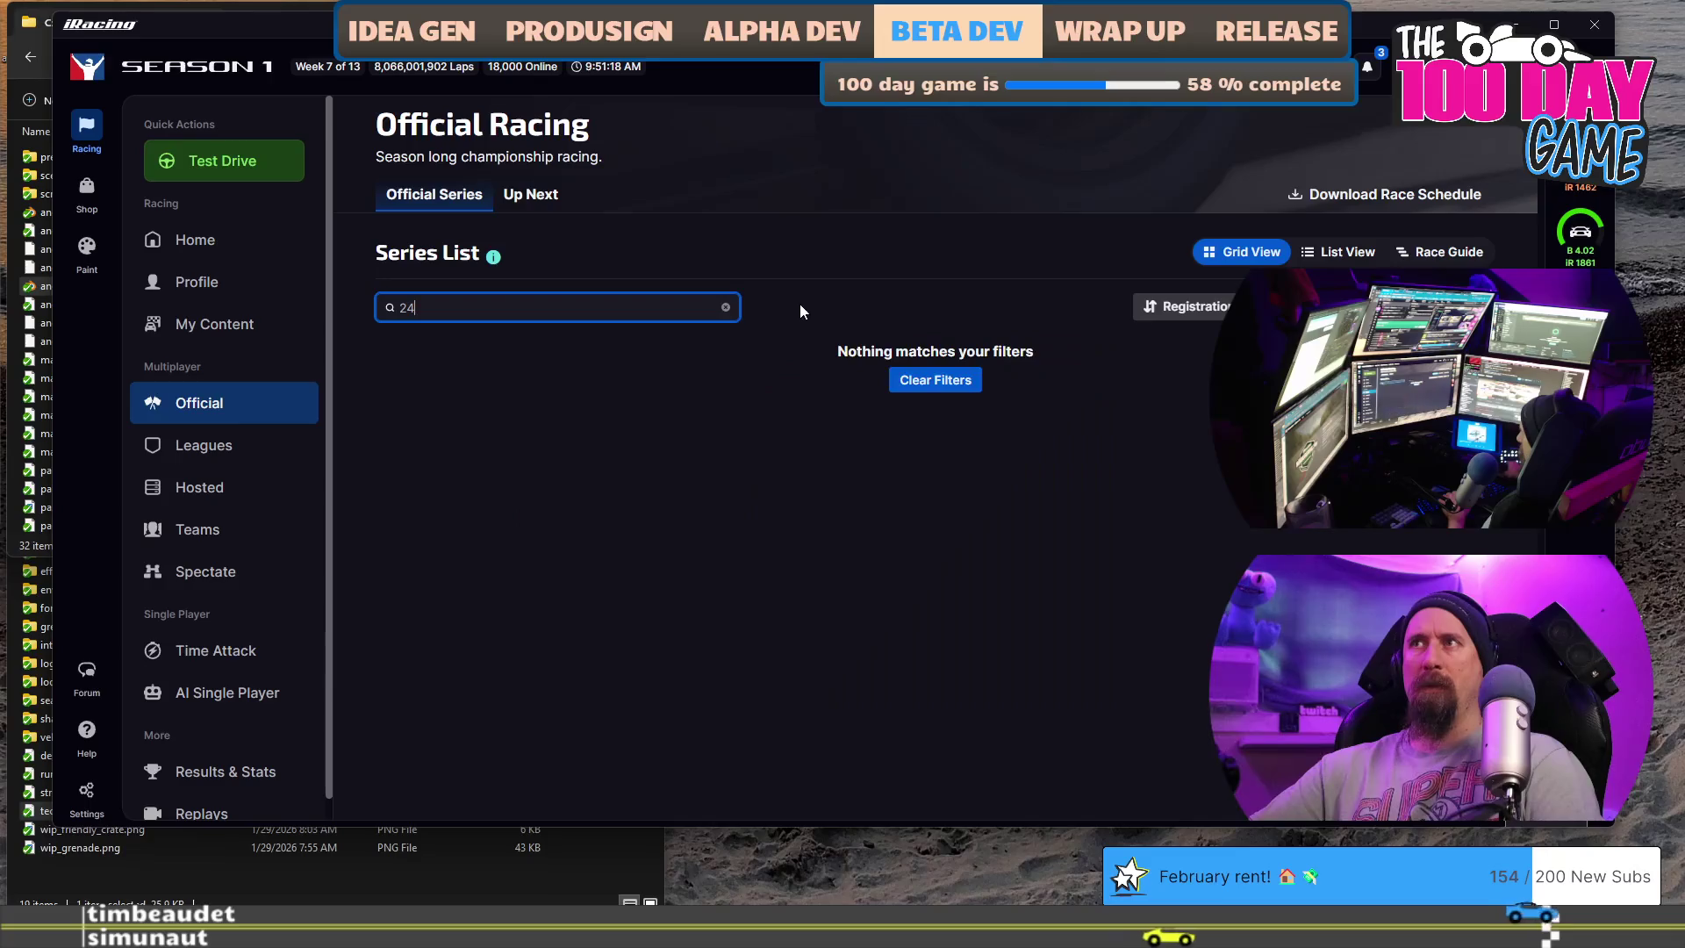
key(alt+Tab)
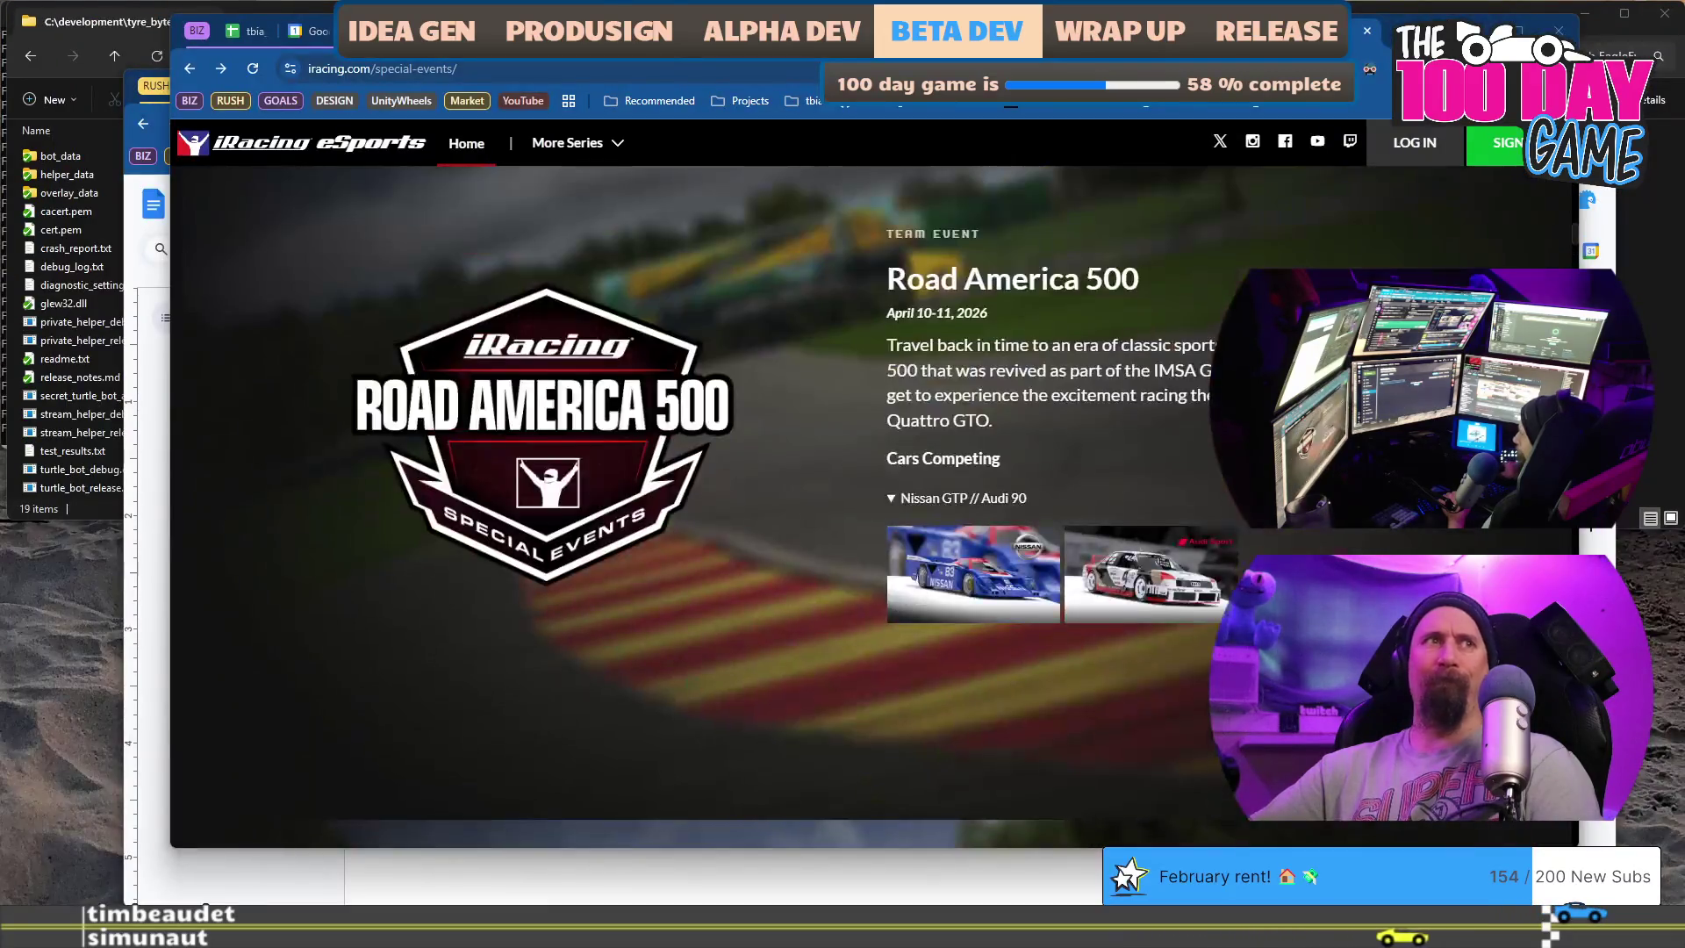
- Switch back to the iRacing app showing the full Official Series list again
key(alt+Tab)
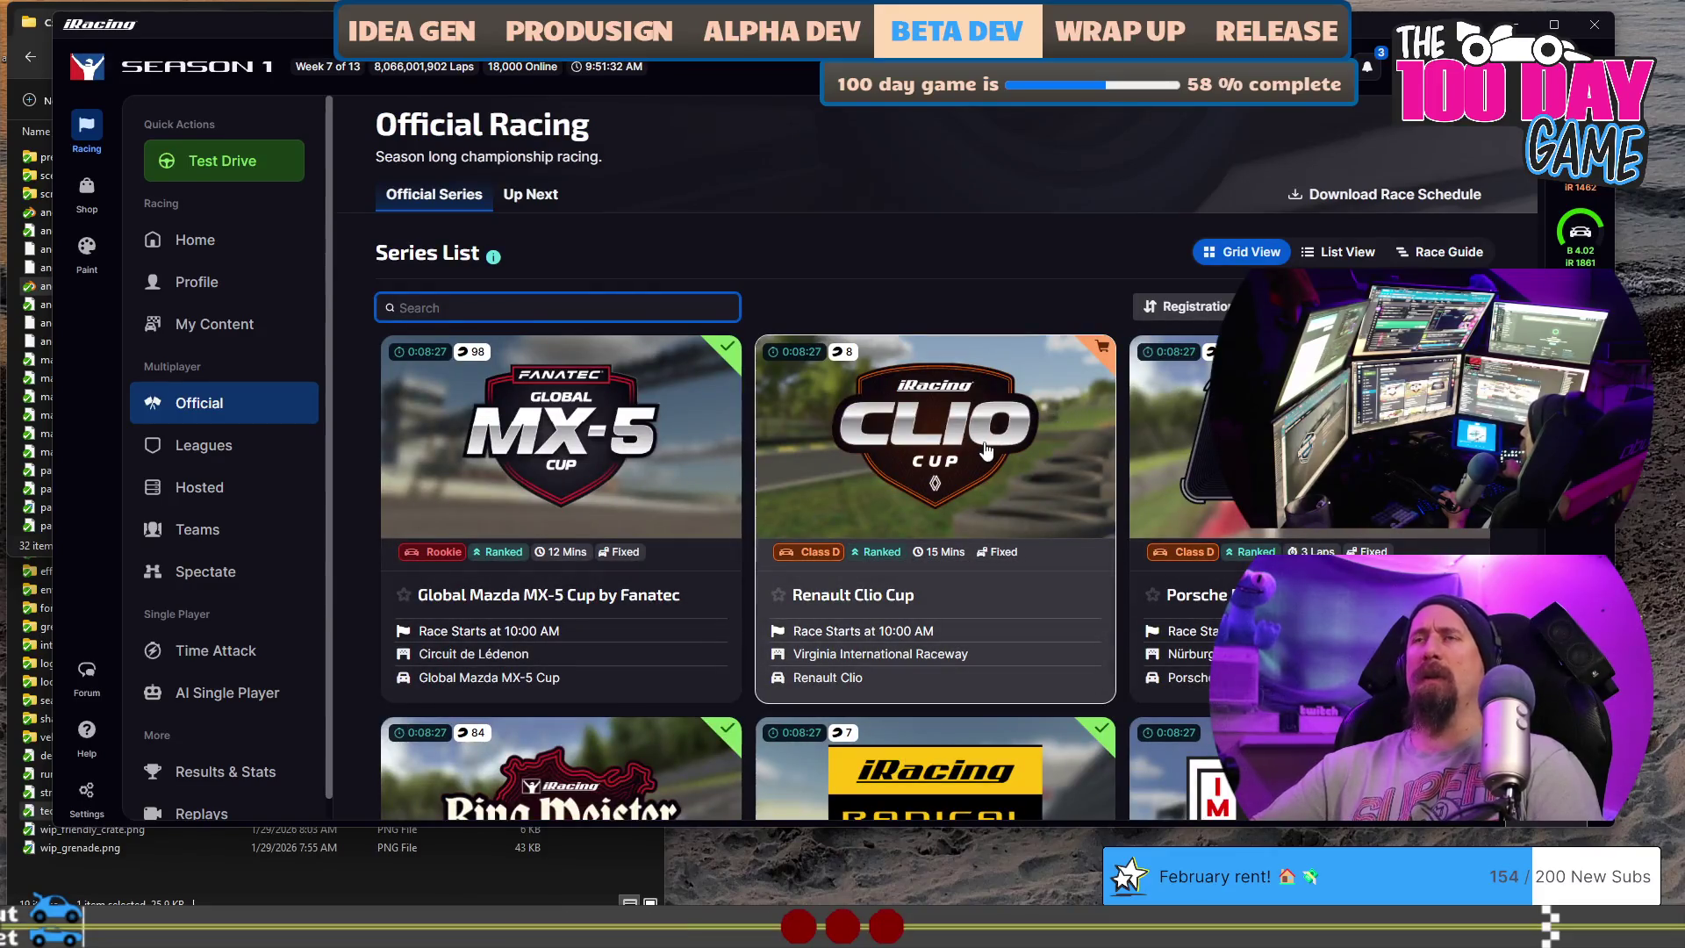
scroll(985, 450, down, 2)
scroll(985, 448, down, 1)
scroll(984, 449, down, 3)
scroll(985, 450, down, 3)
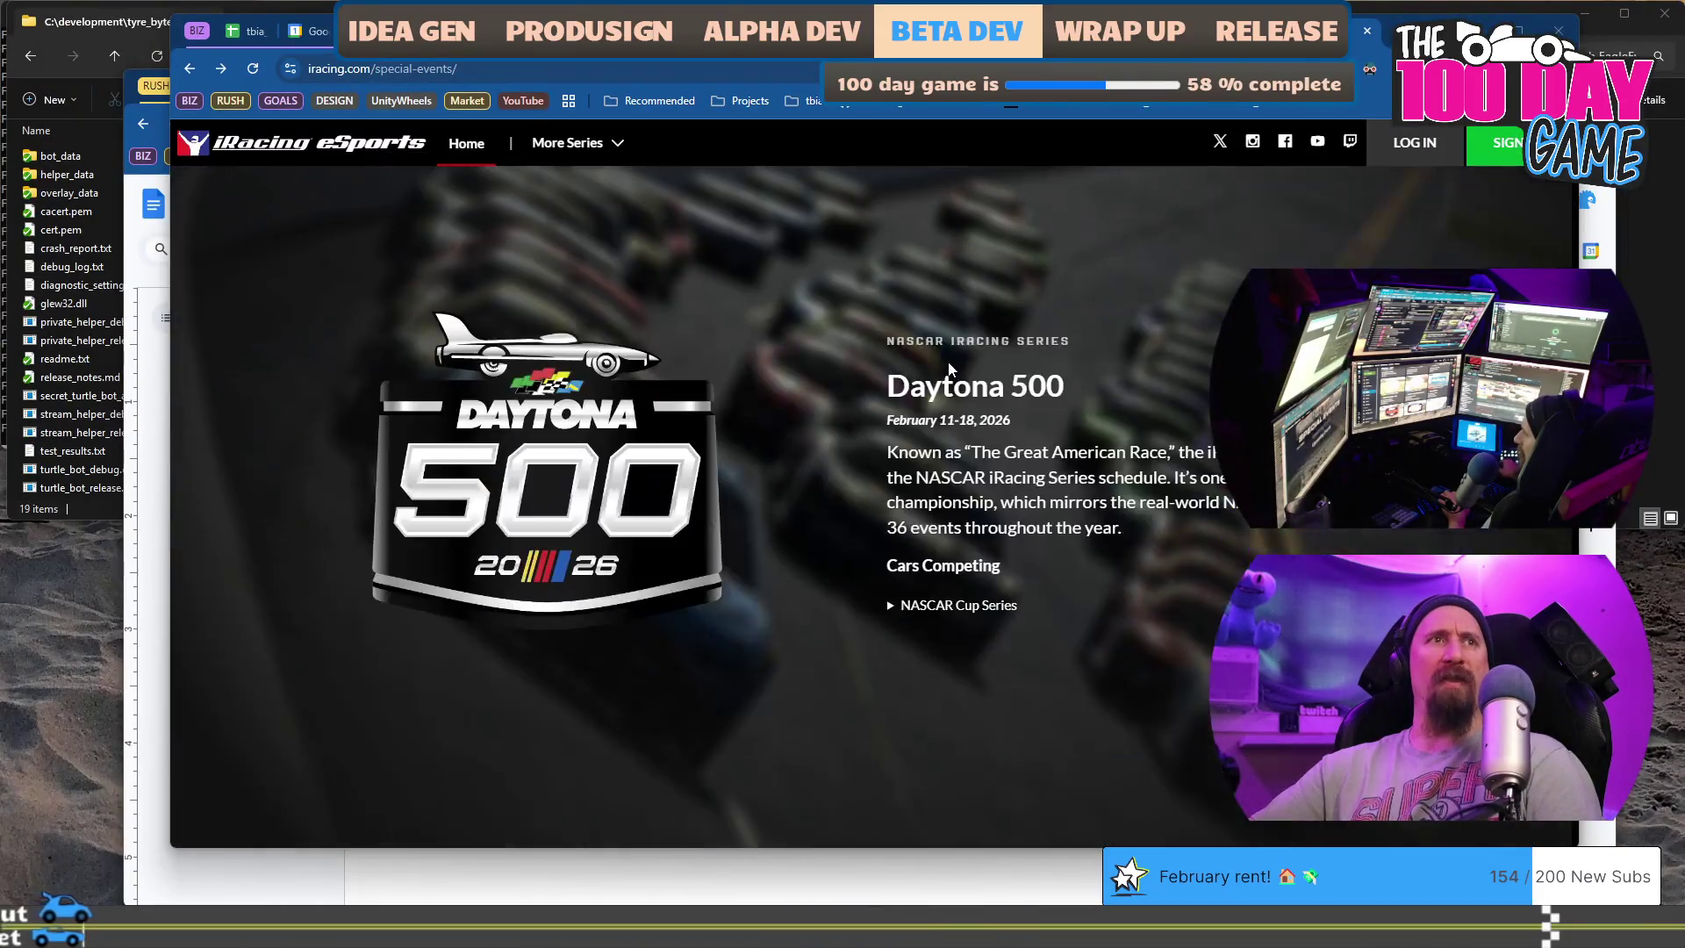
scroll(594, 265, up, 5)
scroll(594, 265, up, 4)
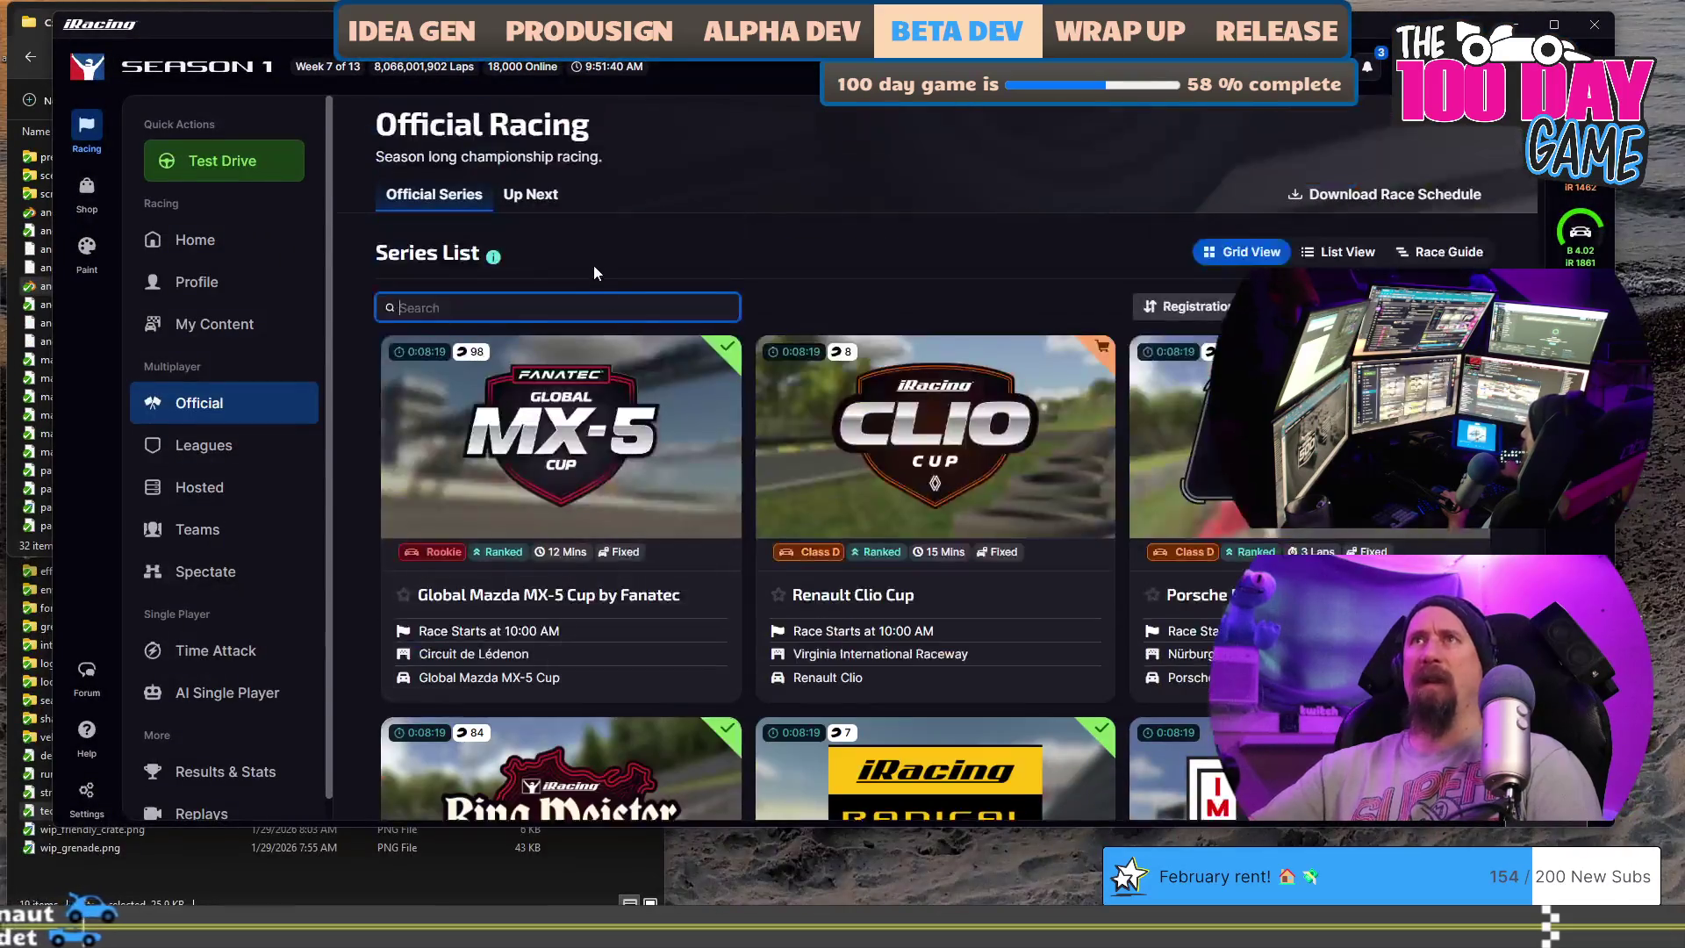
text(day)
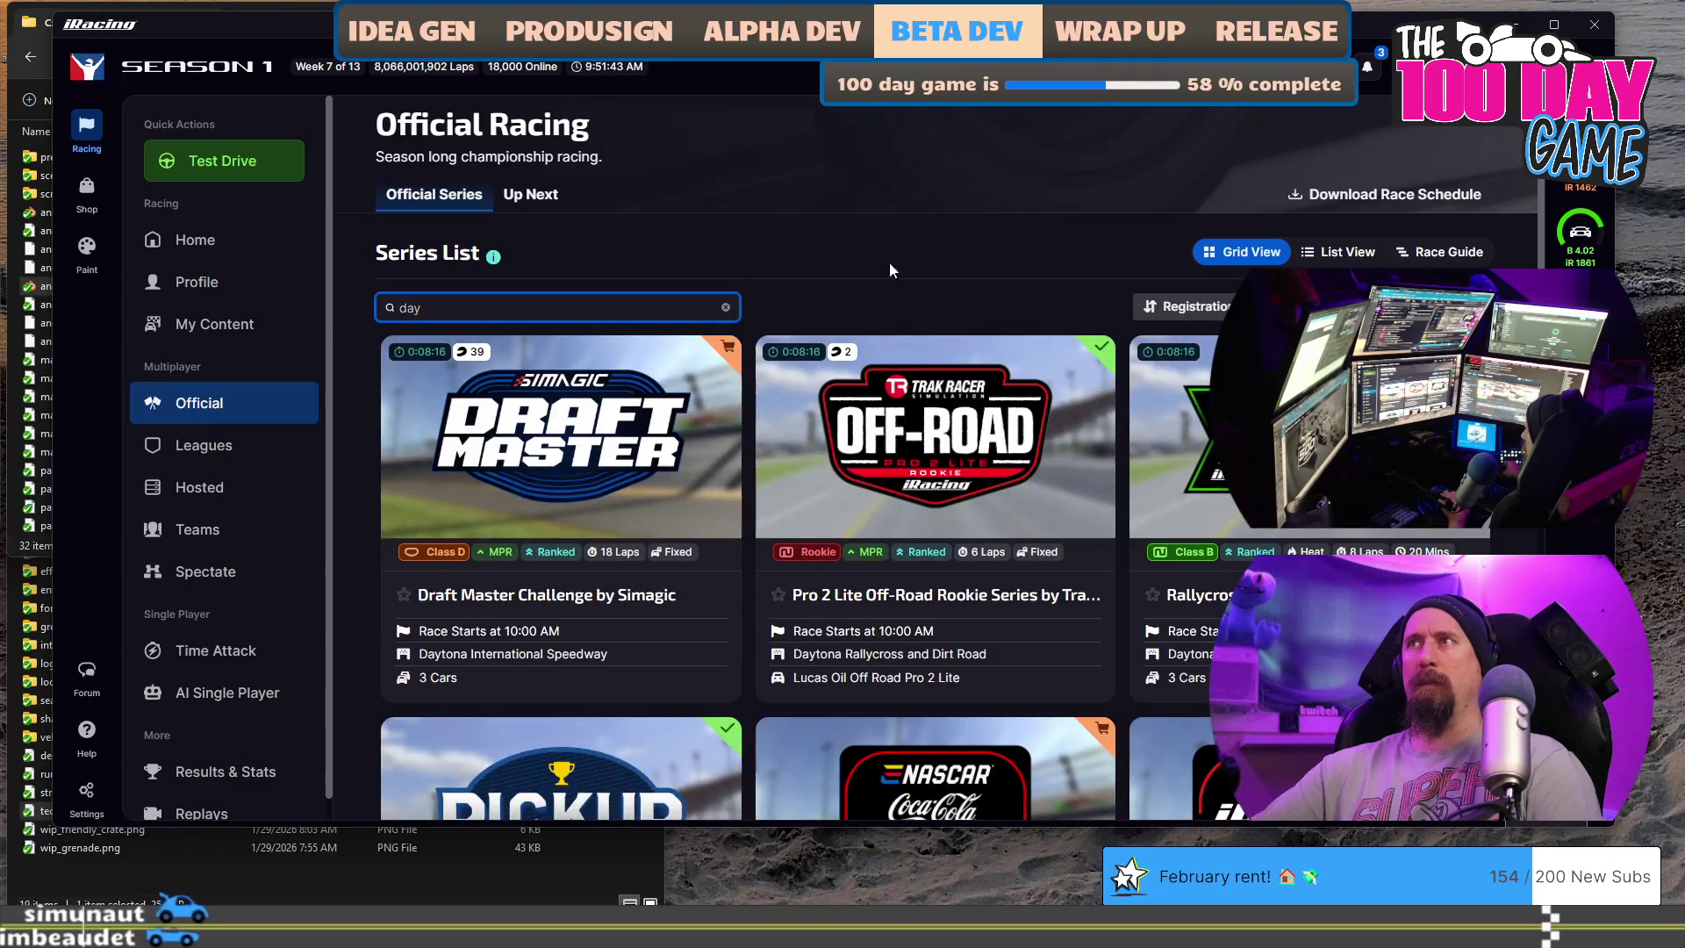
scroll(889, 271, down, 3)
scroll(982, 479, down, 2)
scroll(982, 479, up, 3)
scroll(1053, 554, up, 2)
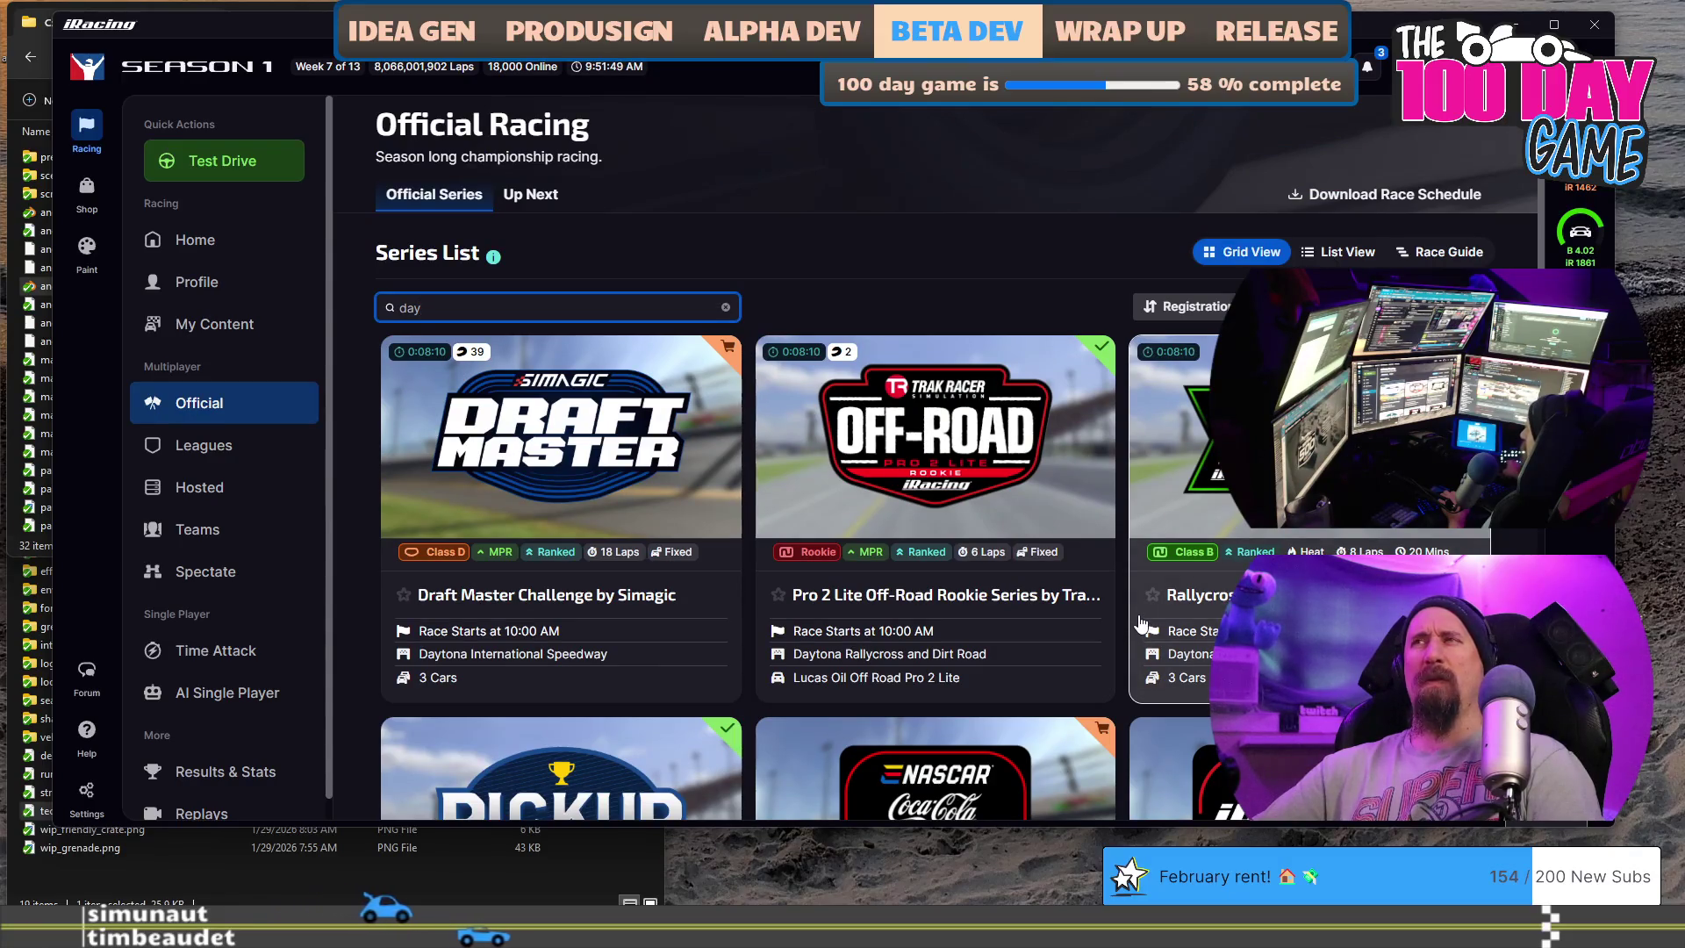
scroll(1128, 587, down, 4)
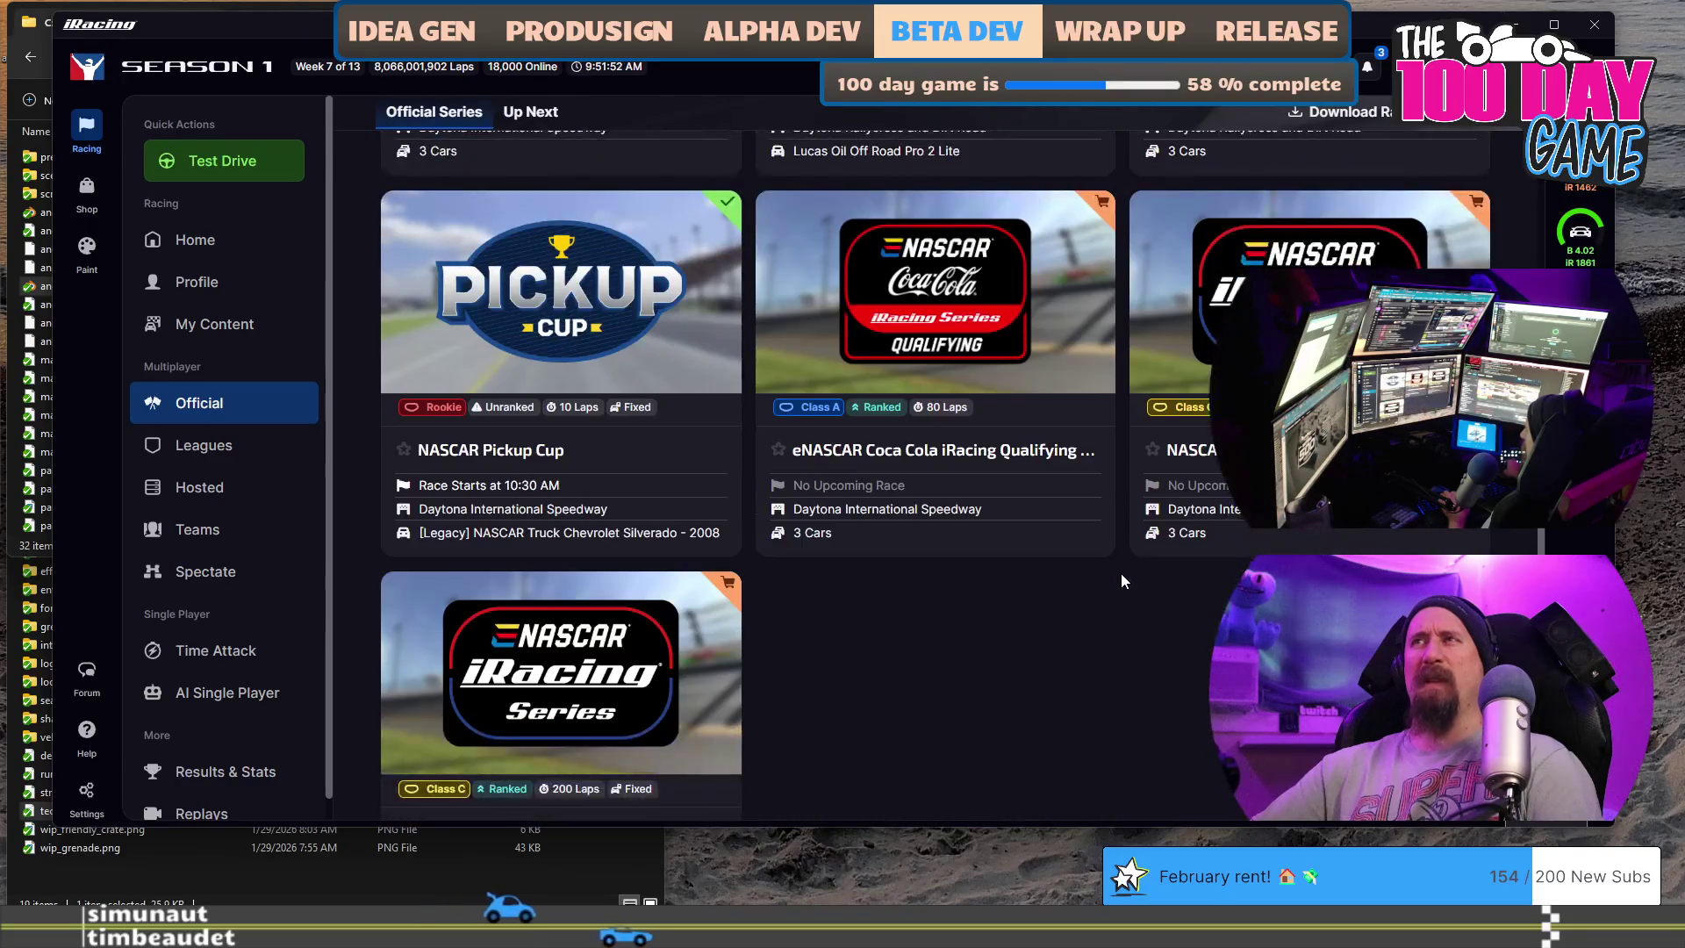
scroll(1122, 581, down, 1)
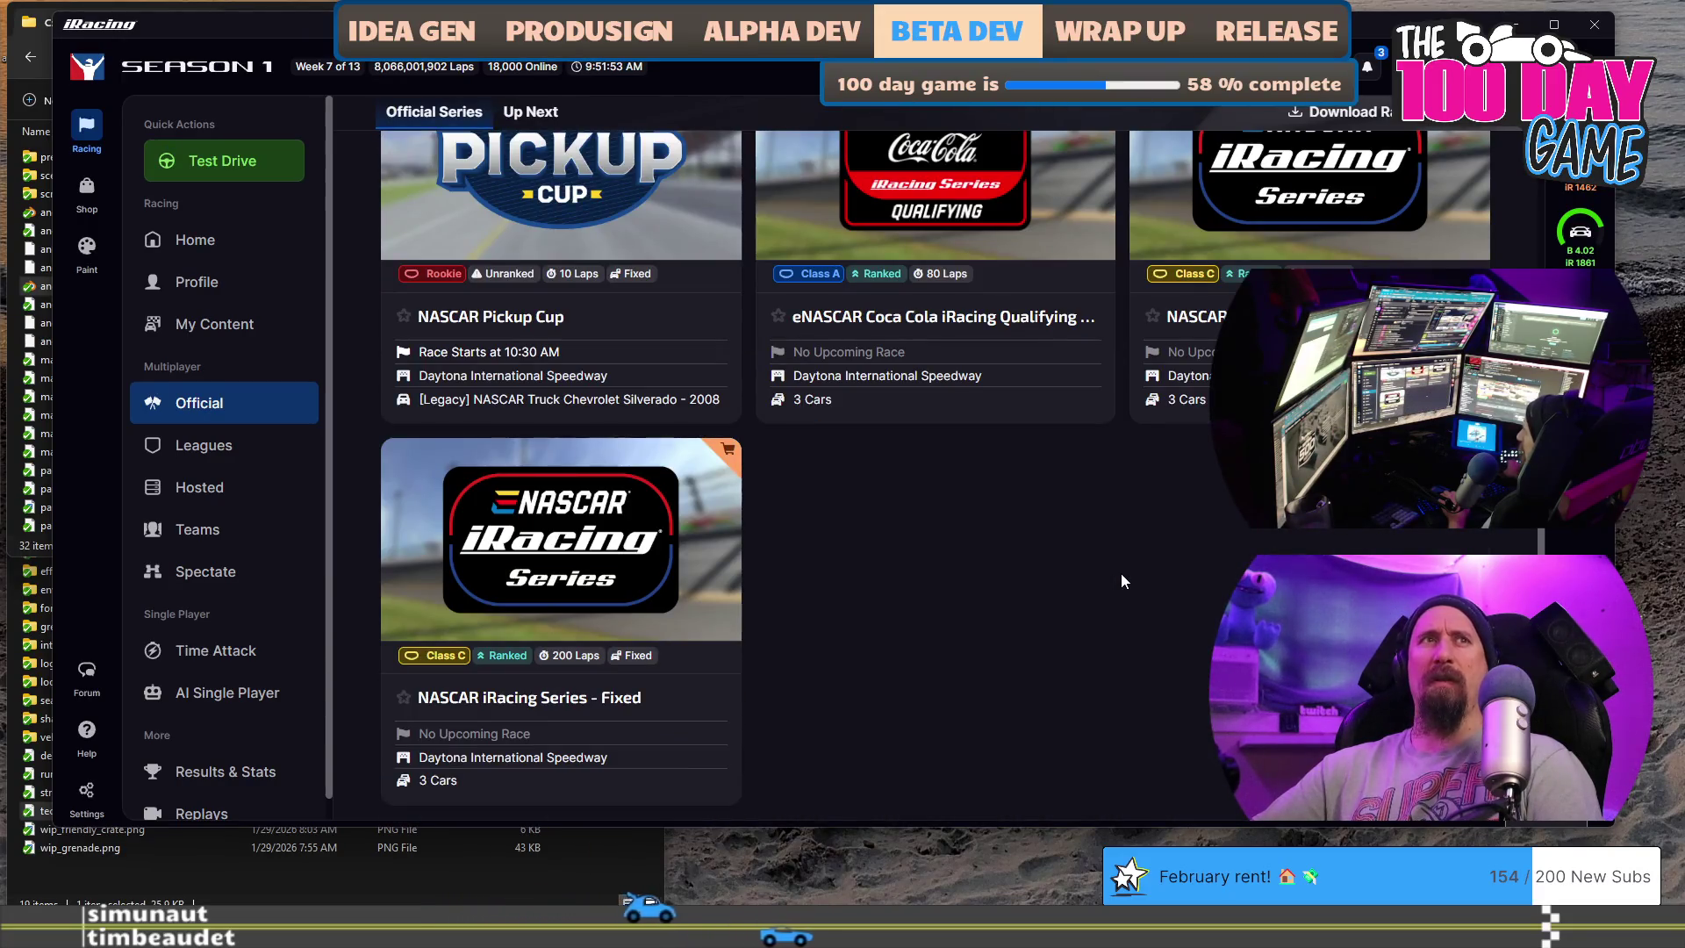
- Bring up the Daytona 500 special event page for February 11–18 in the browser
click(553, 697)
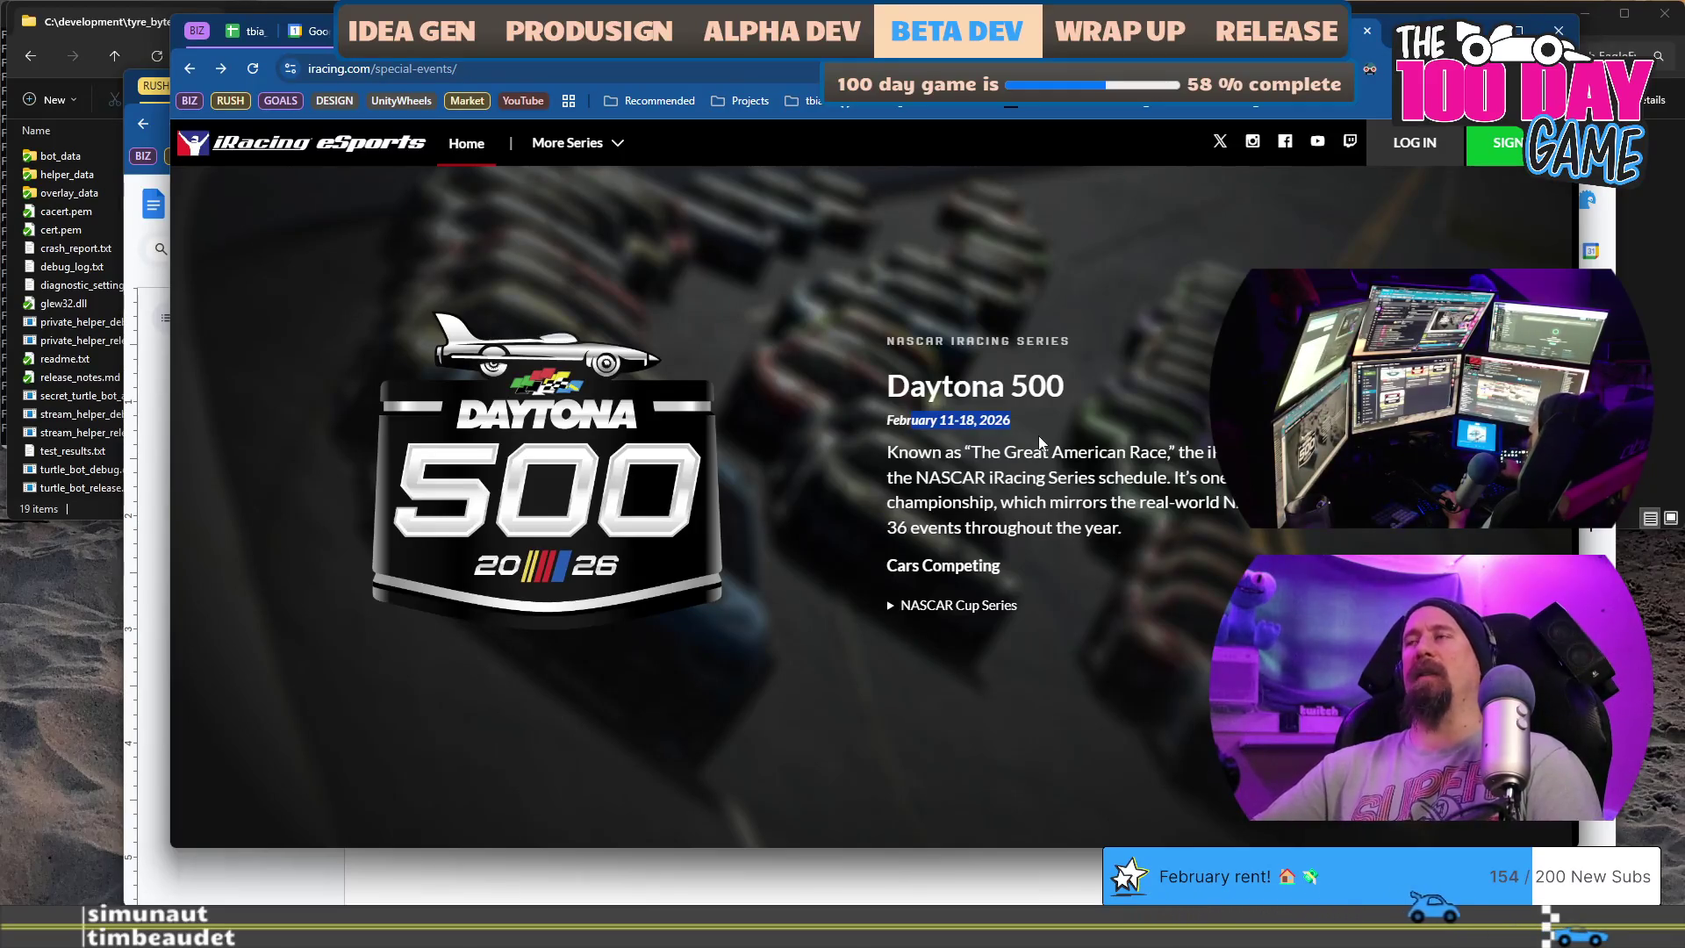
- Check iRacing's Up Next tab and dismiss its tour popup before returning to Official Series
key(alt+Tab)
scroll(1062, 561, up, 3)
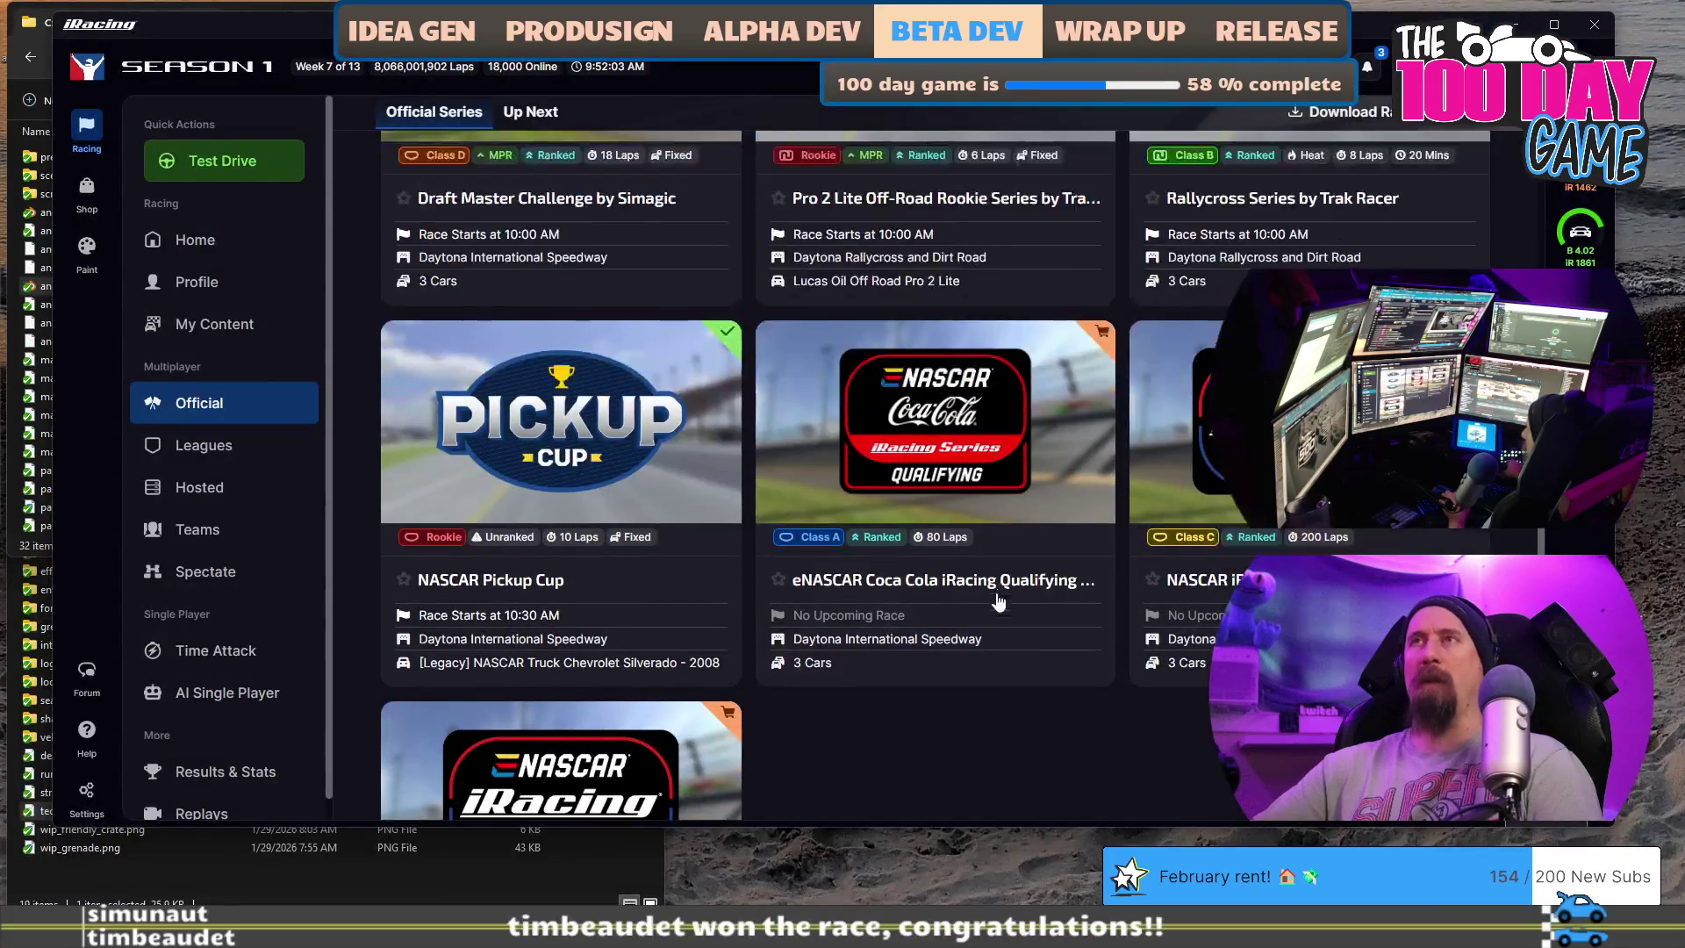
scroll(1163, 692, up, 3)
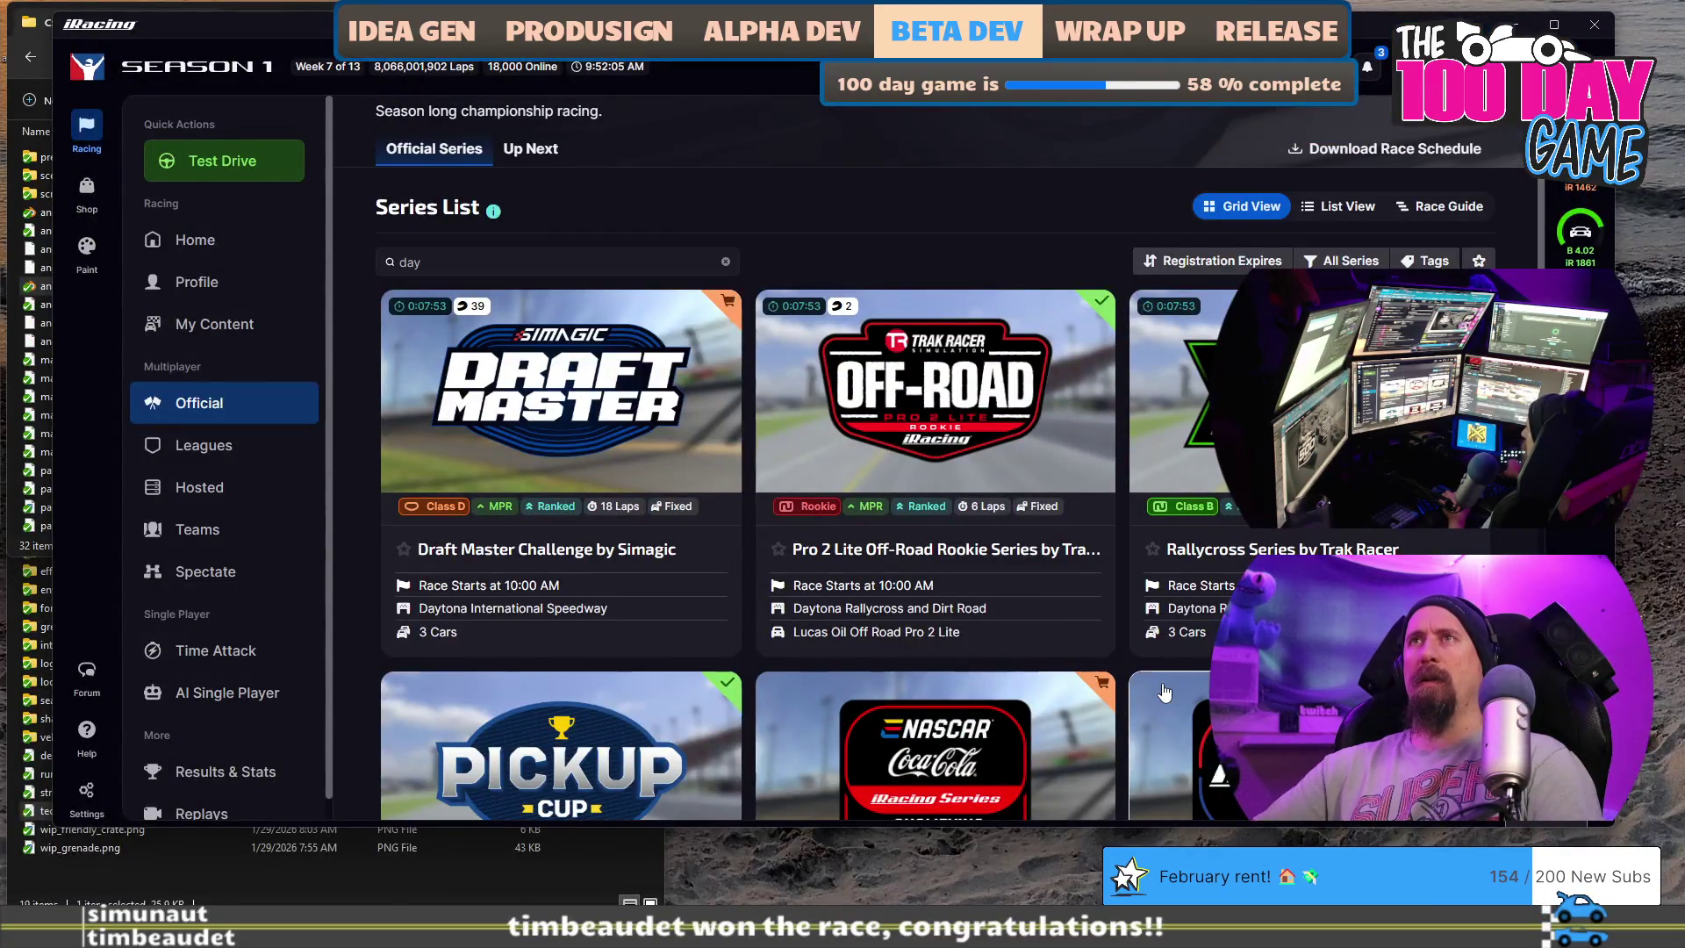
click(531, 148)
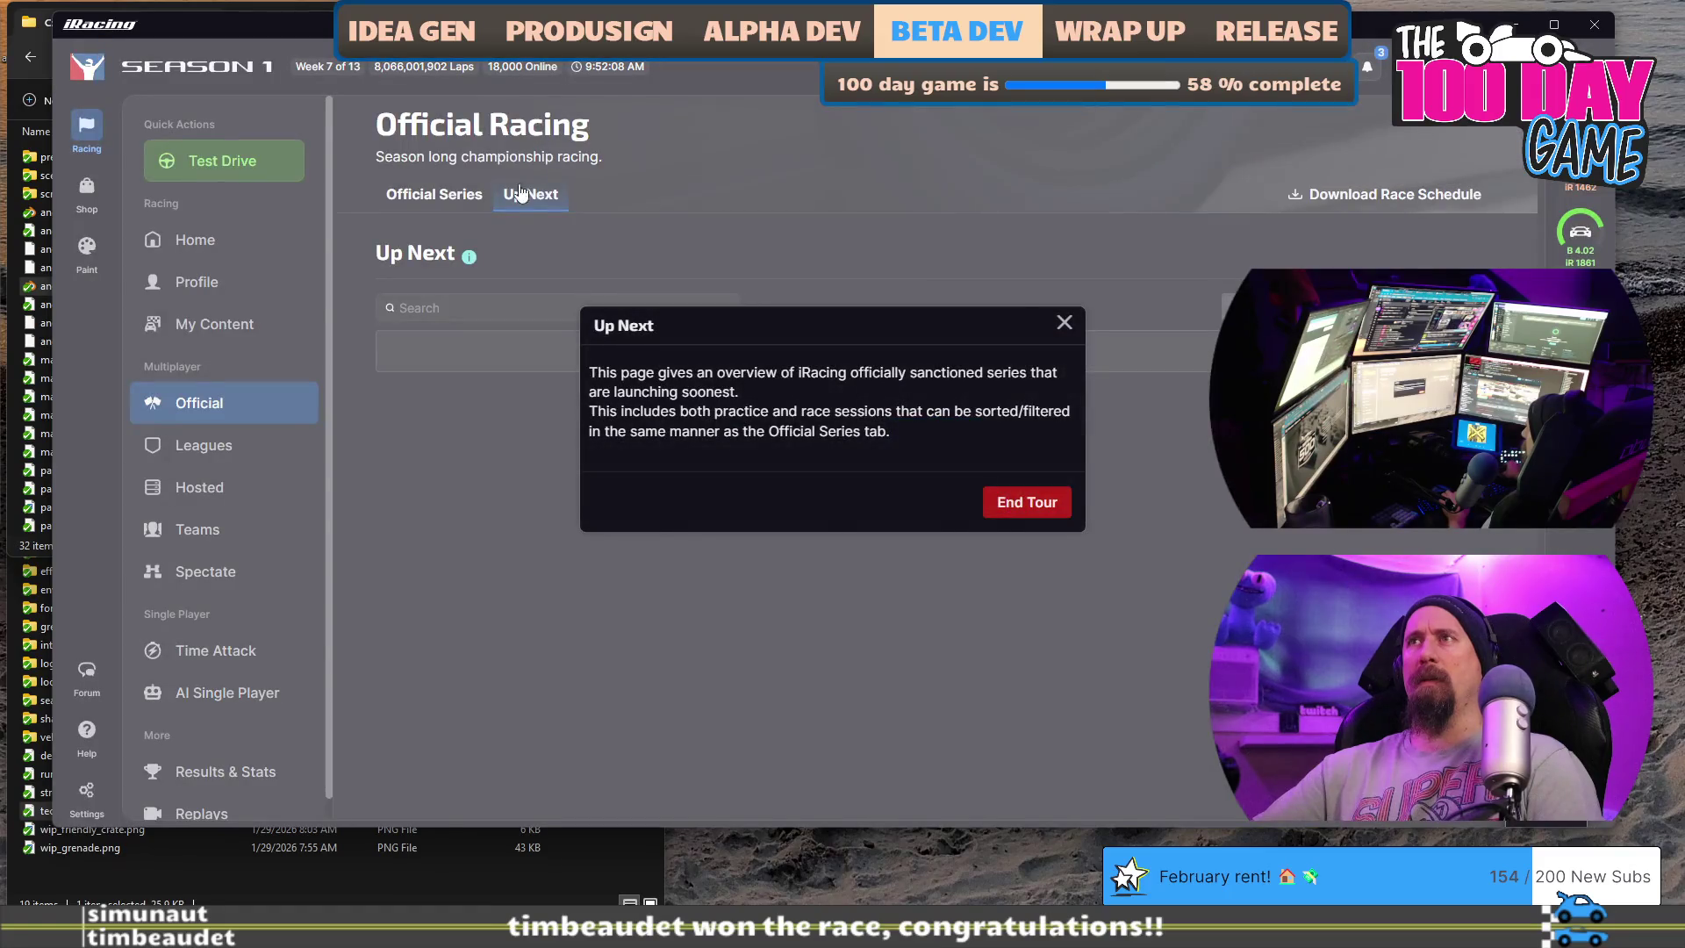
click(1065, 325)
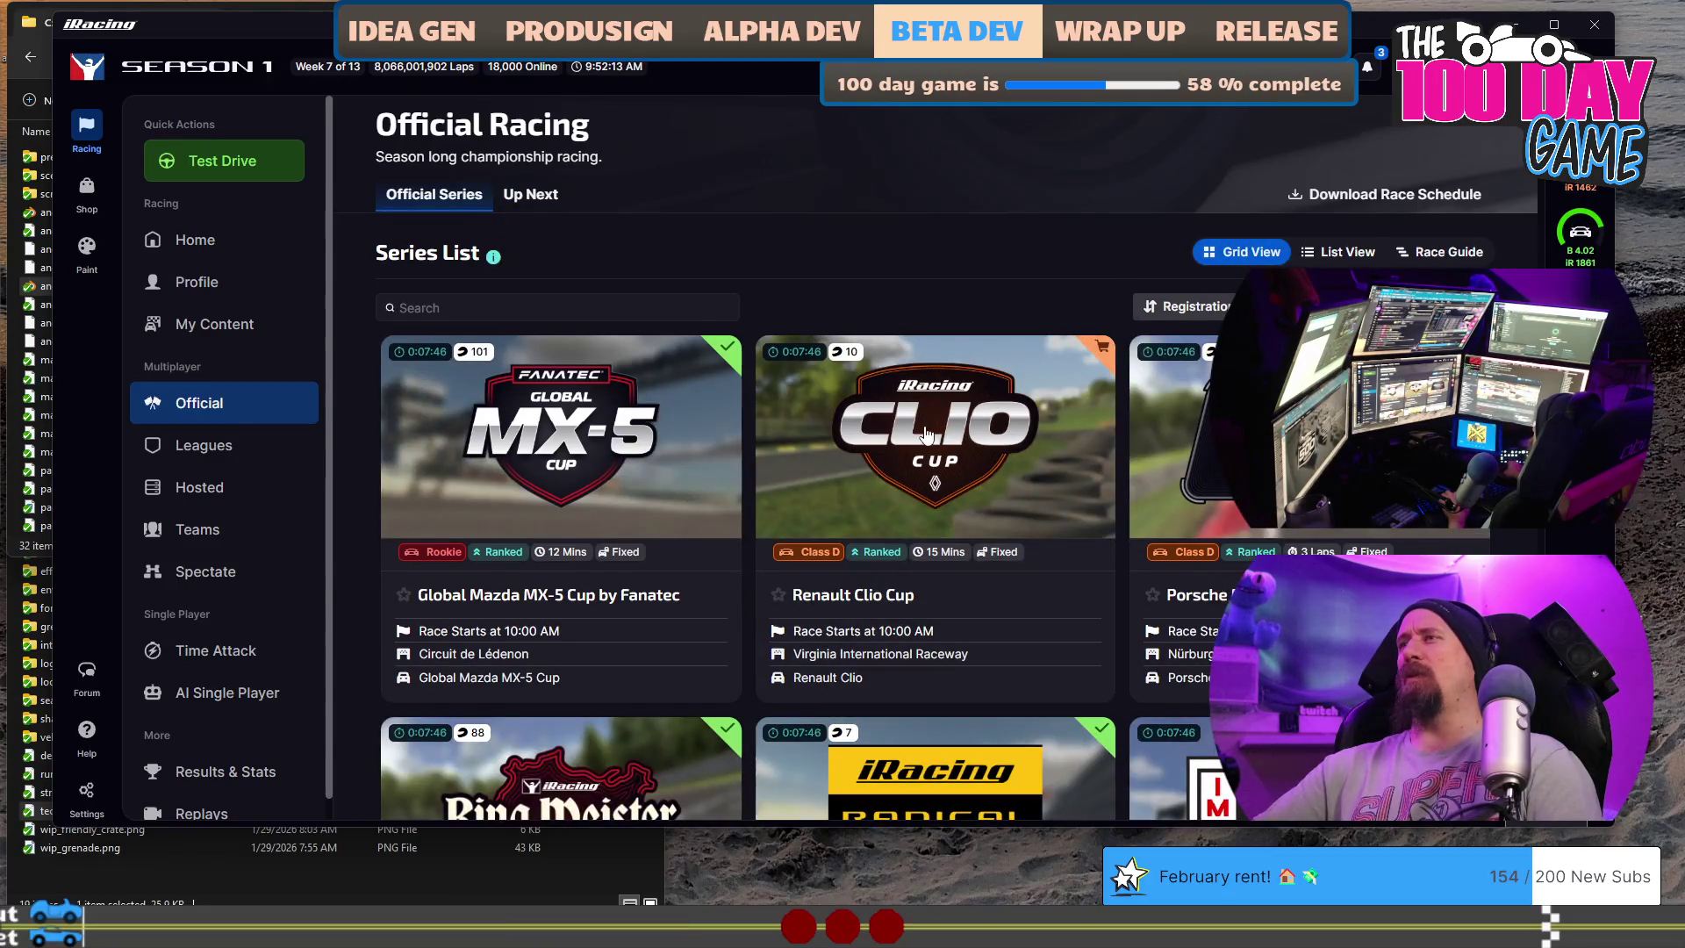
scroll(865, 523, down, 8)
scroll(1169, 579, down, 3)
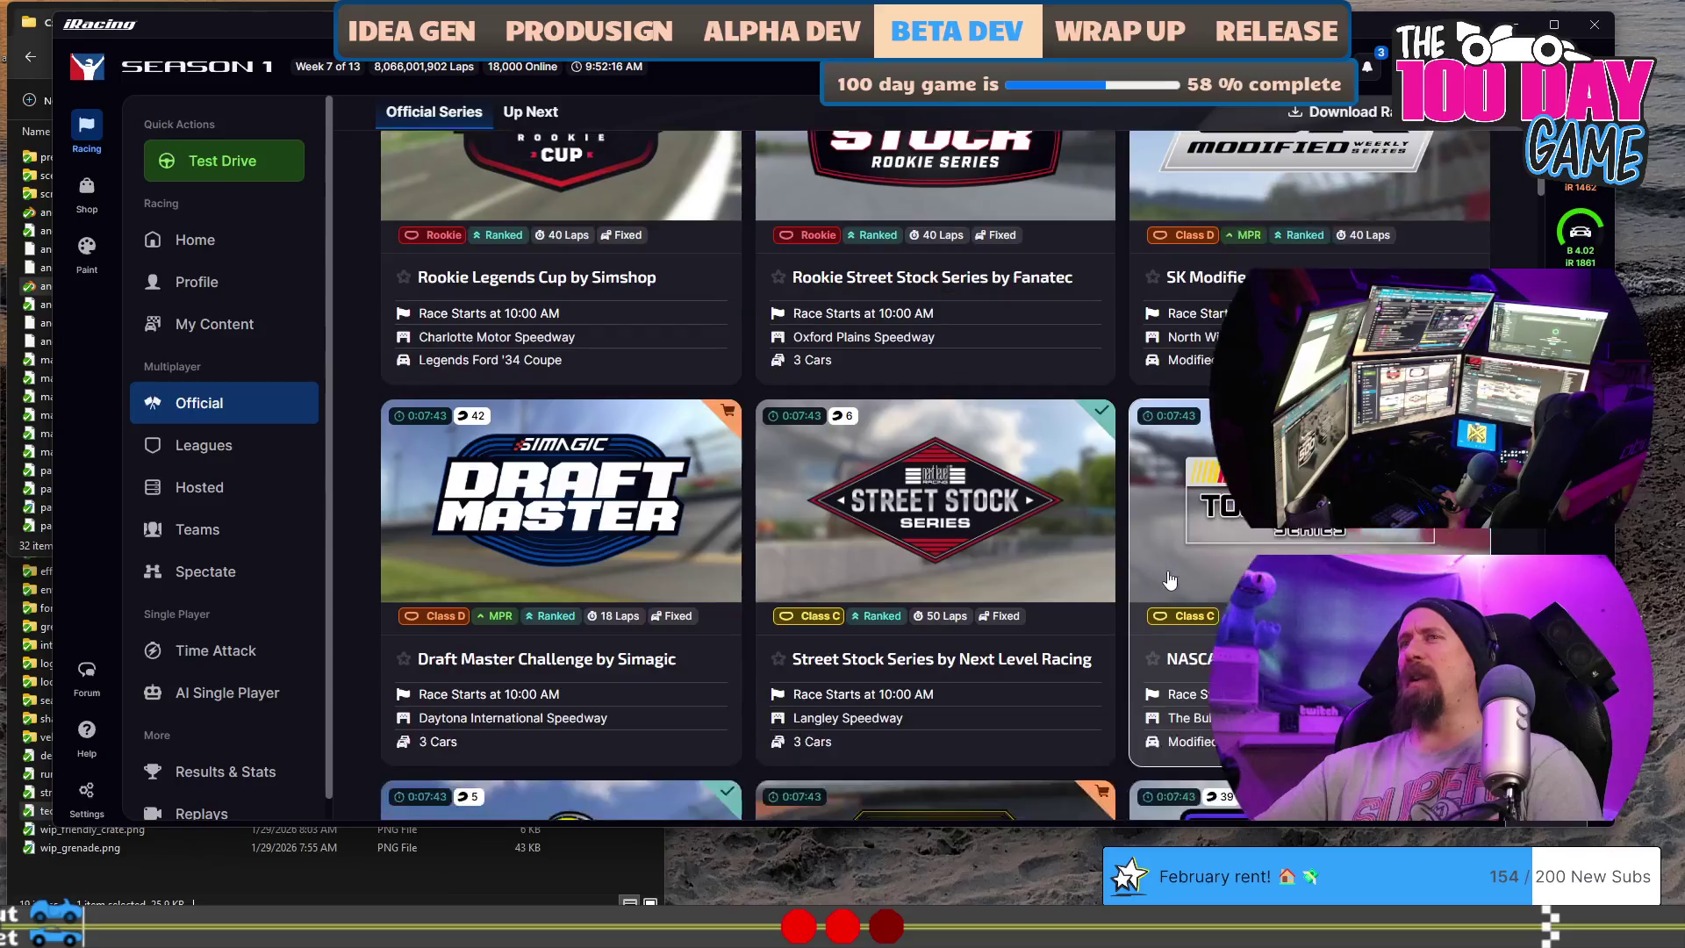
scroll(1169, 580, down, 3)
scroll(1169, 579, down, 2)
scroll(1169, 579, down, 3)
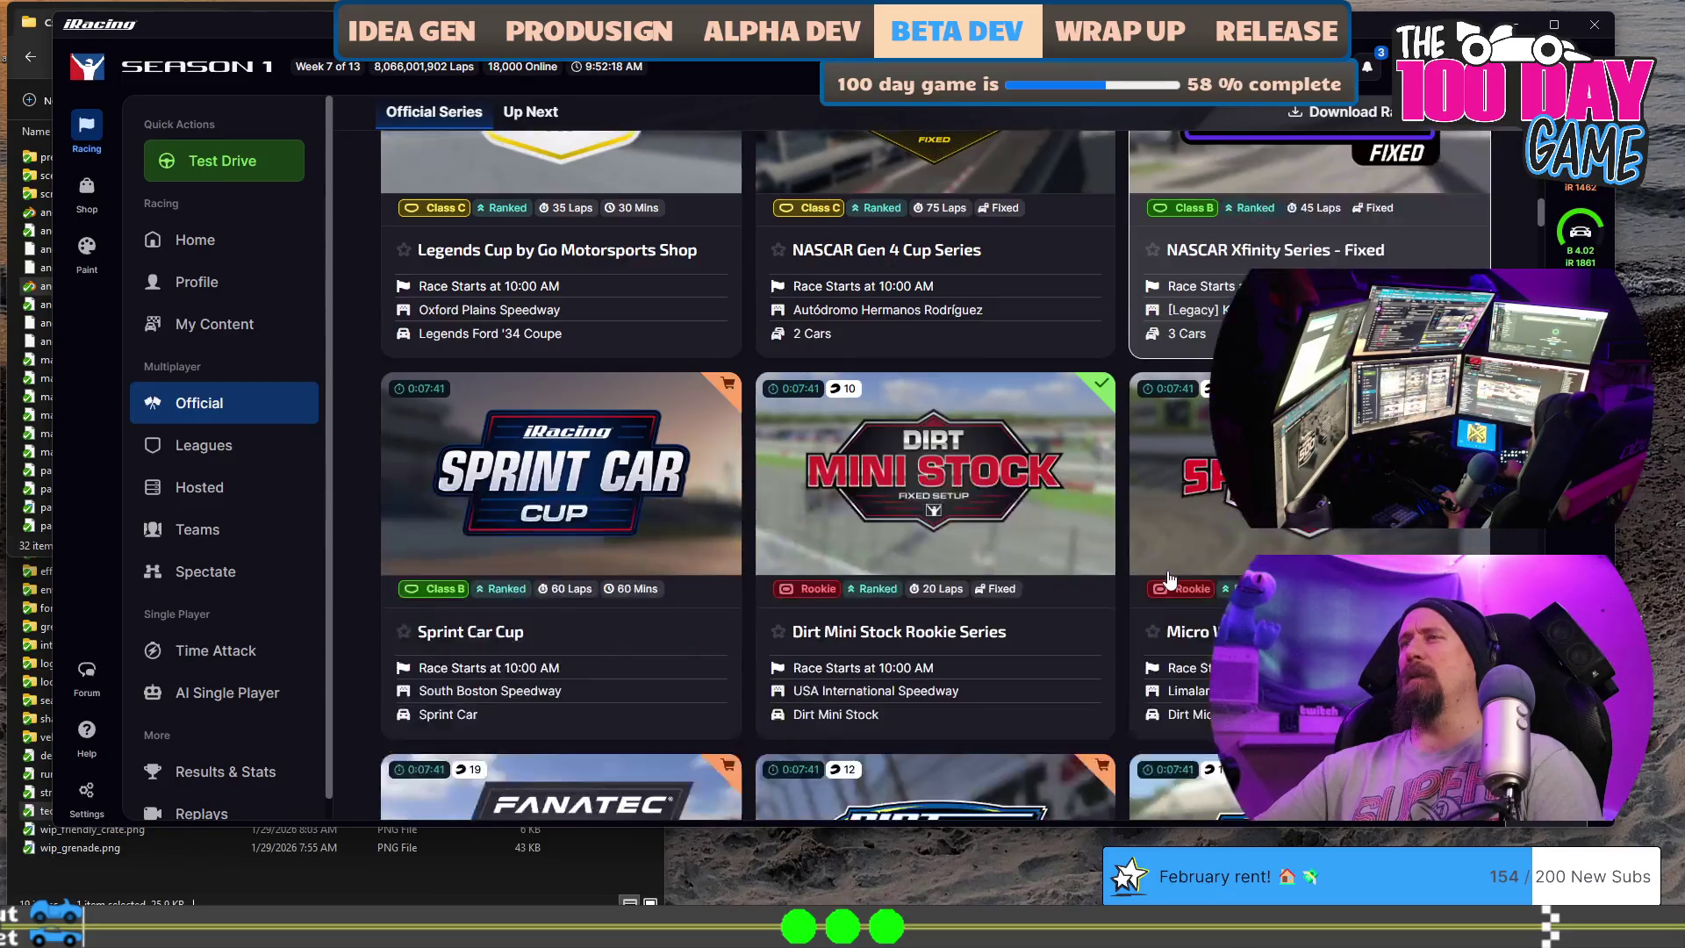
scroll(1170, 579, down, 3)
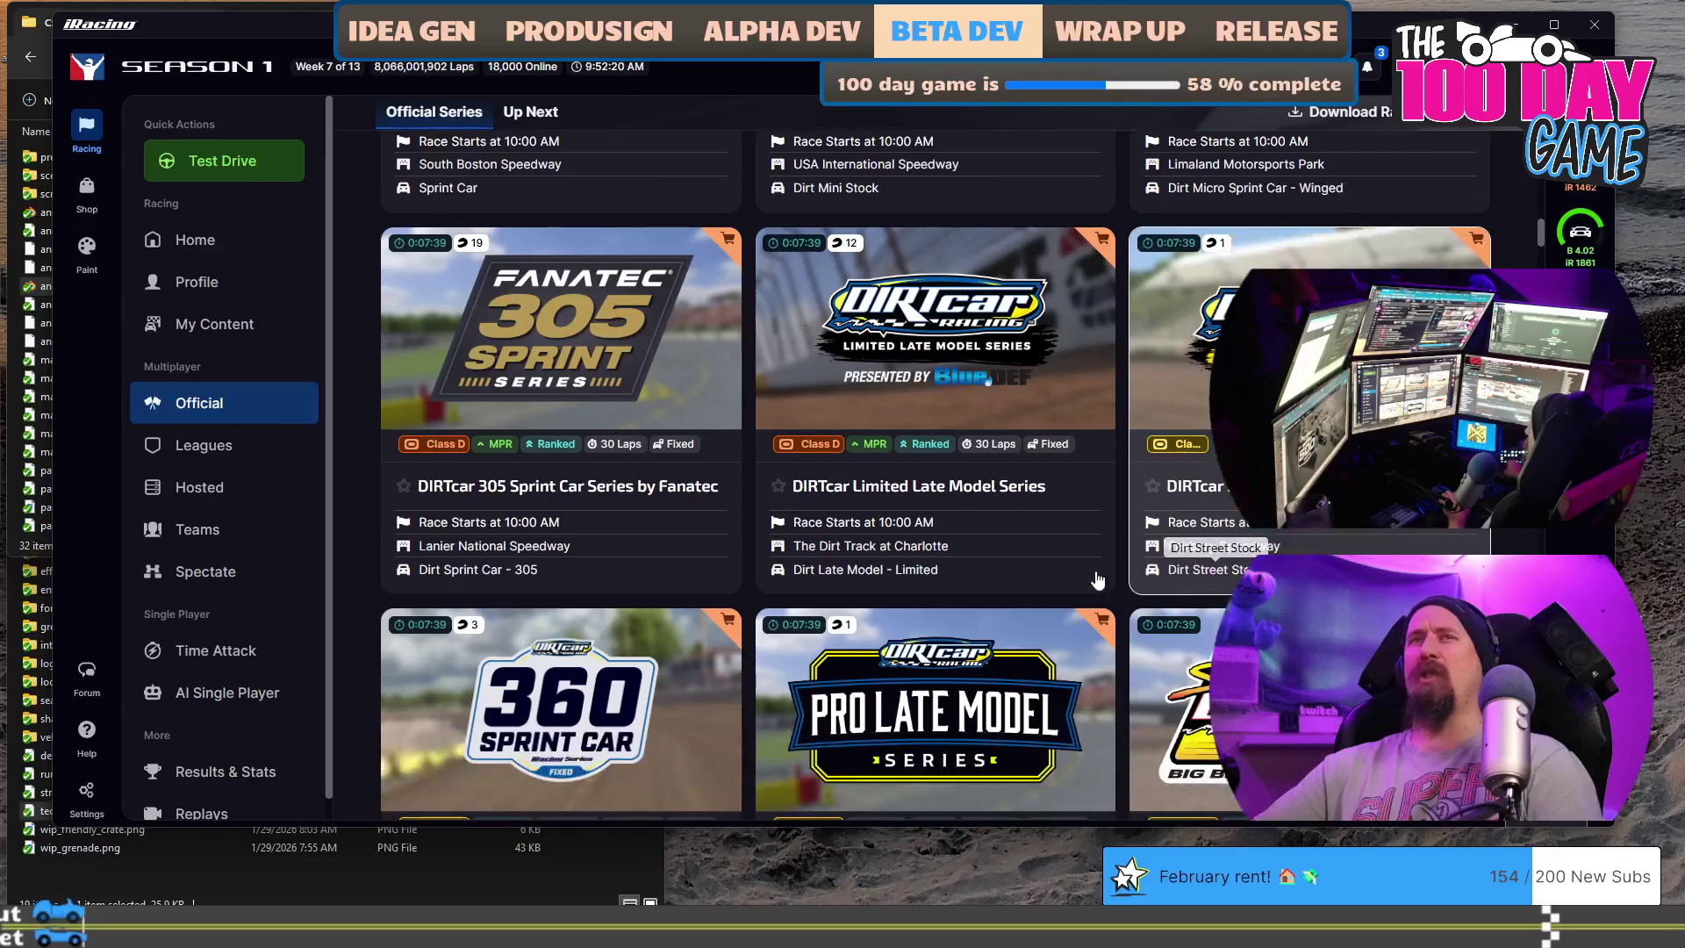
scroll(1066, 580, up, 3)
scroll(1031, 580, up, 5)
scroll(1031, 579, up, 5)
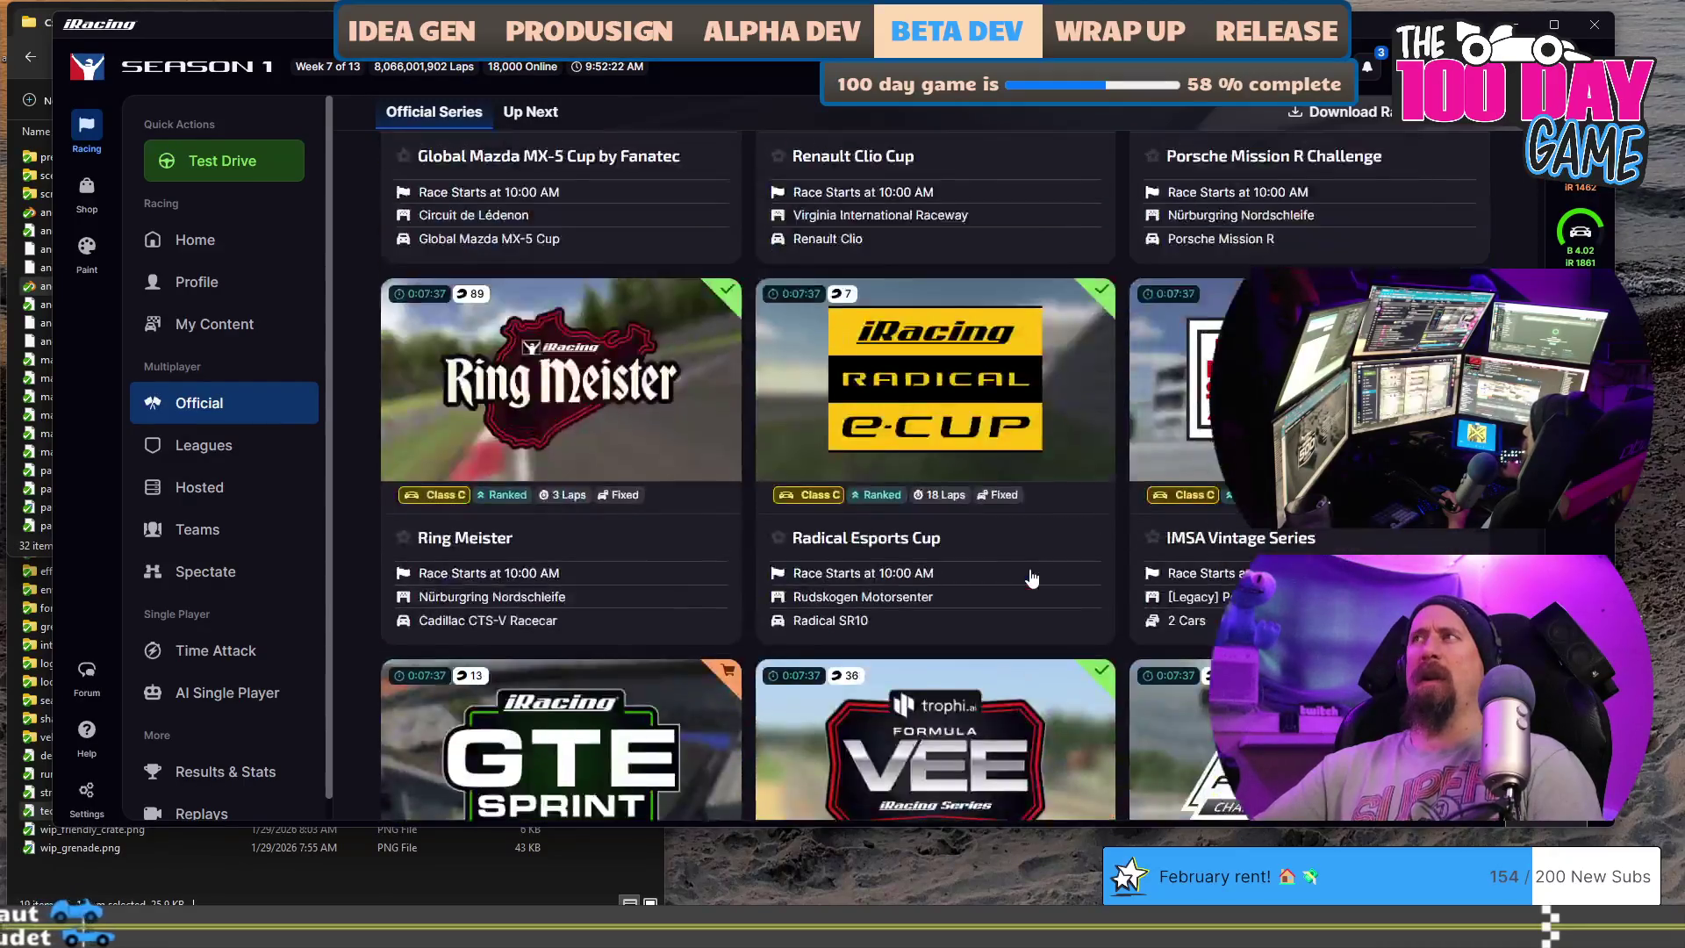
scroll(921, 526, up, 5)
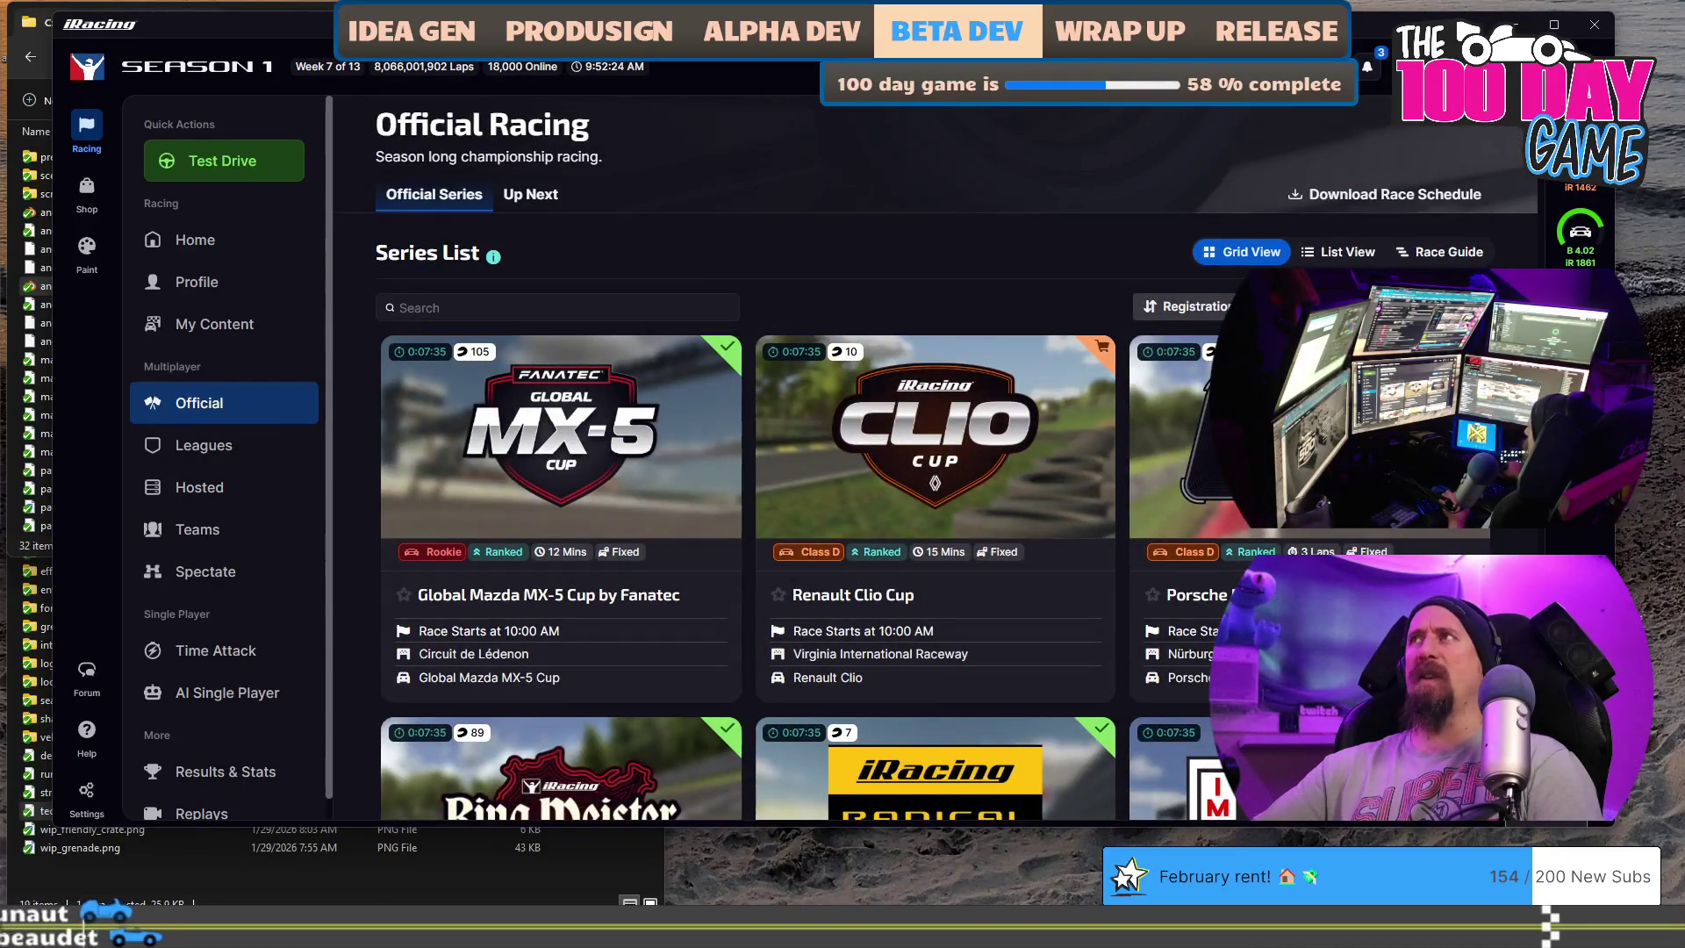